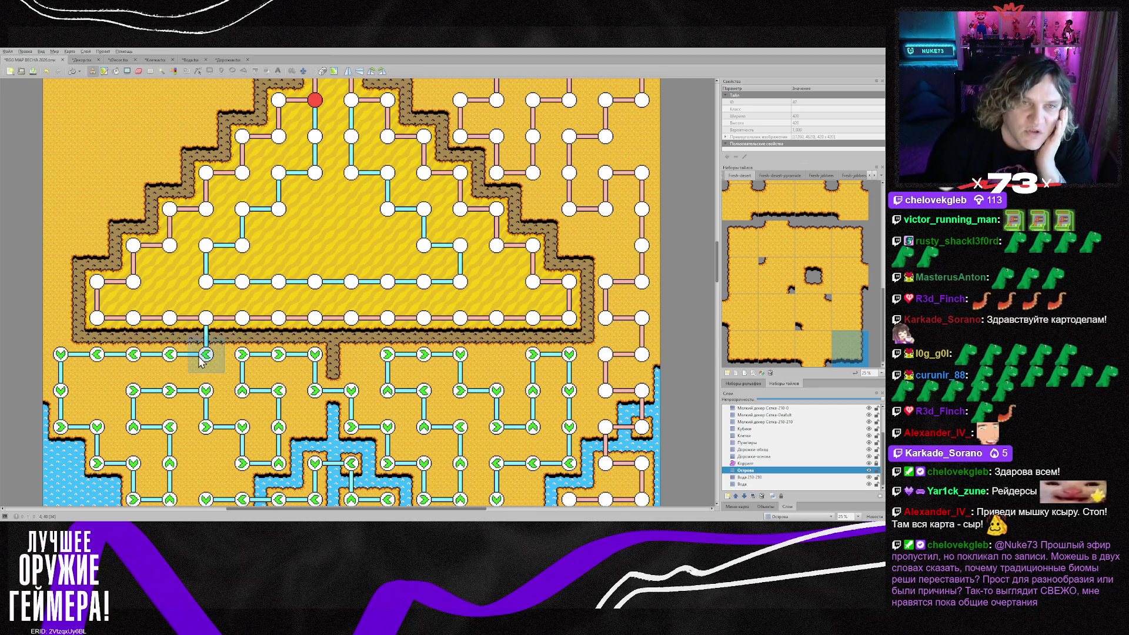
Zoom and pan around the spring map to survey the desert pyramid area
scroll(465, 435, "up", 10)
scroll(475, 439, "up", 10)
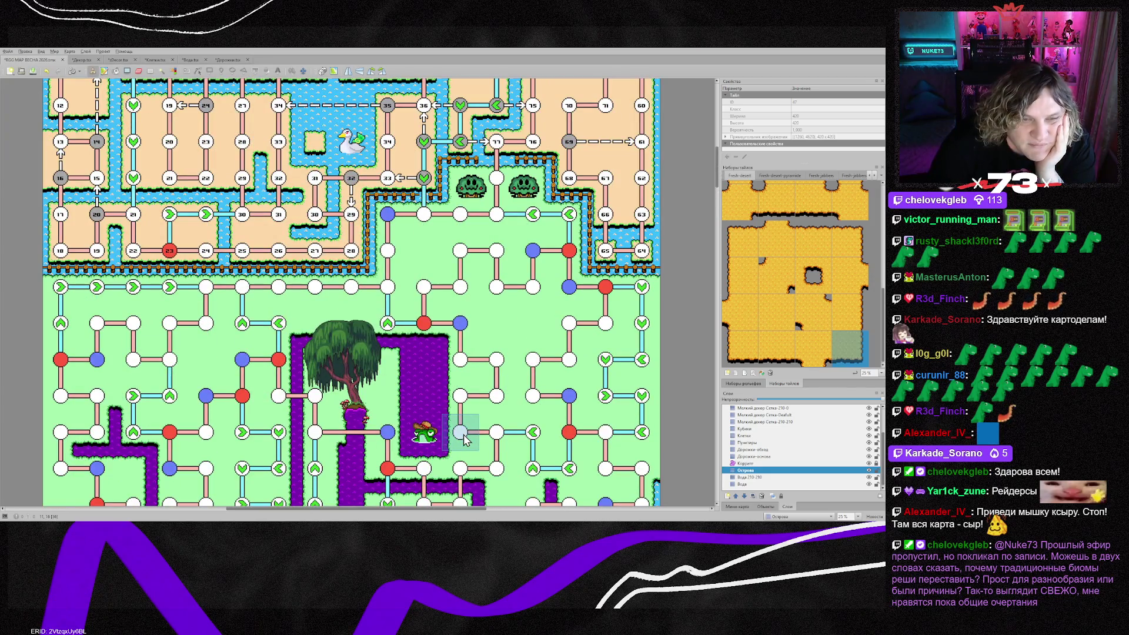
scroll(463, 435, "down", 20)
scroll(459, 441, "down", 10)
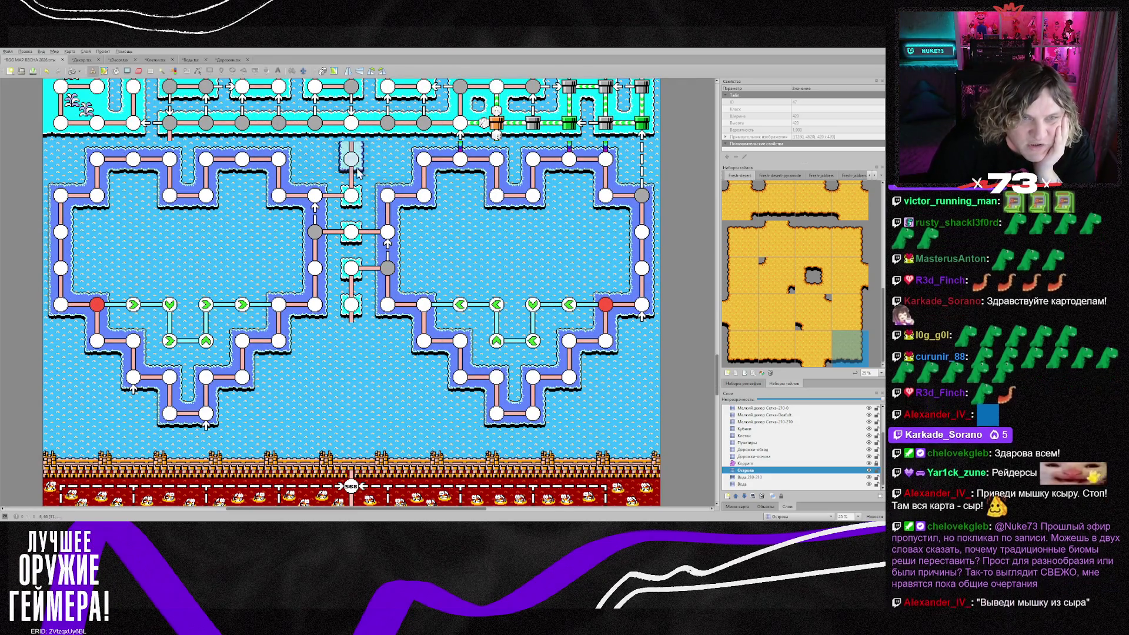
scroll(376, 235, "up", 20)
scroll(411, 318, "down", 18)
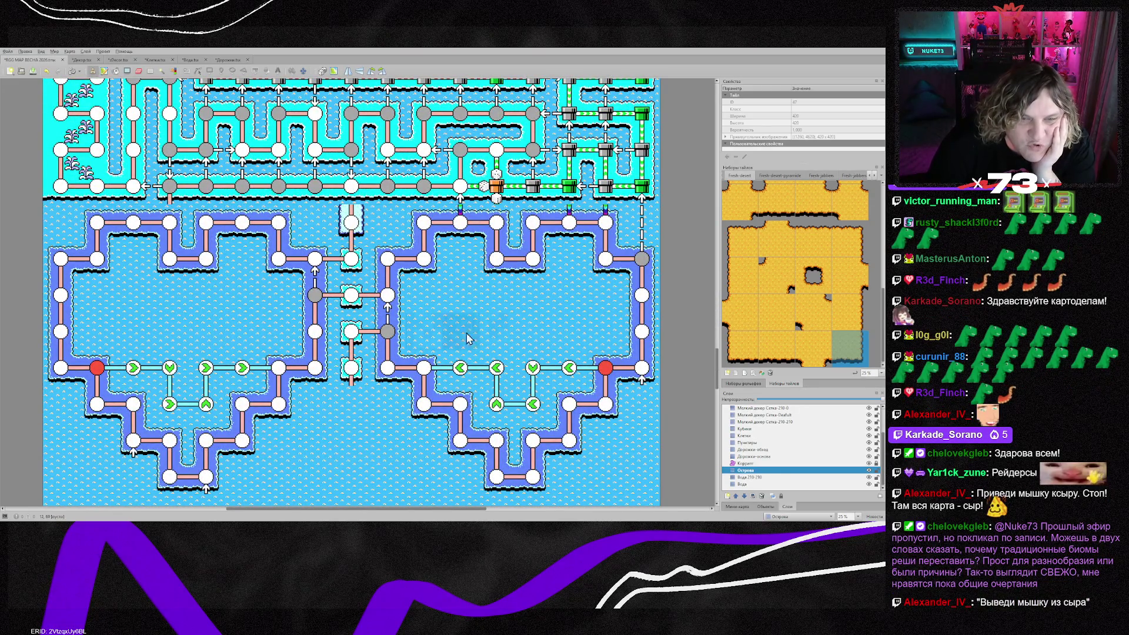
scroll(494, 364, "down", 2)
scroll(388, 344, "down", 6)
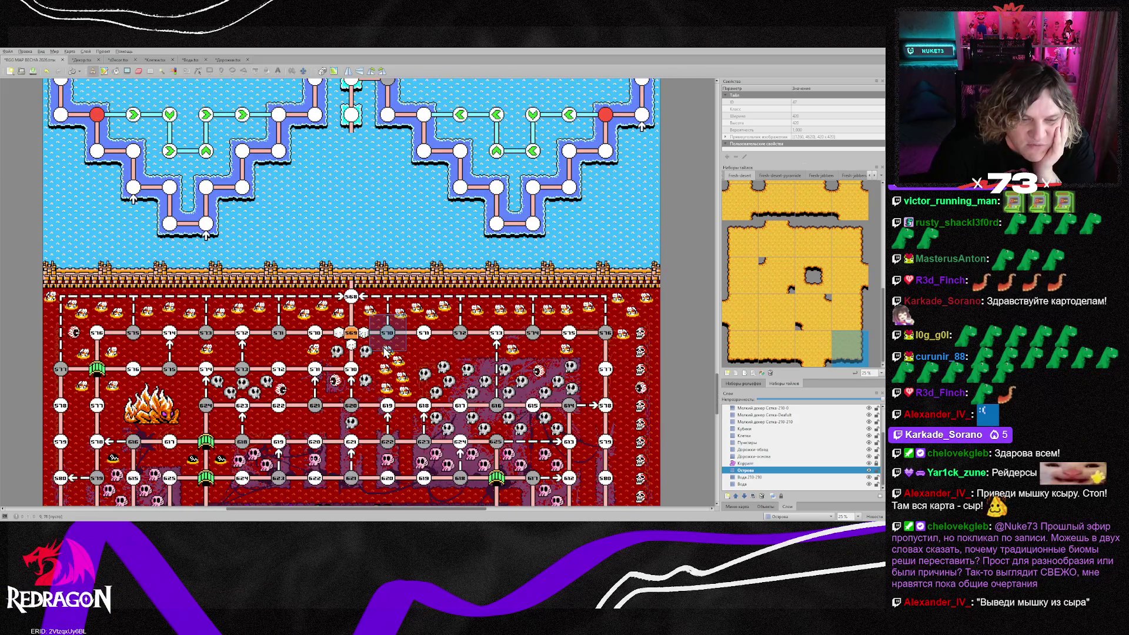
scroll(385, 351, "up", 6)
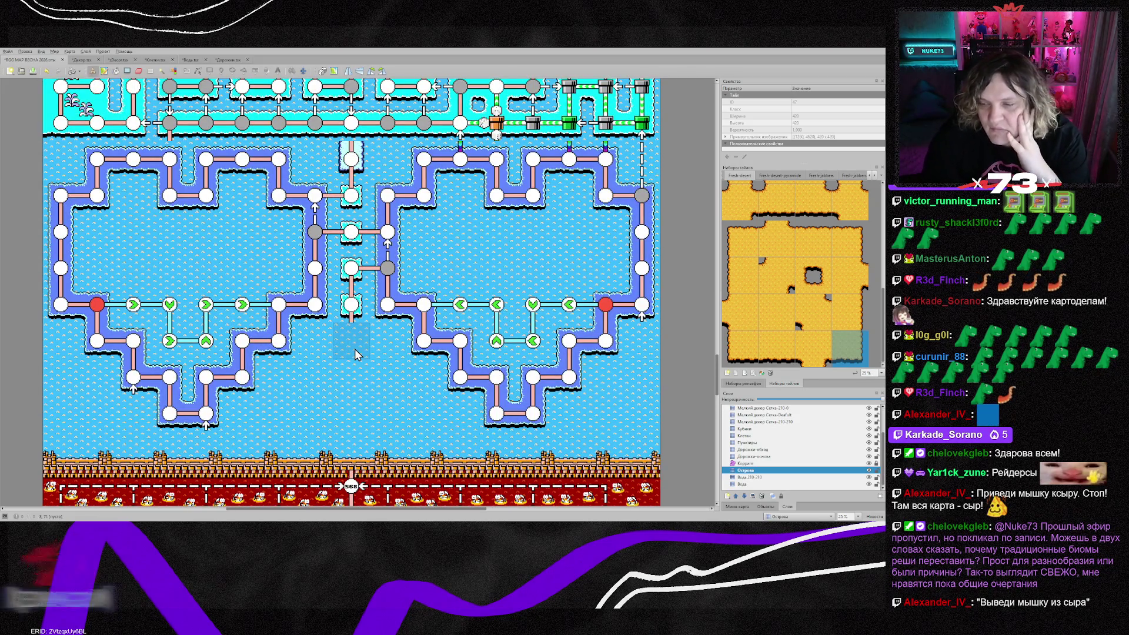
scroll(326, 333, "down", 15)
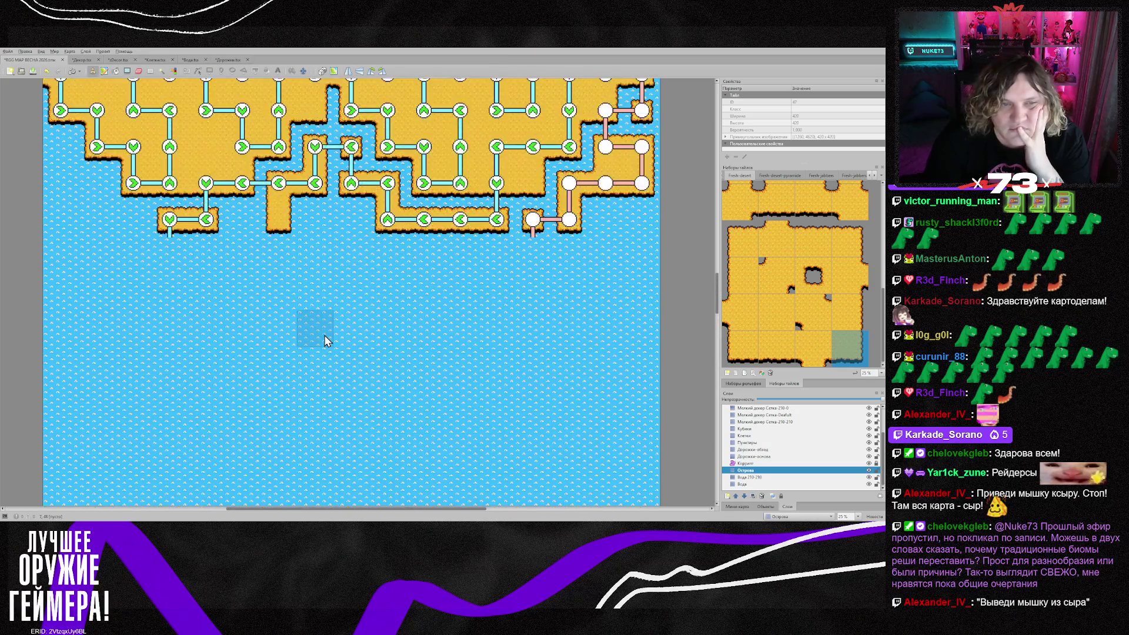
scroll(326, 337, "up", 15)
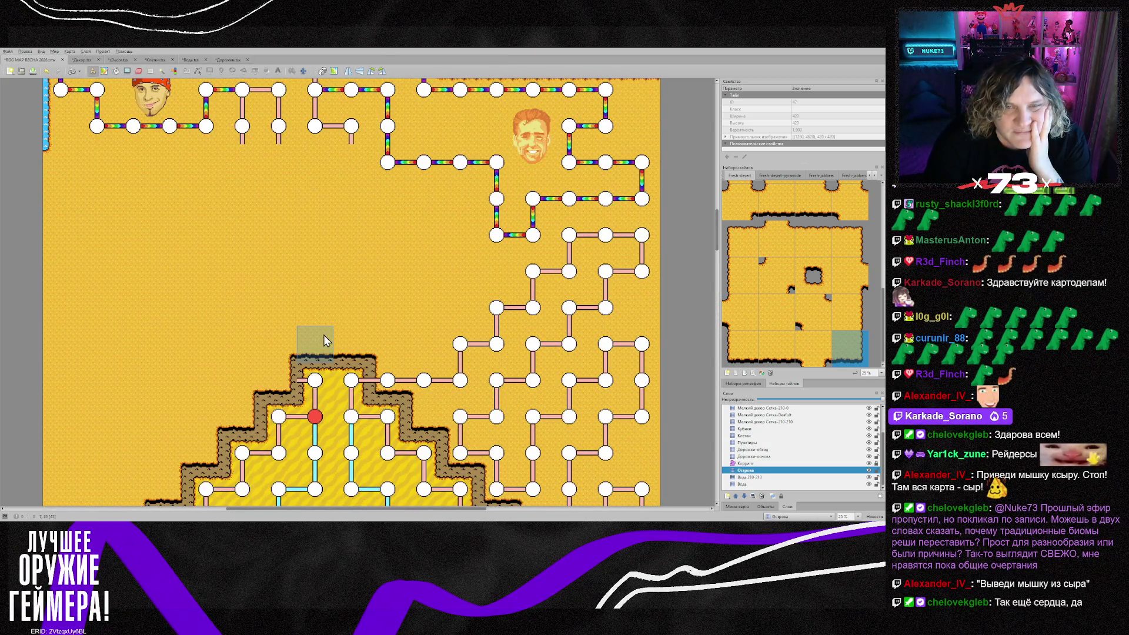
scroll(324, 335, "up", 4)
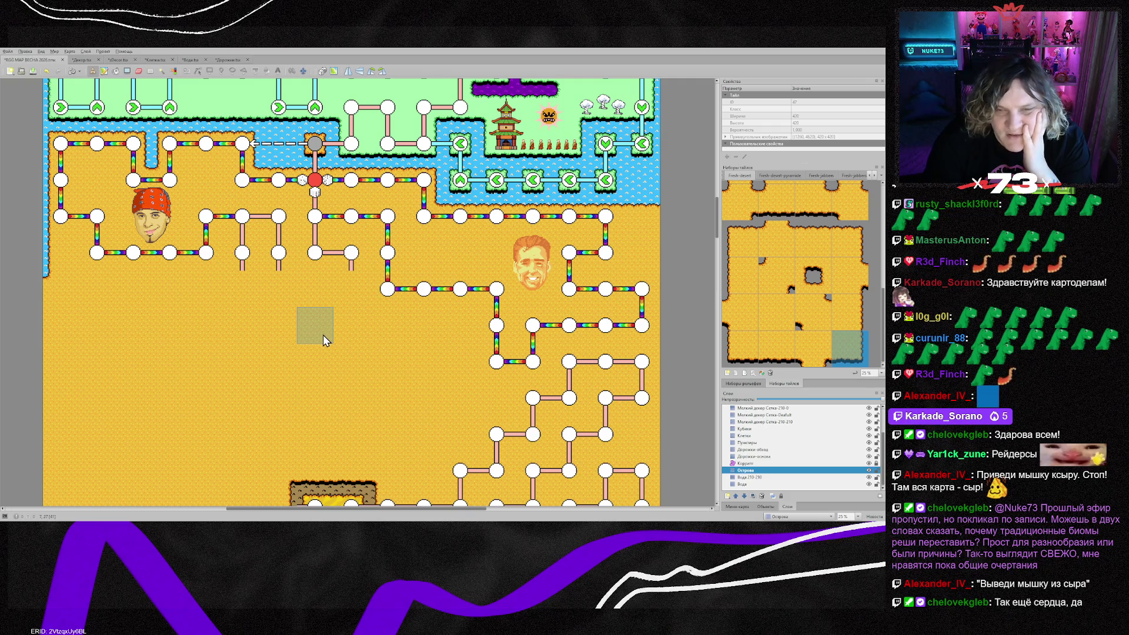
scroll(323, 334, "down", 8)
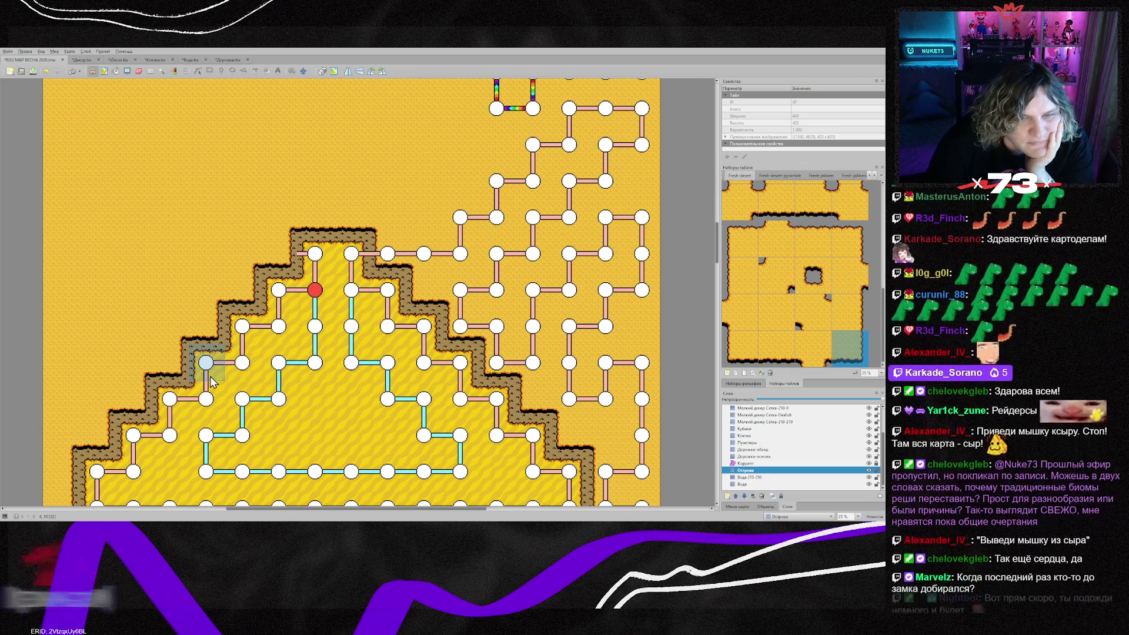
scroll(210, 382, "down", 4)
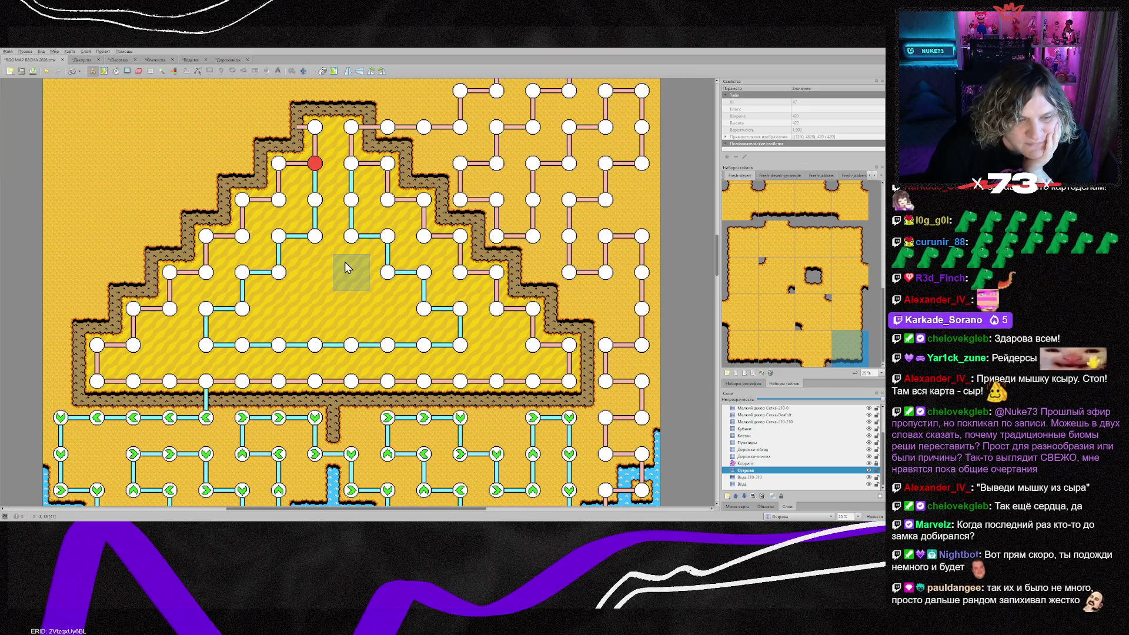
scroll(308, 291, "down", 3)
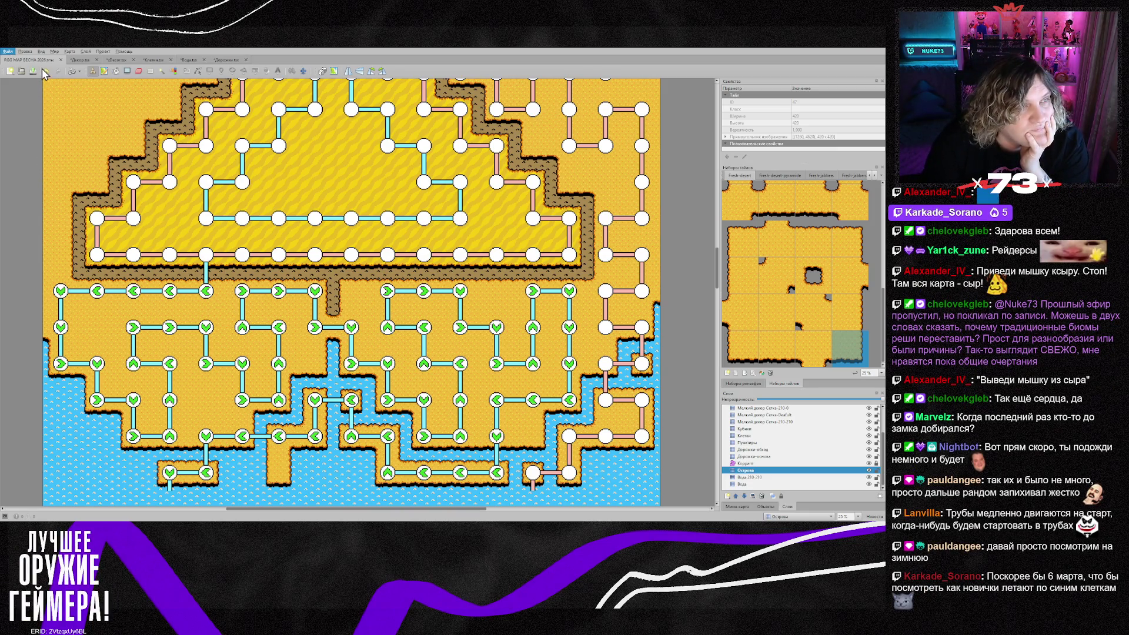
Inspect the pyramid in RGG MAP ЗИМА 2025.tmx at 25%, then return to RGG MAP ВЕСНА 2026
key("alt")
scroll(311, 167, "down", 2)
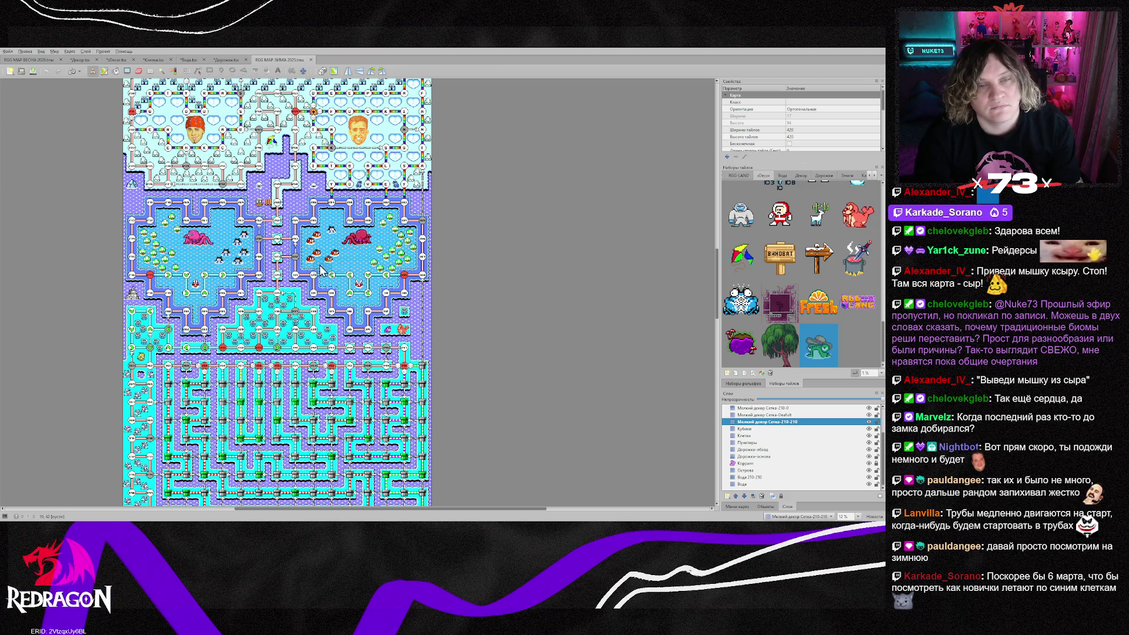
scroll(320, 265, "up", 5)
scroll(284, 266, "down", 3)
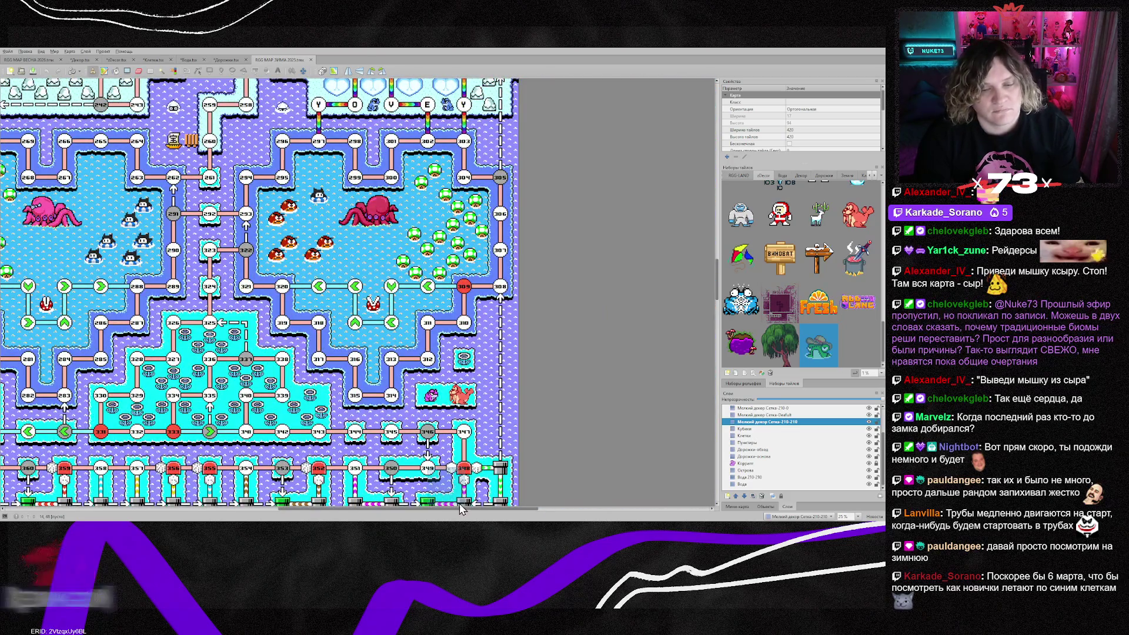
scroll(461, 509, "left", 3)
scroll(310, 400, "up", 6)
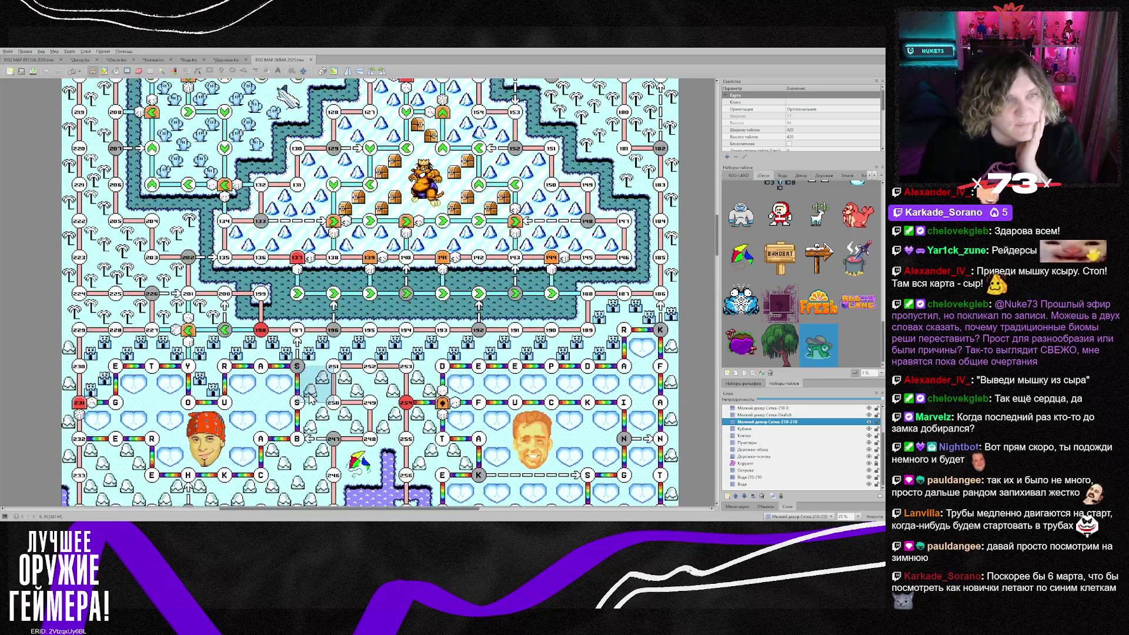
scroll(310, 400, "up", 3)
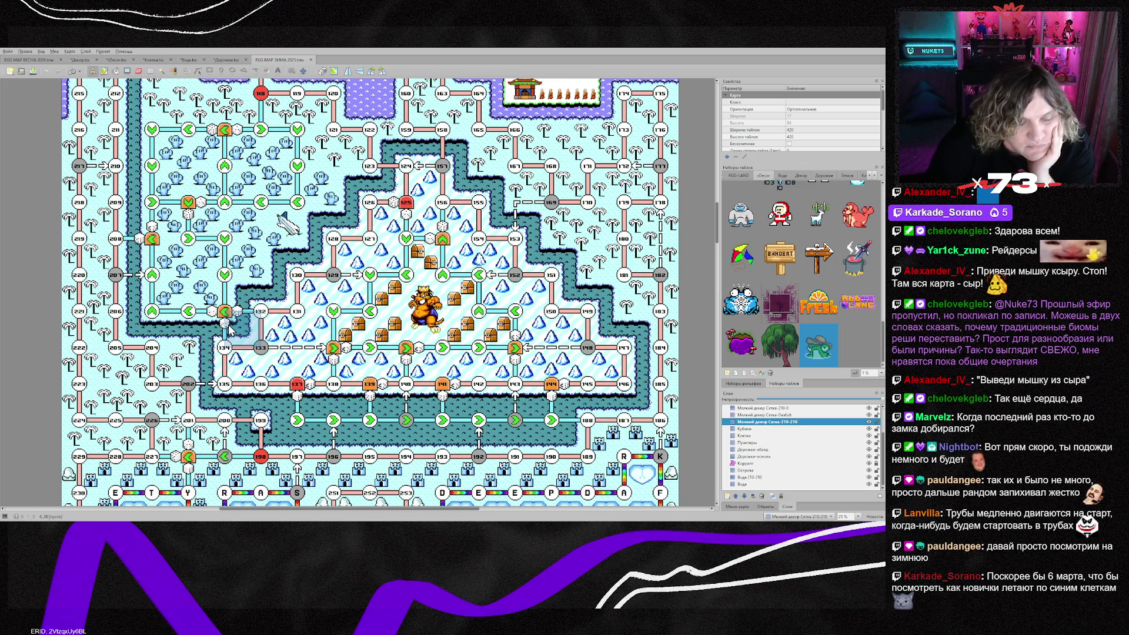
scroll(226, 319, "down", 2)
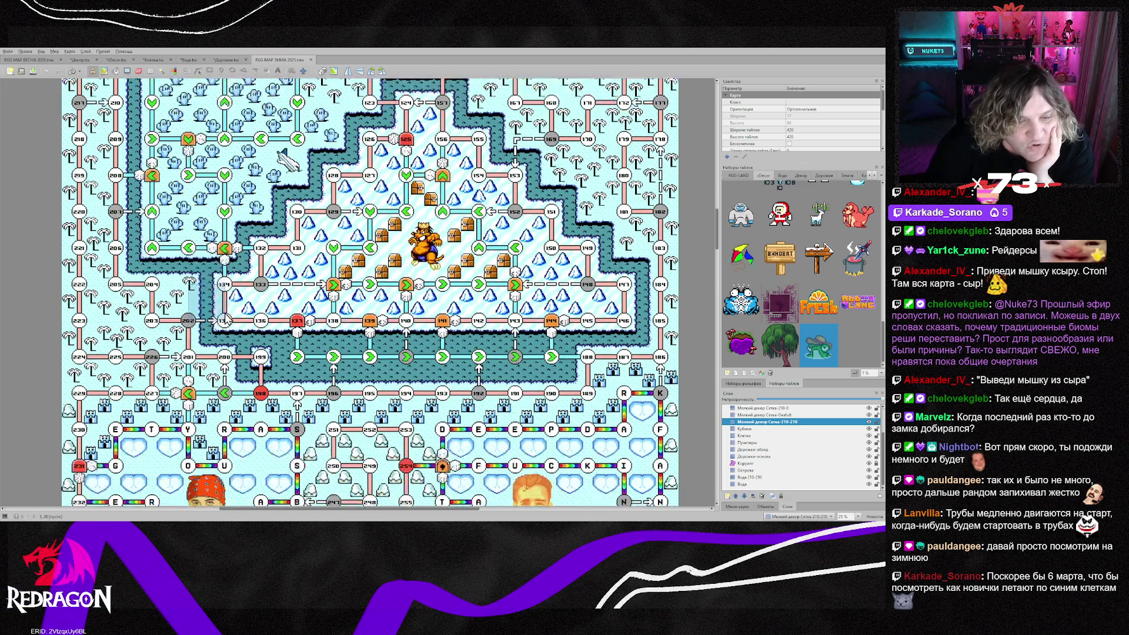
scroll(226, 319, "up", 2)
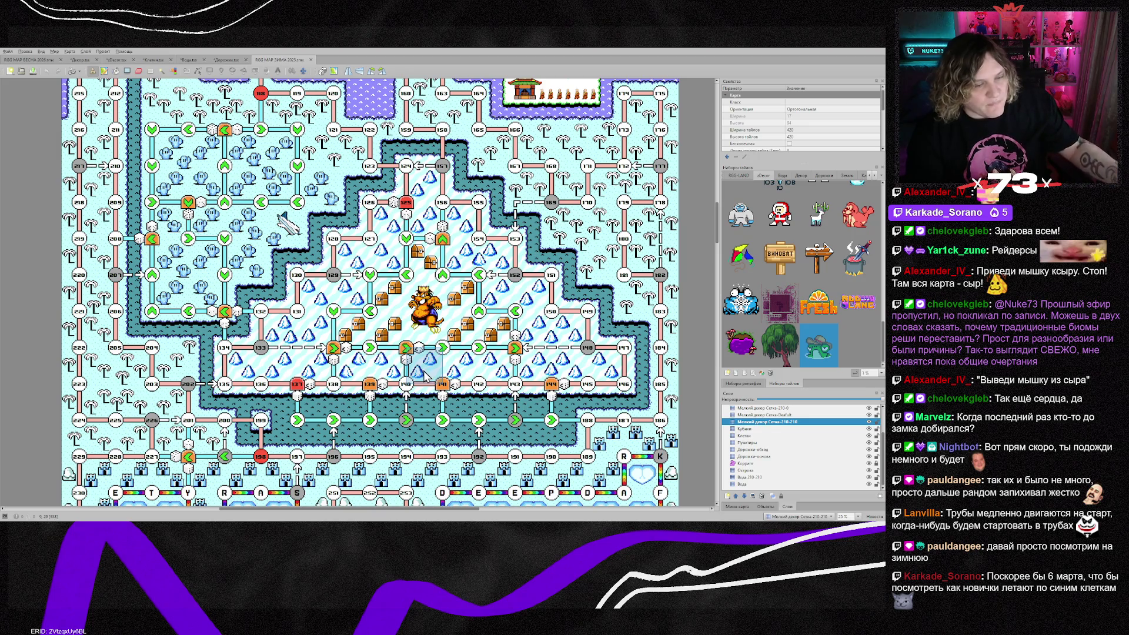
scroll(425, 376, "down", 1)
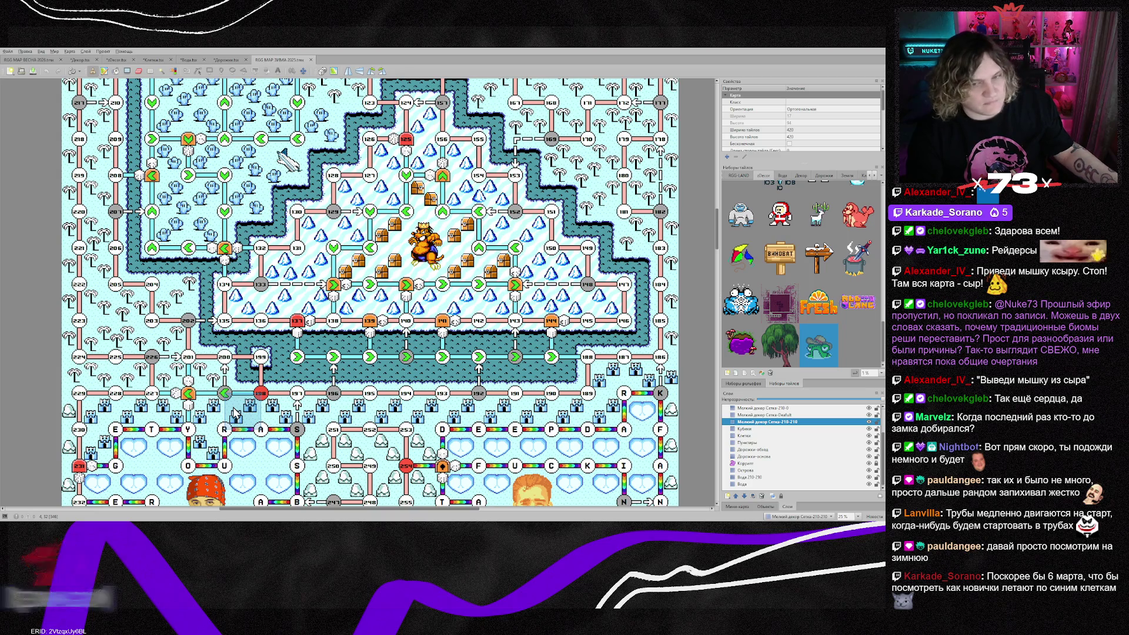
scroll(380, 238, "up", 1)
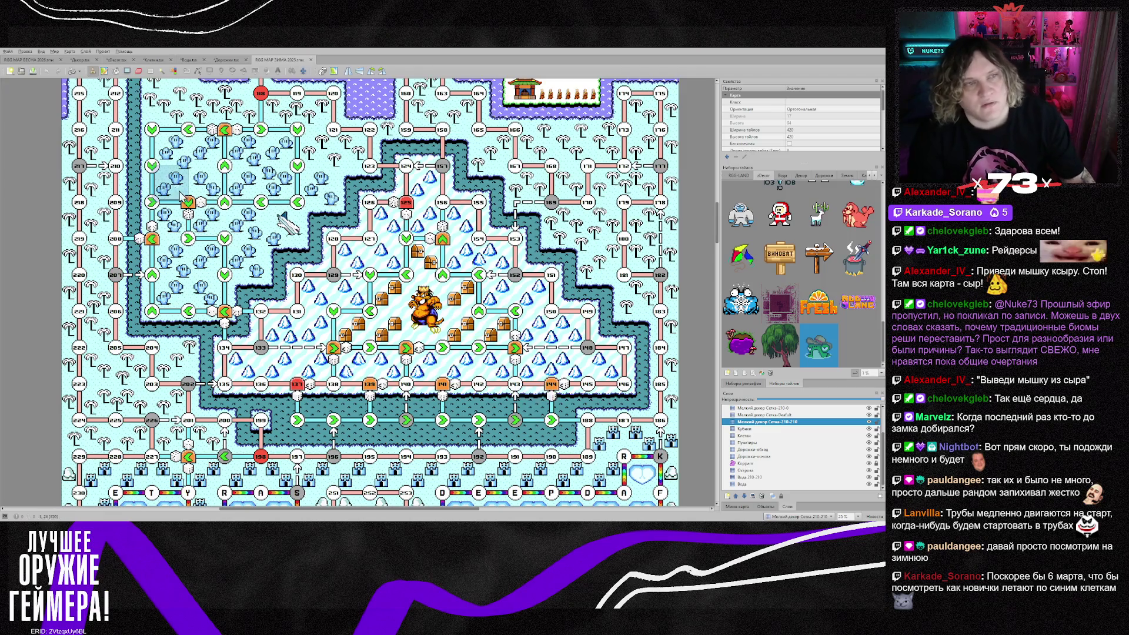
left_click_drag(28, 60, 274, 64)
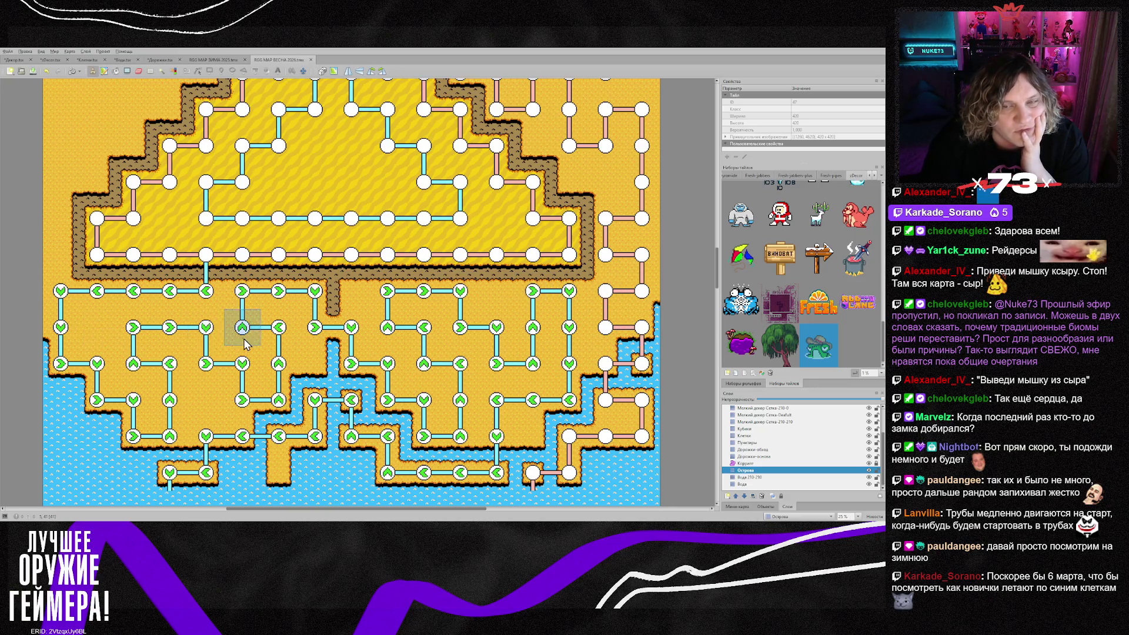
Select the Клетки and Дорожки-основа layers together for editing
scroll(244, 344, "up", 3)
scroll(244, 344, "up", 3)
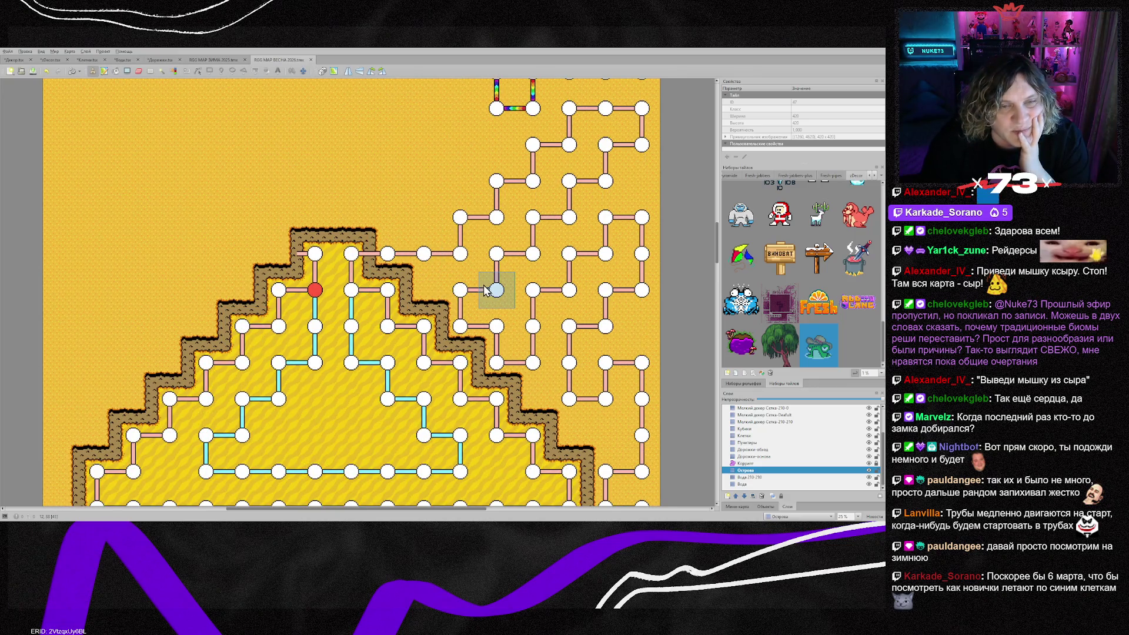
scroll(483, 284, "up", 3)
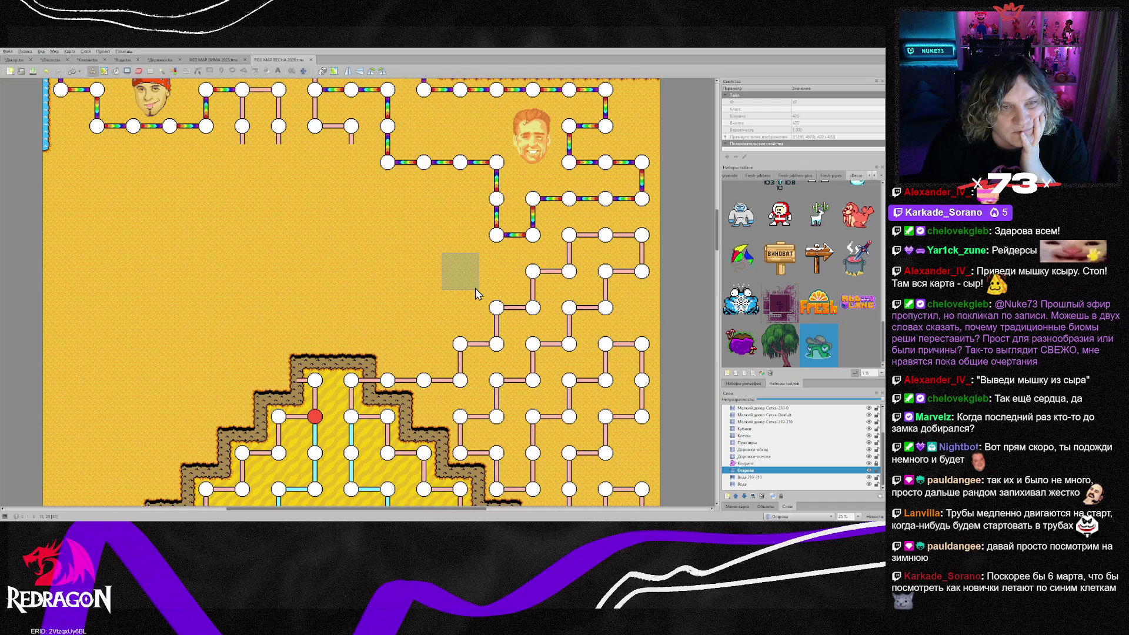
scroll(475, 288, "up", 2)
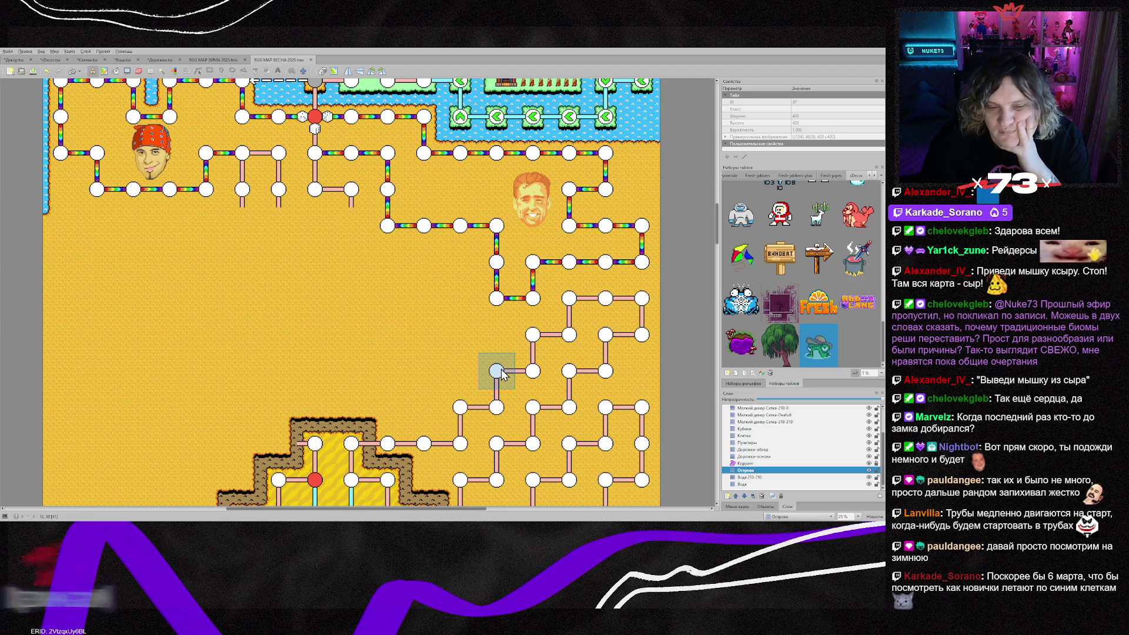
scroll(501, 369, "down", 4)
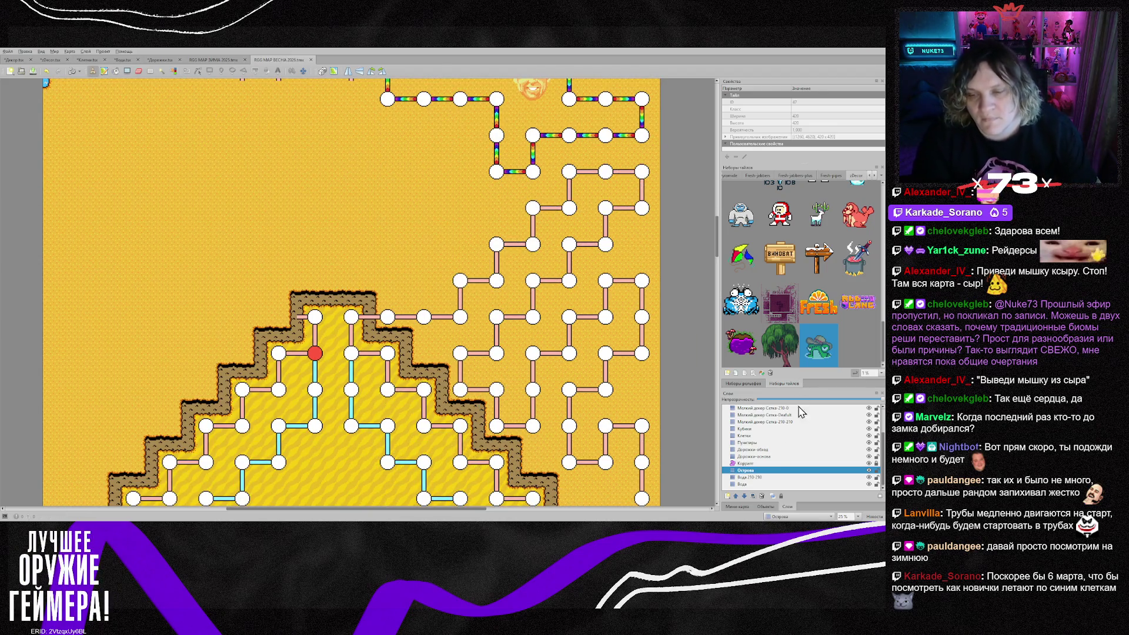
left_click(767, 457)
left_click(754, 436, "ctrl")
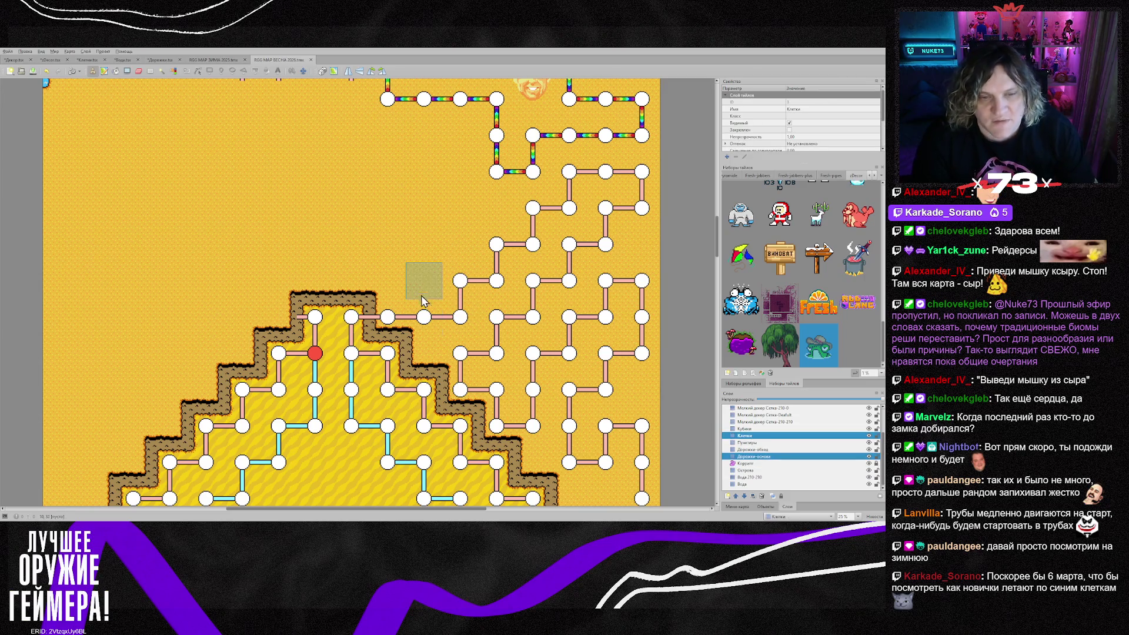
Erase the rows of path nodes and links on the sand right of the pyramid
left_click_drag(387, 317, 448, 316)
mouse_move(539, 242)
left_mouse_down()
mouse_move(601, 185)
mouse_move(581, 188)
mouse_move(627, 230)
mouse_move(541, 303)
mouse_move(534, 323)
mouse_move(465, 358)
left_mouse_up()
mouse_move(518, 386)
left_mouse_down()
mouse_move(510, 412)
mouse_move(594, 276)
mouse_move(639, 353)
mouse_move(587, 382)
left_mouse_up()
mouse_move(590, 456)
left_mouse_down()
mouse_move(605, 420)
mouse_move(642, 447)
left_mouse_up()
scroll(626, 470, "down", 3)
mouse_move(641, 349)
left_mouse_down()
mouse_move(640, 329)
mouse_move(606, 353)
mouse_move(634, 398)
left_mouse_up()
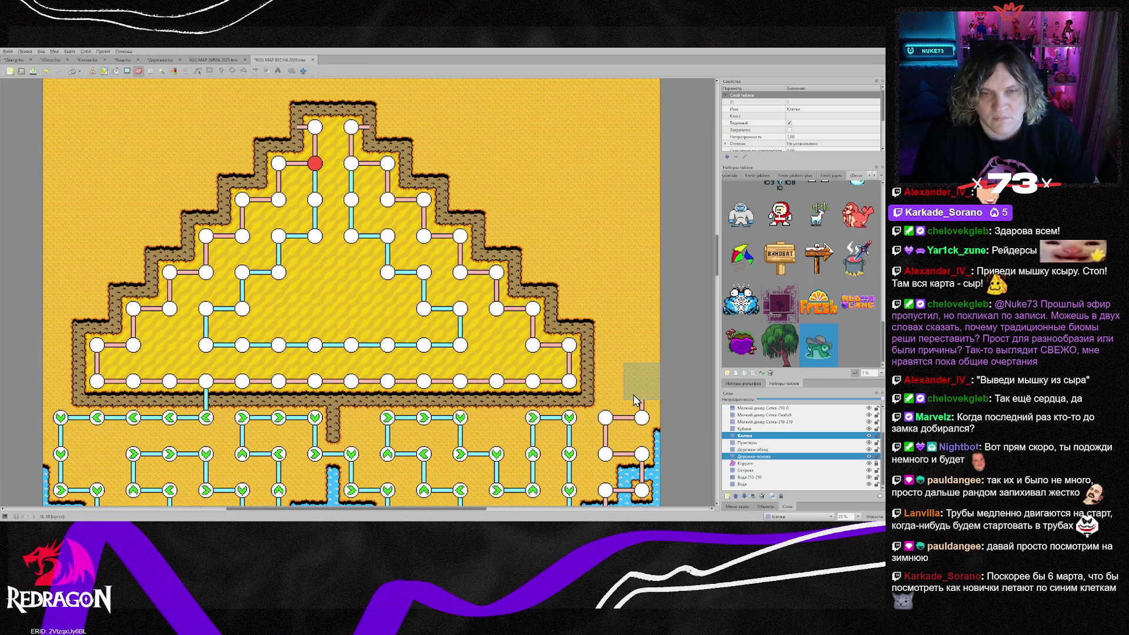
scroll(630, 398, "up", 5)
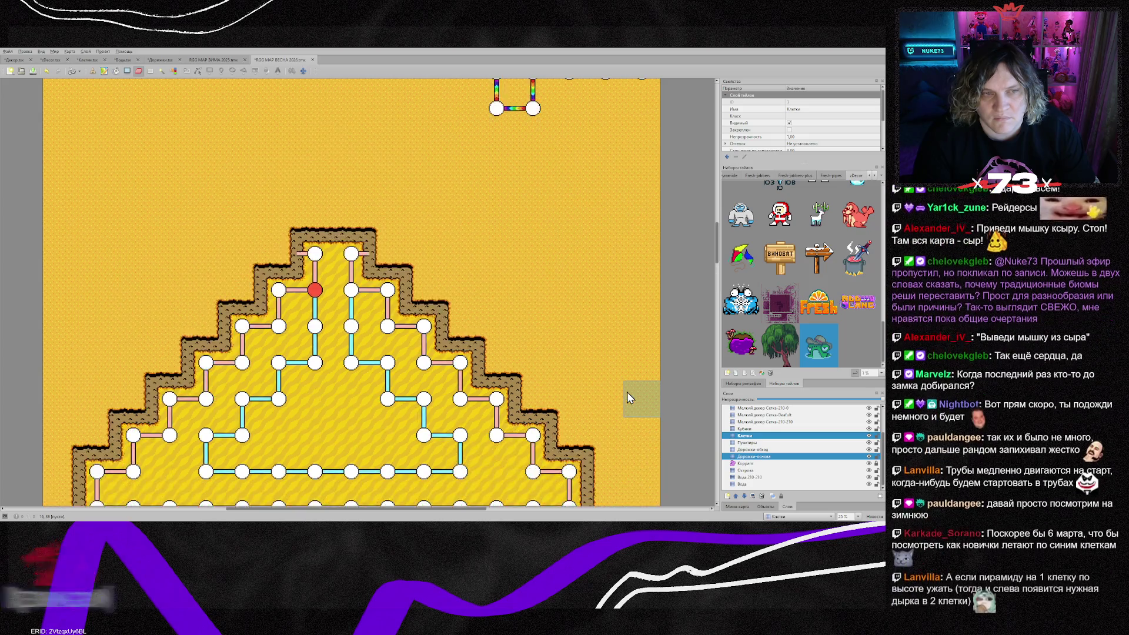
scroll(629, 398, "down", 2)
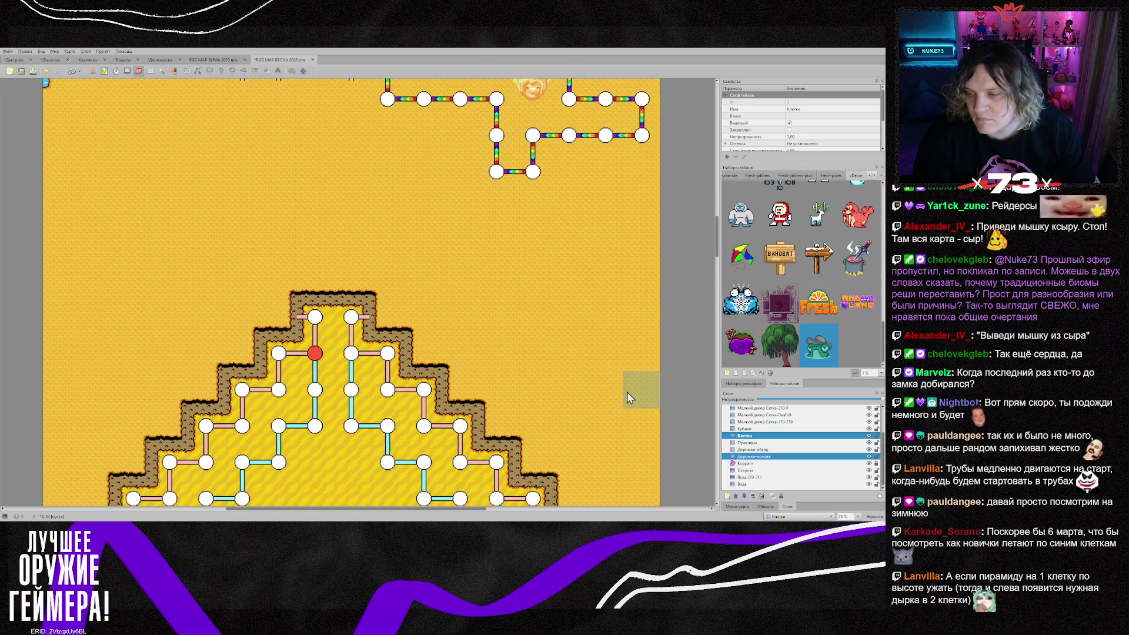
scroll(627, 392, "down", 1)
scroll(627, 393, "down", 3)
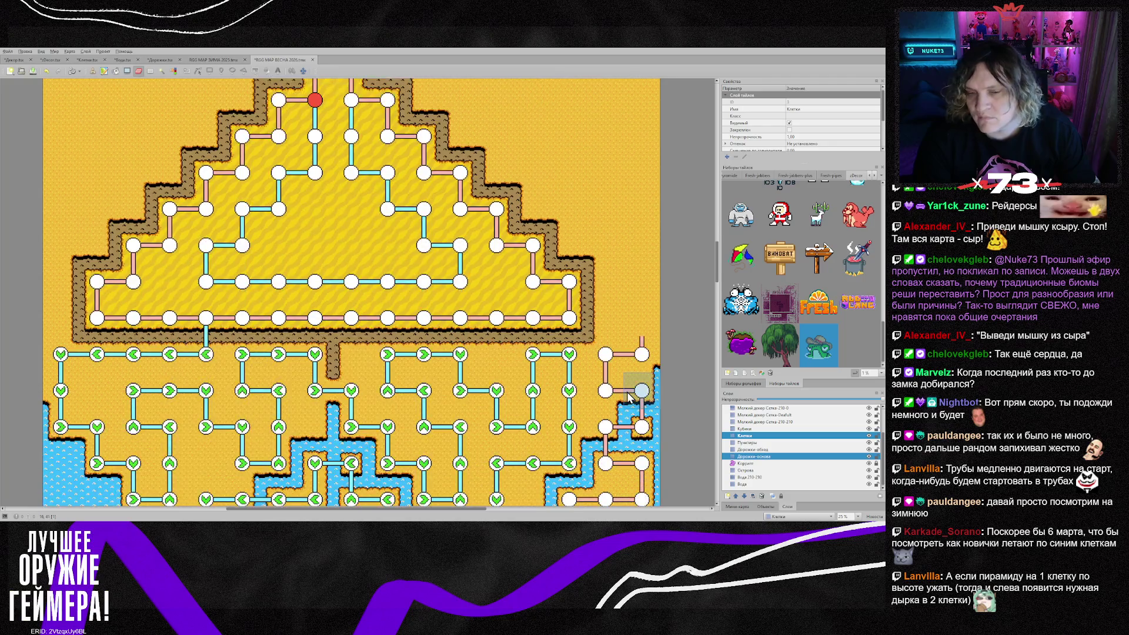
Erase the leftover light-blue node, add Дорожки-обход, and wipe all nodes and paths below the pyramid
left_click(606, 366)
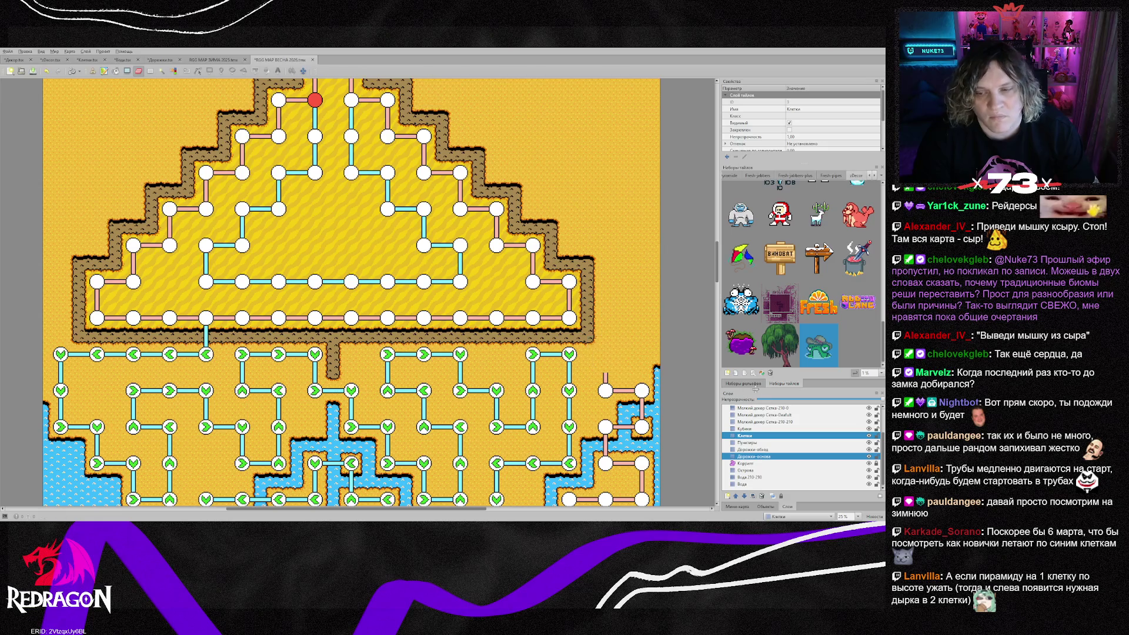
left_click(756, 449, "shift")
scroll(353, 323, "down", 2)
mouse_move(94, 240)
left_mouse_down()
mouse_move(465, 241)
mouse_move(641, 264)
mouse_move(535, 235)
mouse_move(515, 267)
mouse_move(27, 265)
mouse_move(317, 301)
mouse_move(641, 300)
mouse_move(82, 336)
mouse_move(612, 373)
mouse_move(247, 372)
mouse_move(212, 413)
mouse_move(579, 412)
mouse_move(506, 365)
left_mouse_up()
scroll(504, 365, "up", 6)
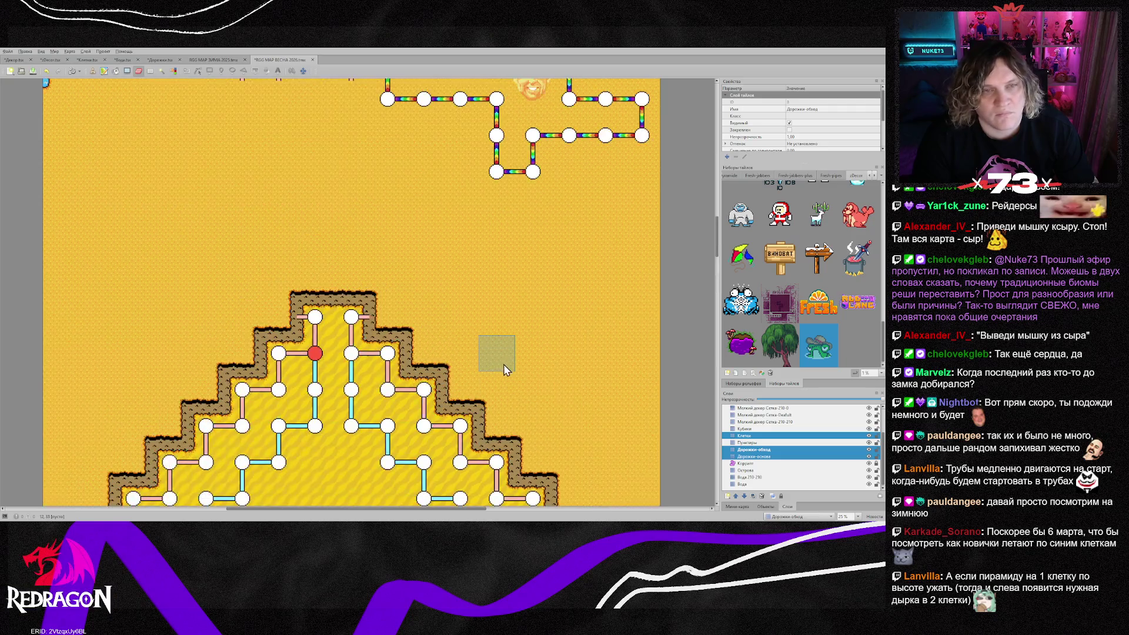
scroll(492, 355, "down", 2)
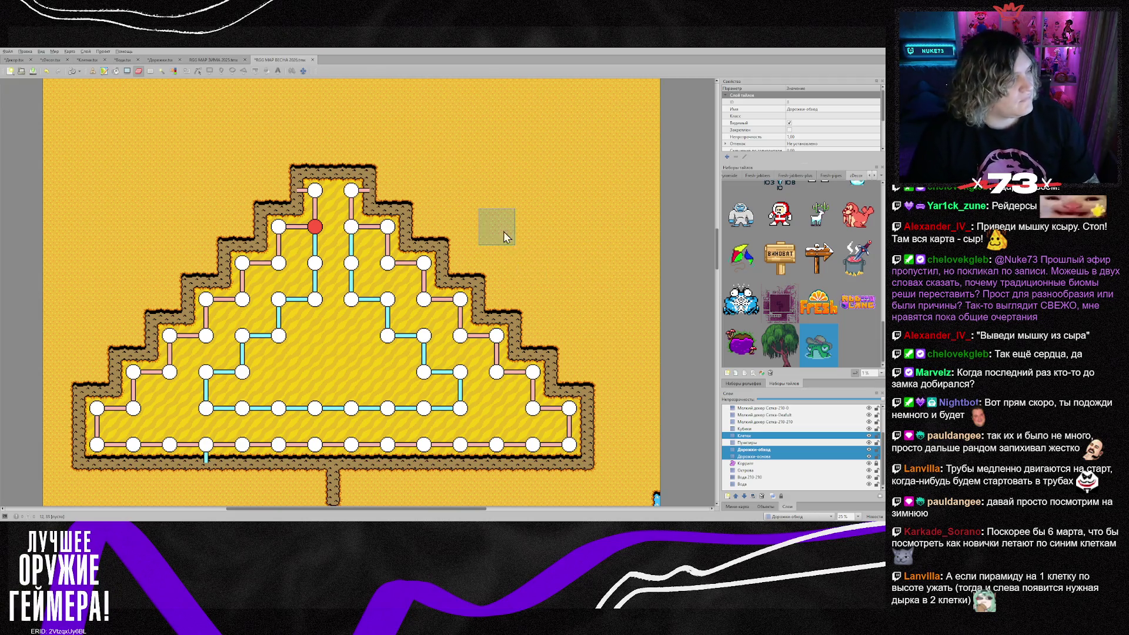
scroll(503, 231, "down", 2)
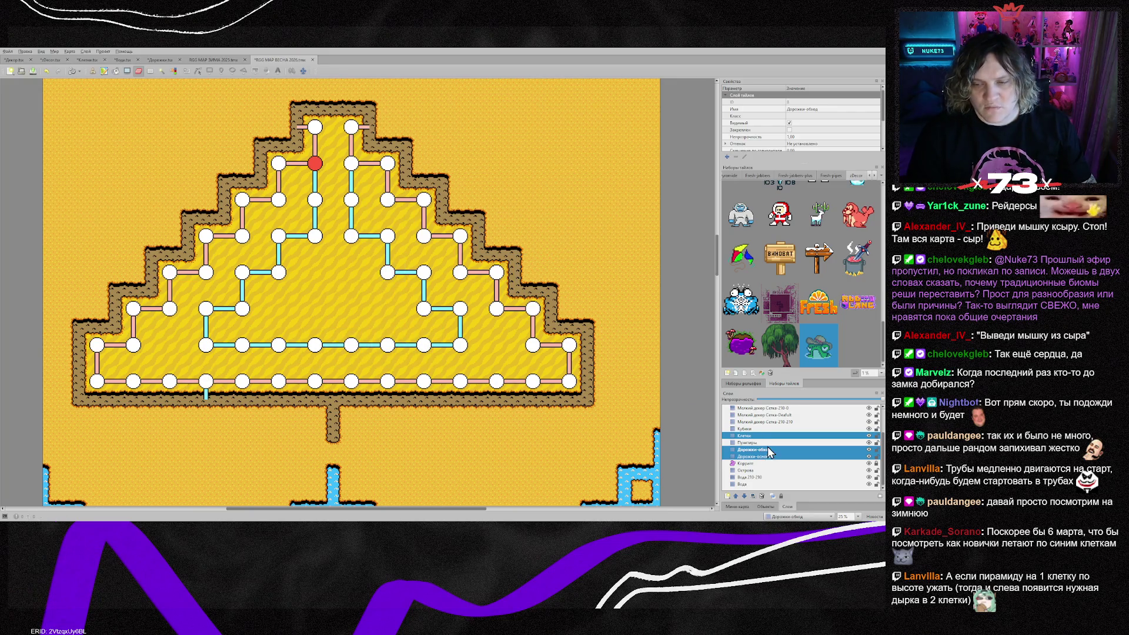
On the Дорожки-обход layer alone, erase the leftover cyan path stub
left_click(759, 449)
left_click(206, 396)
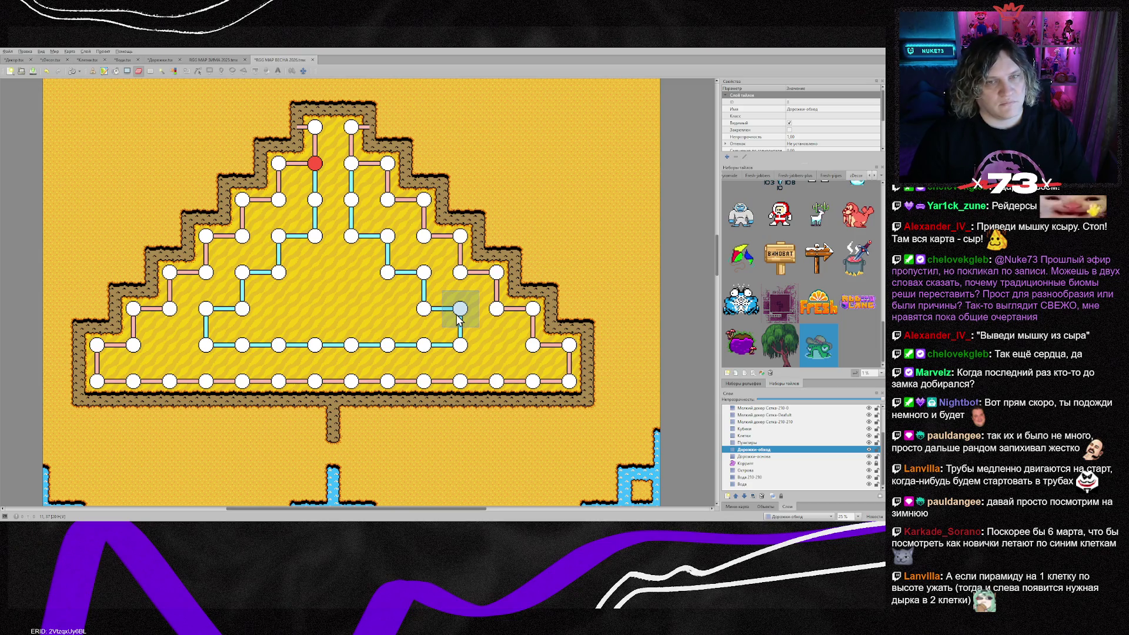
scroll(470, 306, "up", 5)
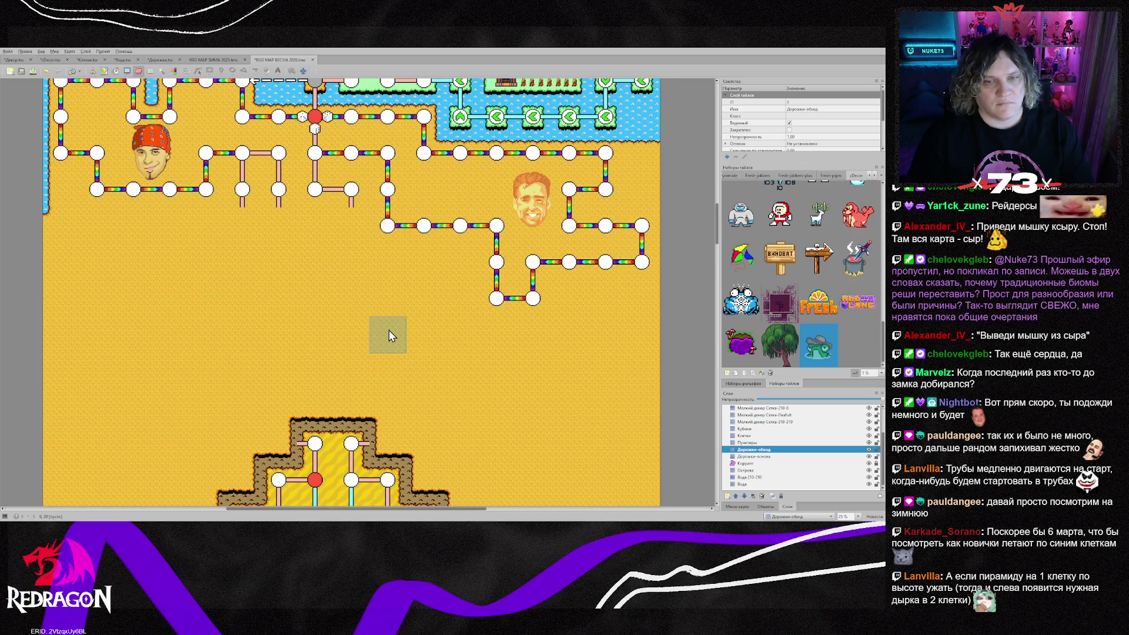
scroll(390, 332, "down", 5)
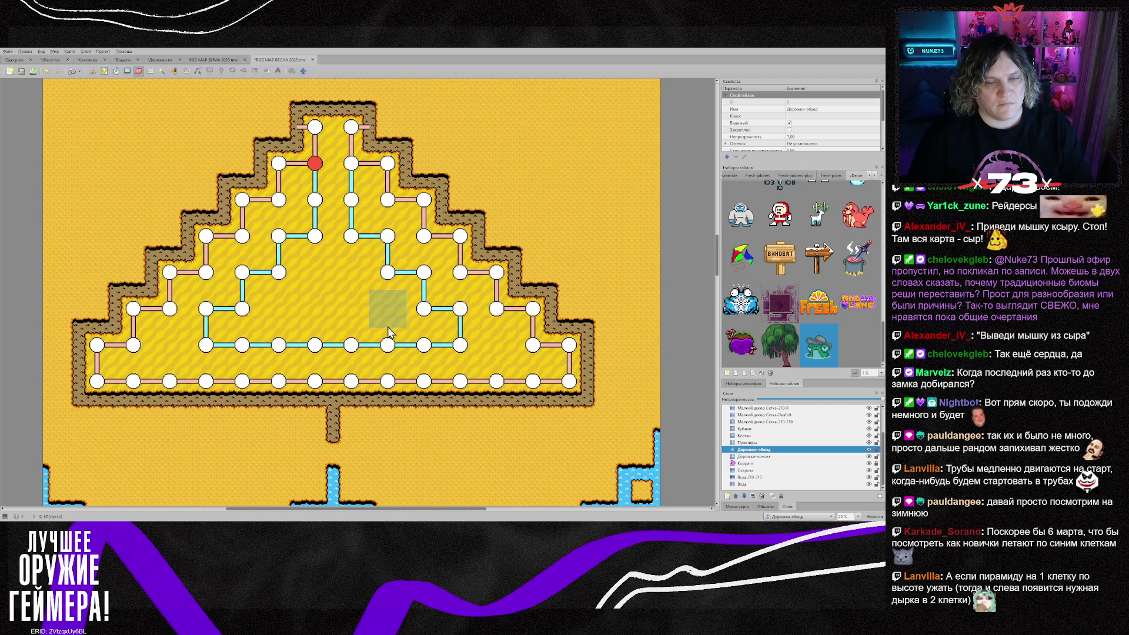
Make the Острова island layer the active editing layer
left_click(758, 470)
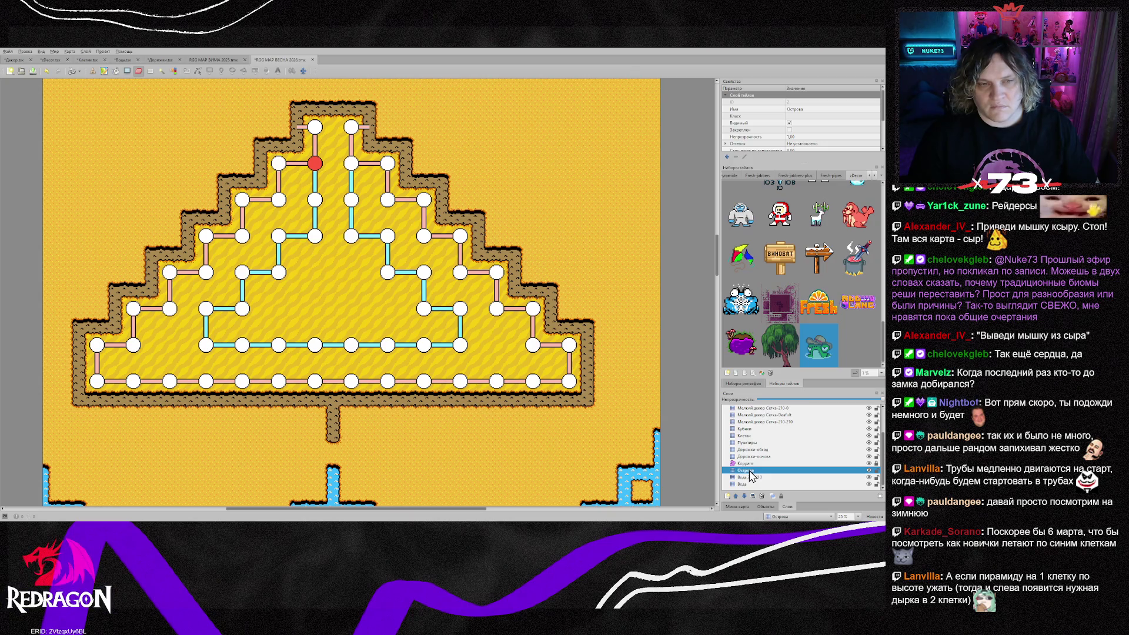
scroll(383, 317, "up", 5)
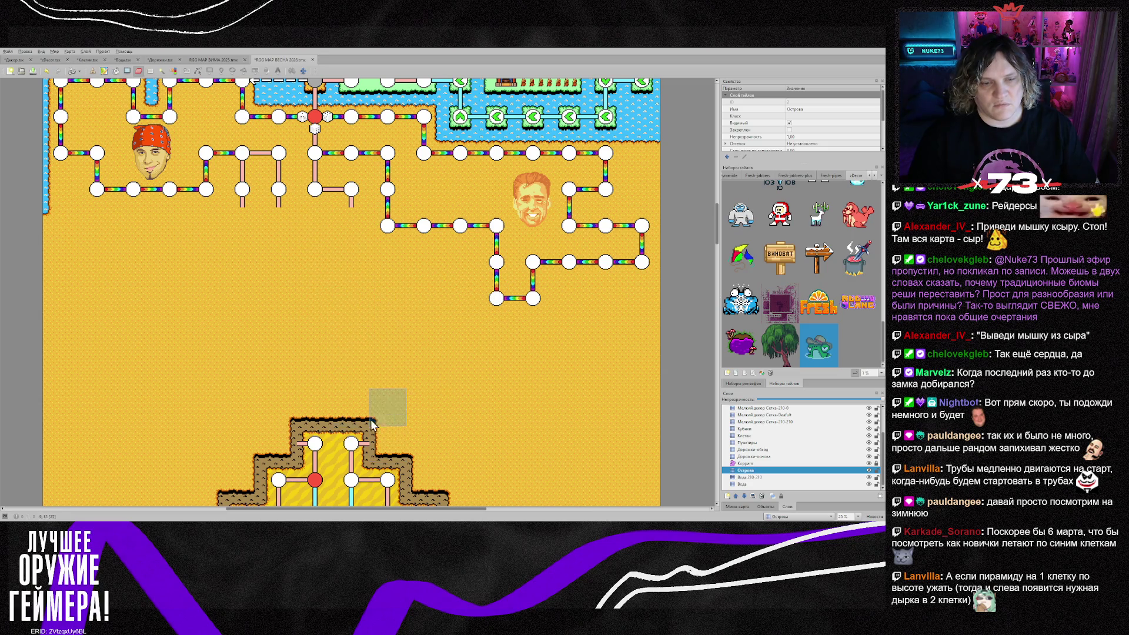
scroll(503, 347, "down", 5)
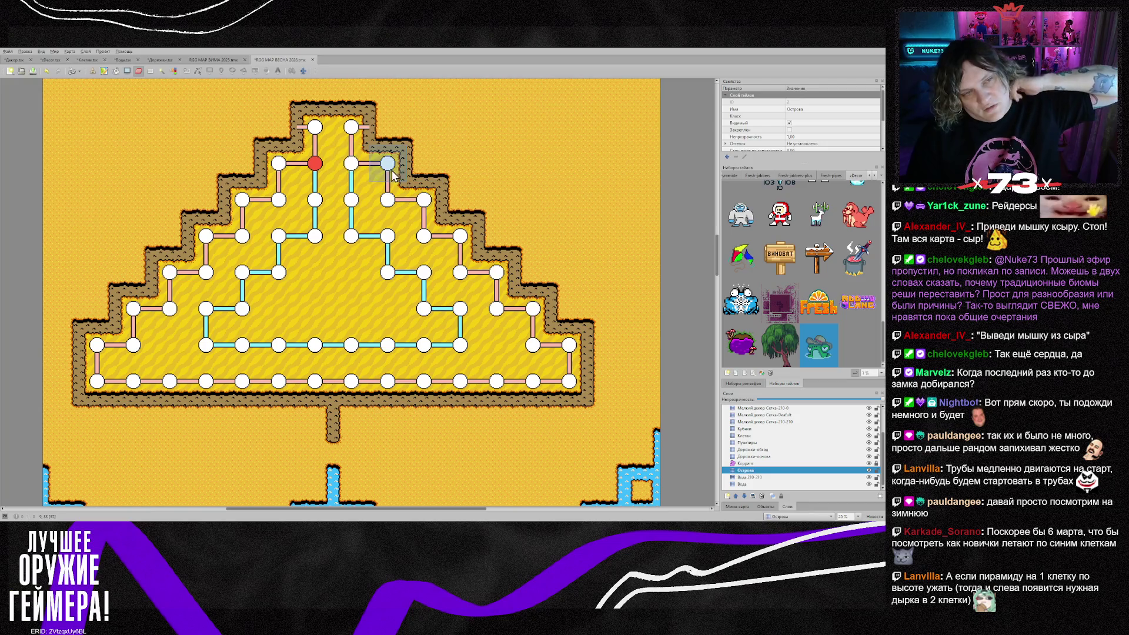
scroll(382, 176, "up", 3)
scroll(377, 353, "down", 3)
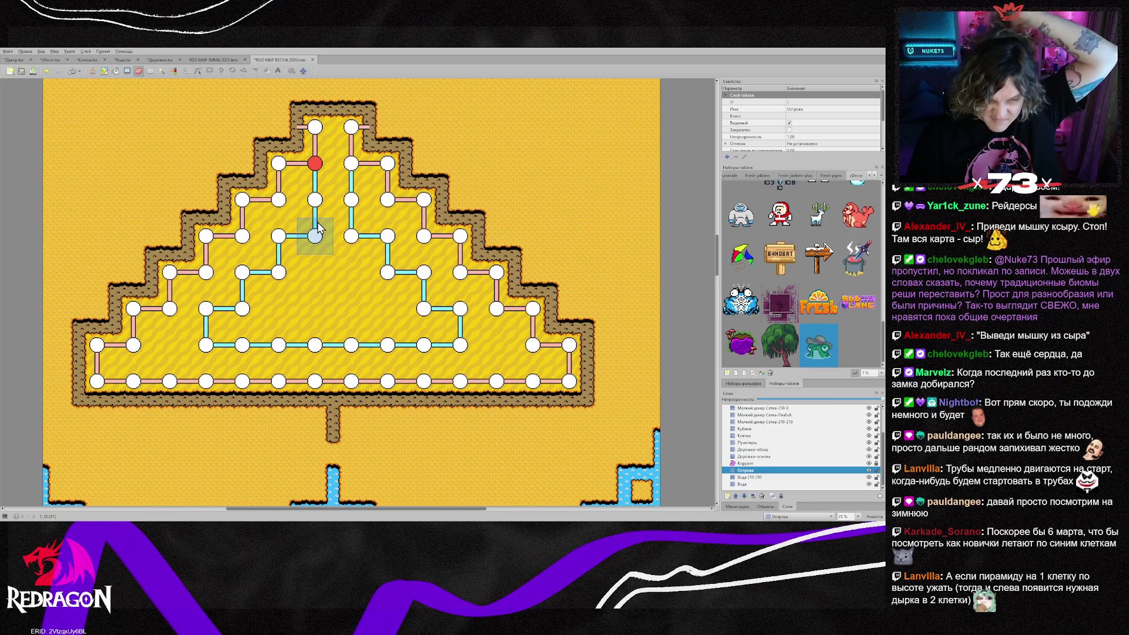
Erase the inner pyramid nodes and cyan stubs on the Дорожки-обход and Клетки layers
left_click(765, 451)
left_click(753, 436, "ctrl")
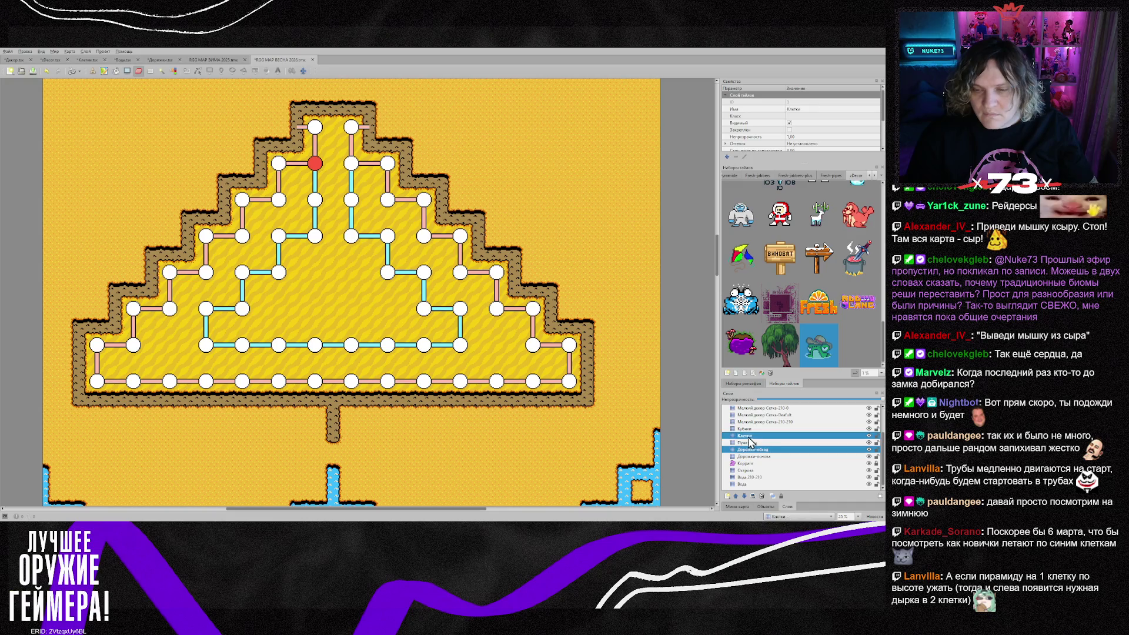
mouse_move(320, 185)
left_mouse_down()
mouse_move(350, 197)
mouse_move(350, 232)
mouse_move(281, 239)
mouse_move(206, 313)
mouse_move(427, 349)
mouse_move(427, 317)
left_mouse_up()
left_click_drag(383, 282, 386, 244)
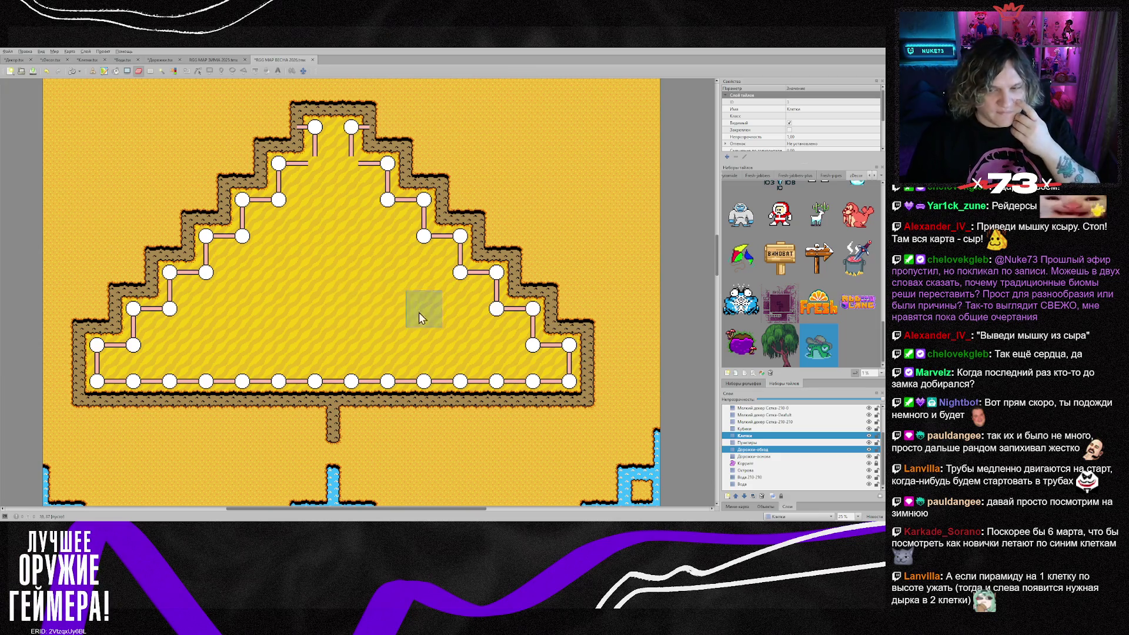
Add Дорожки-основа and erase the pyramid's outer ring of nodes and links
left_click(755, 456, "ctrl")
mouse_move(240, 93)
left_mouse_down()
mouse_move(280, 127)
mouse_move(277, 176)
mouse_move(219, 213)
mouse_move(488, 274)
mouse_move(330, 248)
mouse_move(138, 311)
mouse_move(87, 378)
mouse_move(518, 379)
mouse_move(540, 334)
left_mouse_up()
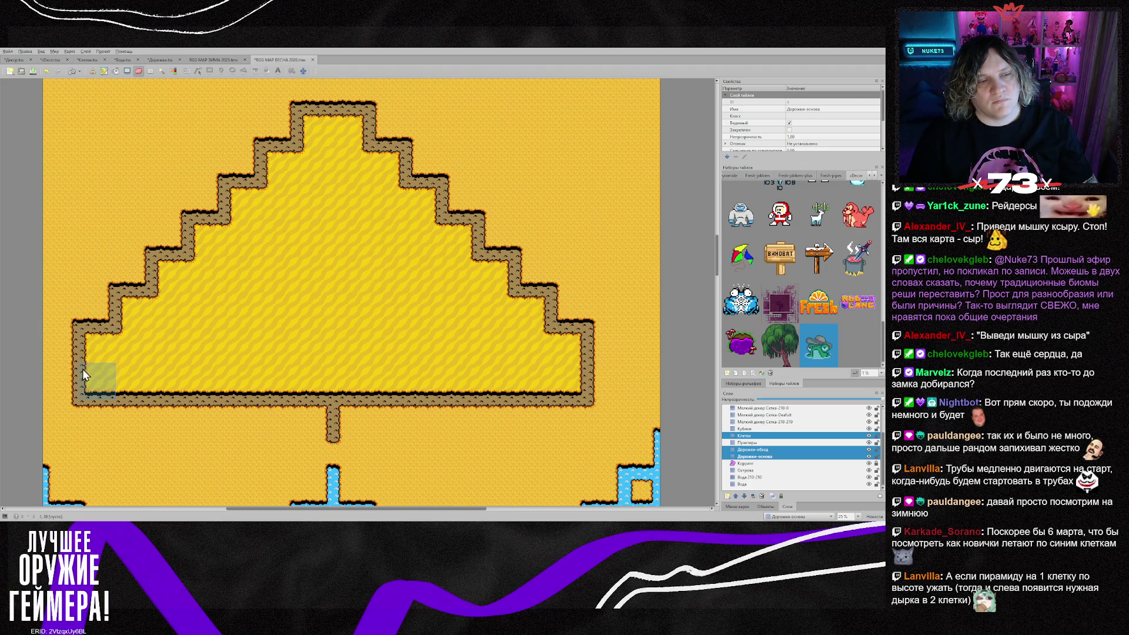
scroll(324, 309, "up", 3)
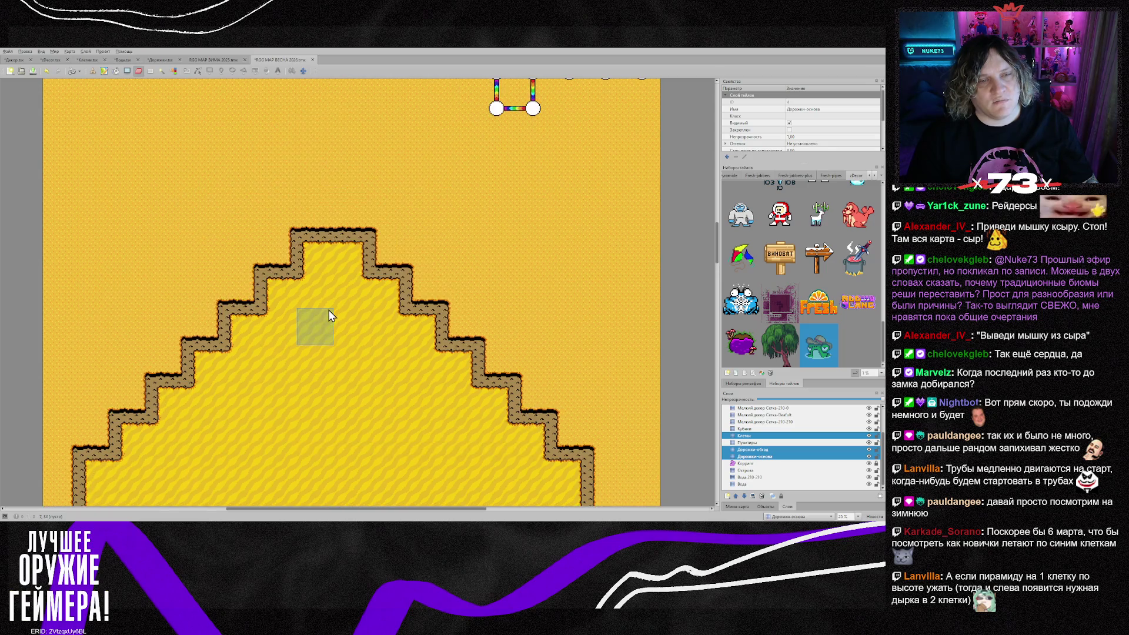
scroll(329, 315, "down", 3)
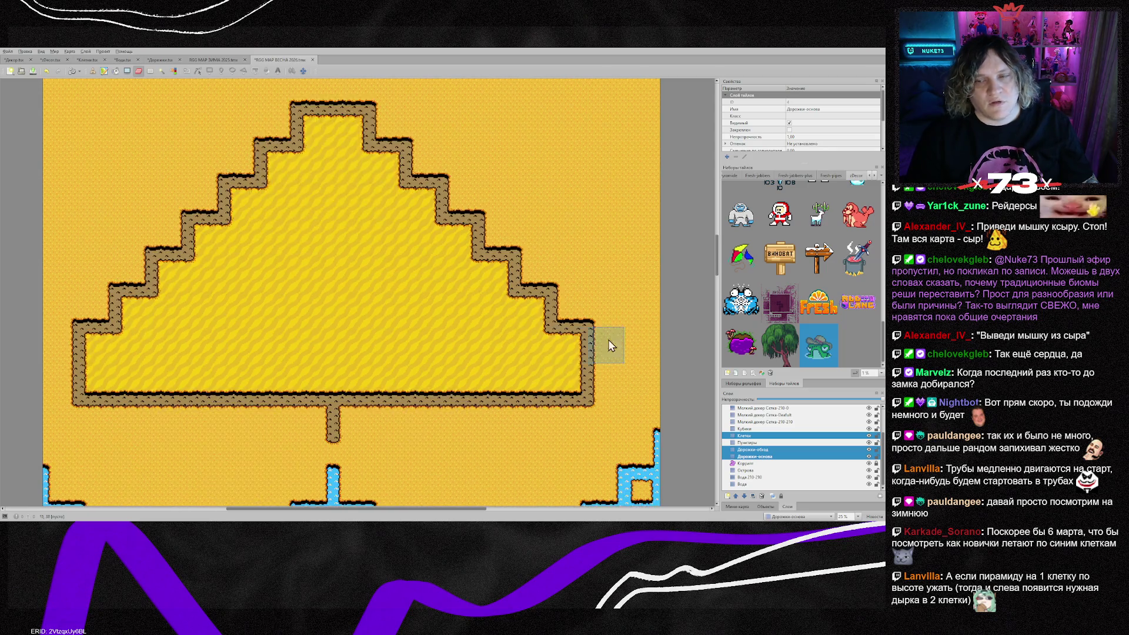
On the Острова layer, paint plain sand over the pyramid's brown bottom and side walls
left_click(764, 470)
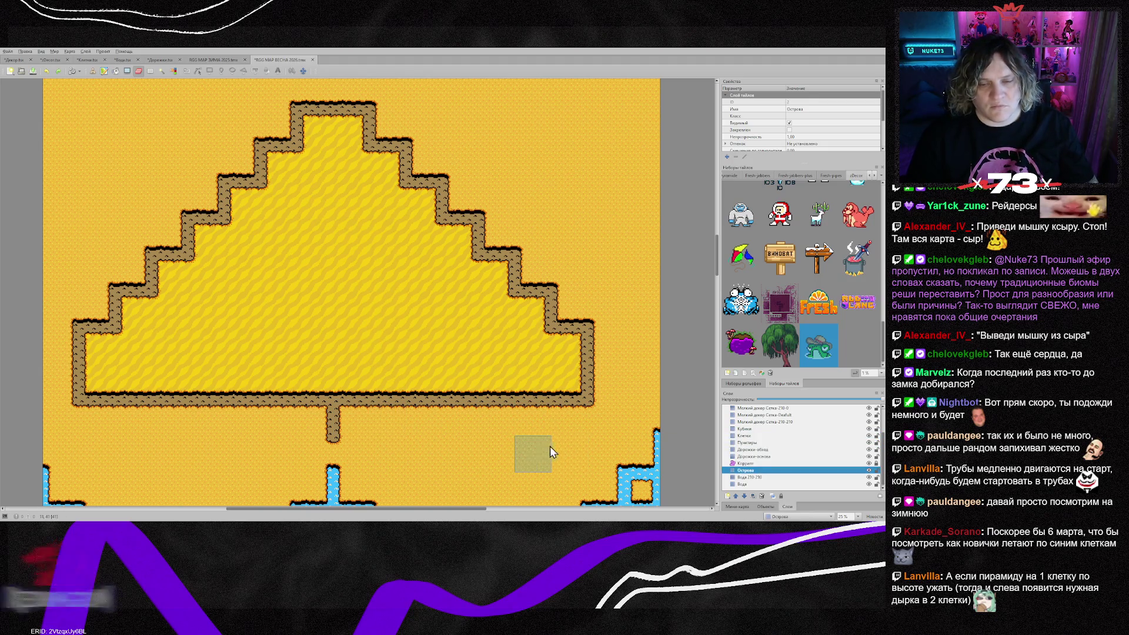
right_click(507, 438)
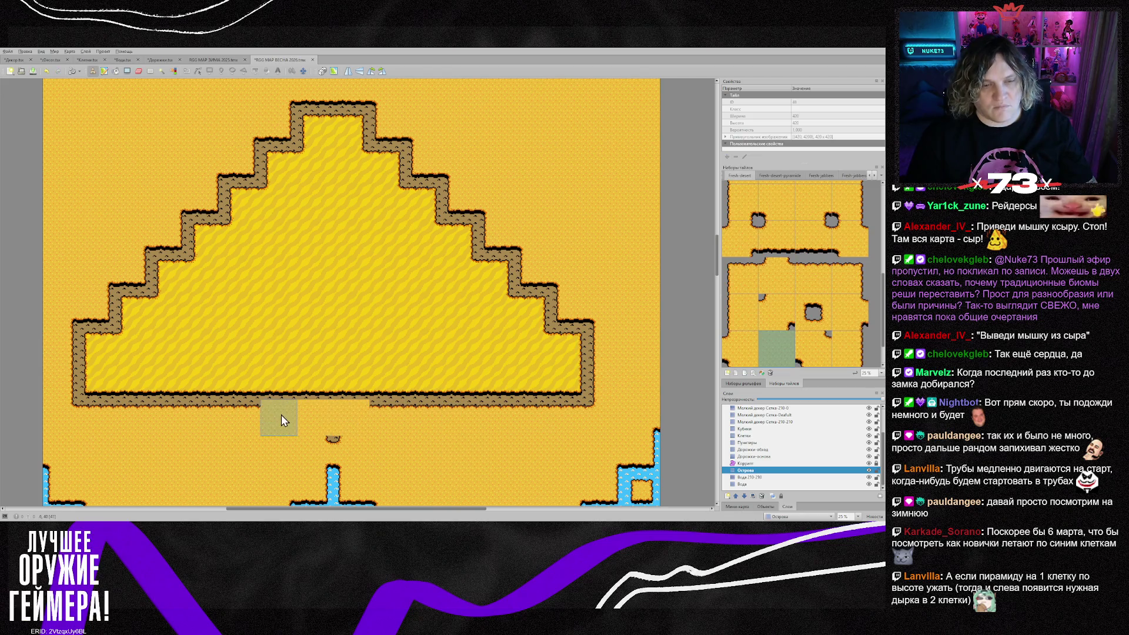
left_click(358, 410)
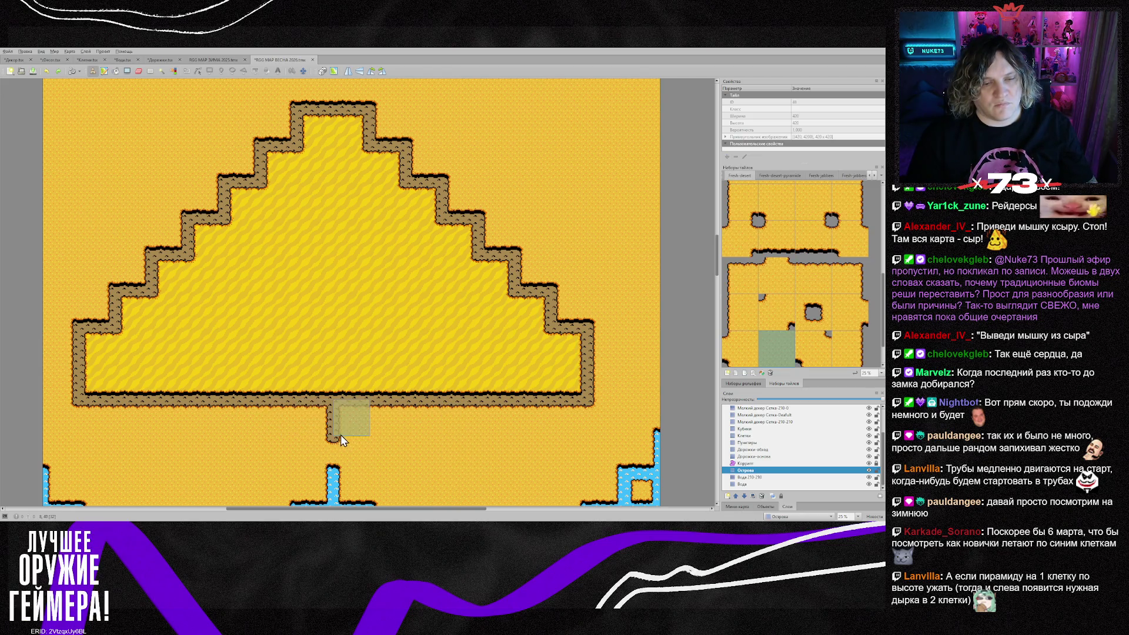
mouse_move(270, 391)
left_mouse_down()
mouse_move(93, 390)
mouse_move(635, 403)
mouse_move(561, 403)
mouse_move(593, 409)
left_mouse_up()
mouse_move(299, 403)
left_mouse_down()
mouse_move(496, 411)
mouse_move(135, 400)
mouse_move(169, 416)
mouse_move(81, 352)
mouse_move(108, 391)
mouse_move(532, 352)
mouse_move(570, 312)
mouse_move(90, 313)
mouse_move(148, 295)
mouse_move(535, 250)
mouse_move(220, 242)
mouse_move(376, 246)
mouse_move(426, 206)
mouse_move(203, 209)
mouse_move(432, 177)
mouse_move(418, 146)
mouse_move(217, 139)
left_mouse_up()
left_click_drag(329, 111, 273, 97)
scroll(412, 244, "up", 5)
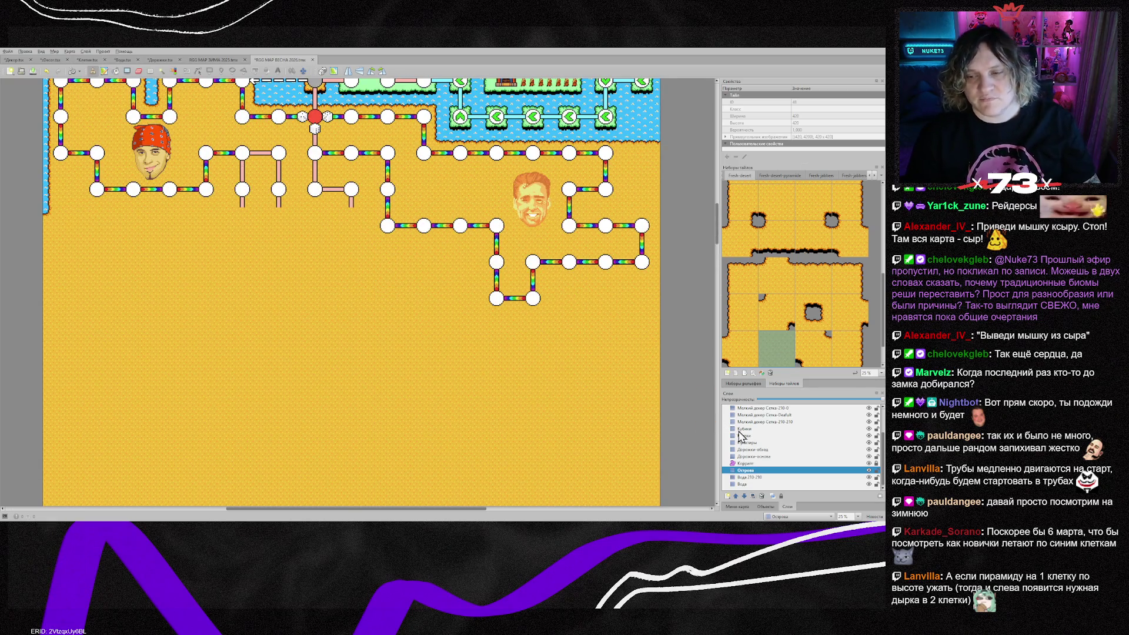
Erase the middle branch's nodes and paths on Дорожки-обход and Клетки, undoing one mistaken erase
left_click(761, 457)
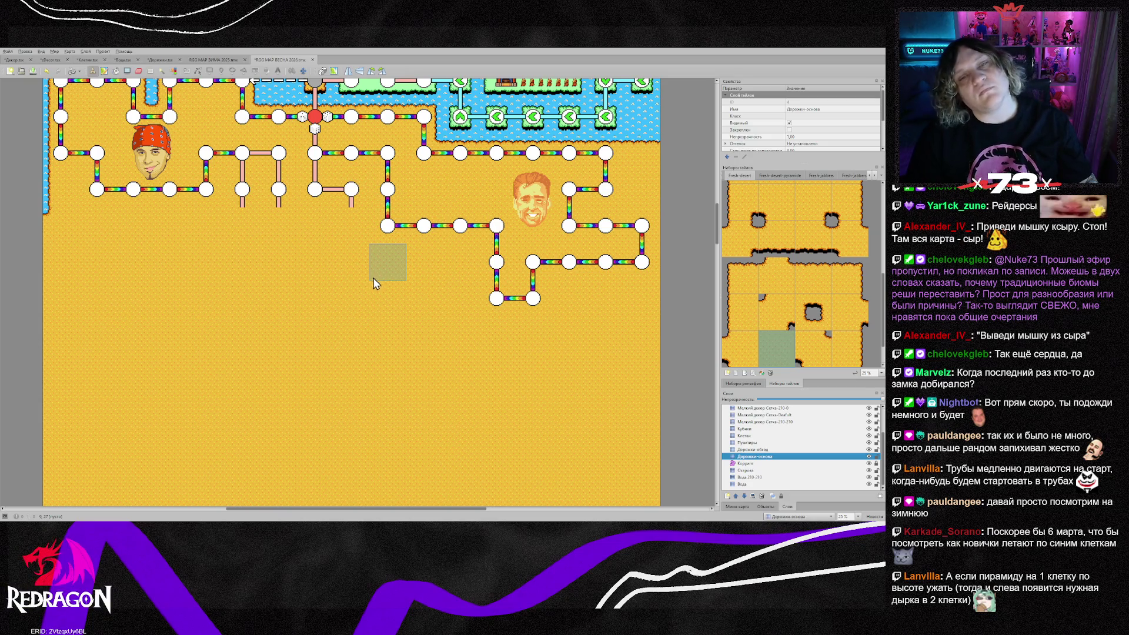
scroll(267, 330, "down", 3)
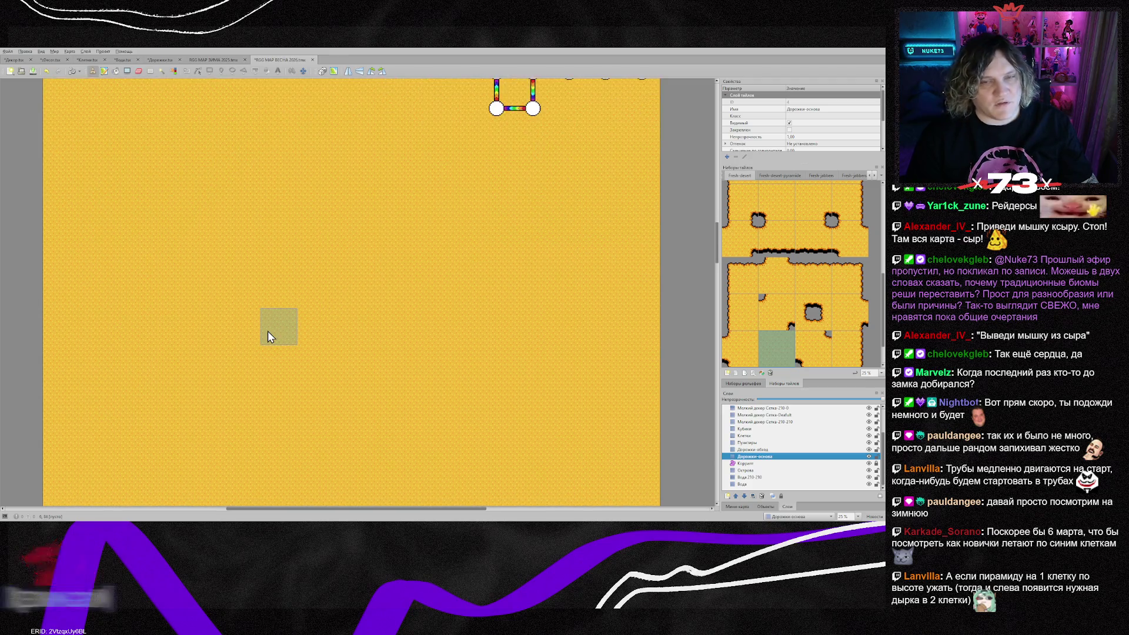
scroll(267, 330, "up", 4)
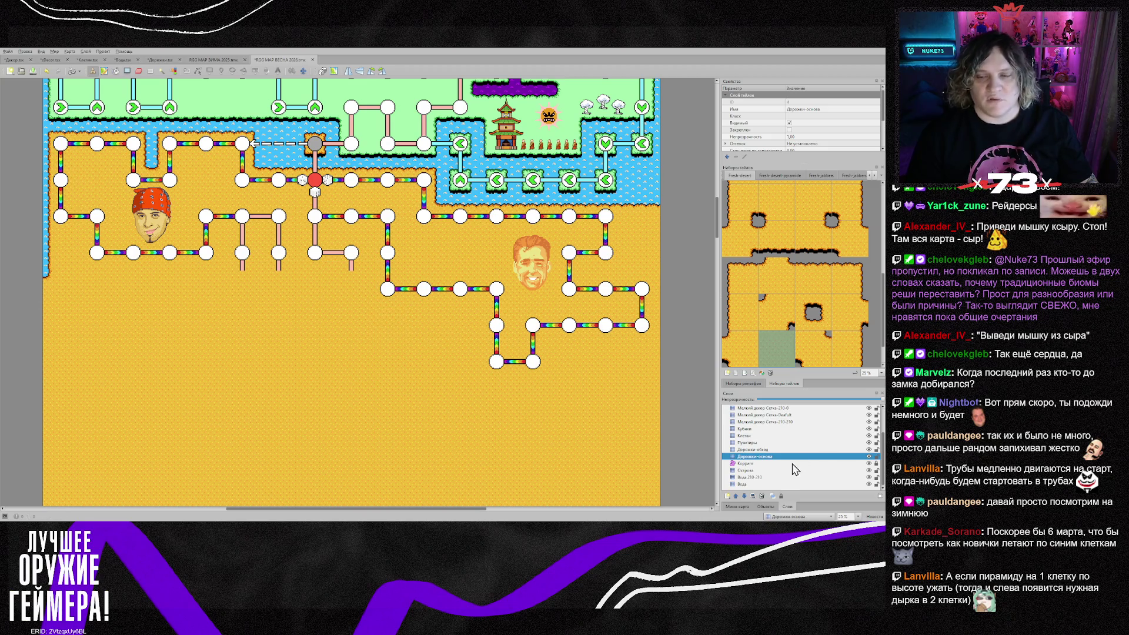
left_click(751, 449)
left_click(747, 436, "ctrl")
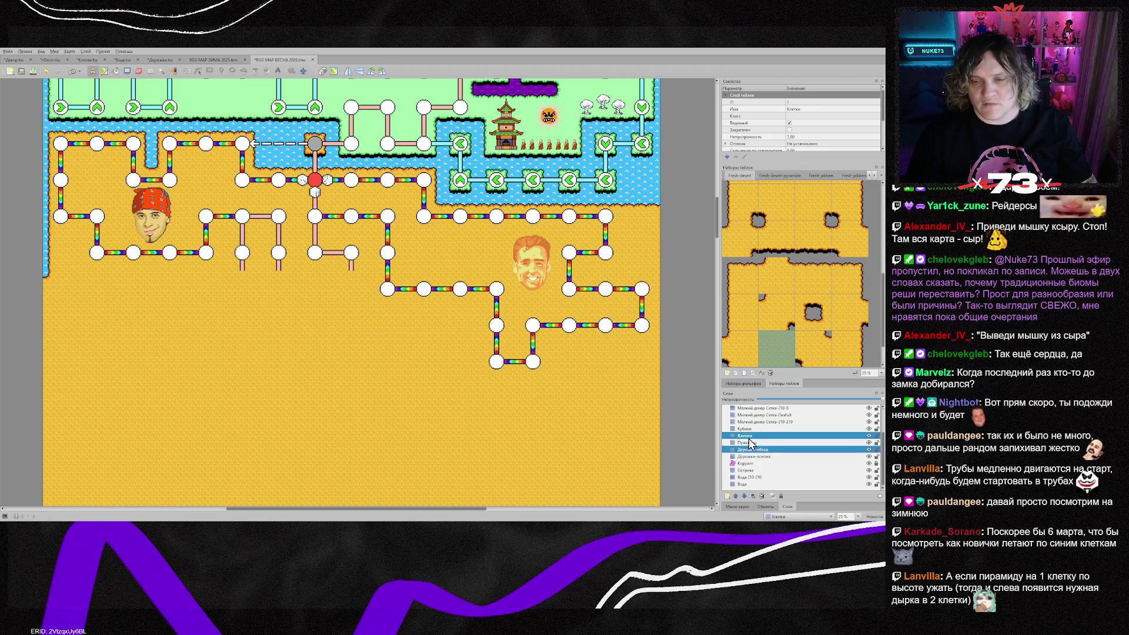
mouse_move(339, 225)
left_mouse_down()
mouse_move(383, 222)
mouse_move(392, 280)
left_mouse_up()
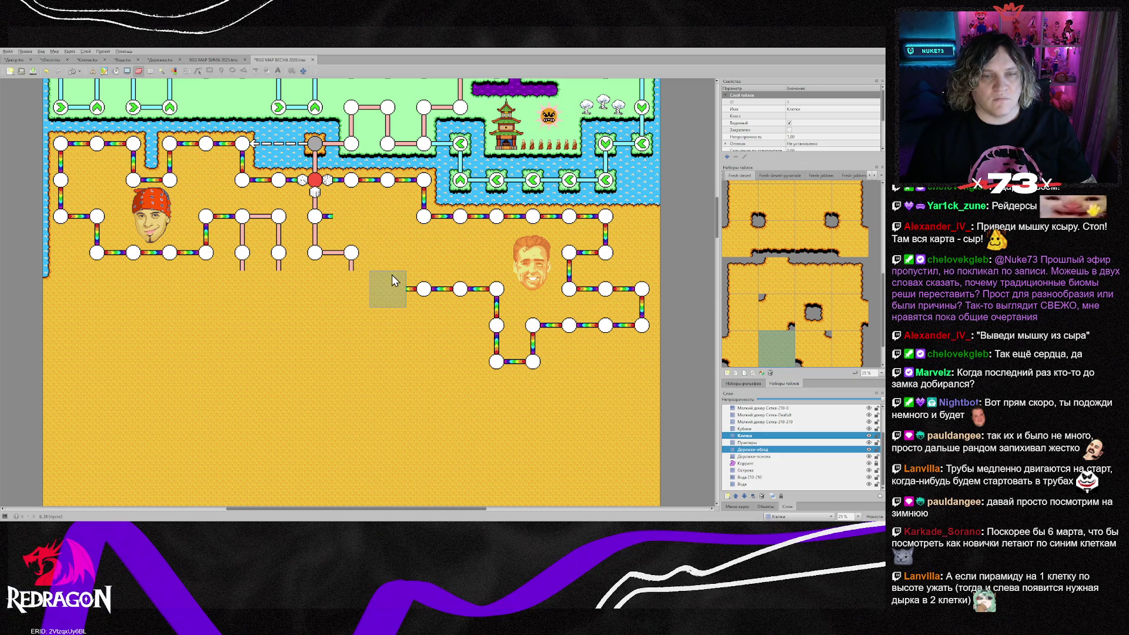
key("ctrl+z")
key("ctrl+z")
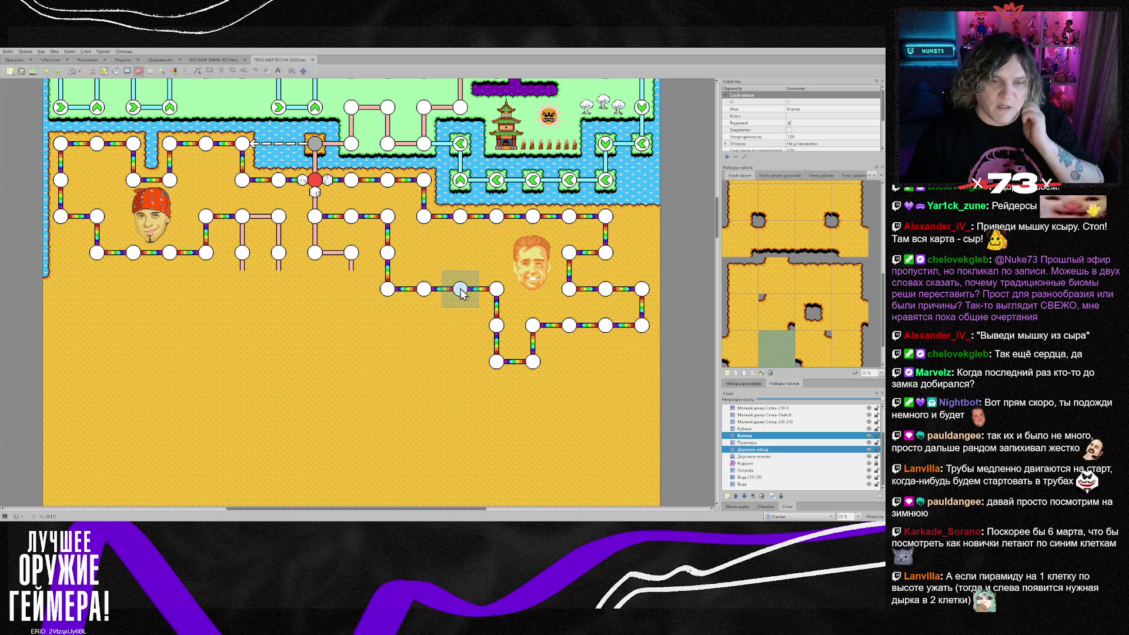
mouse_move(497, 324)
left_mouse_down()
mouse_move(493, 294)
mouse_move(432, 300)
left_mouse_up()
left_click(349, 228)
Remove the leftover path stub from the end node and paint sand over a node cell
left_click(762, 450)
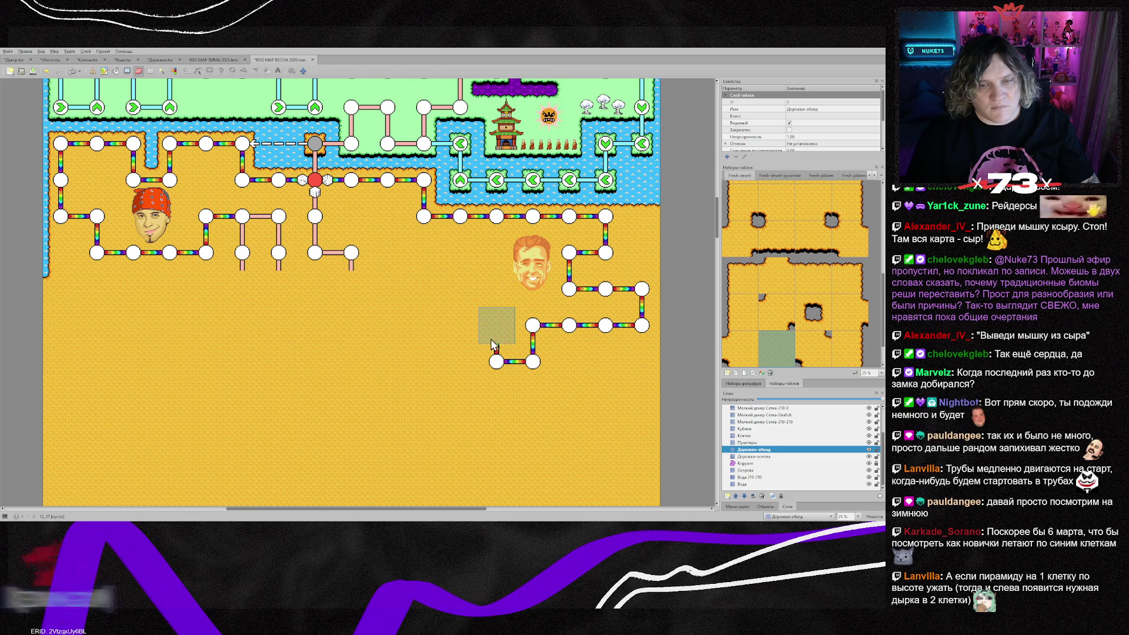
left_click(487, 362)
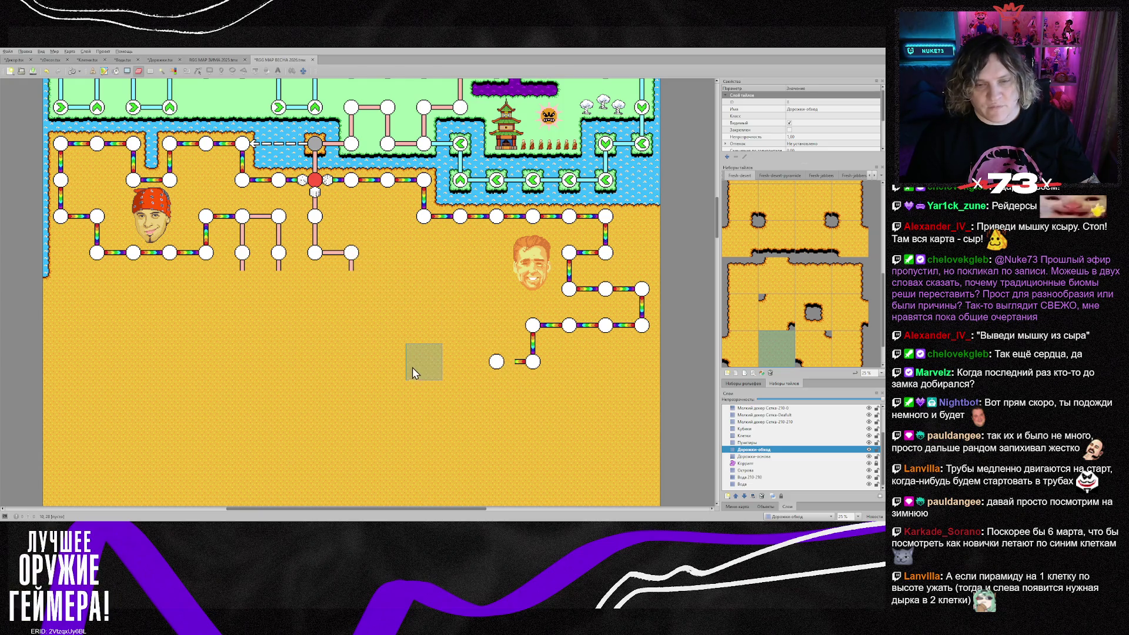
left_click(747, 436)
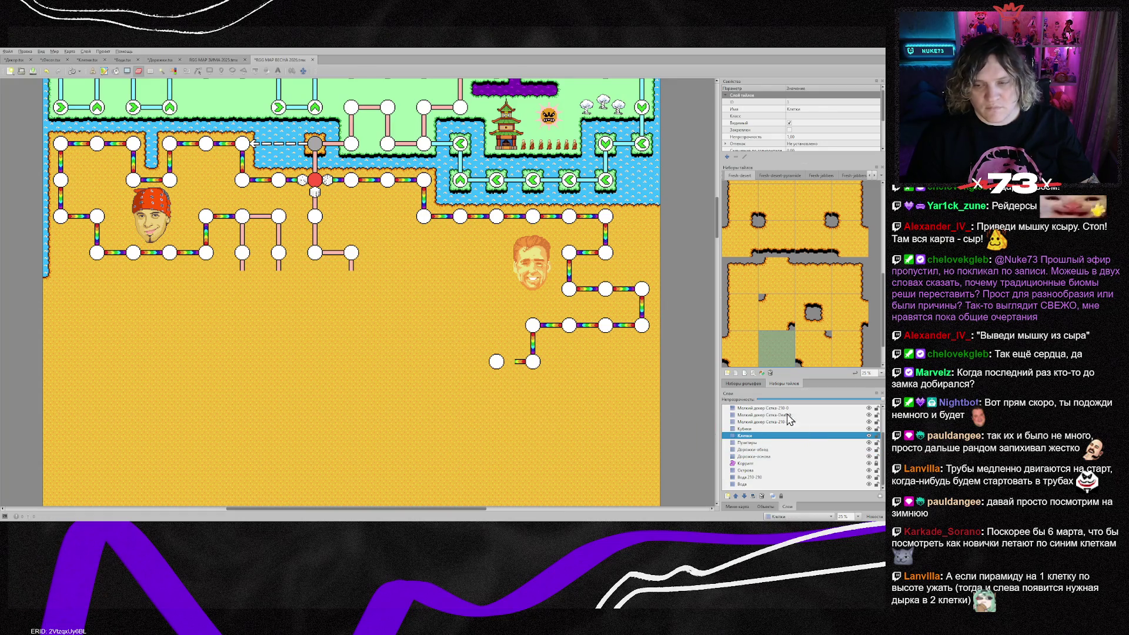
scroll(544, 394, "down", 2)
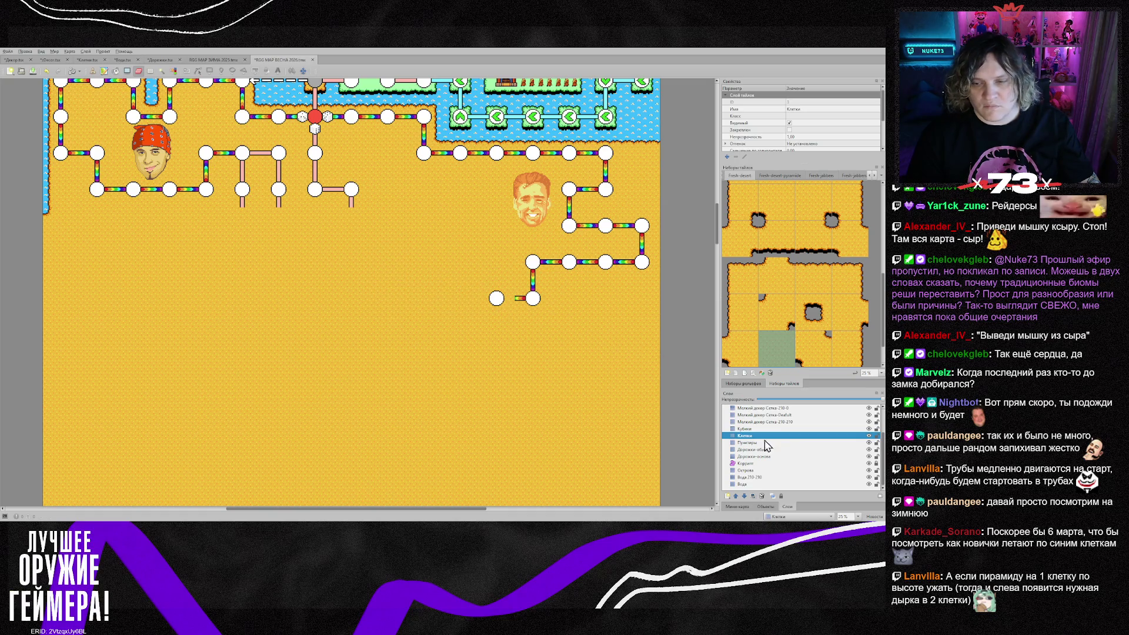
left_click(364, 204)
Stamp white cell nodes on Клетки: a row plus a column descending from its left end
key("ctrl+z")
right_click(344, 187)
left_click(460, 298)
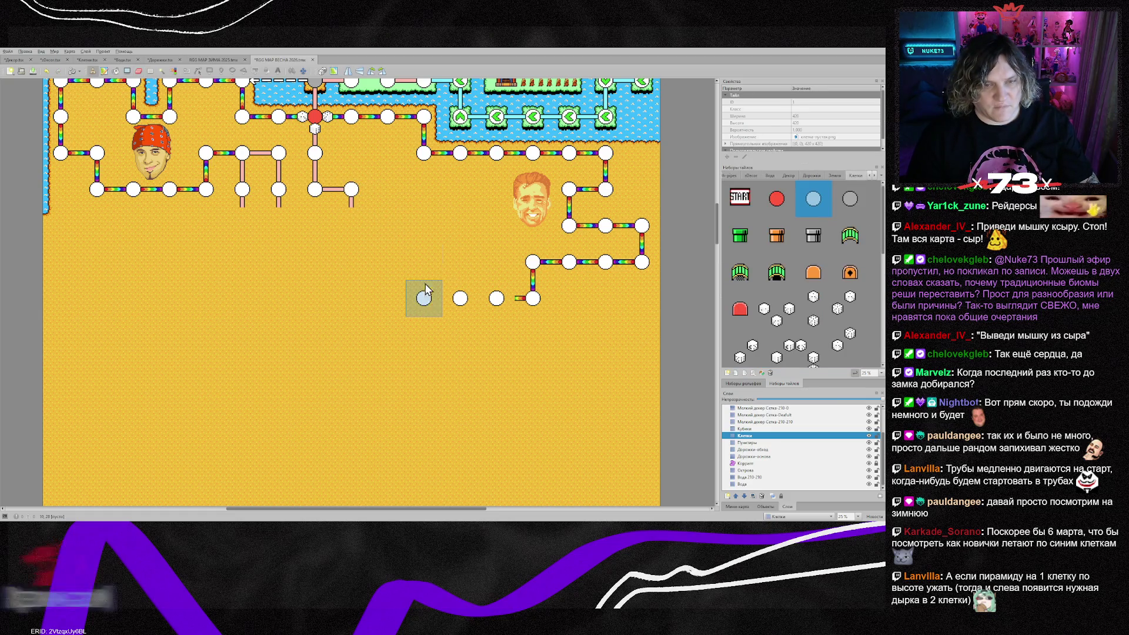
left_click(424, 298)
left_click(424, 261)
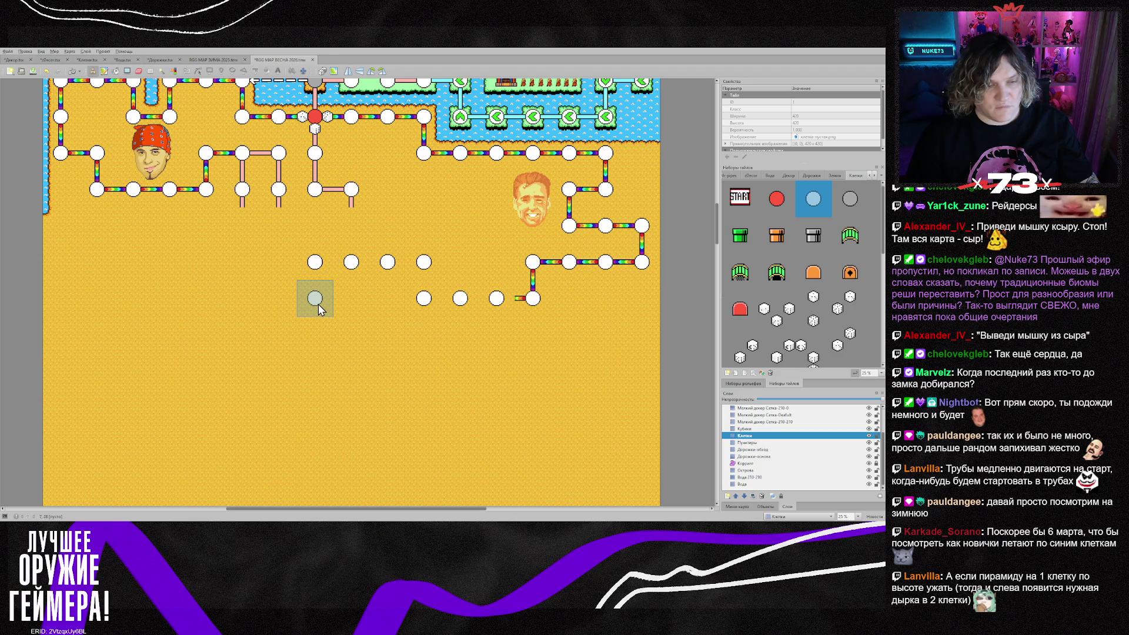
left_click(319, 305)
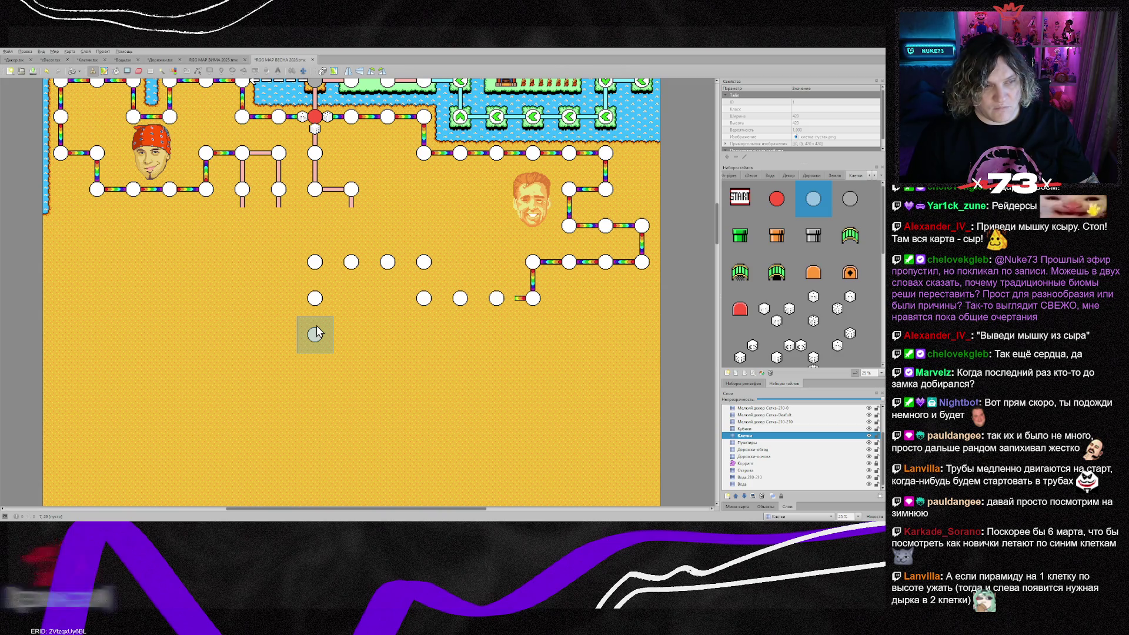
left_click(316, 333)
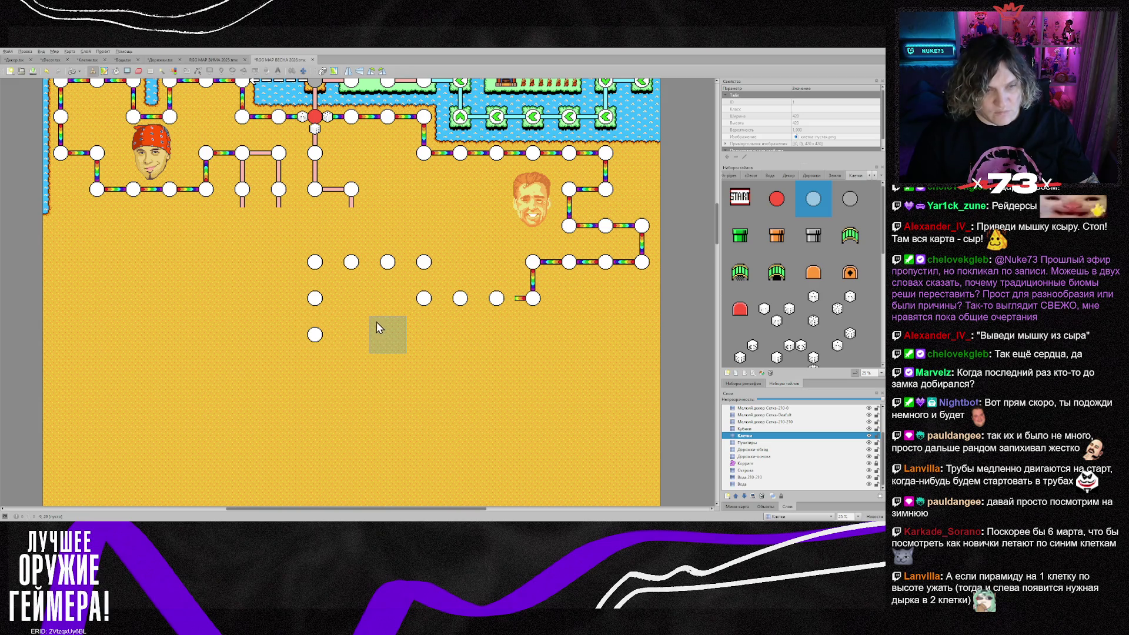
scroll(317, 327, "down", 2)
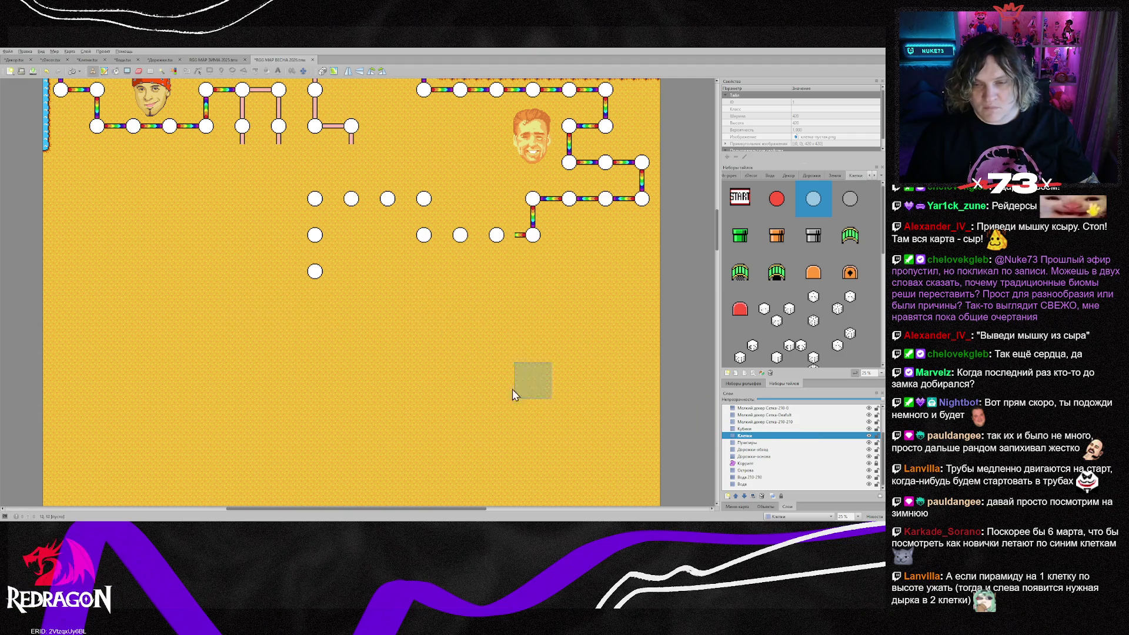
left_click(327, 316)
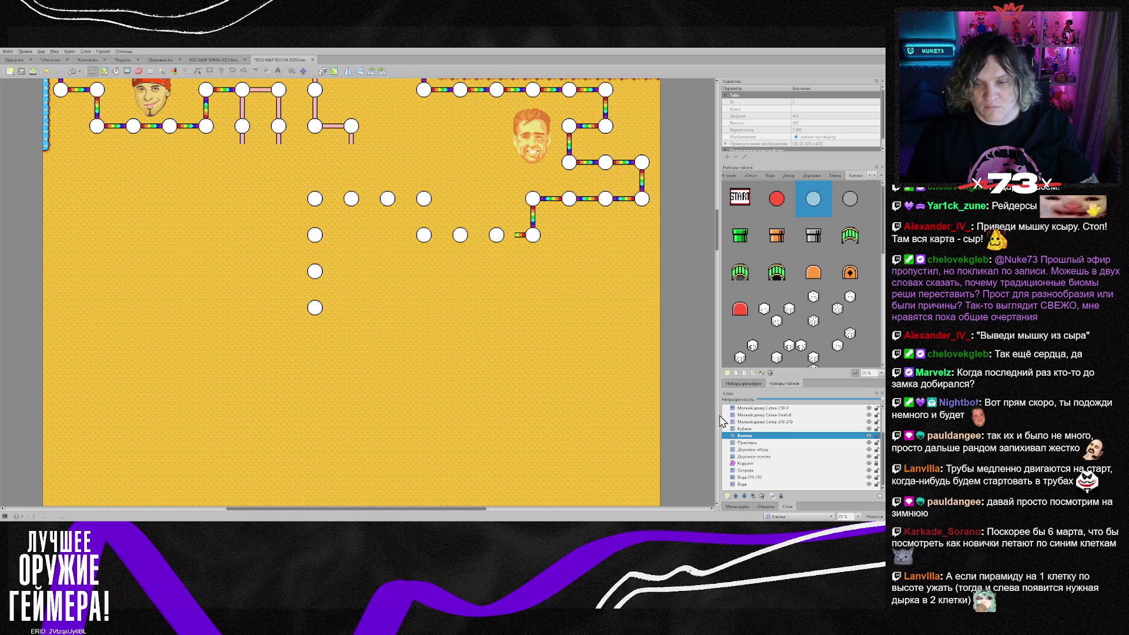
left_click(761, 457)
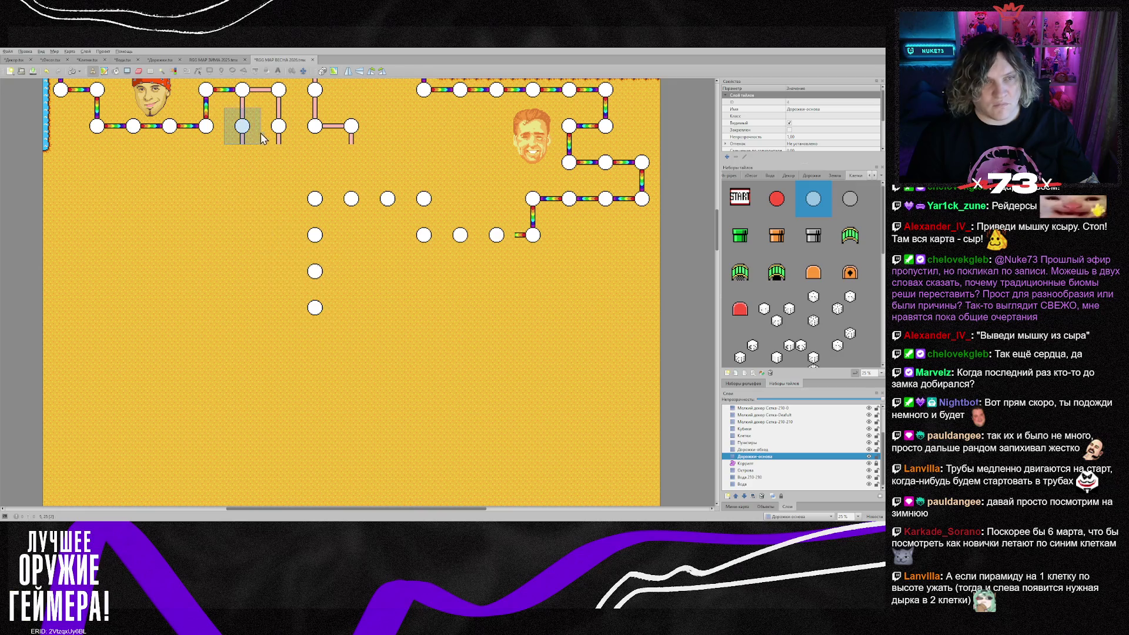
Place a pipe rotated right-and-down at the column's bottom and put a cell node in it
right_click(326, 132)
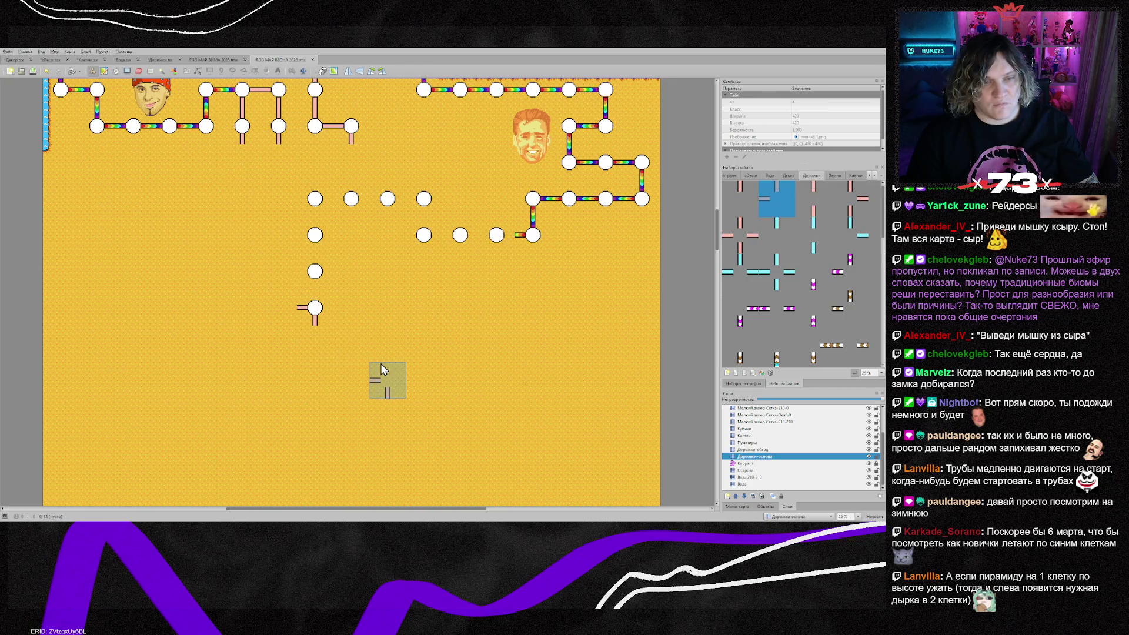
key("z")
key("z")
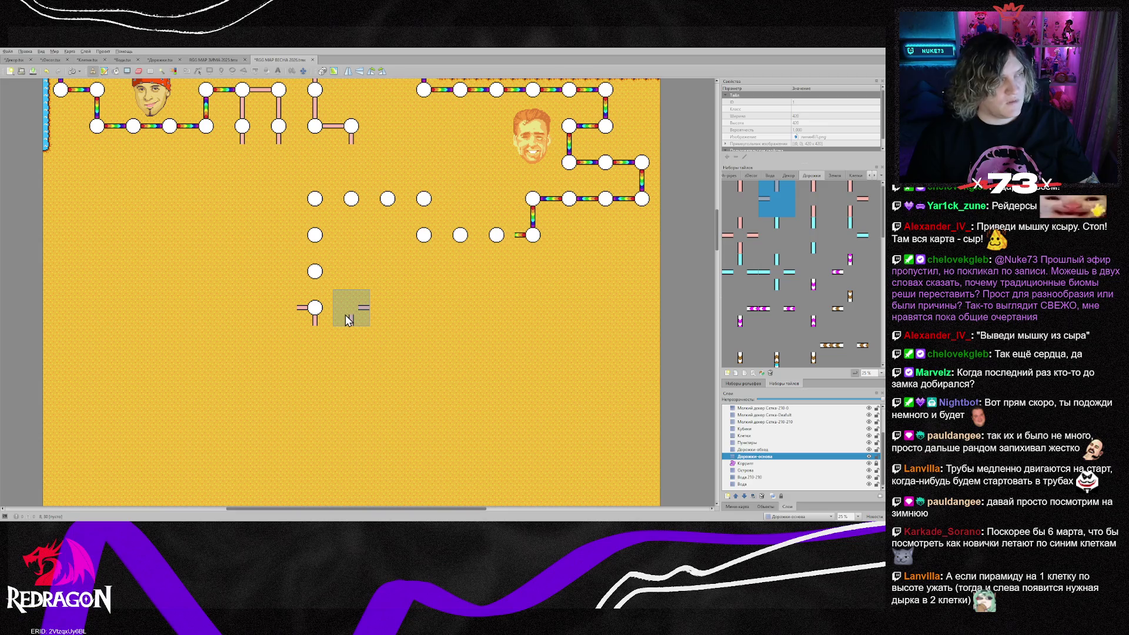
left_click(345, 316)
left_click(745, 436)
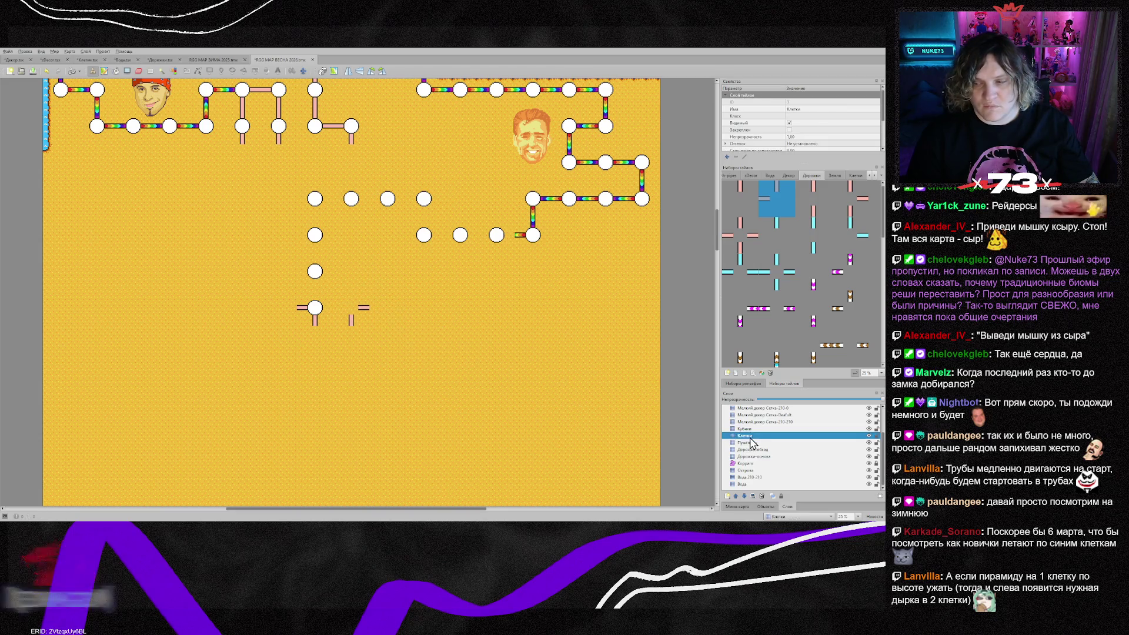
right_click(327, 285)
left_click(351, 308)
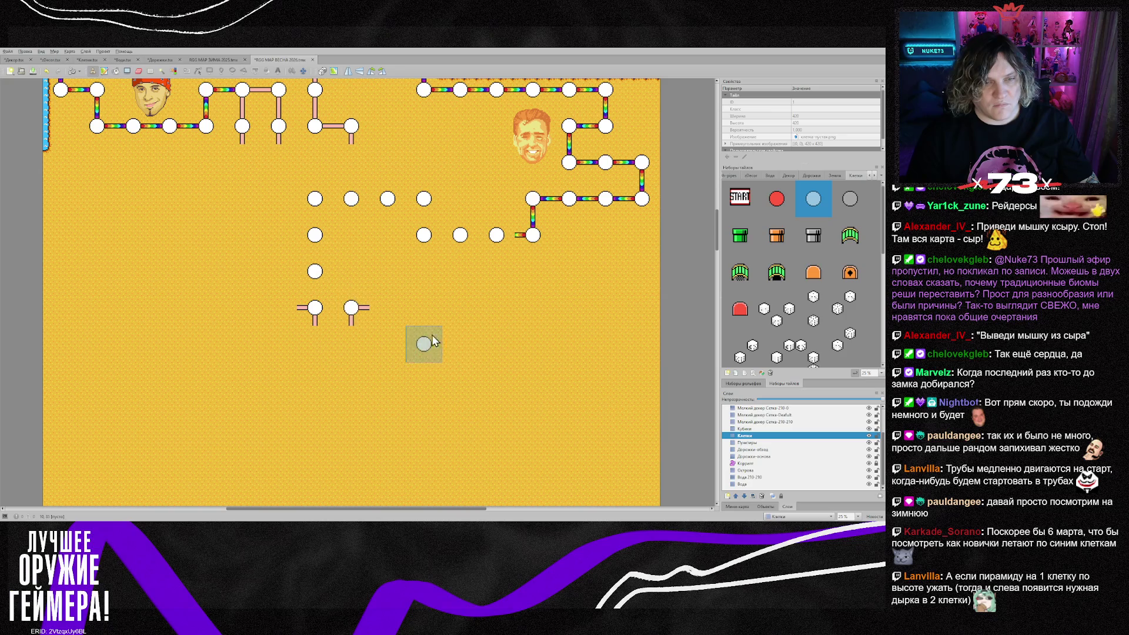
scroll(460, 352, "down", 2)
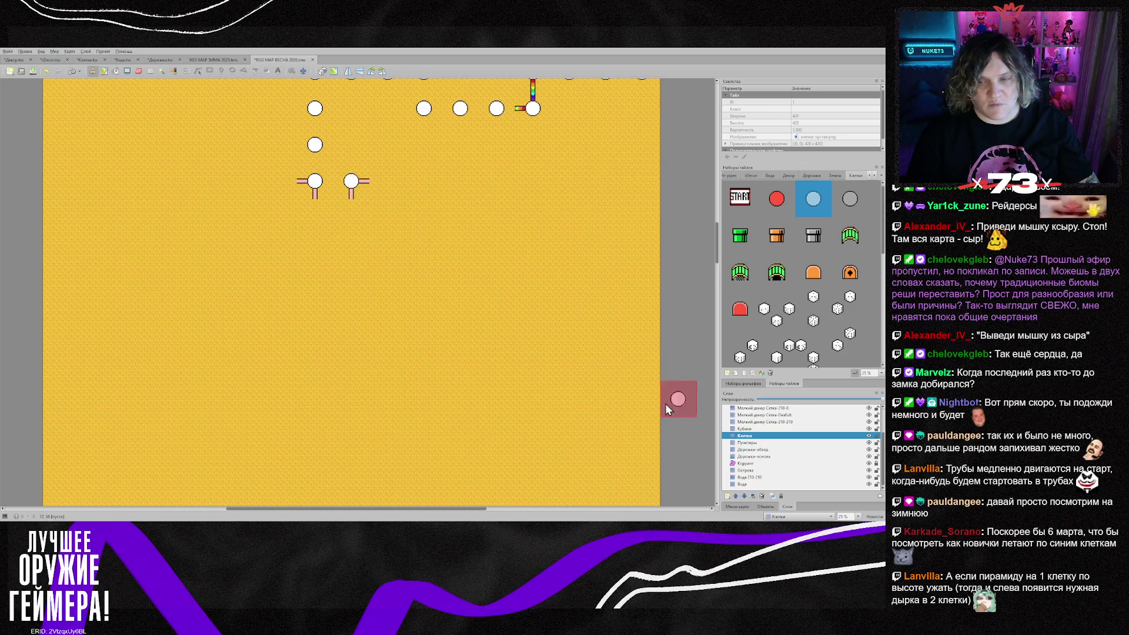
scroll(541, 394, "down", 2)
scroll(517, 393, "up", 2)
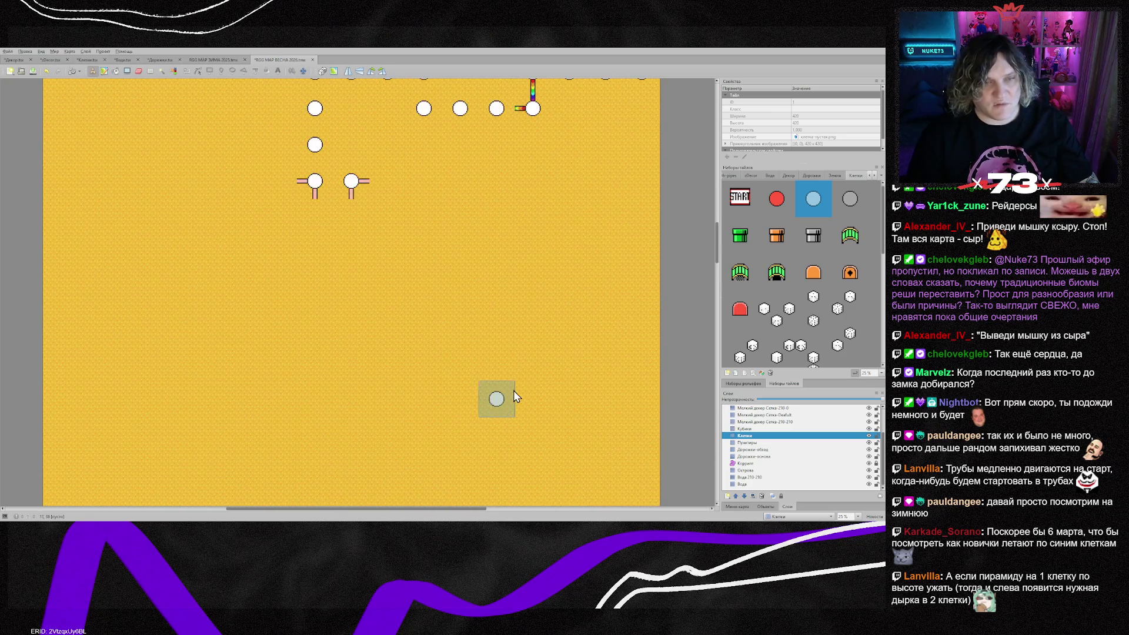
scroll(407, 379, "up", 1)
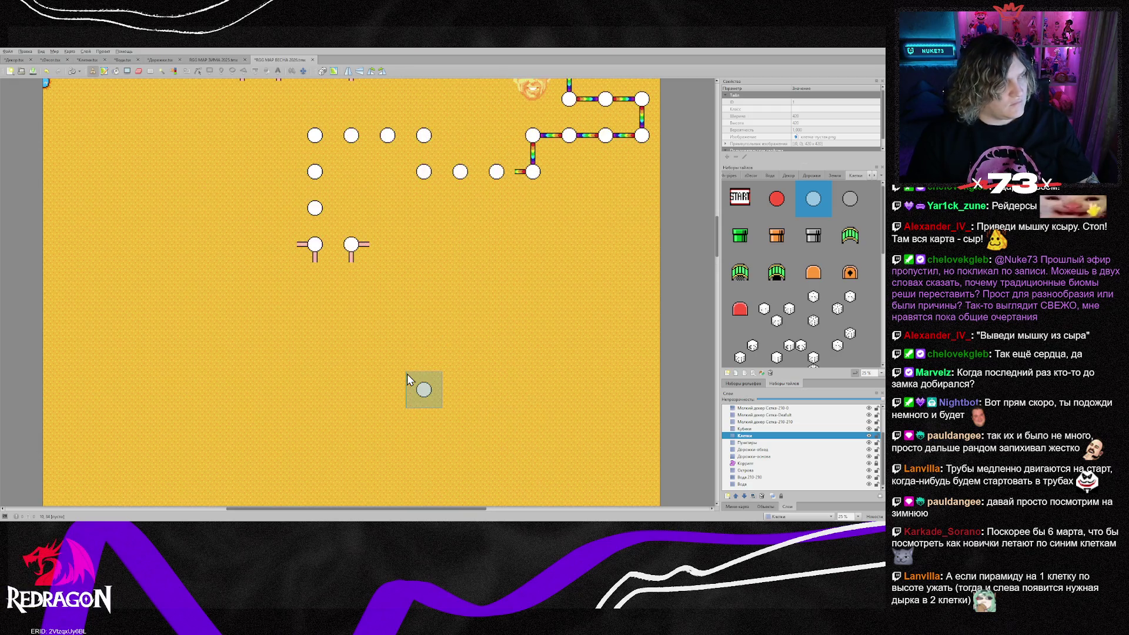
scroll(407, 379, "up", 2)
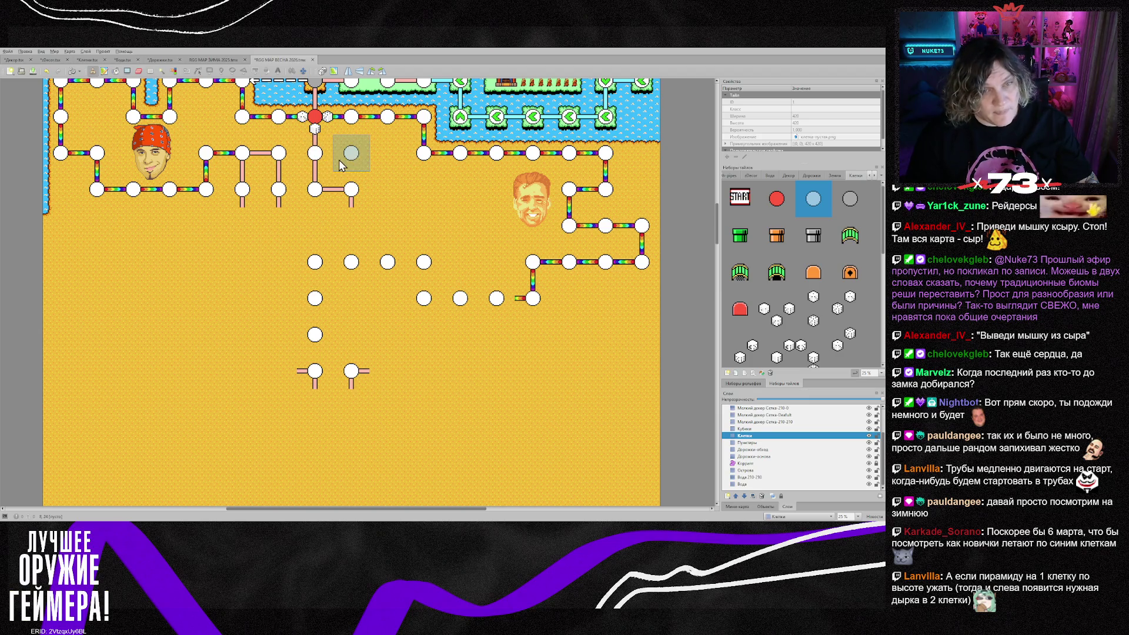
Stamp two bottom-row nodes and give the end node right-and-down pipes, undoing stray pipe pieces
left_click(387, 371)
left_click(424, 371)
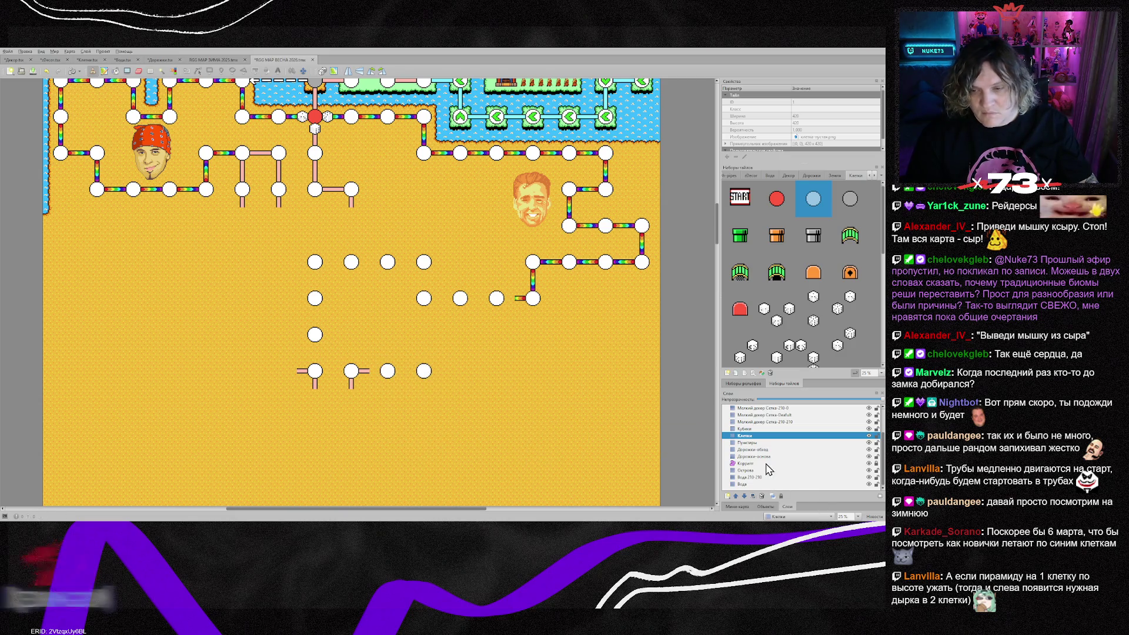
left_click(756, 457)
right_click(312, 376)
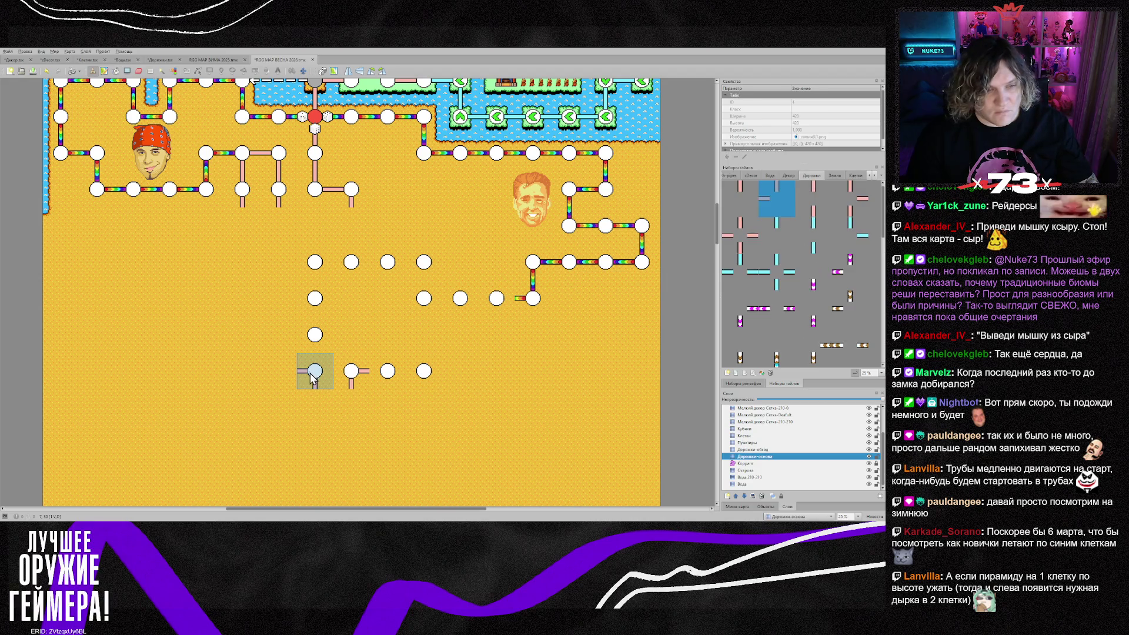
left_click(434, 379)
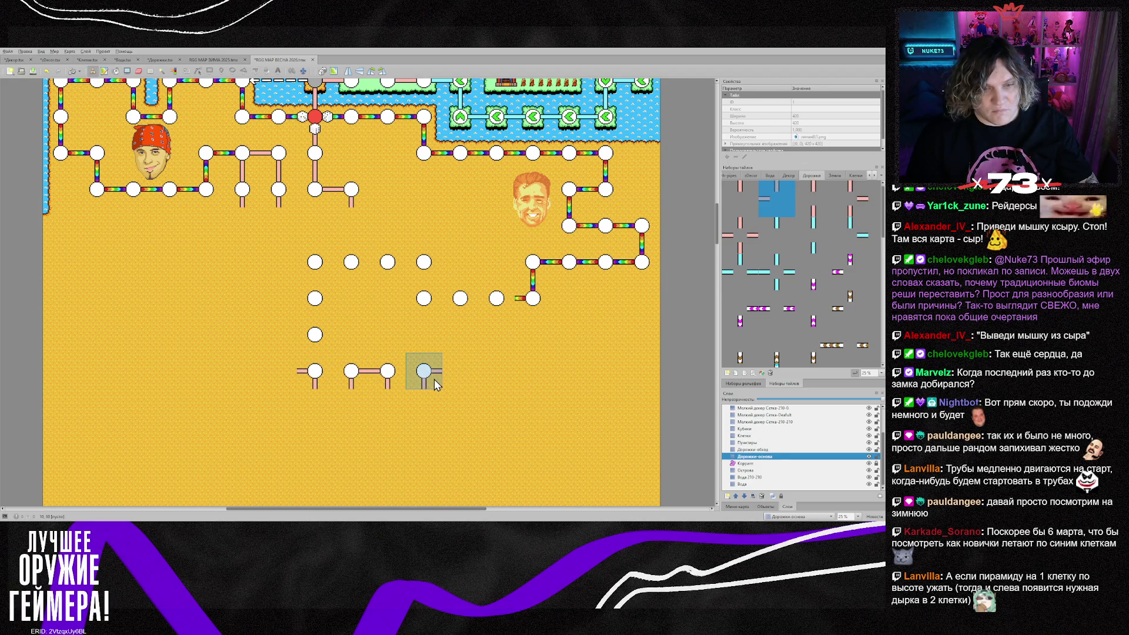
key("ctrl+z")
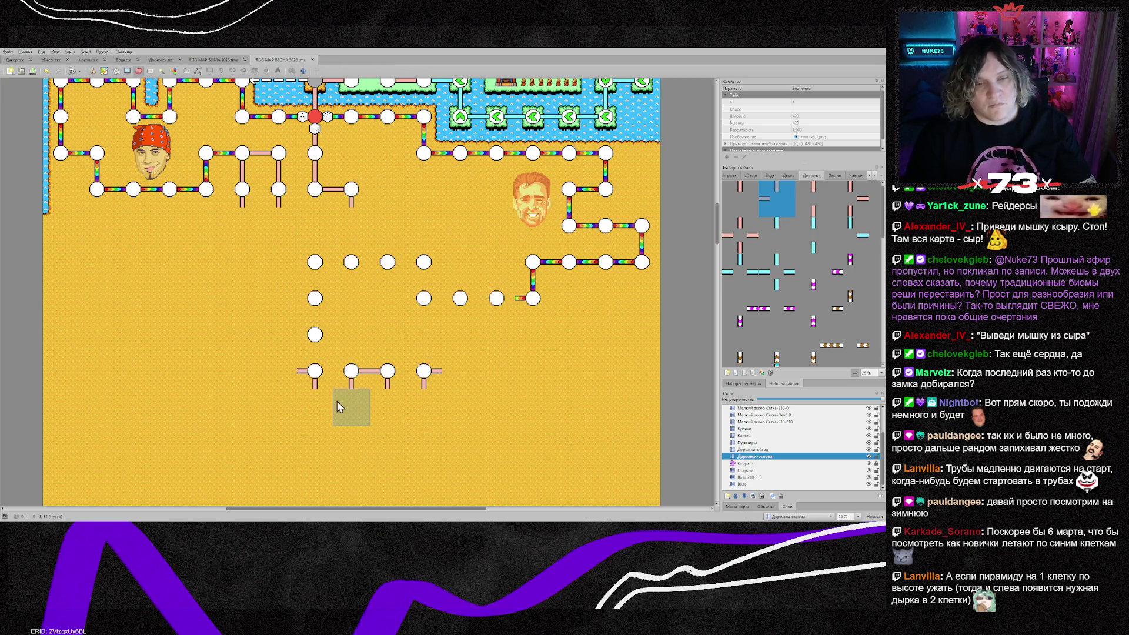
right_click(339, 385)
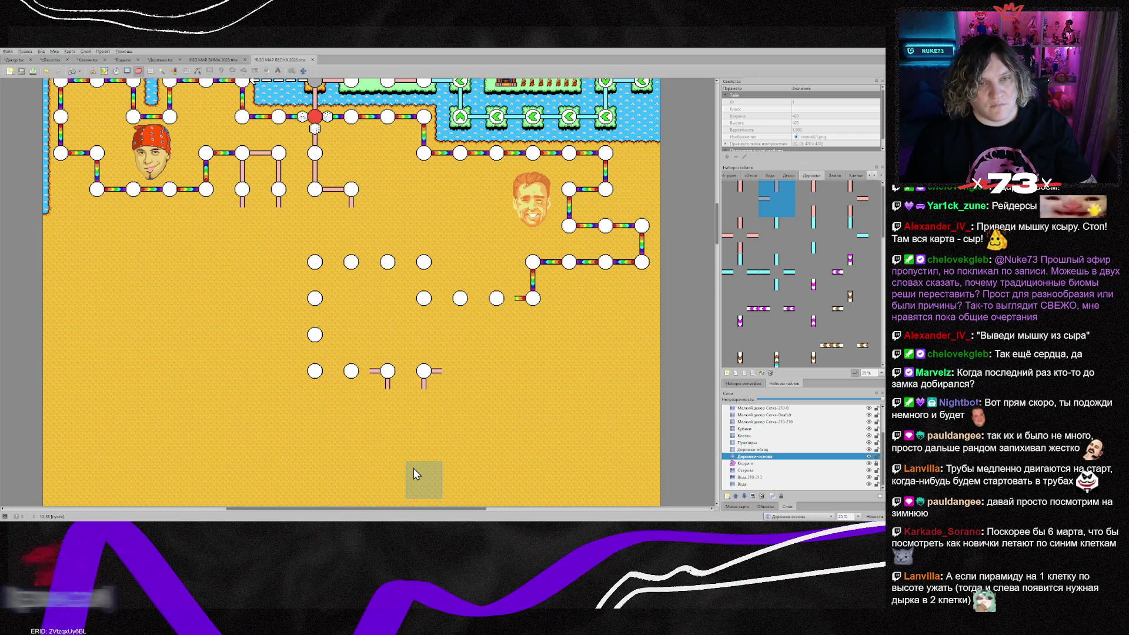
left_click(767, 435)
Erase the new node grid, then cut and paste the two piped nodes one row higher
mouse_move(353, 380)
left_mouse_down()
mouse_move(317, 376)
mouse_move(320, 268)
mouse_move(424, 263)
mouse_move(425, 291)
mouse_move(449, 291)
left_mouse_up()
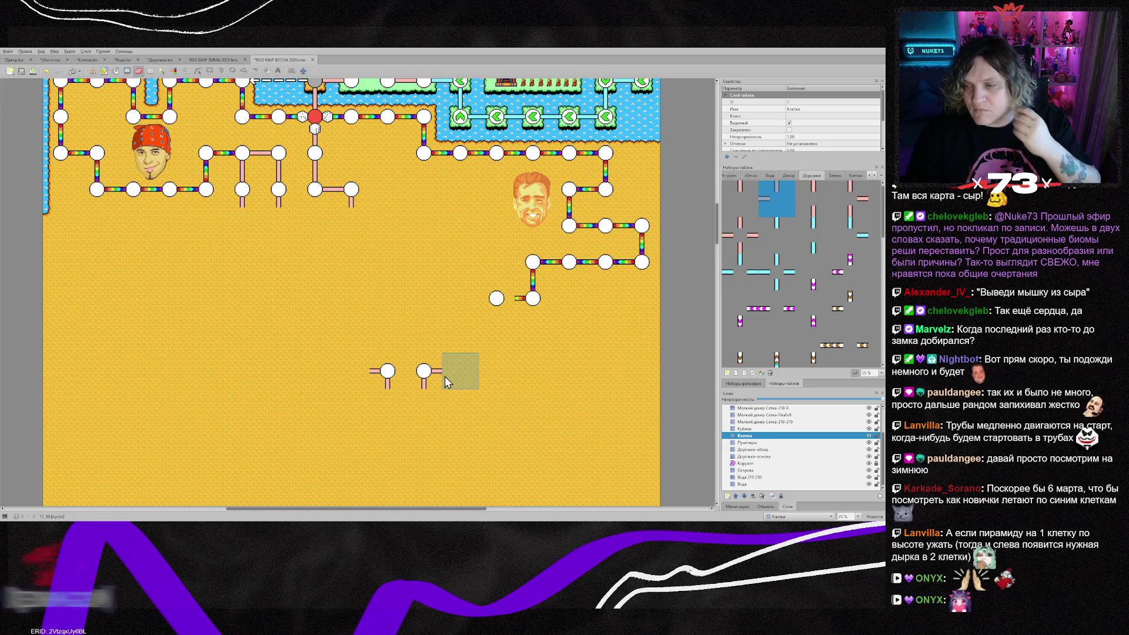
left_click(770, 457, "ctrl")
key("r")
left_click_drag(352, 369, 452, 397)
key("ctrl+x")
key("ctrl+v")
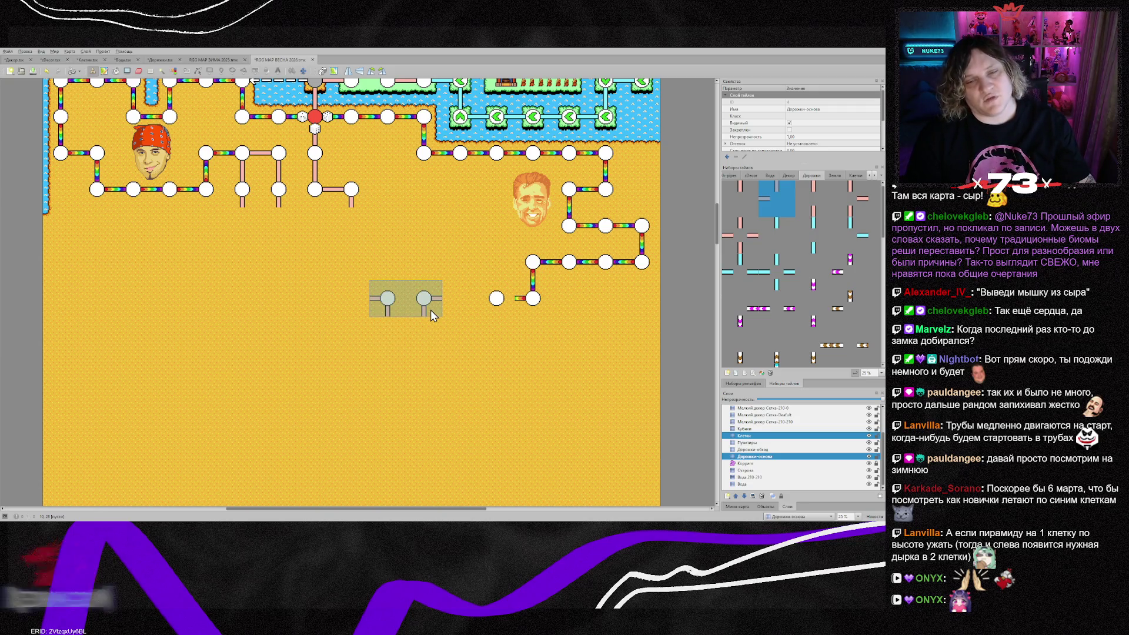
left_click(430, 310)
right_click(431, 348)
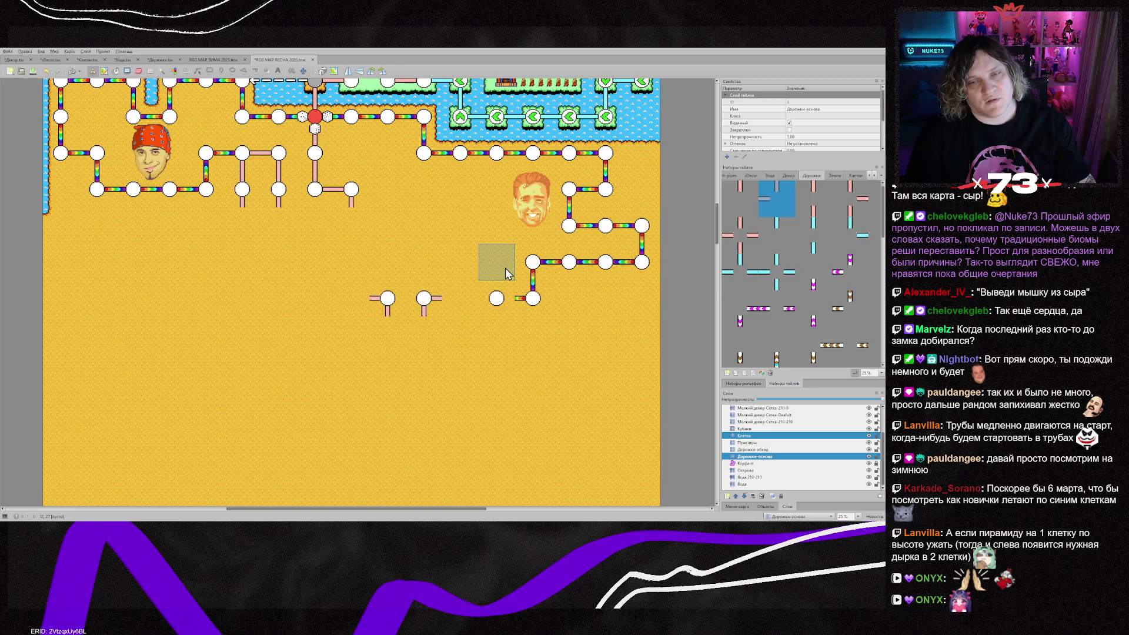
left_click(759, 435)
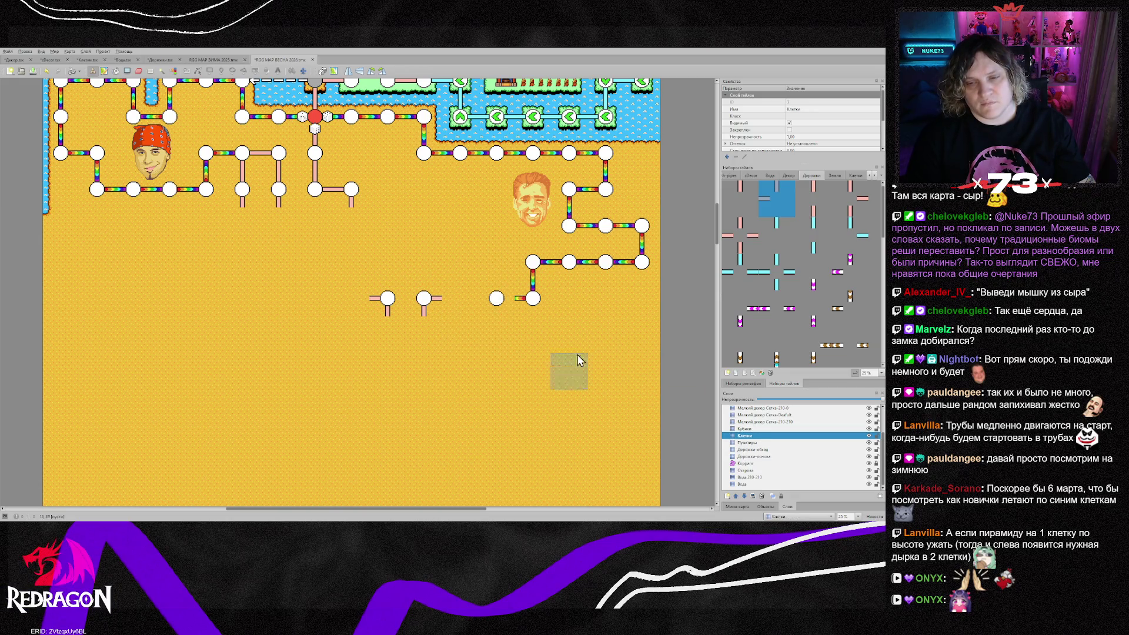
left_click(489, 305)
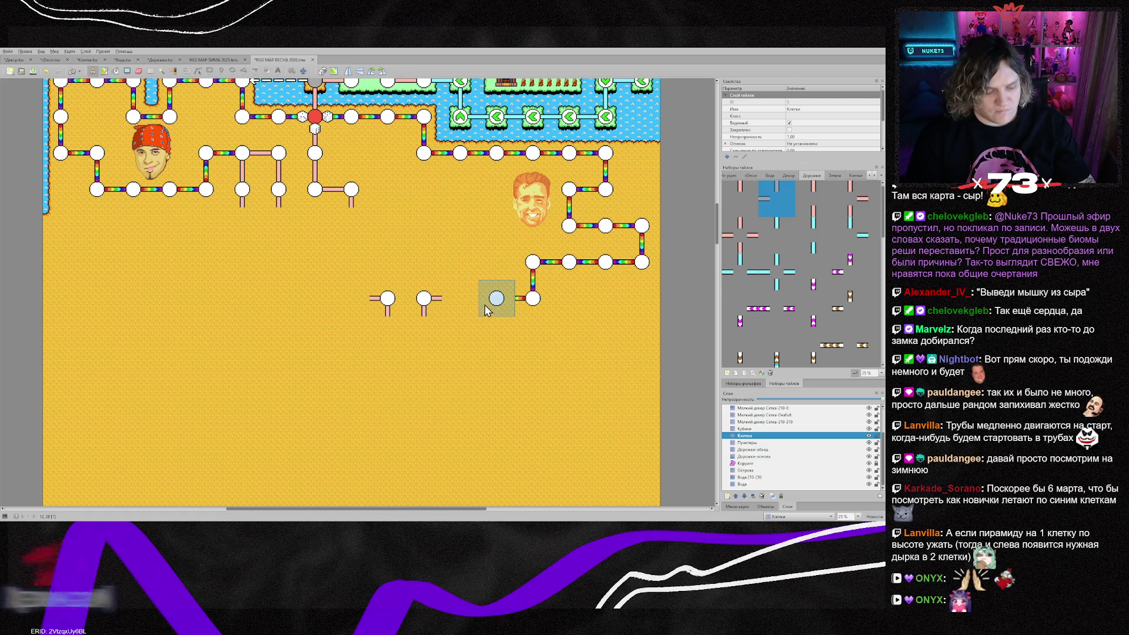
right_click(495, 312)
left_click(497, 262)
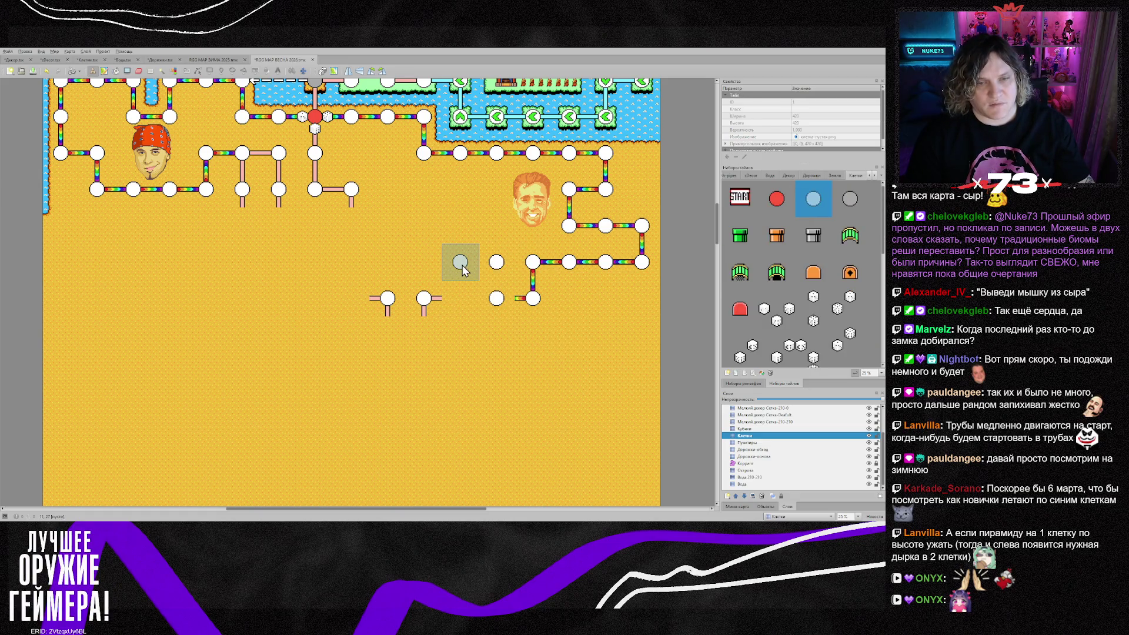
left_click(463, 271)
left_click(465, 236)
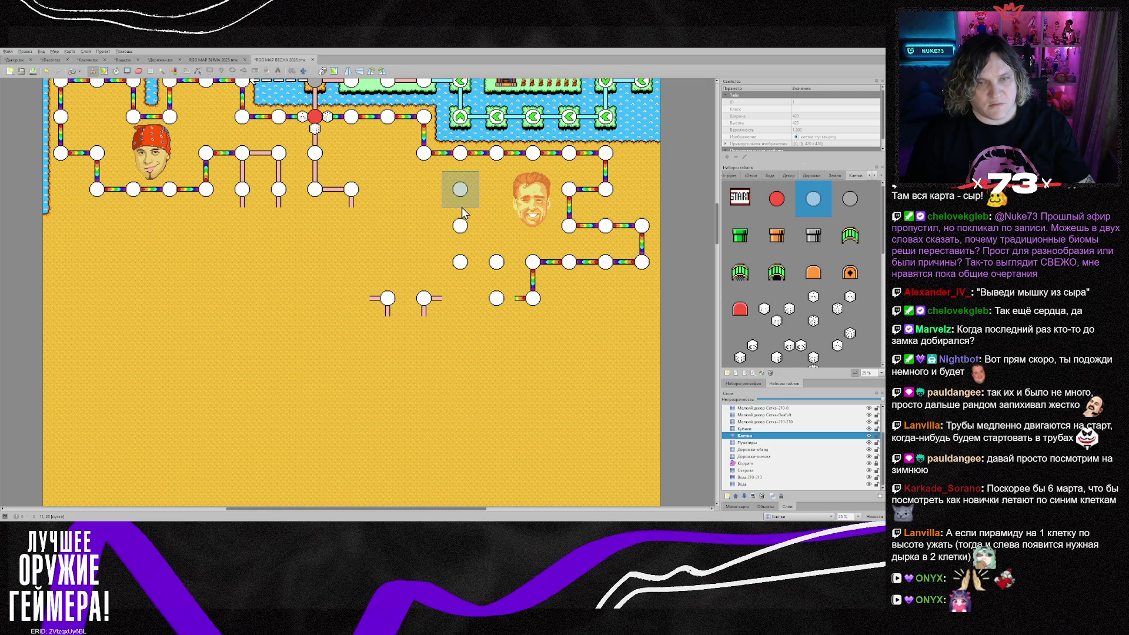
left_click(457, 202)
left_click(436, 200)
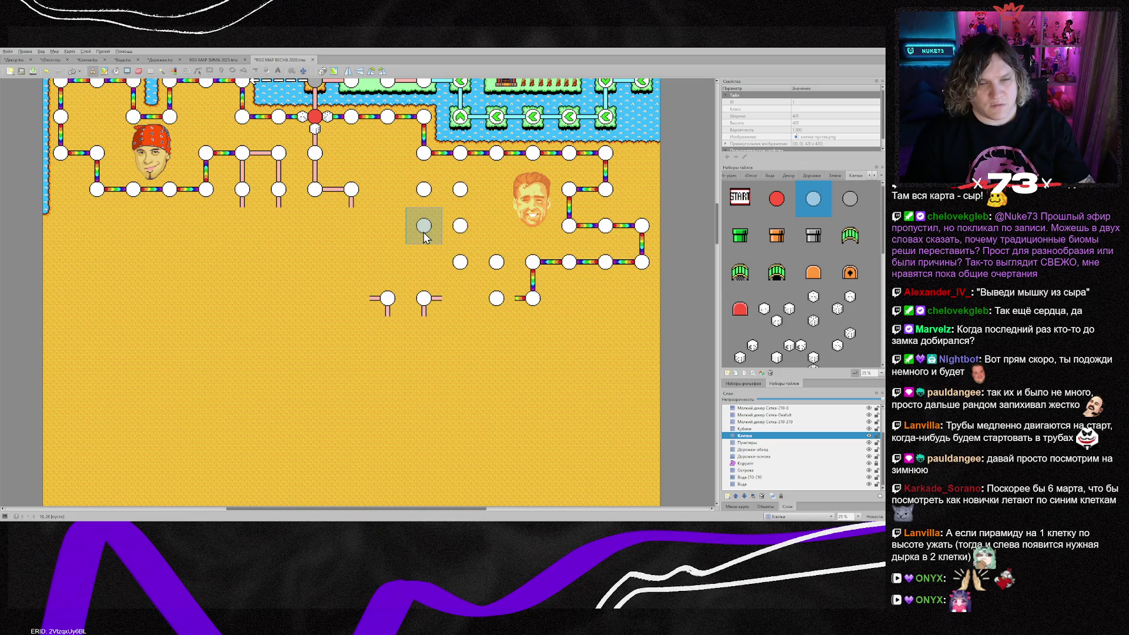
left_click(424, 237)
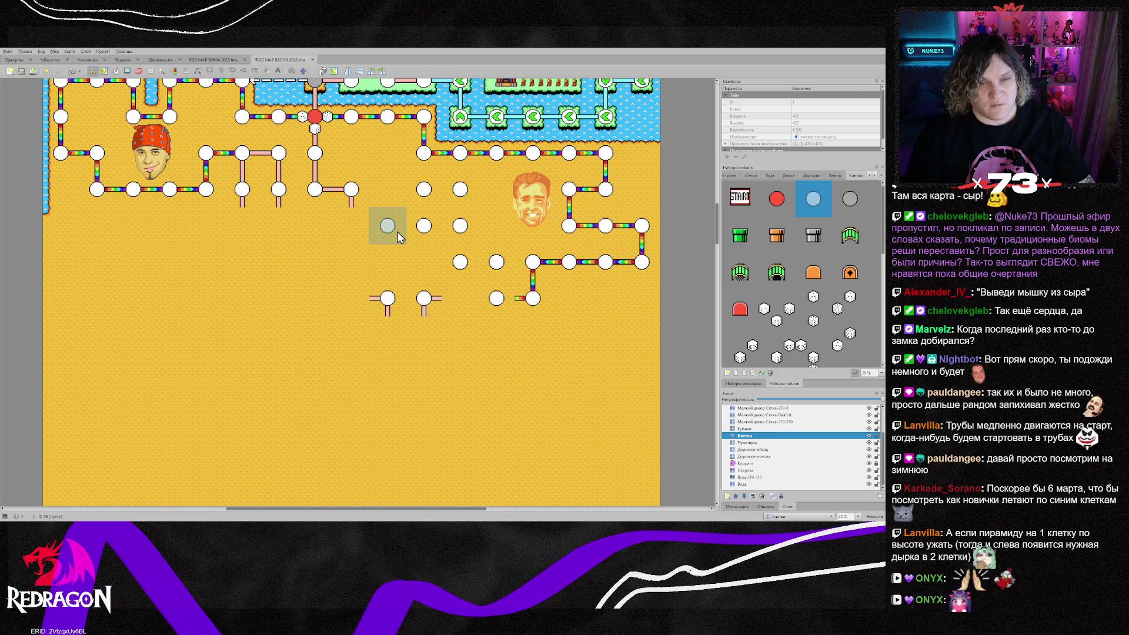
left_click(398, 231)
left_click(388, 265)
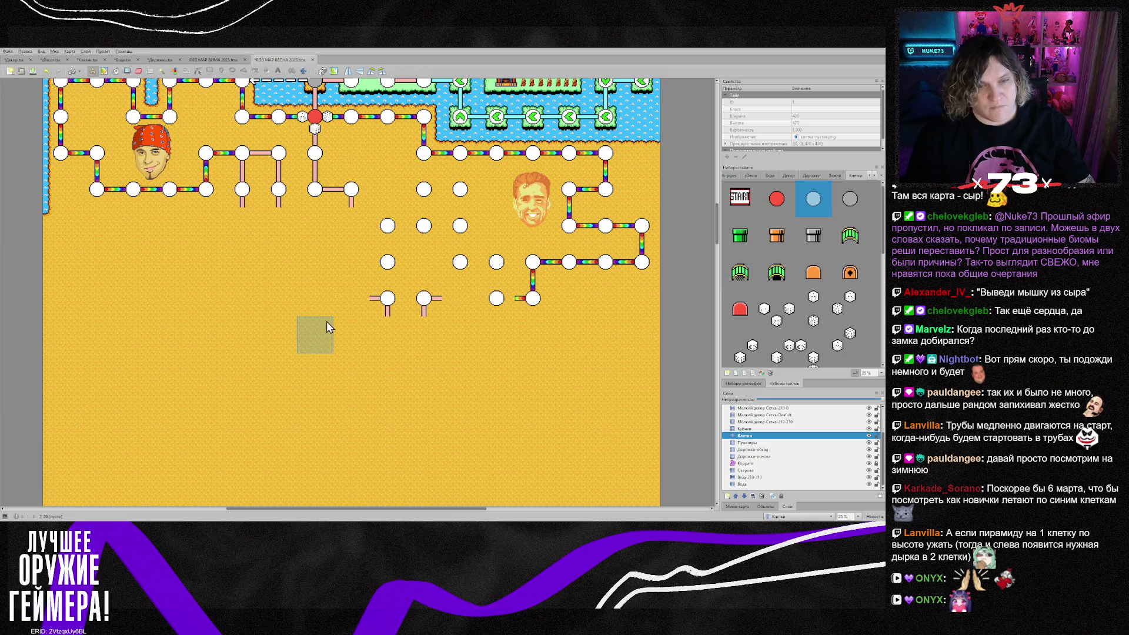
left_click(390, 310)
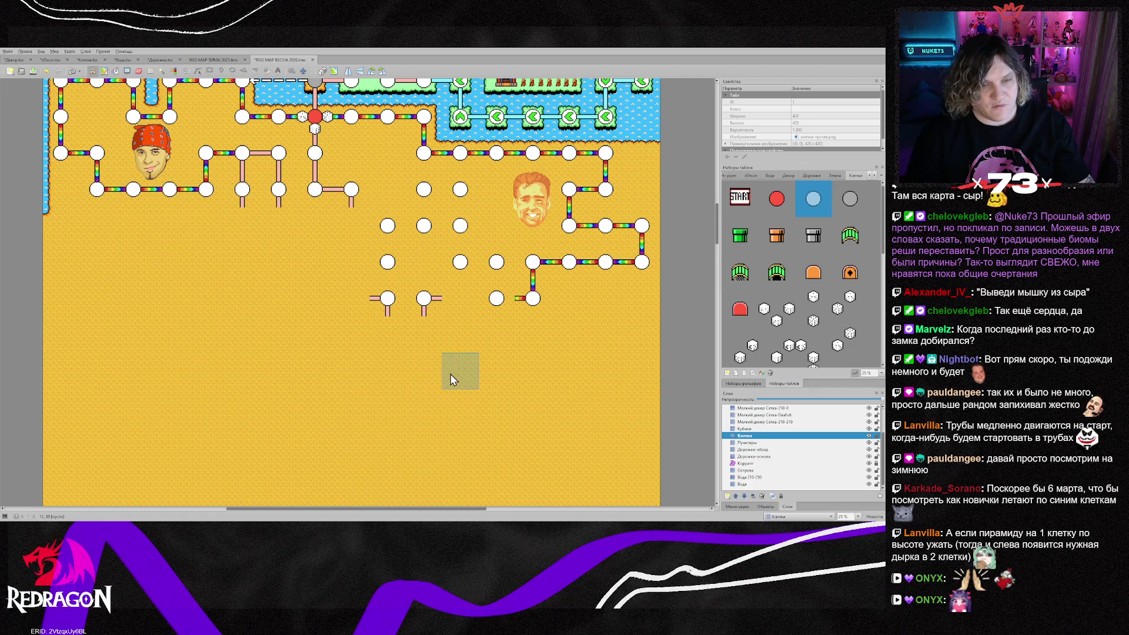
scroll(451, 375, "down", 5)
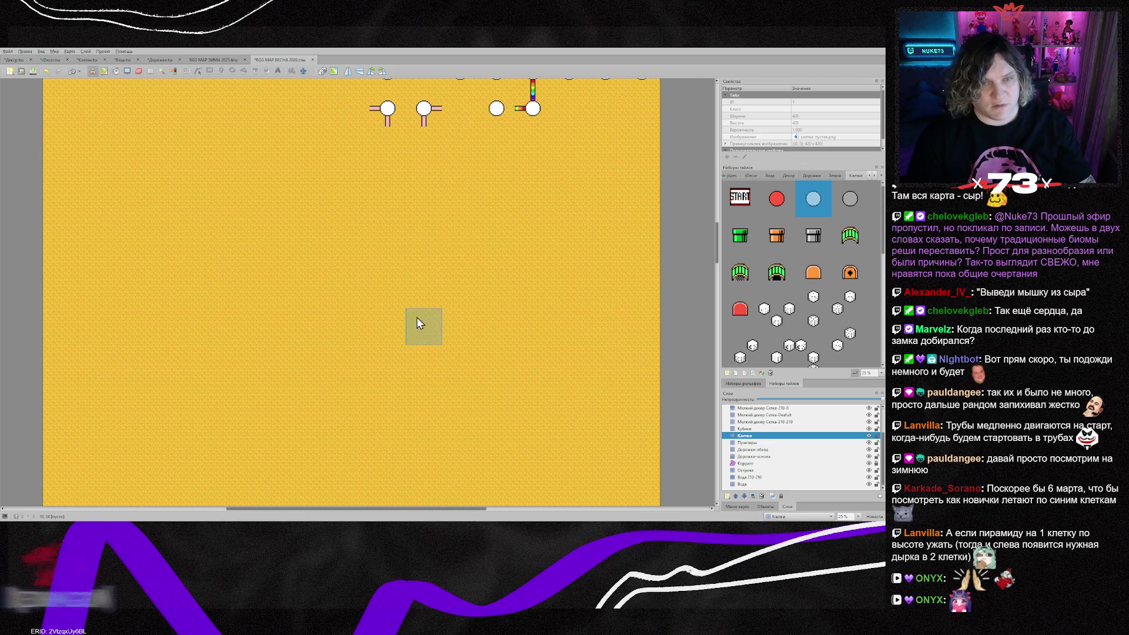
scroll(477, 298, "up", 3)
scroll(470, 312, "up", 2)
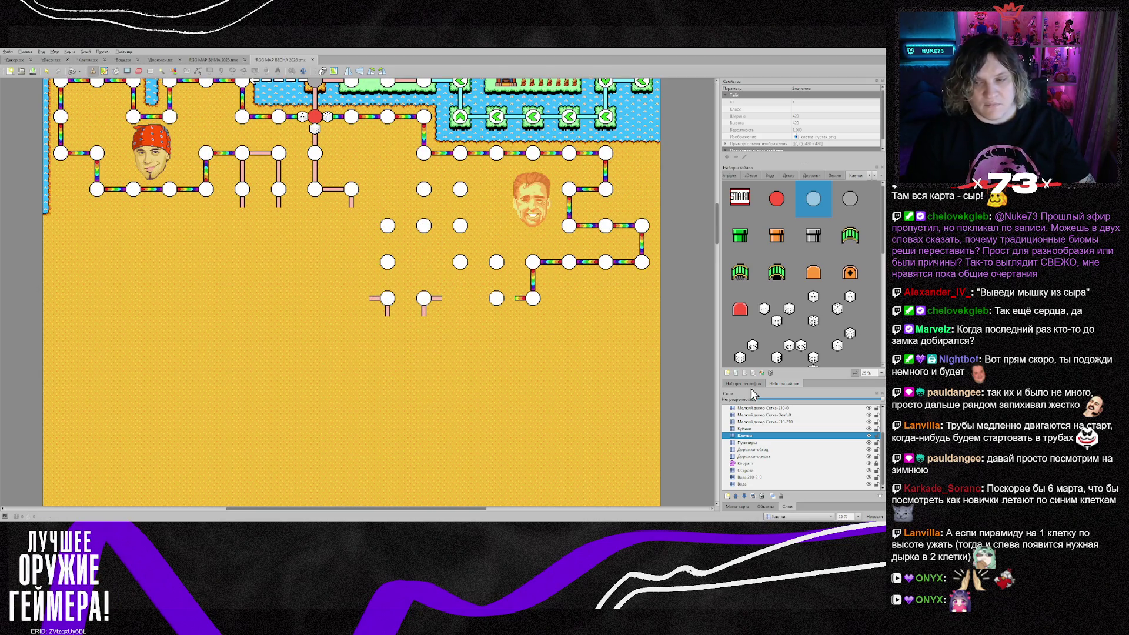
left_click(759, 451)
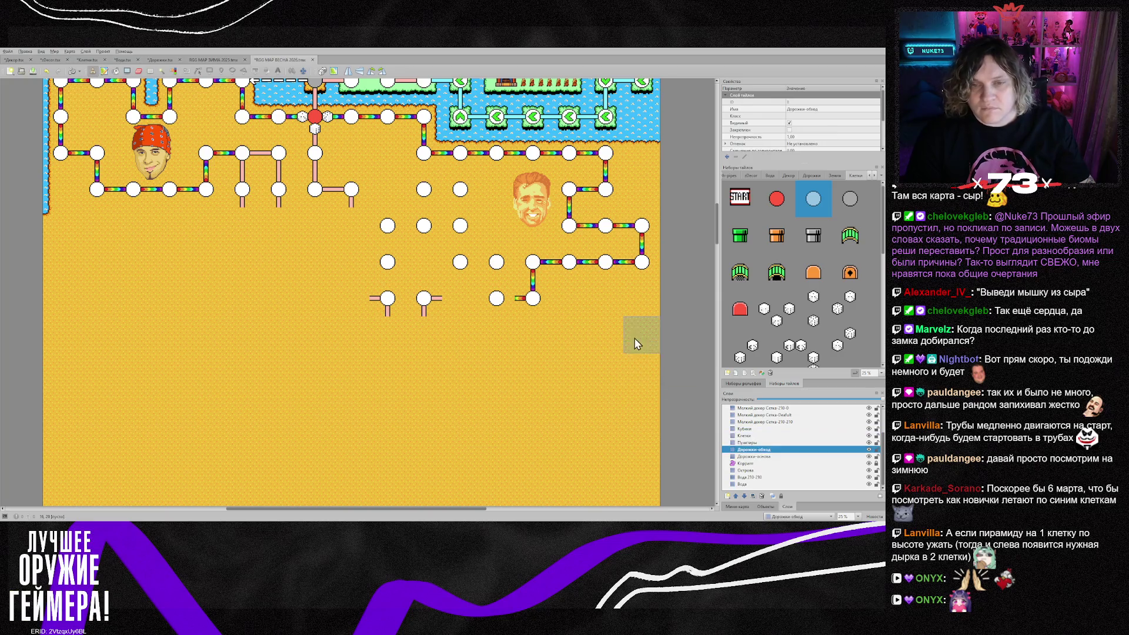
Stamp rainbow path pieces, flipped as needed, linking the lower desert nodes up to the next nodes
right_click(522, 313)
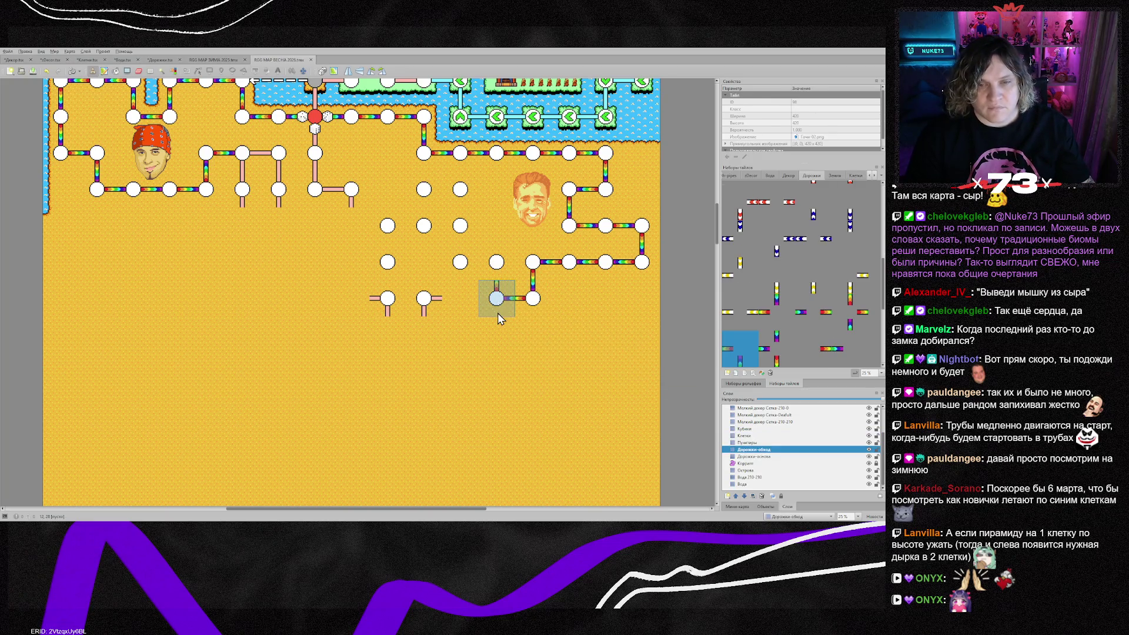
left_click(497, 313)
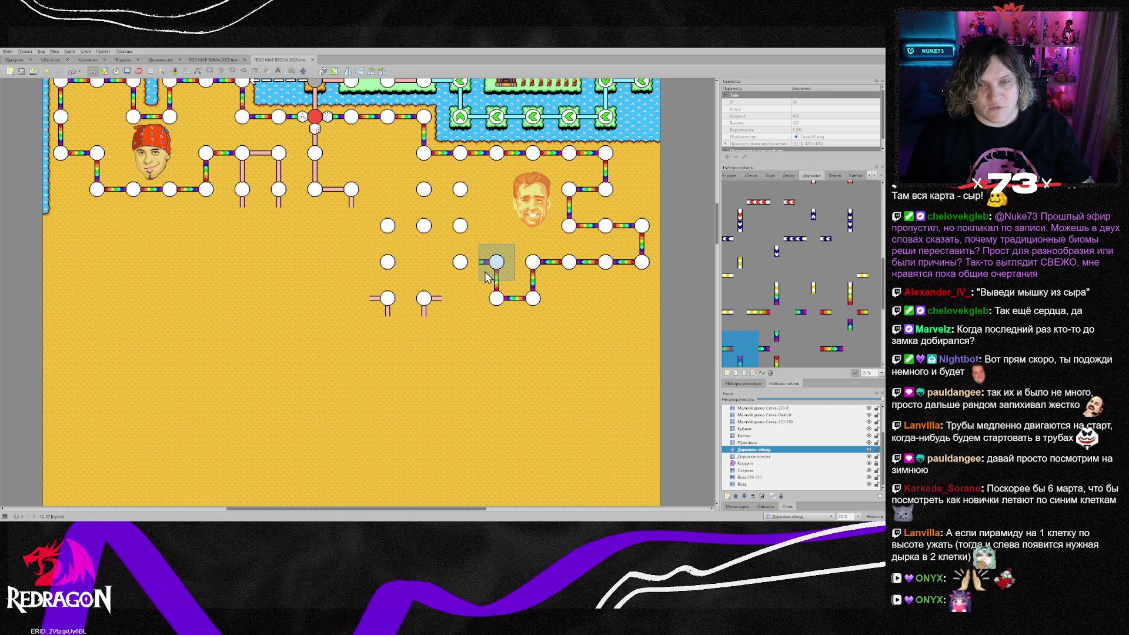
left_click(485, 270)
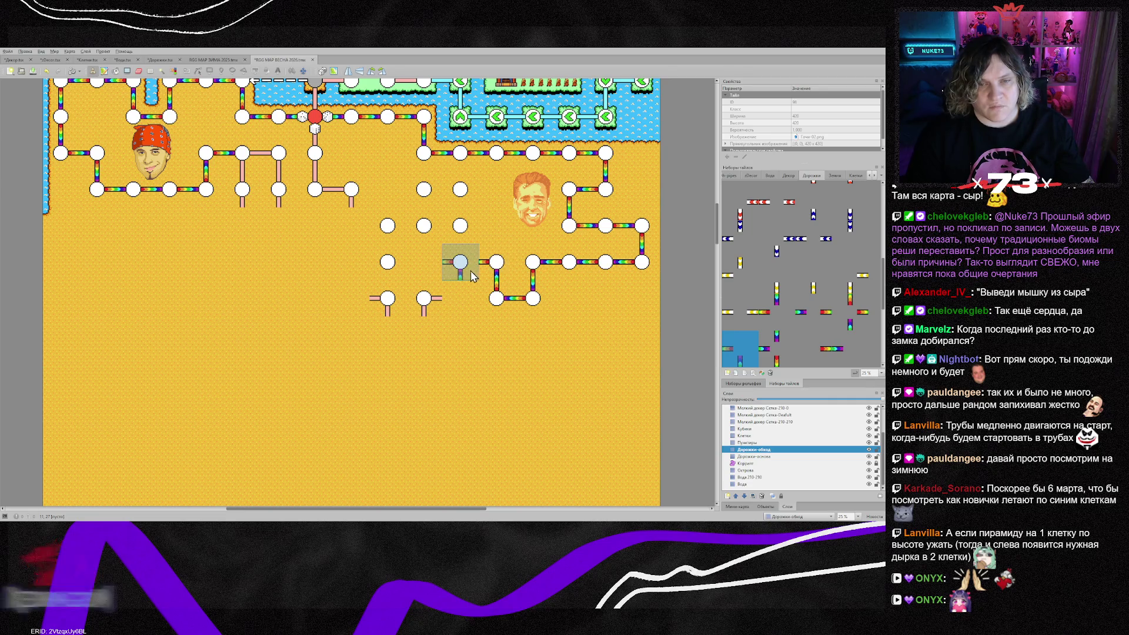
key("x")
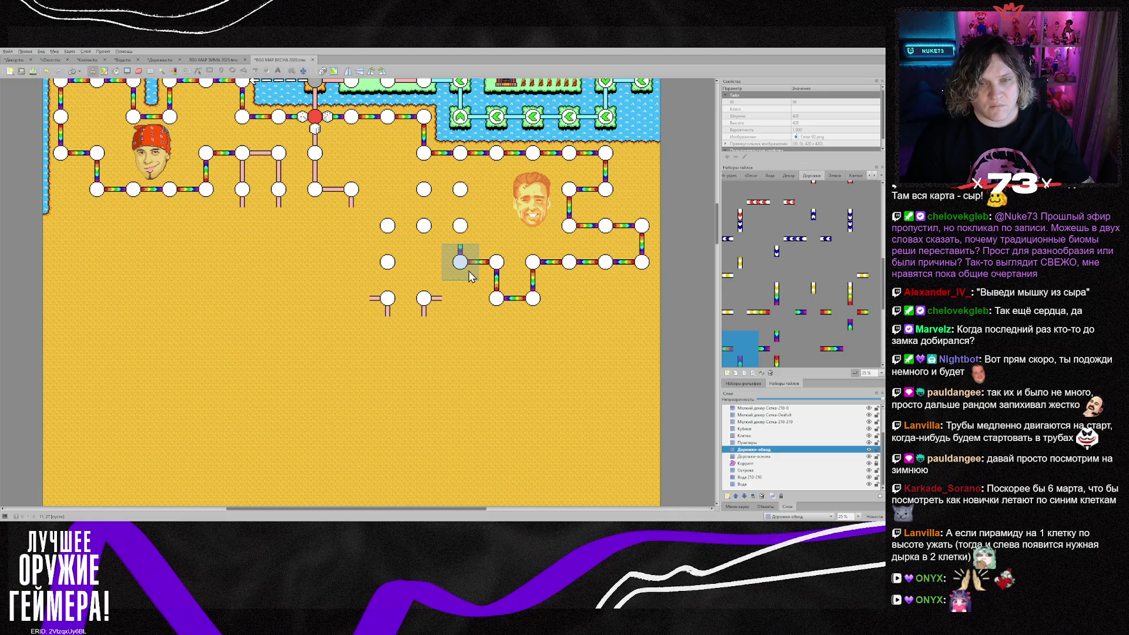
left_click(468, 271)
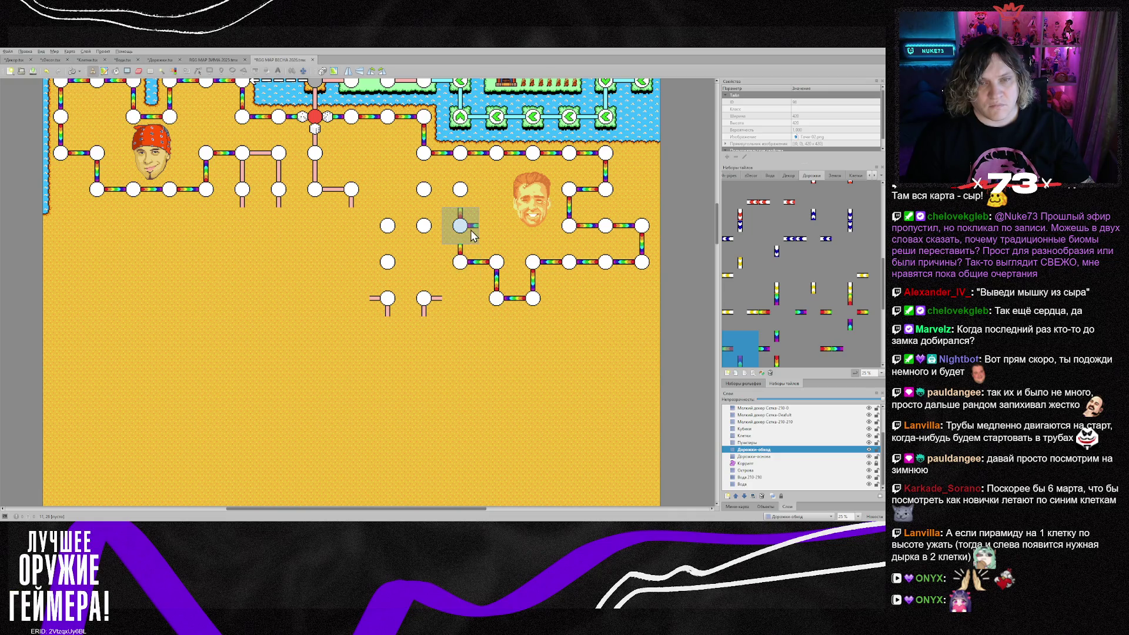
key("x")
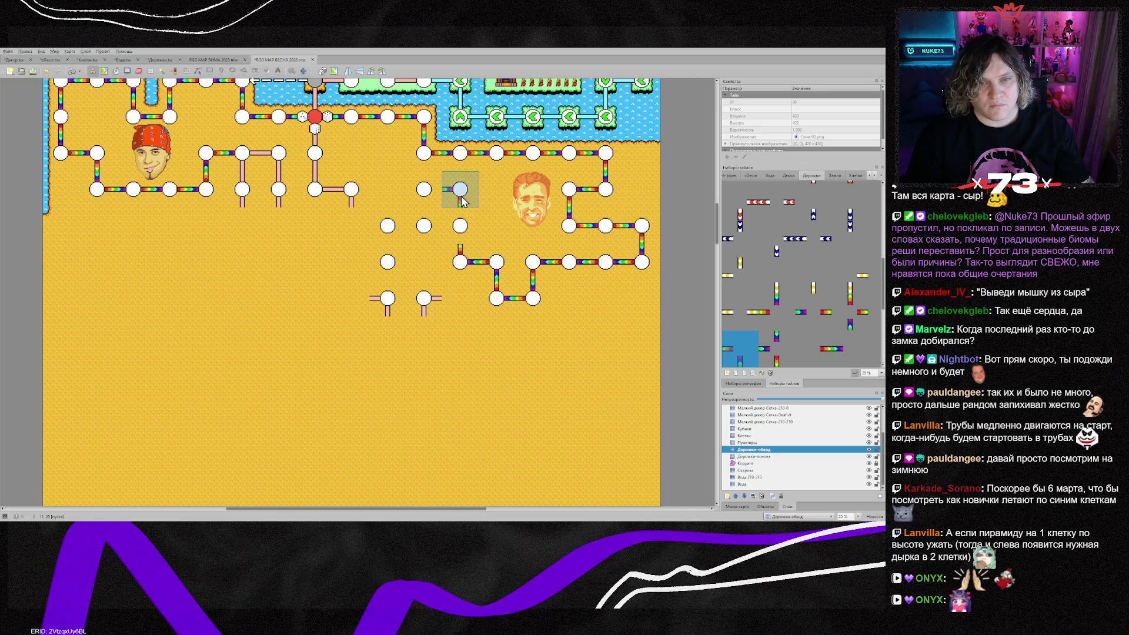
left_click(463, 202)
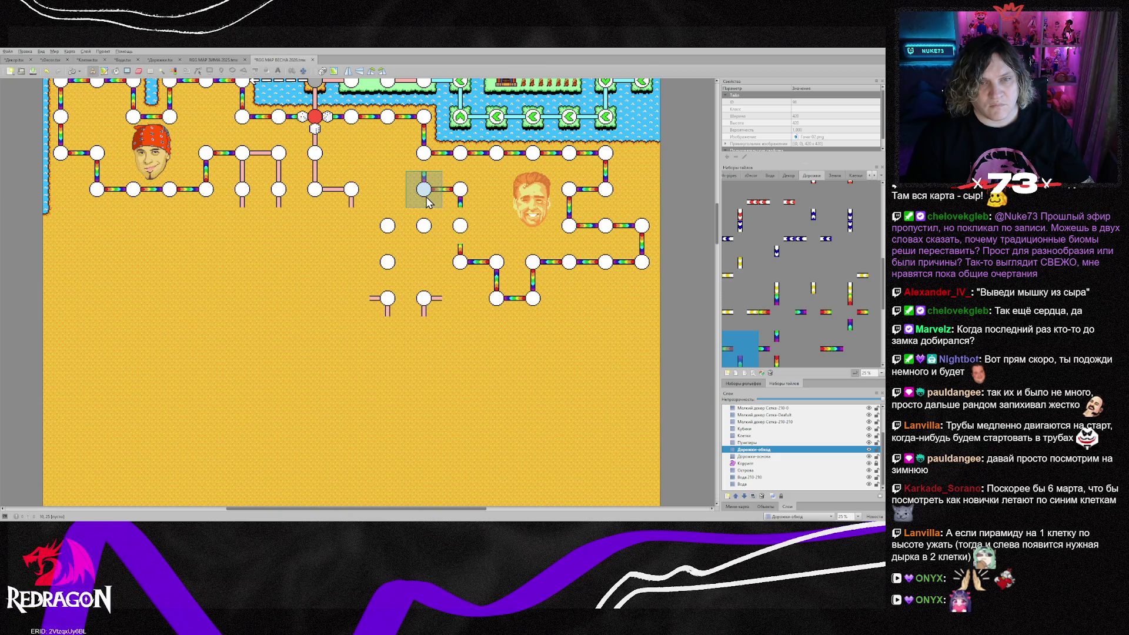
key("x")
left_click(430, 225)
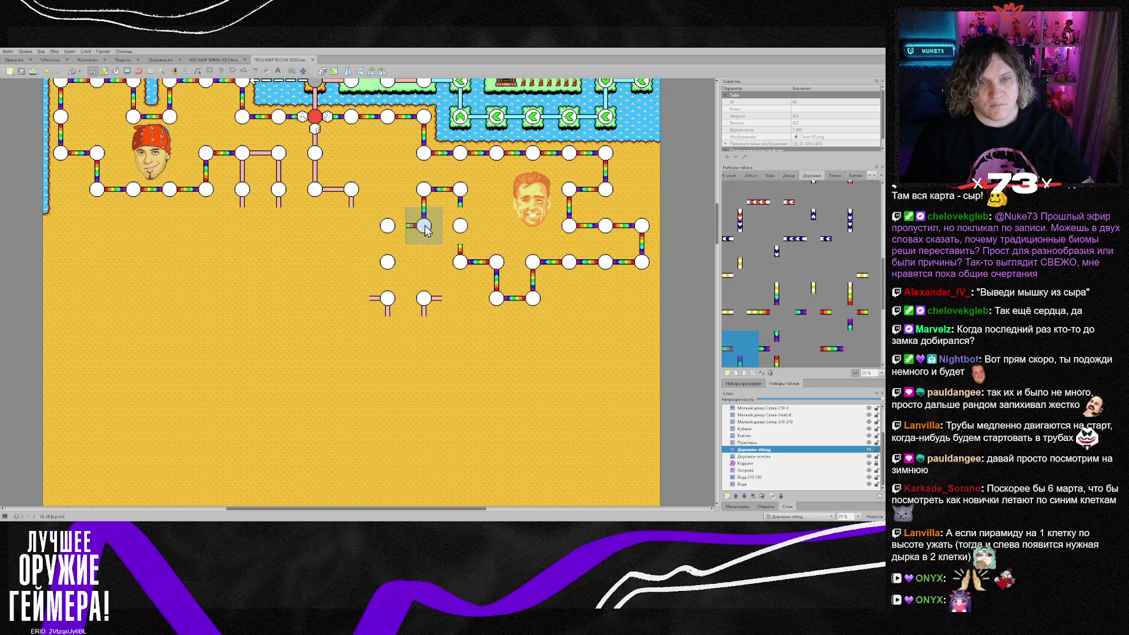
Add a corner rainbow piece and a rotated vertical path piece between the remaining nodes
left_click(394, 228)
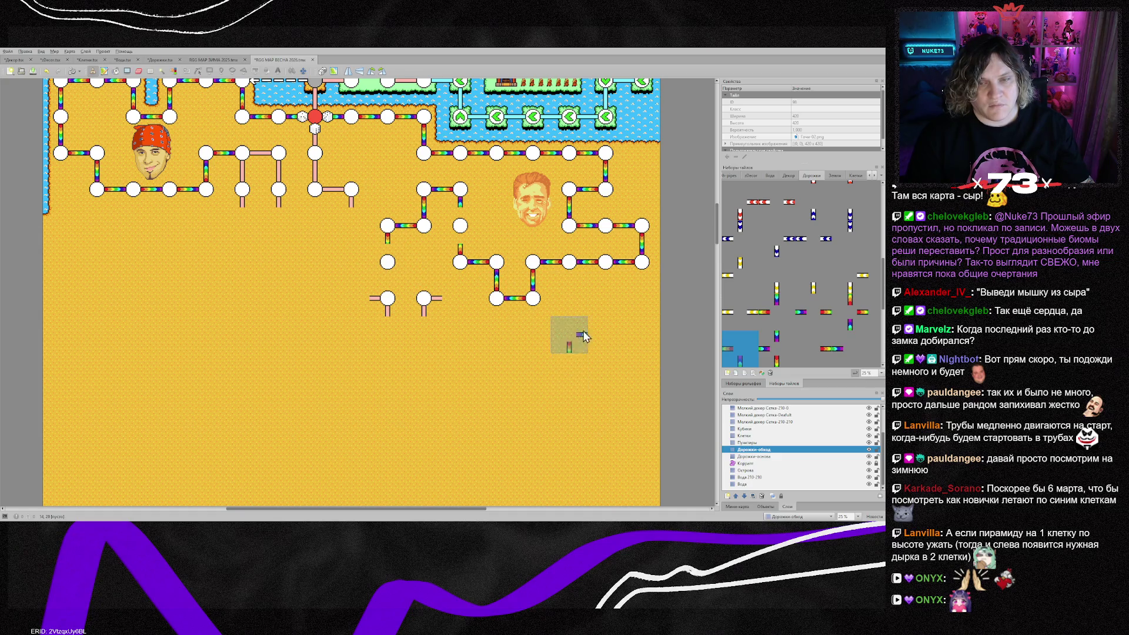
right_click(610, 266)
key("z")
left_click(469, 231)
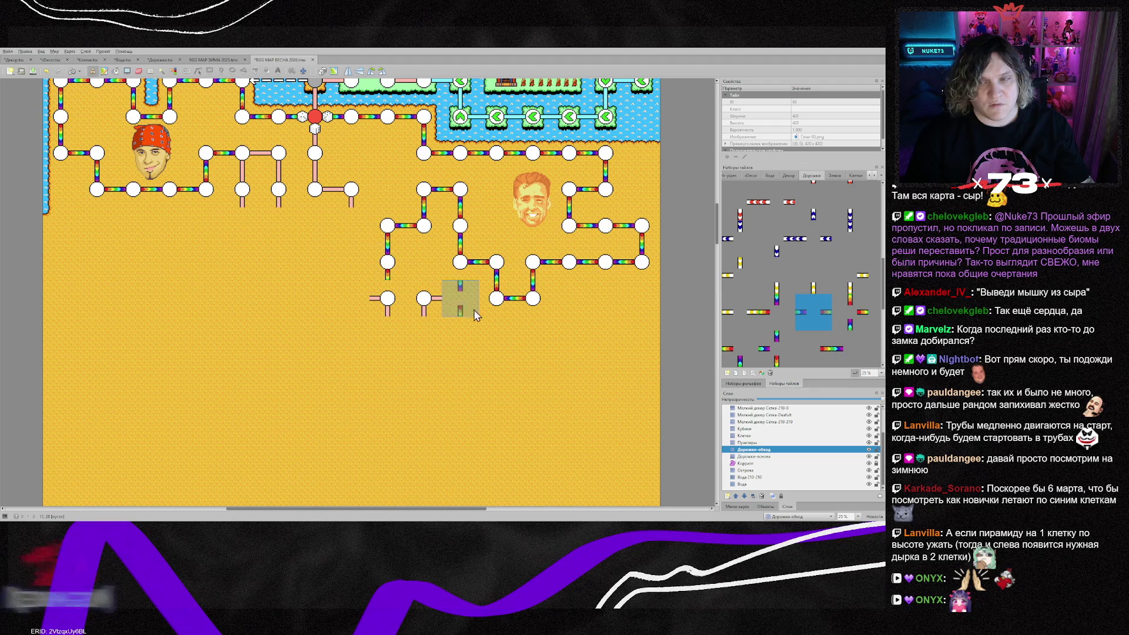
scroll(776, 320, "up", 3)
scroll(776, 320, "down", 5)
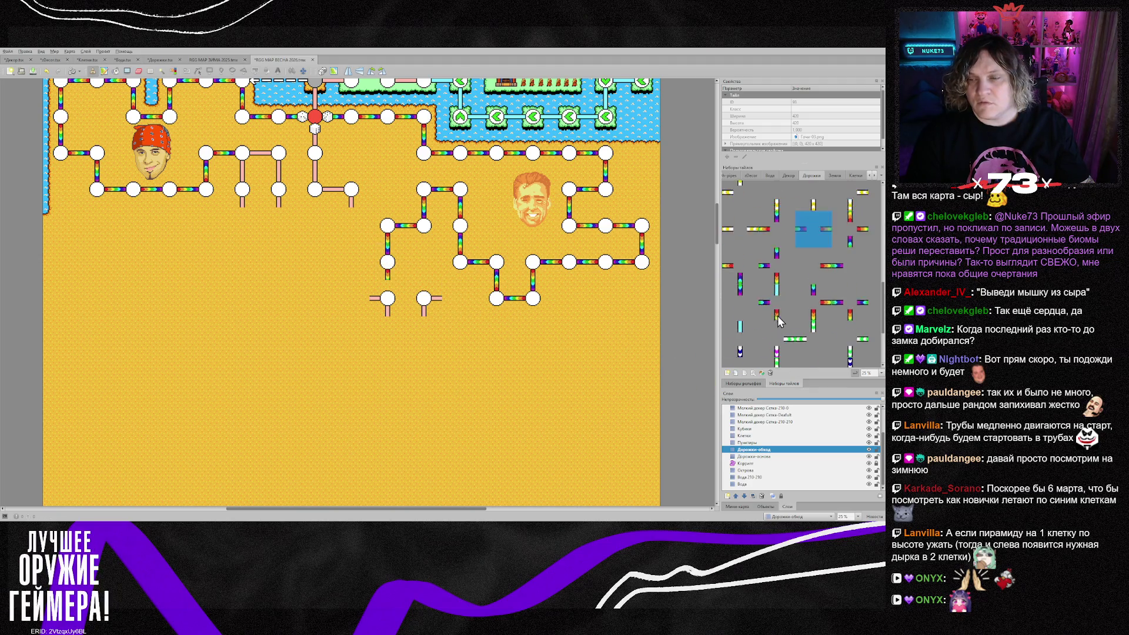
scroll(808, 282, "up", 3)
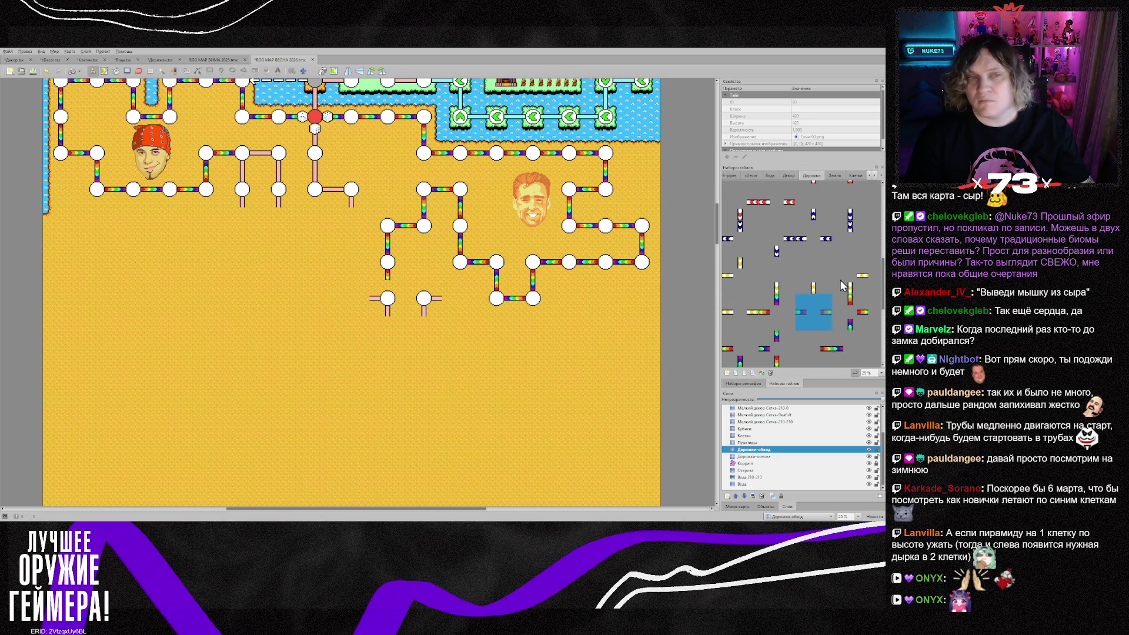
right_click(239, 157)
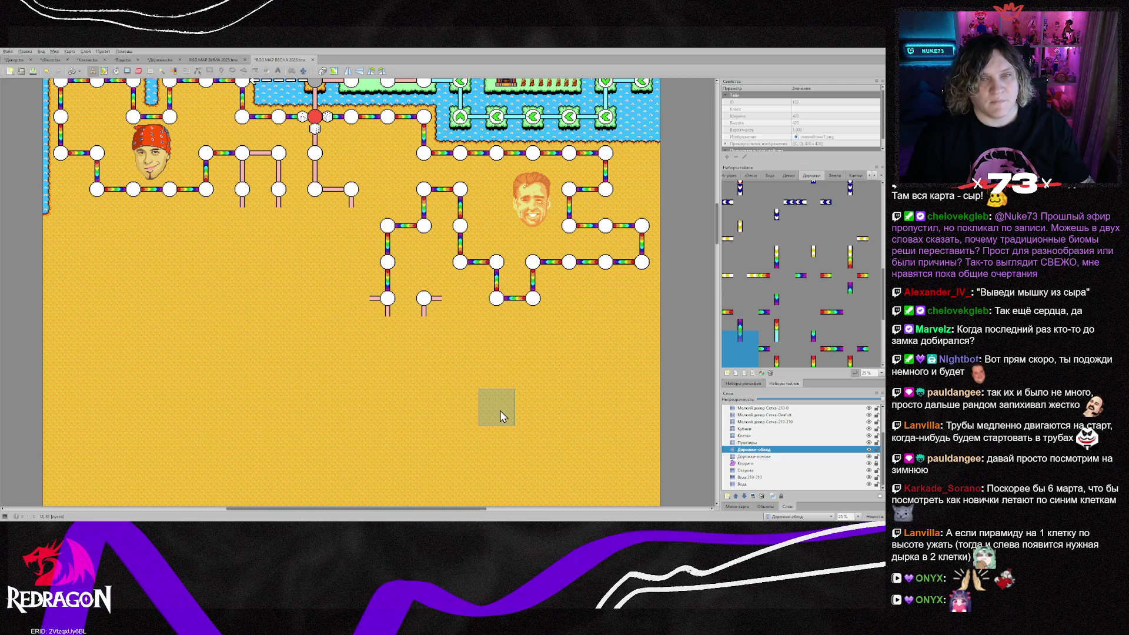
left_click(764, 457)
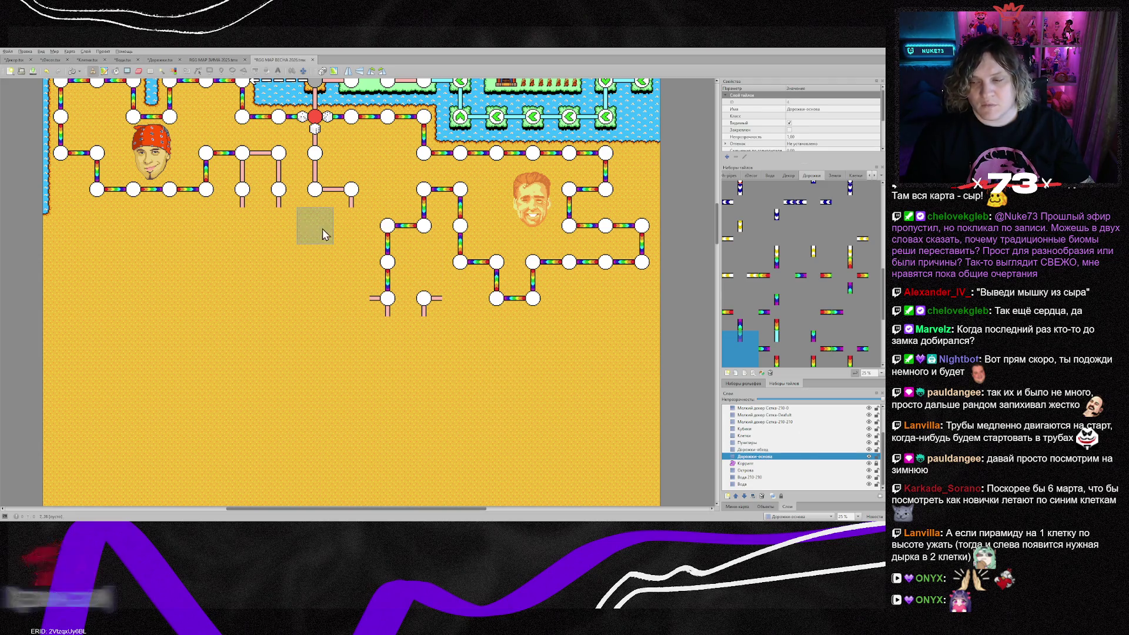
Stamp two cross pipe pieces above the upper desert node on Дорожки-основа
right_click(355, 199)
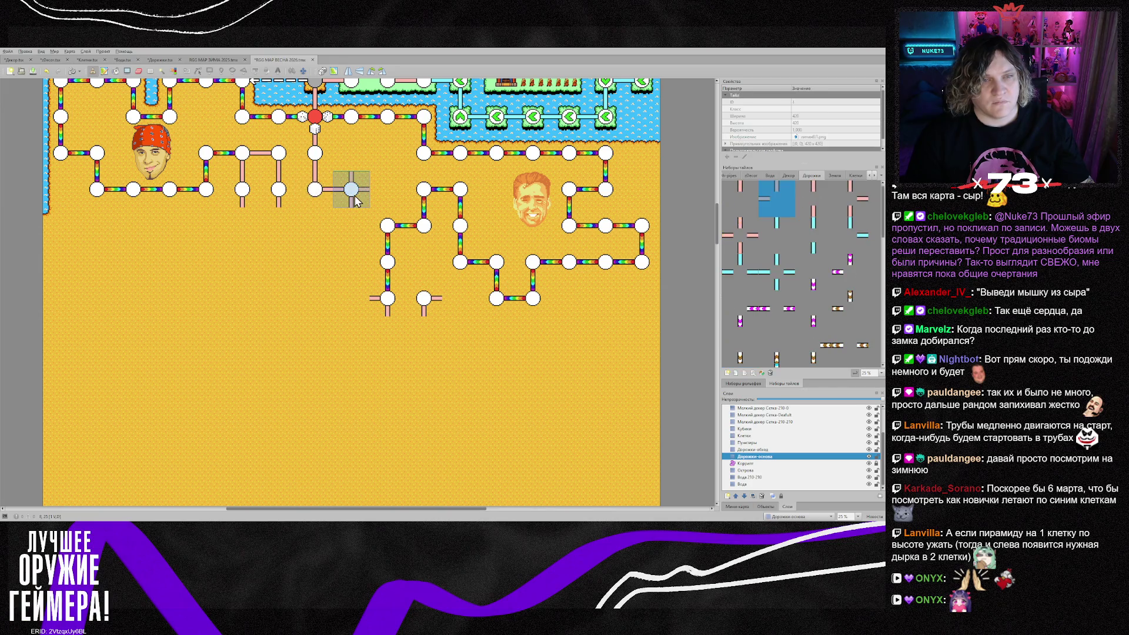
left_click(363, 168)
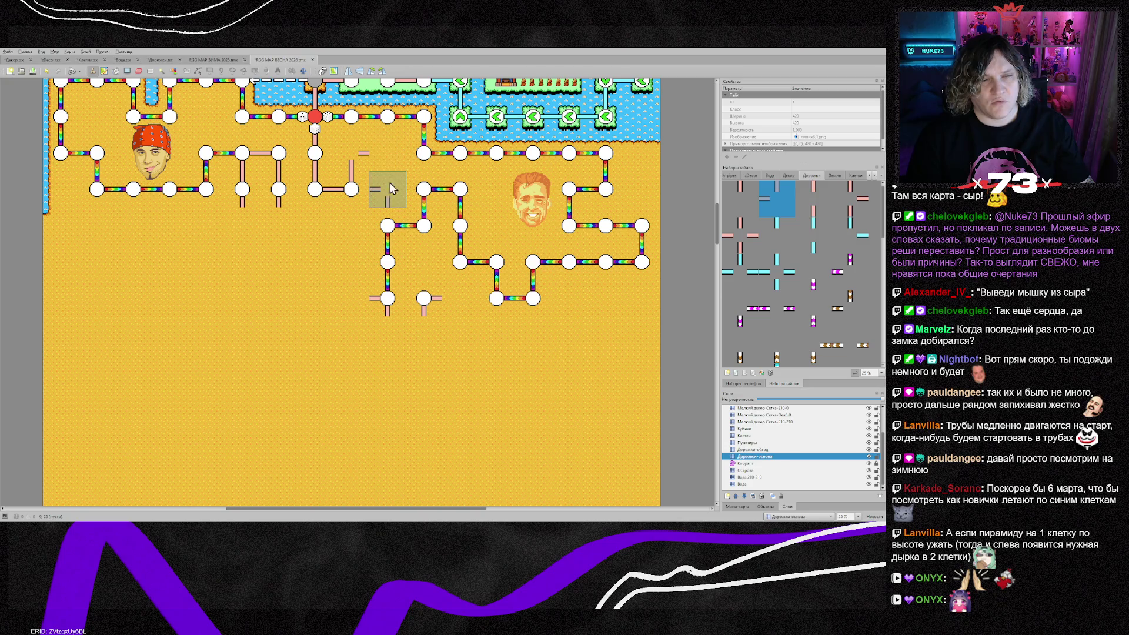
left_click(390, 161)
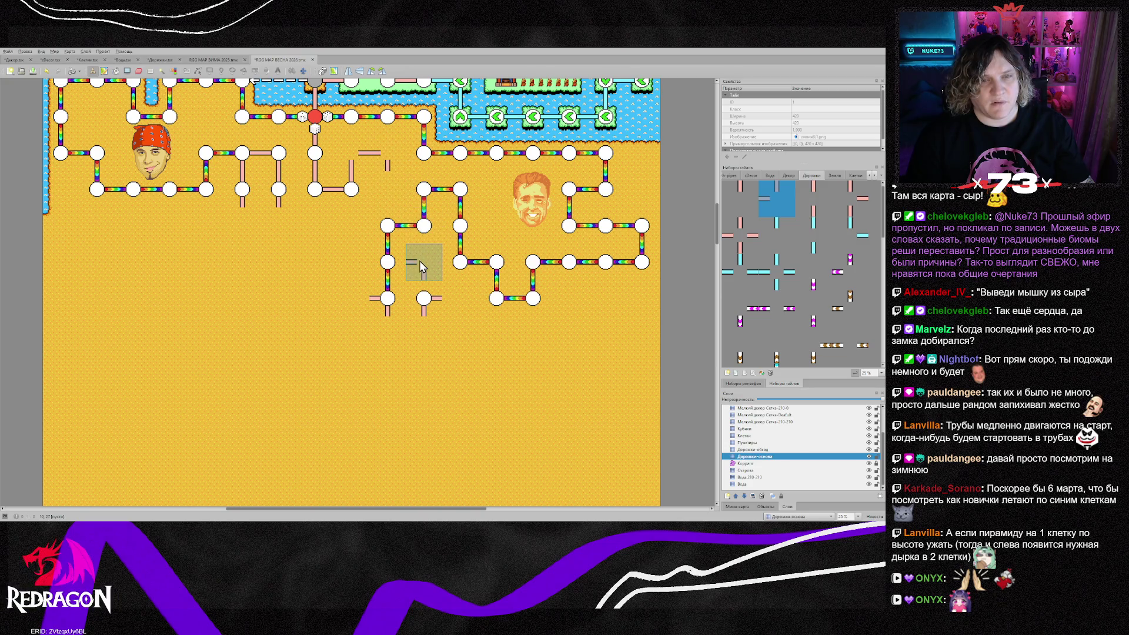
right_click(464, 235)
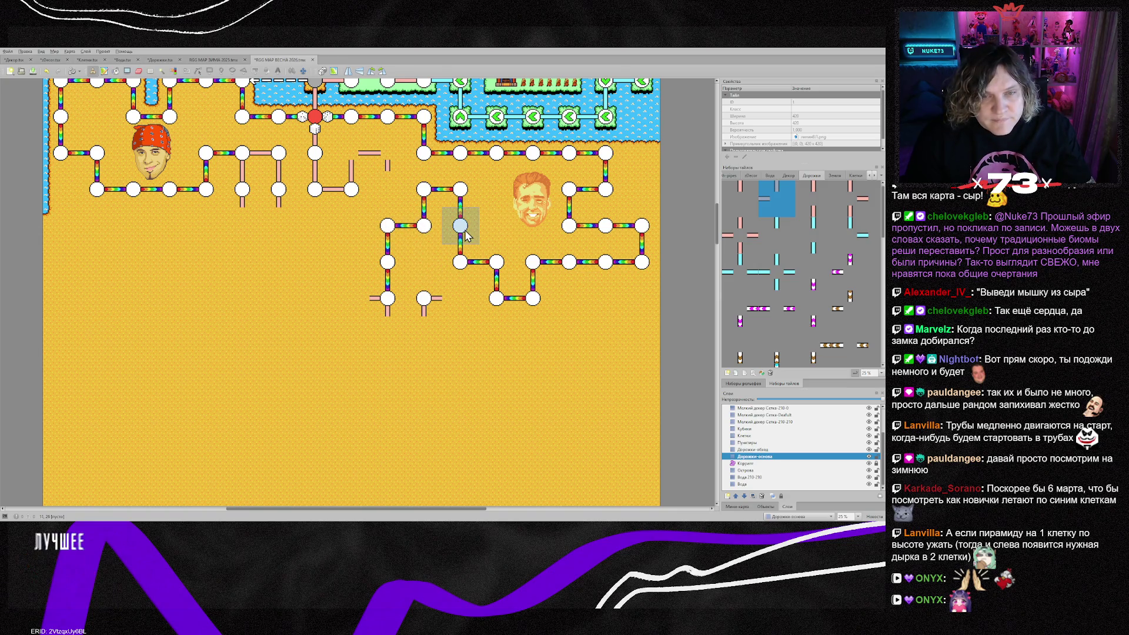
Inspect Дорожки-обход with current-layer highlighting and sample path tiles from the nodes
left_click(762, 449)
key("ctrl+h")
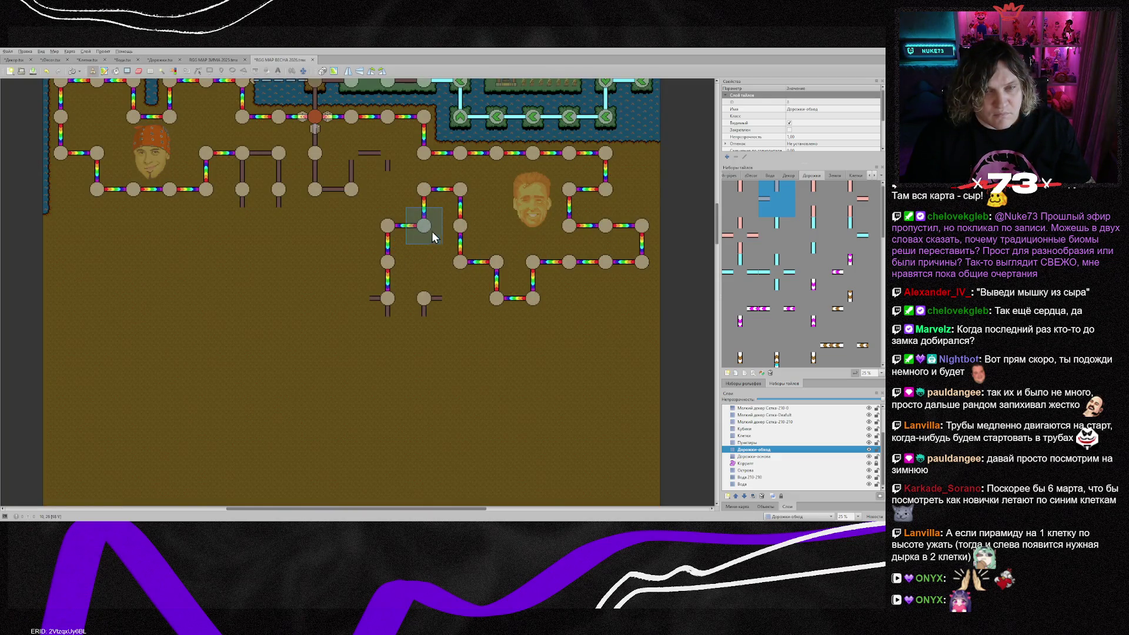
right_click(459, 229)
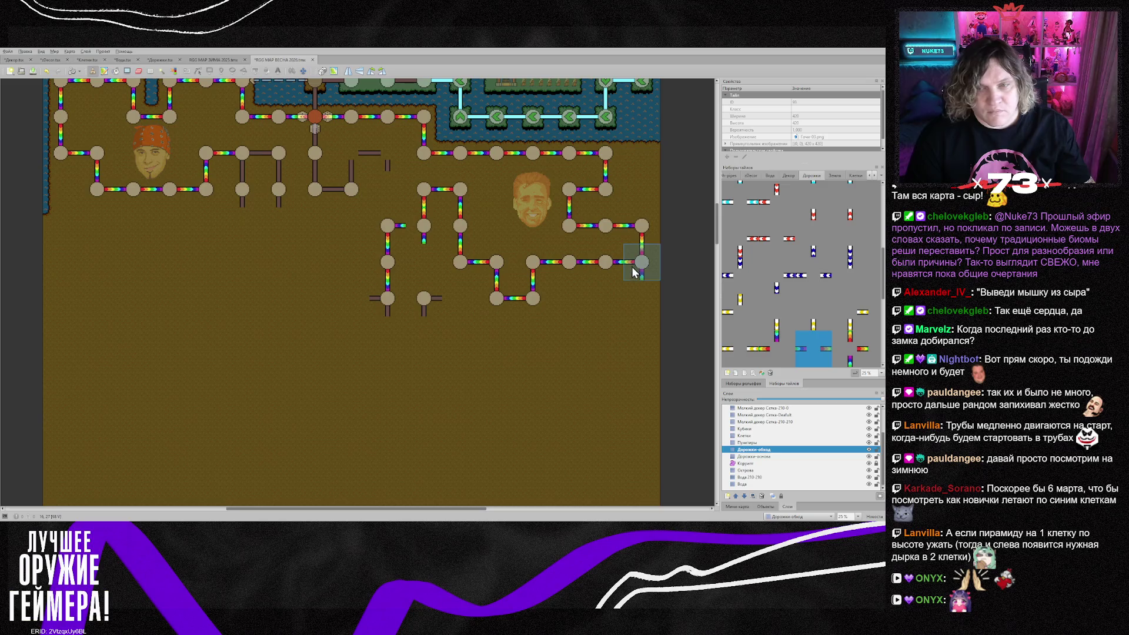
right_click(471, 275)
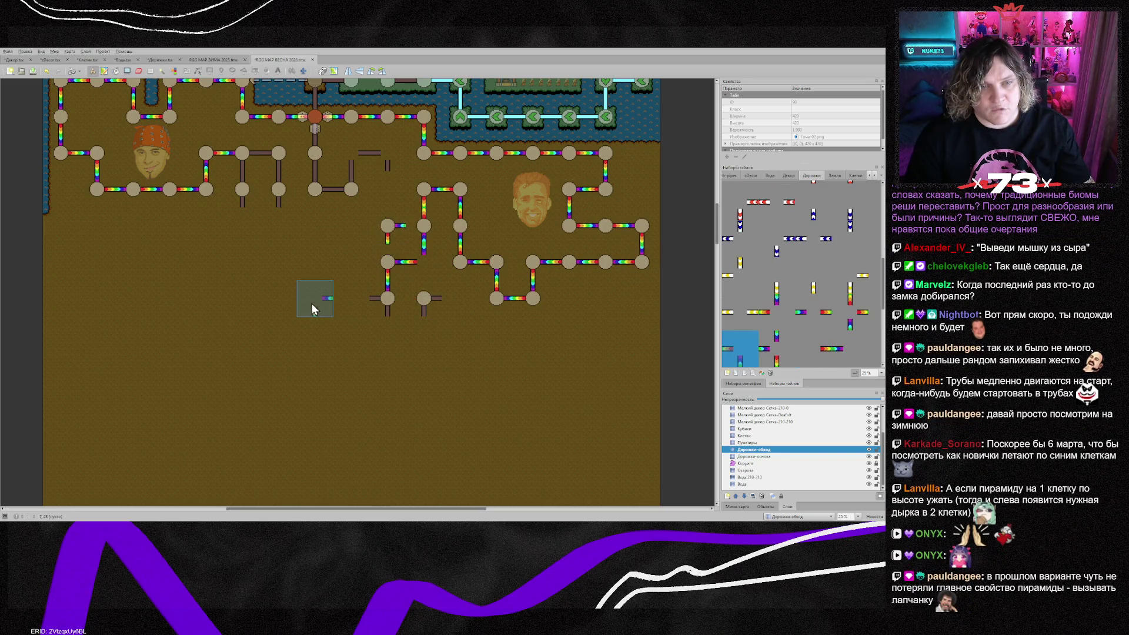
key("ctrl+h")
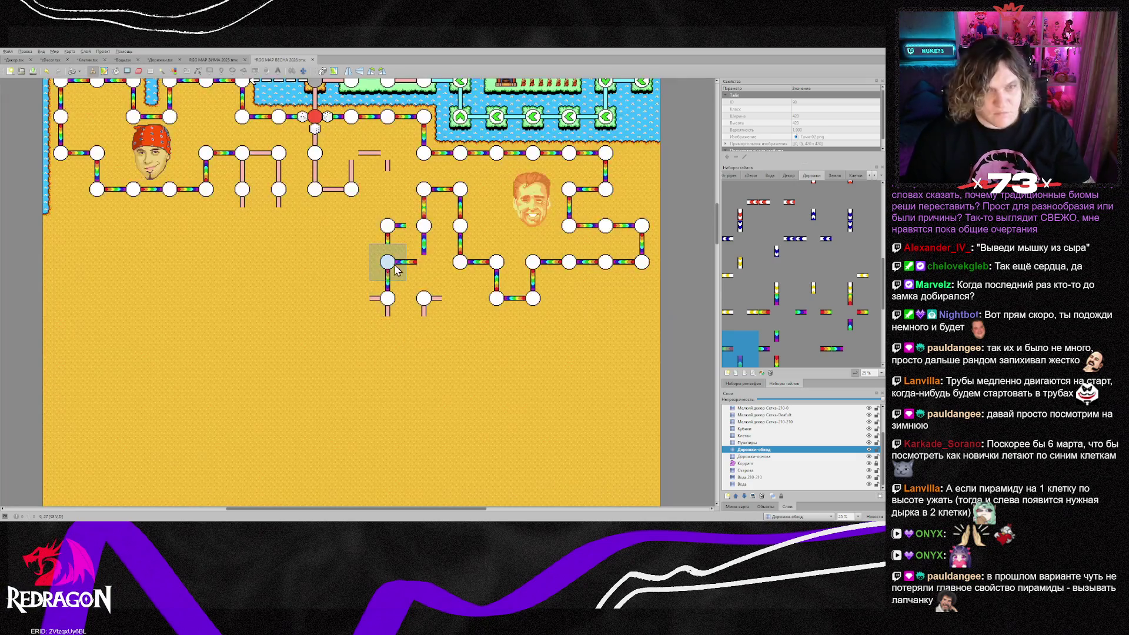
key("e")
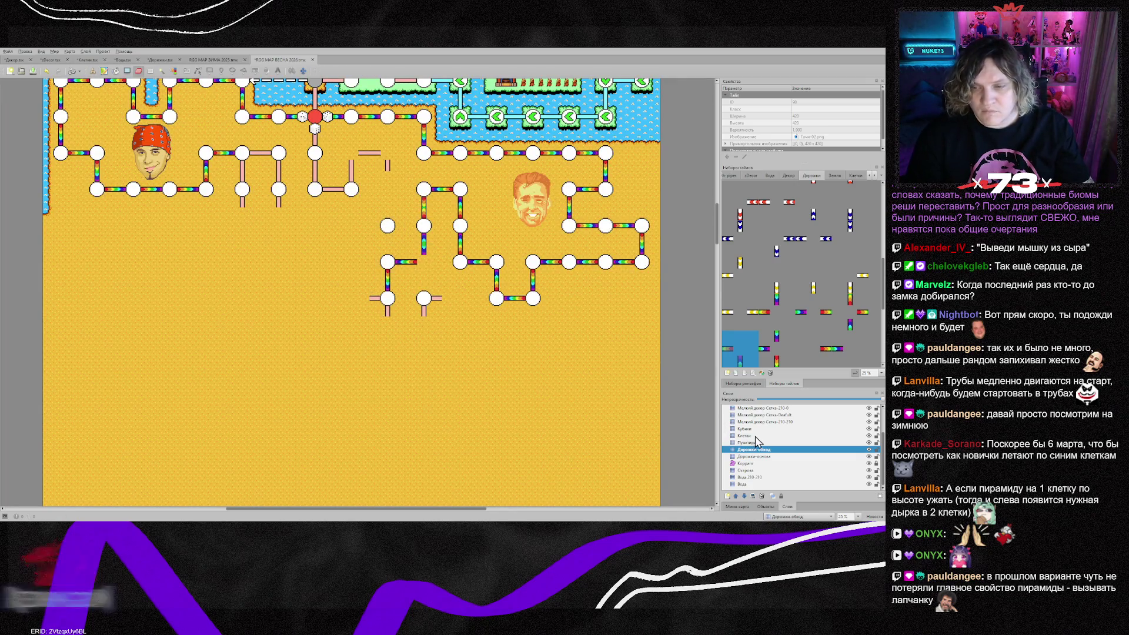
left_click(753, 435)
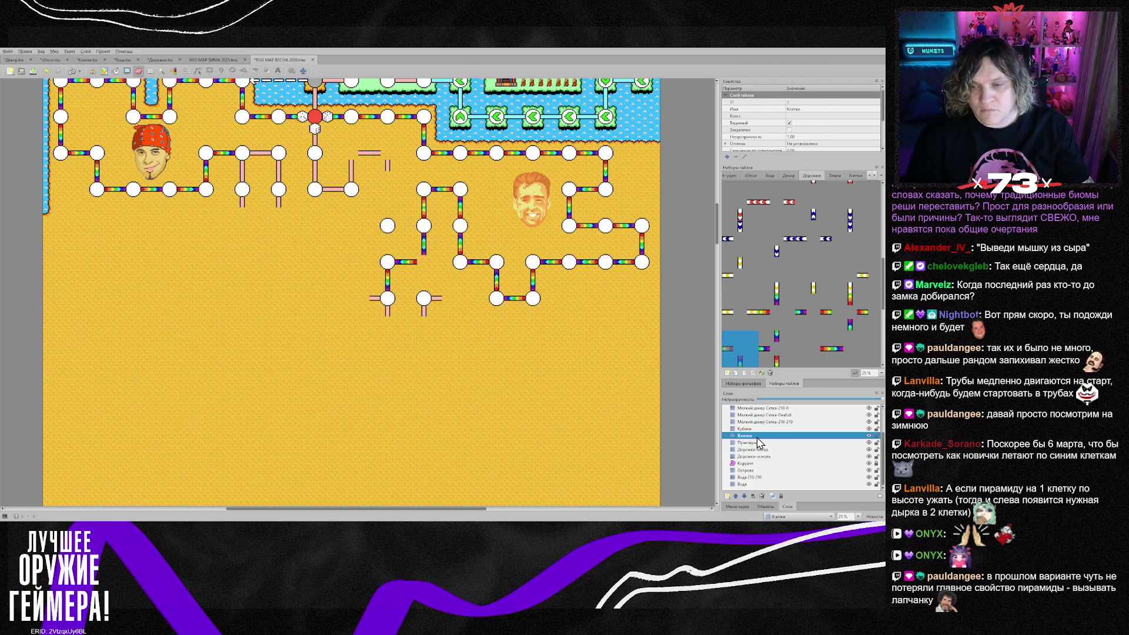
Erase the light-blue node marker, then stamp a vertical pipe stub and a corner pipe
left_click(464, 271)
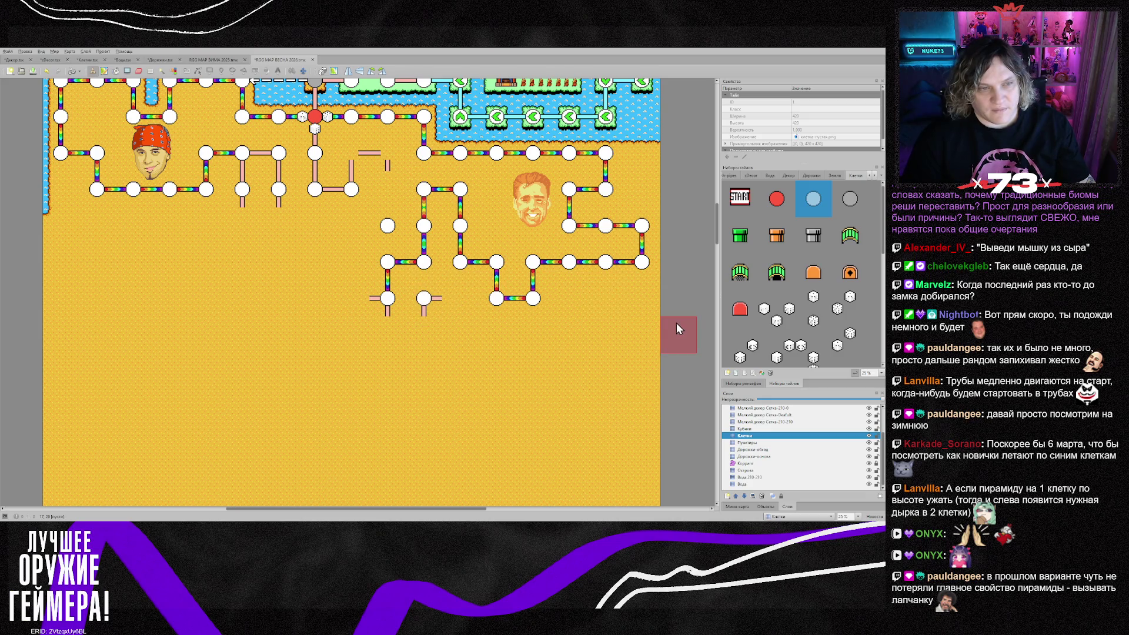
left_click(759, 456)
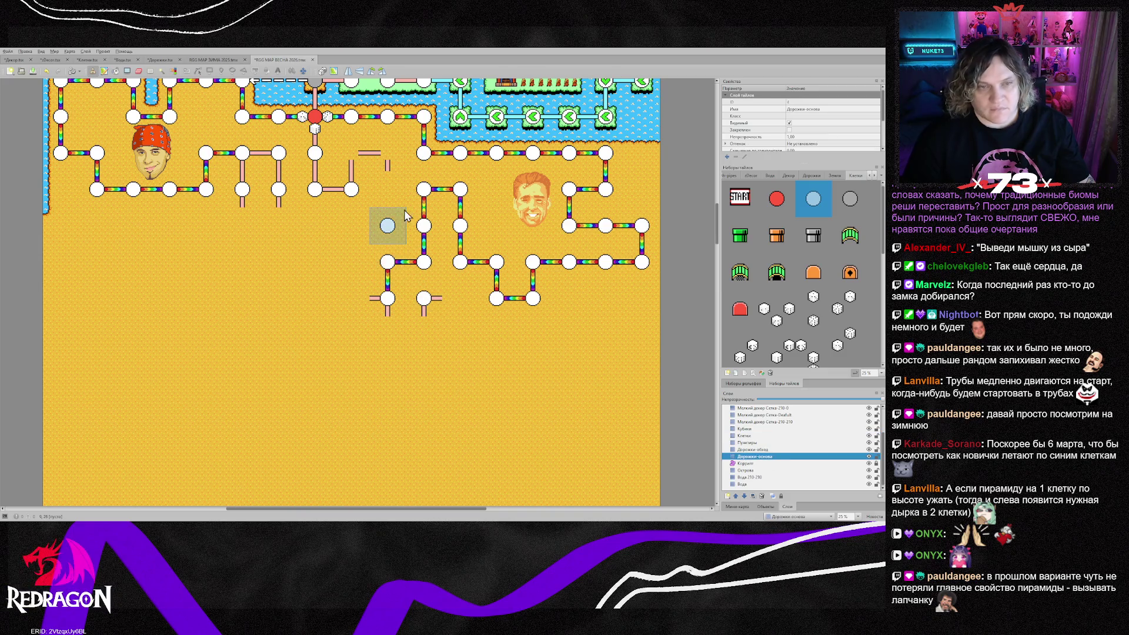
right_click(276, 197)
left_click(382, 192)
right_click(350, 203)
left_click(388, 241)
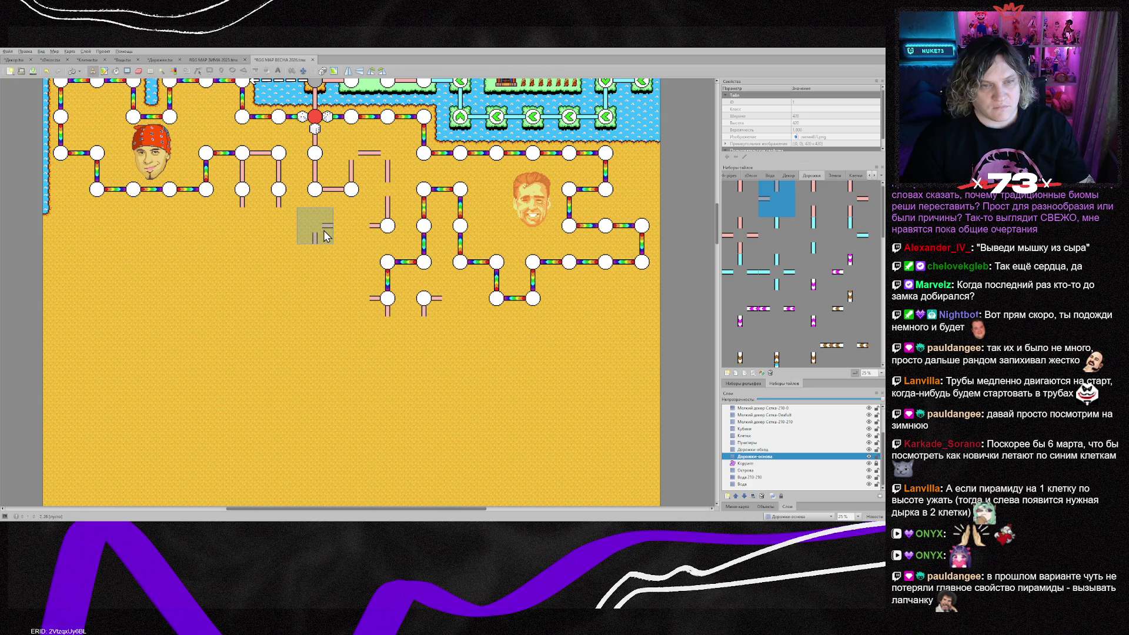
Stamp a horizontal dashed pipe piece on the row and flip the next pipe piece
right_click(387, 189)
left_click(352, 226)
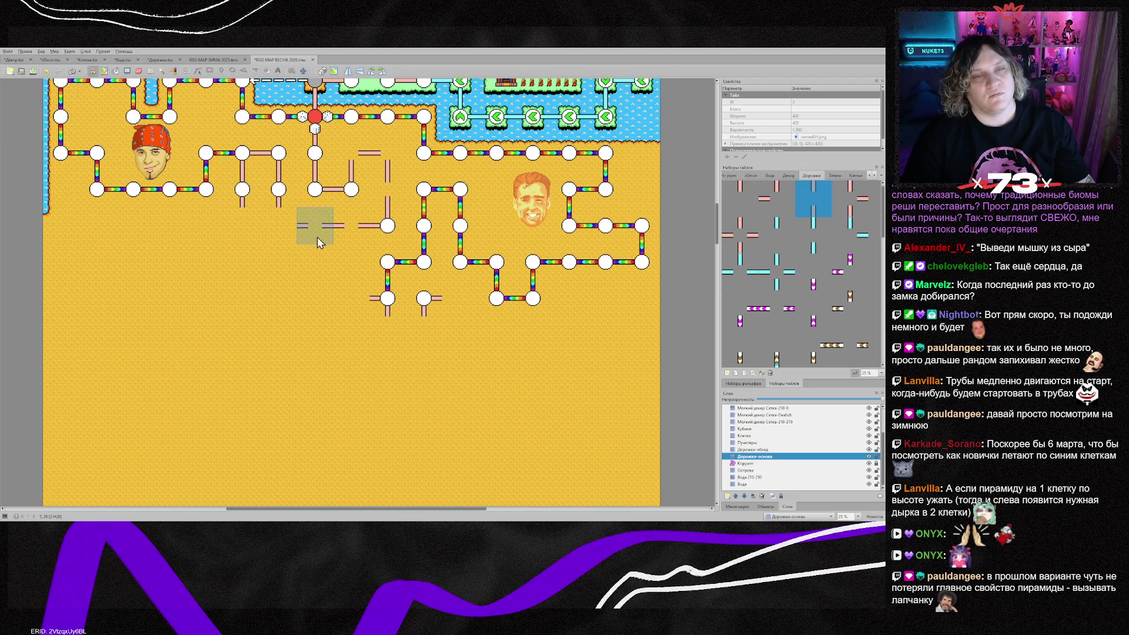
right_click(321, 197)
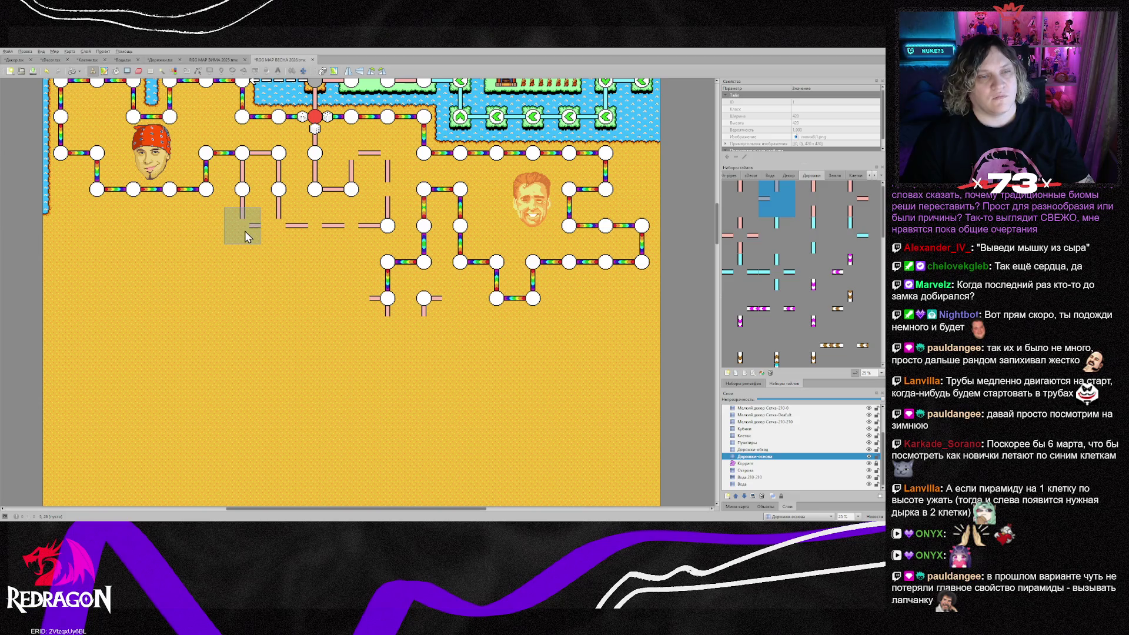
key("x")
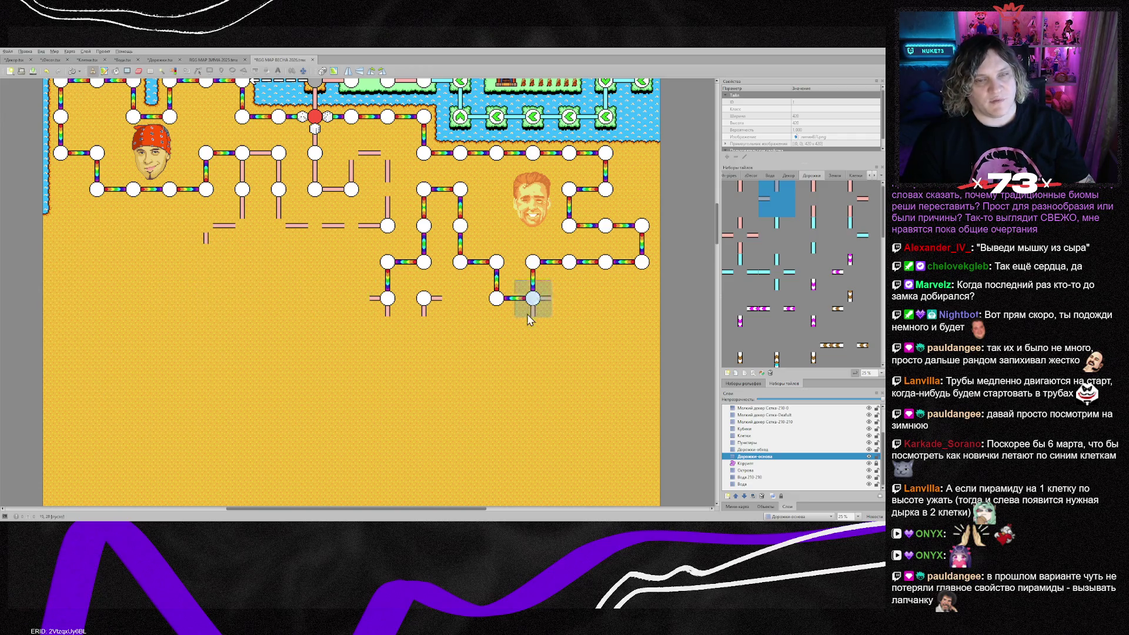
left_click(750, 436)
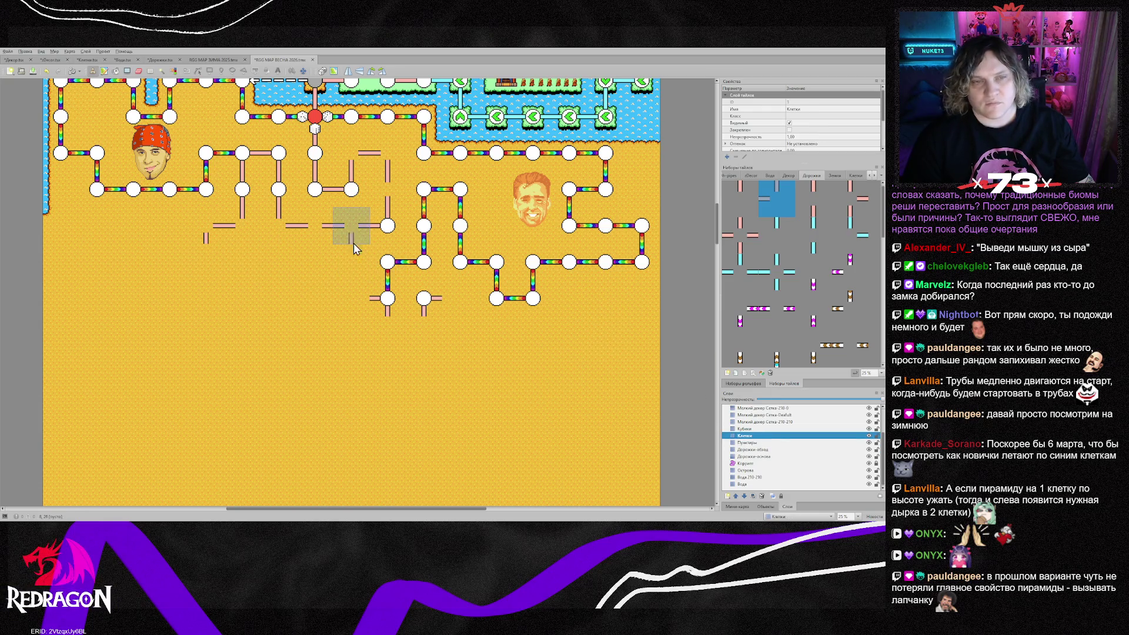
Paint white node cells leftward along the dashed row on the Клетки layer
right_click(321, 191)
left_click_drag(392, 229, 211, 230)
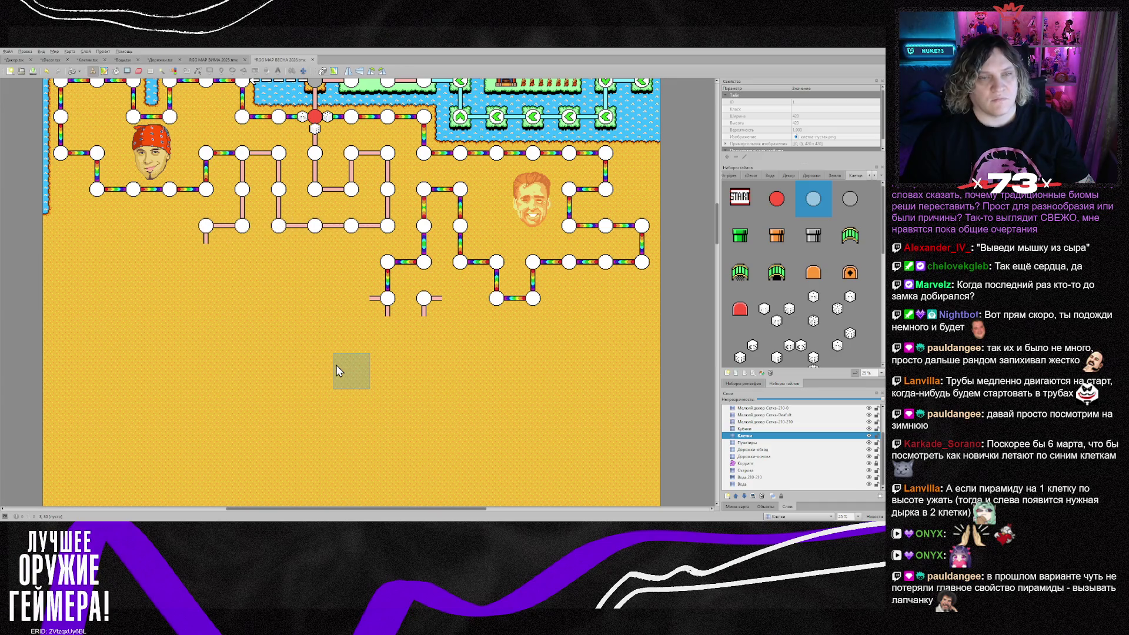
scroll(344, 363, "down", 1)
scroll(366, 386, "up", 3)
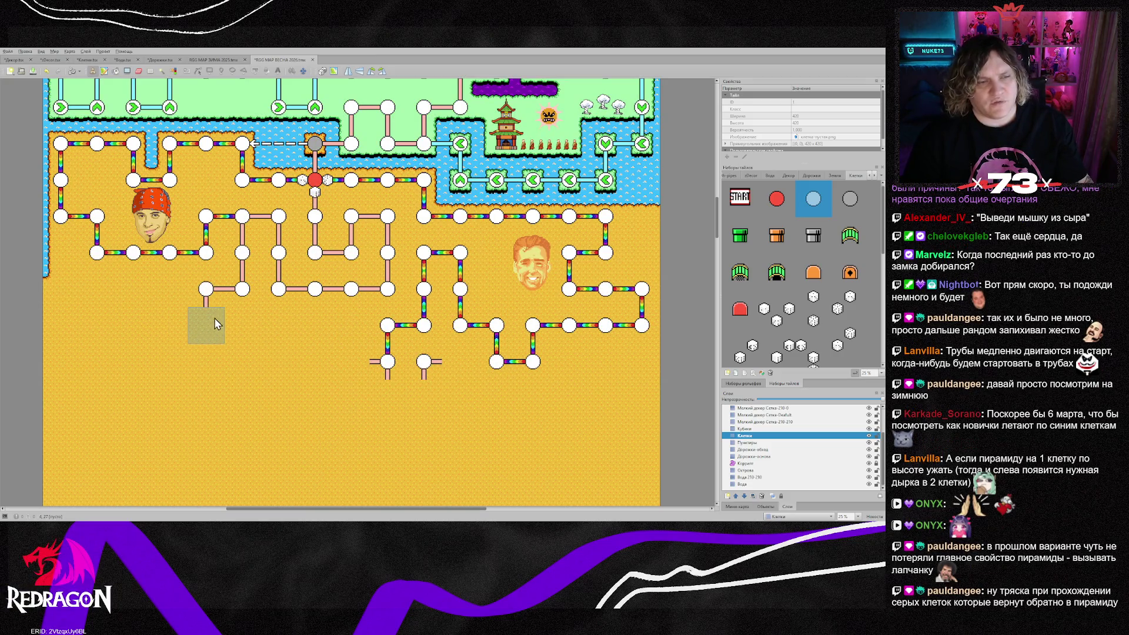
left_click(404, 359)
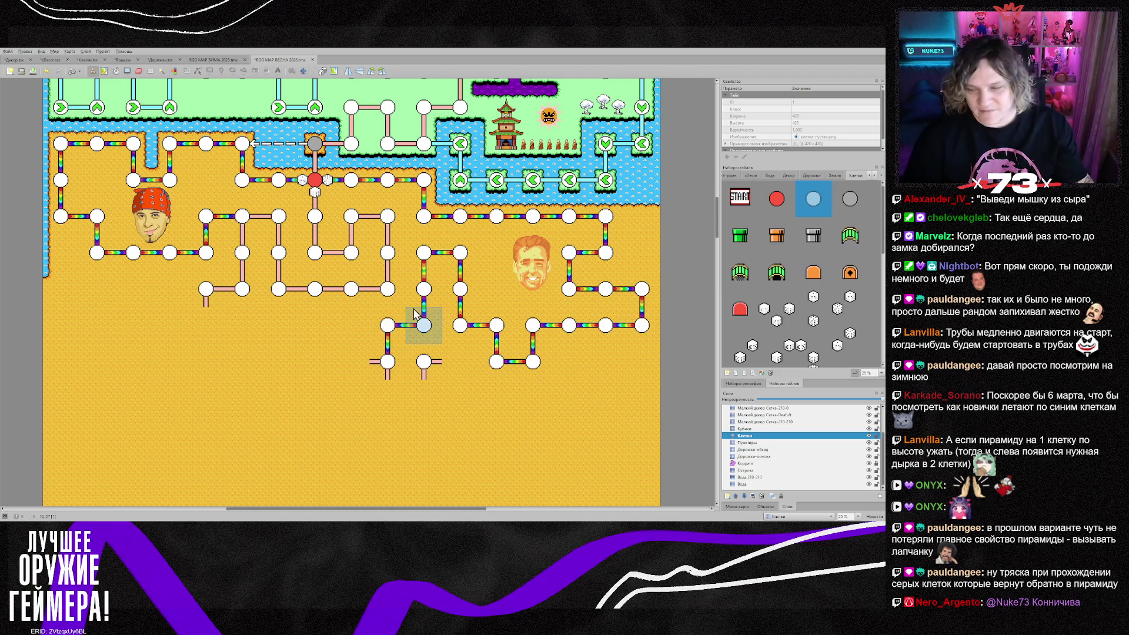
scroll(400, 302, "down", 2)
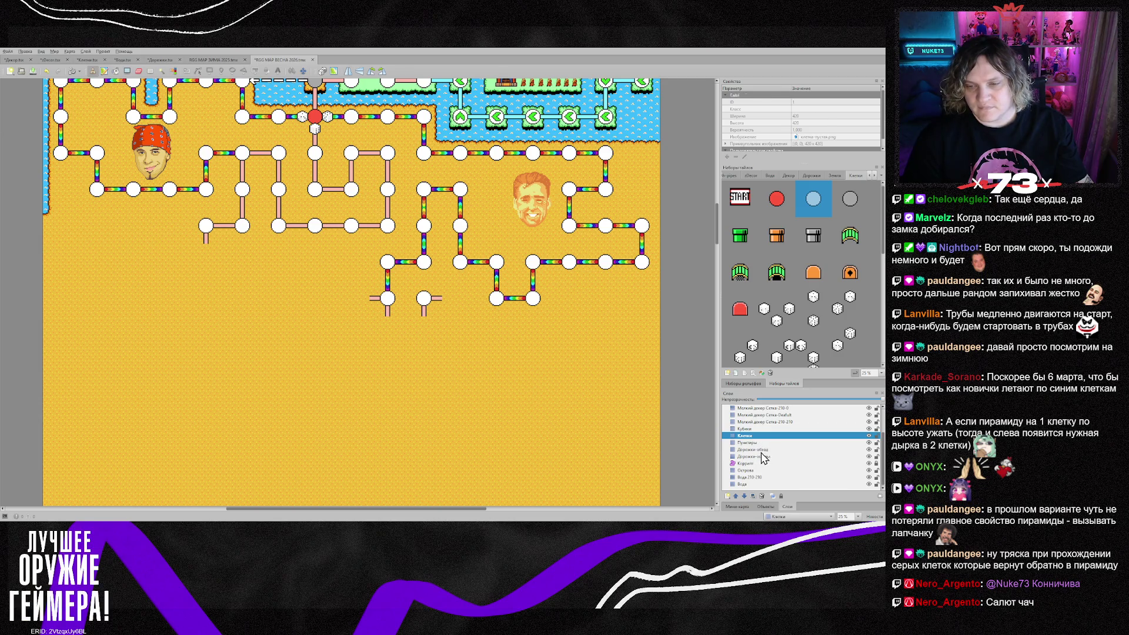
left_click(763, 457)
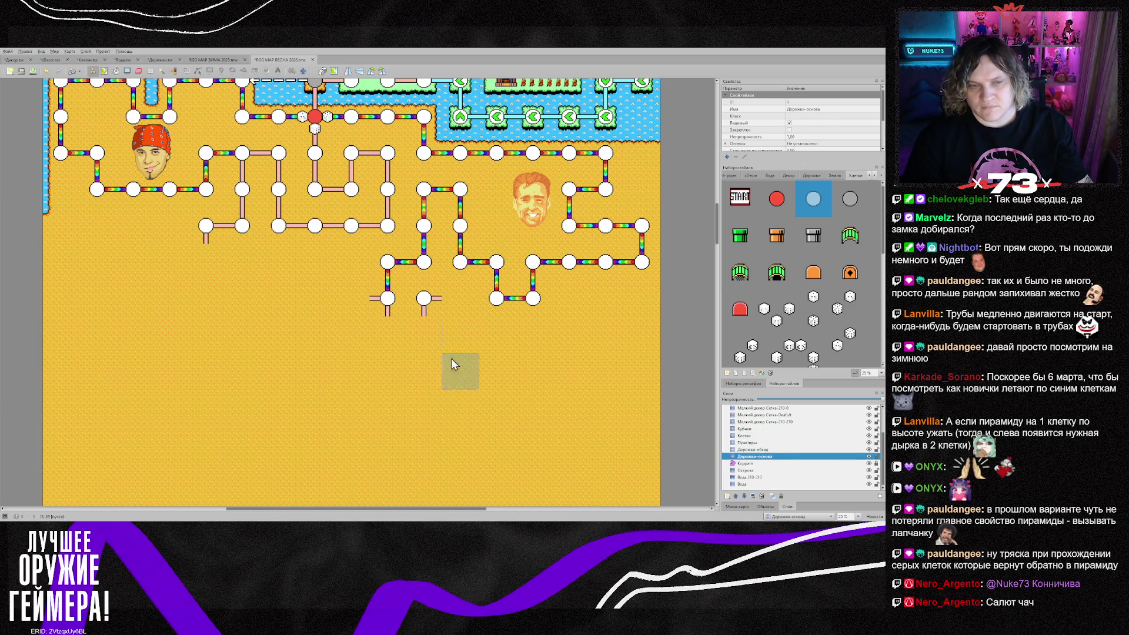
Undo the stray blue circle and stamp the first road pipes below the lower-left node
left_click(385, 303)
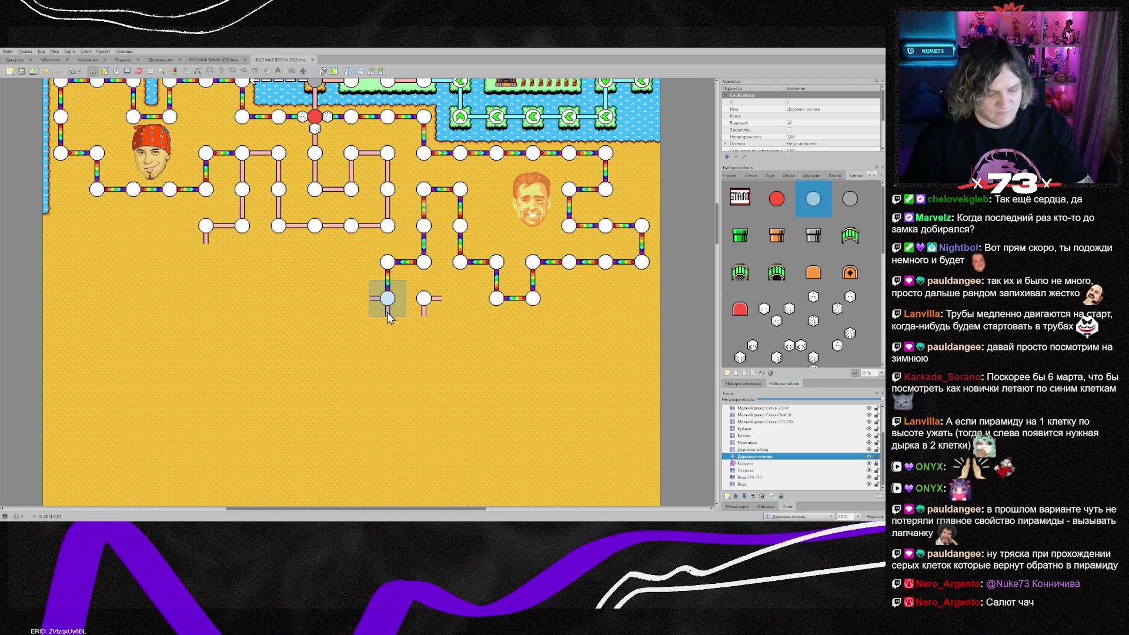
key("ctrl+z")
right_click(388, 311)
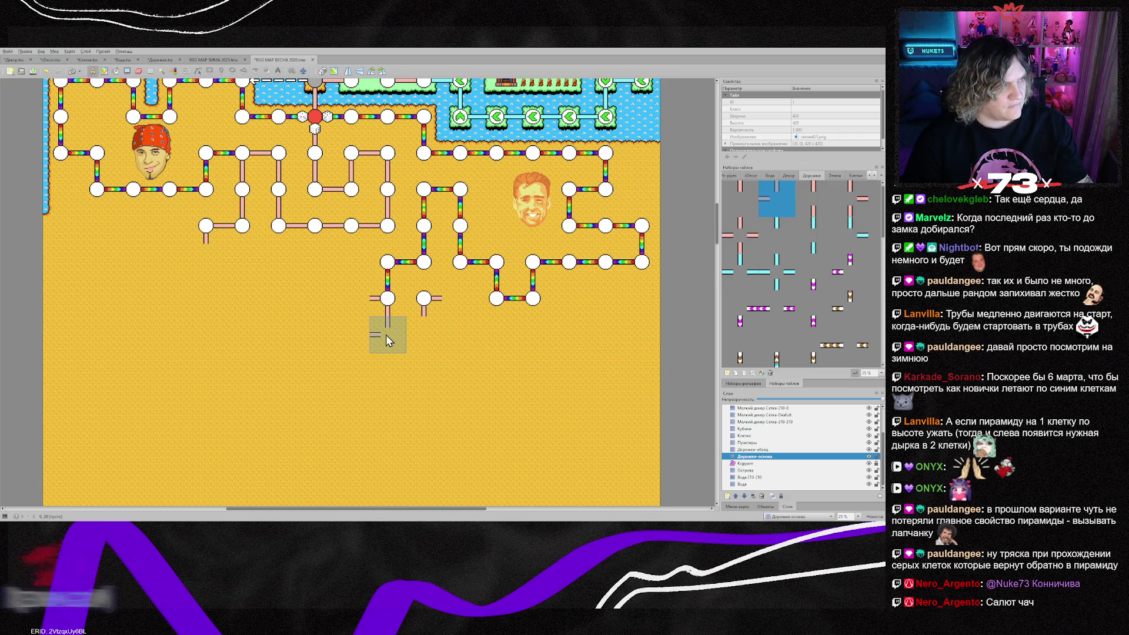
left_click(384, 344)
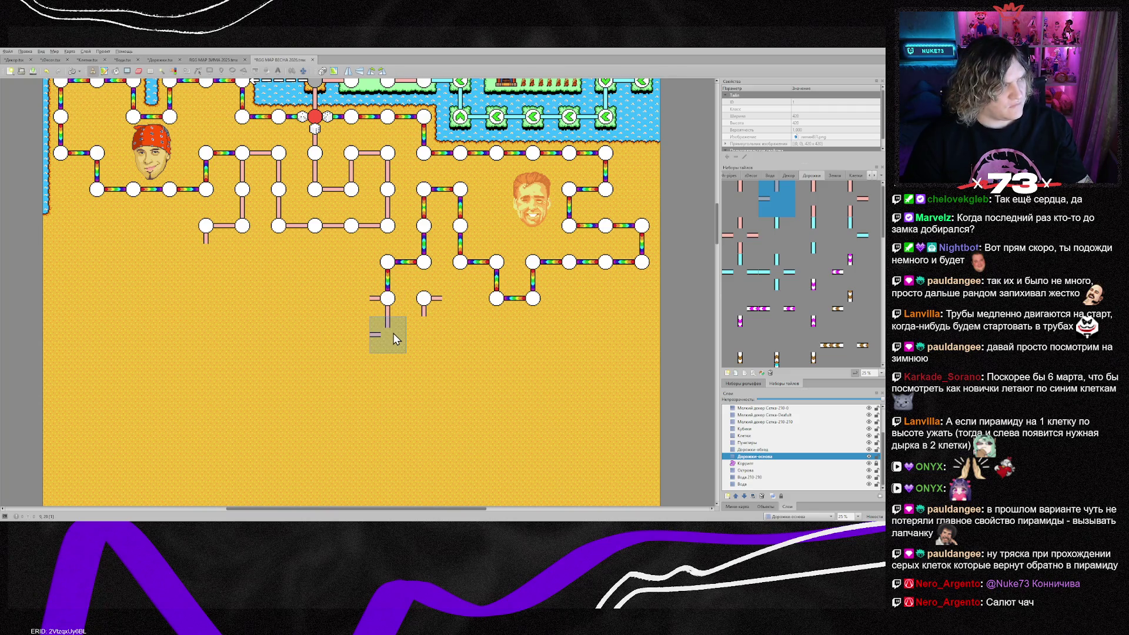
left_click(365, 341)
left_click(350, 370)
left_click(321, 367)
Continue the stair-stepped road down-left, ending with a vertically flipped piece
scroll(303, 391, "down", 3)
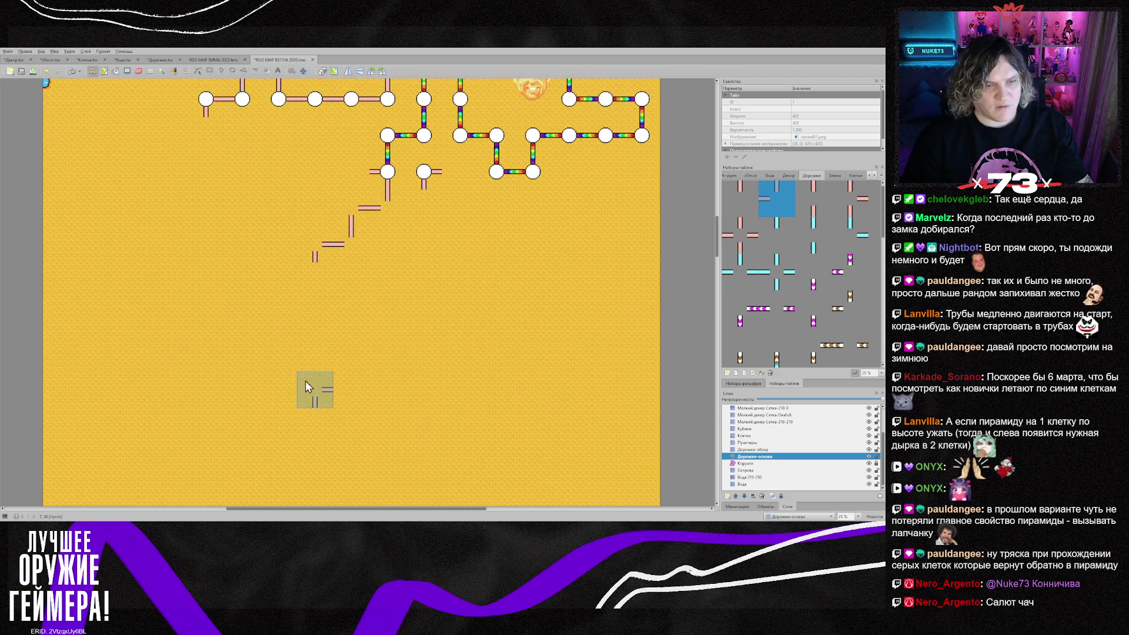
left_click(315, 278)
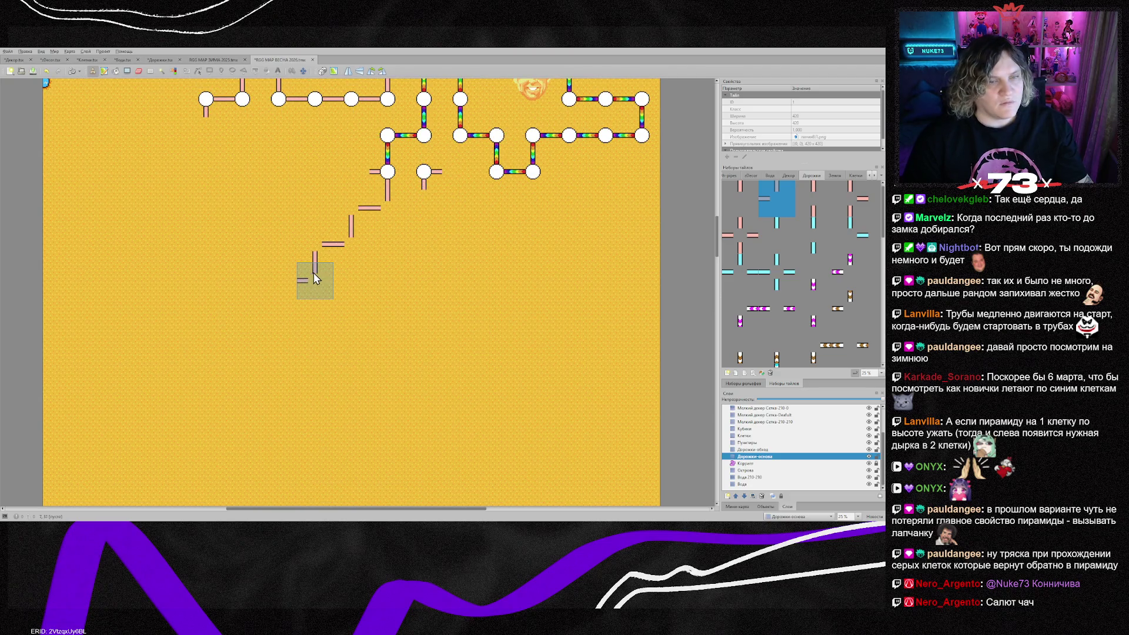
left_click(279, 288)
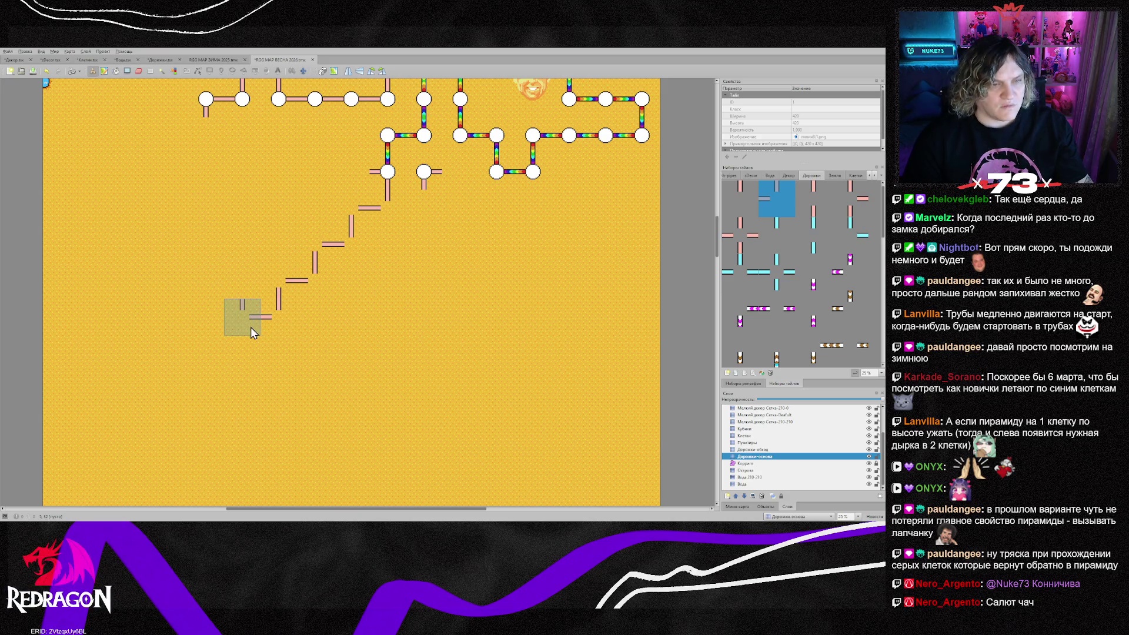
left_click(249, 330)
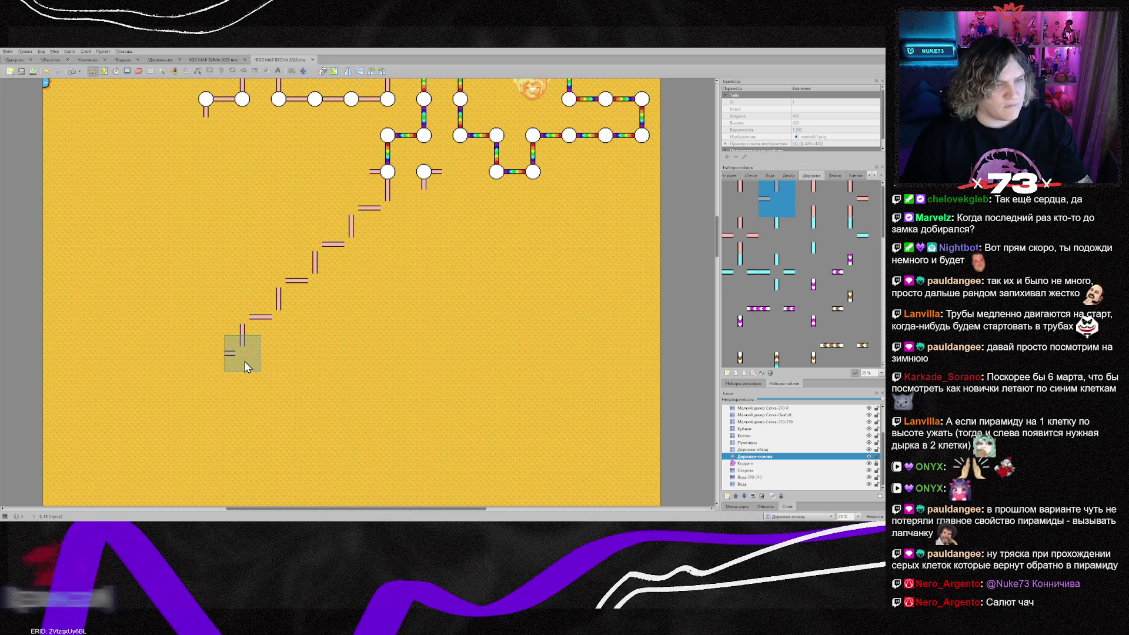
key("y")
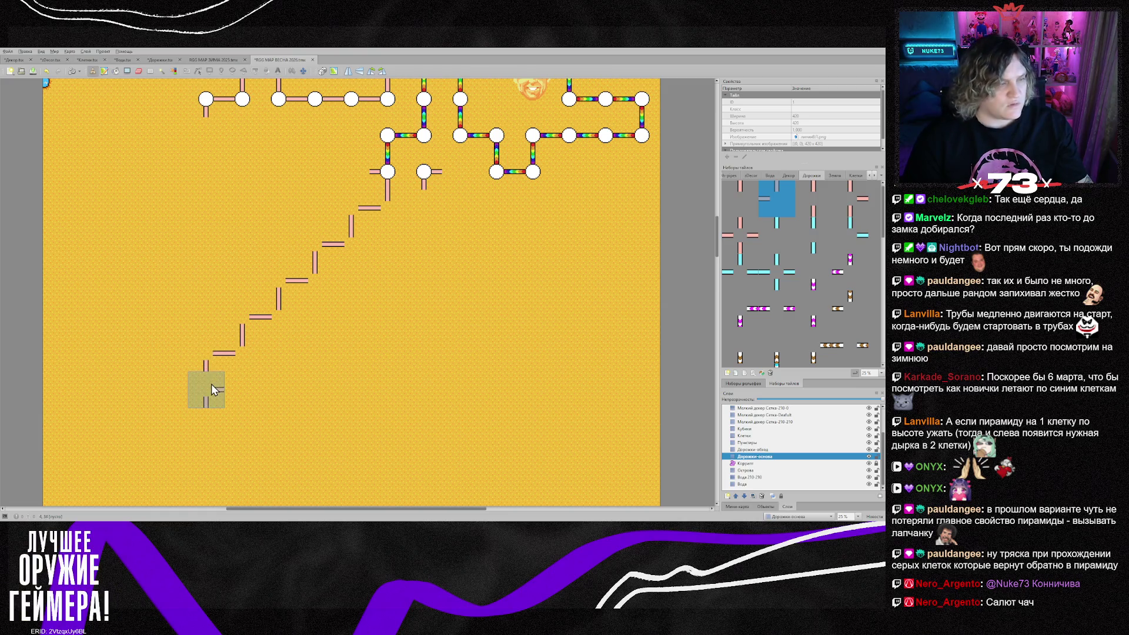
left_click(211, 384)
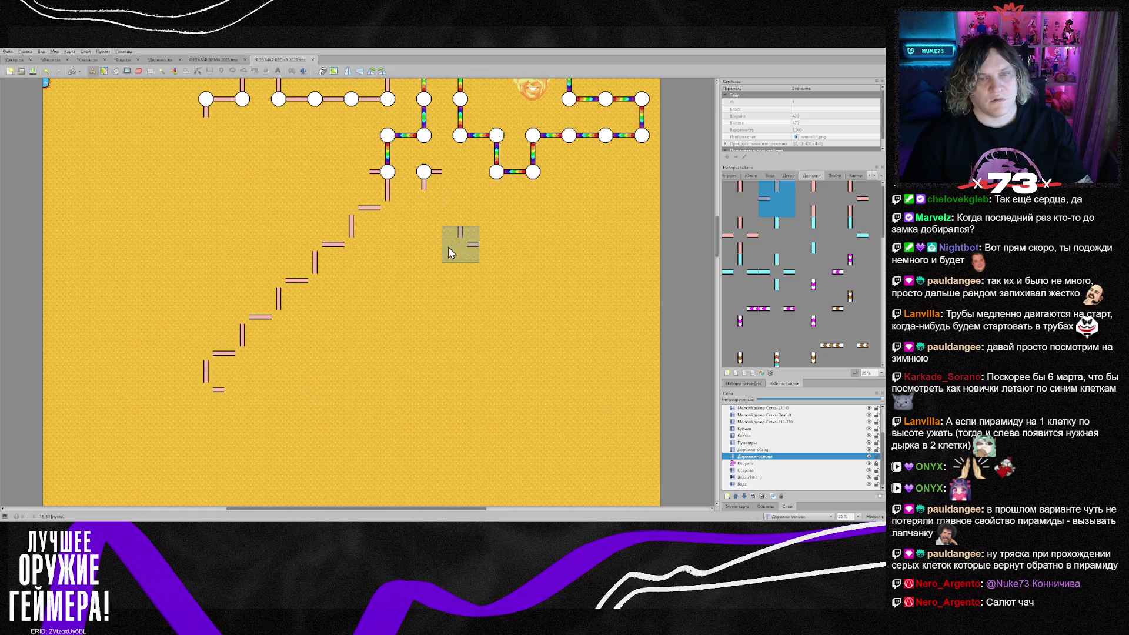
Build a short down-right stair branch with flipped corner pipes joining up and right
left_click(431, 203)
left_click(465, 211)
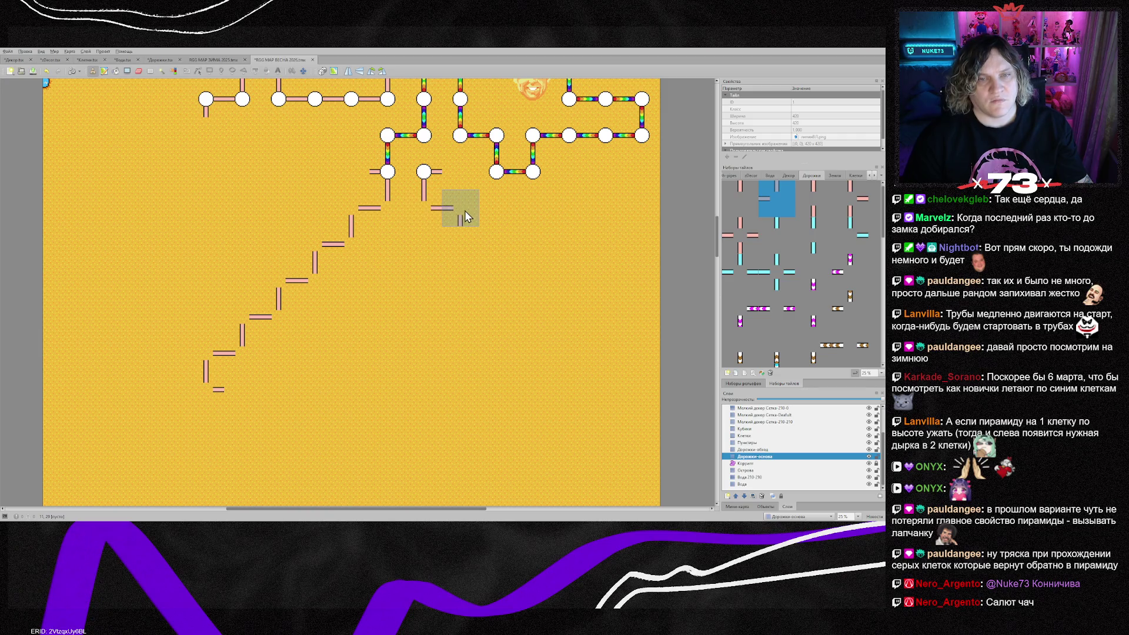
left_click(462, 242)
key("x")
key("y")
left_click(498, 247)
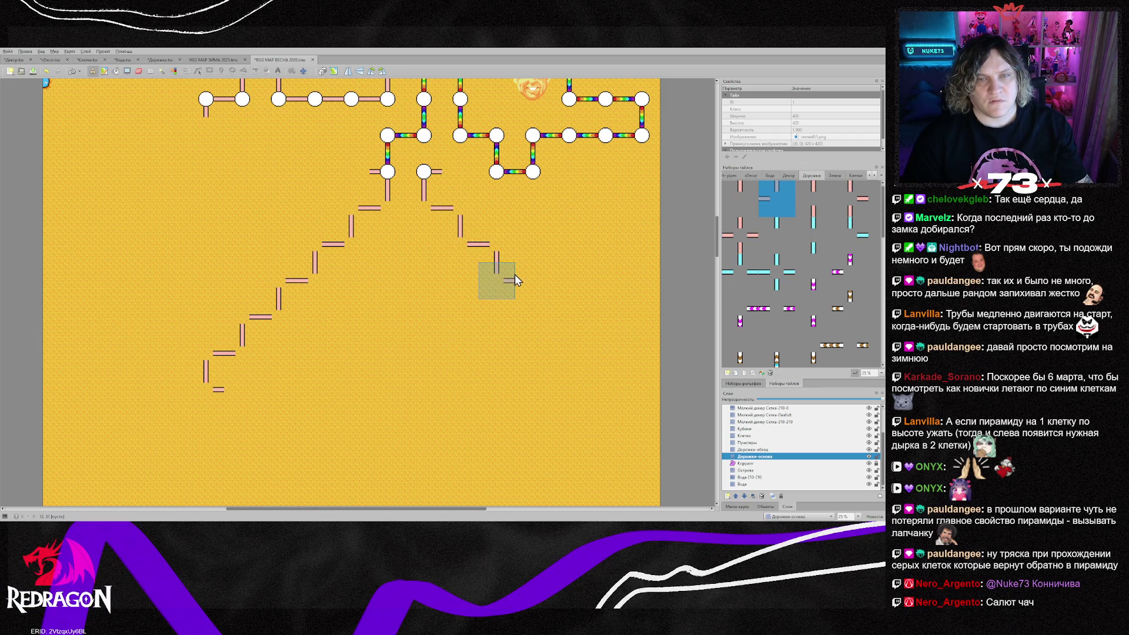
left_click(448, 150)
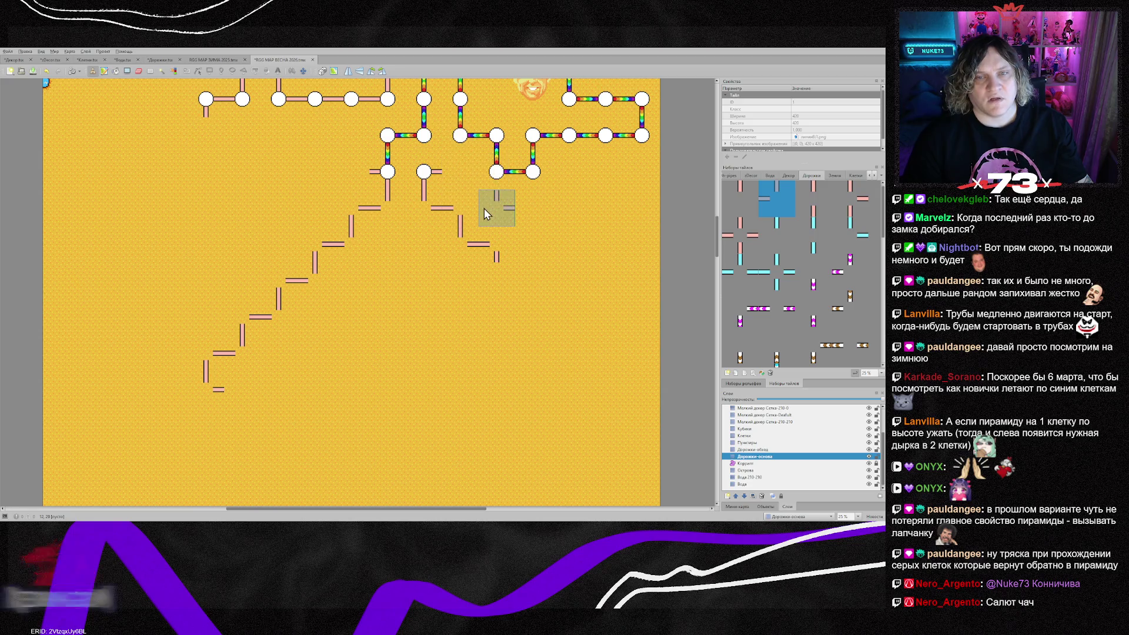
left_click(494, 180)
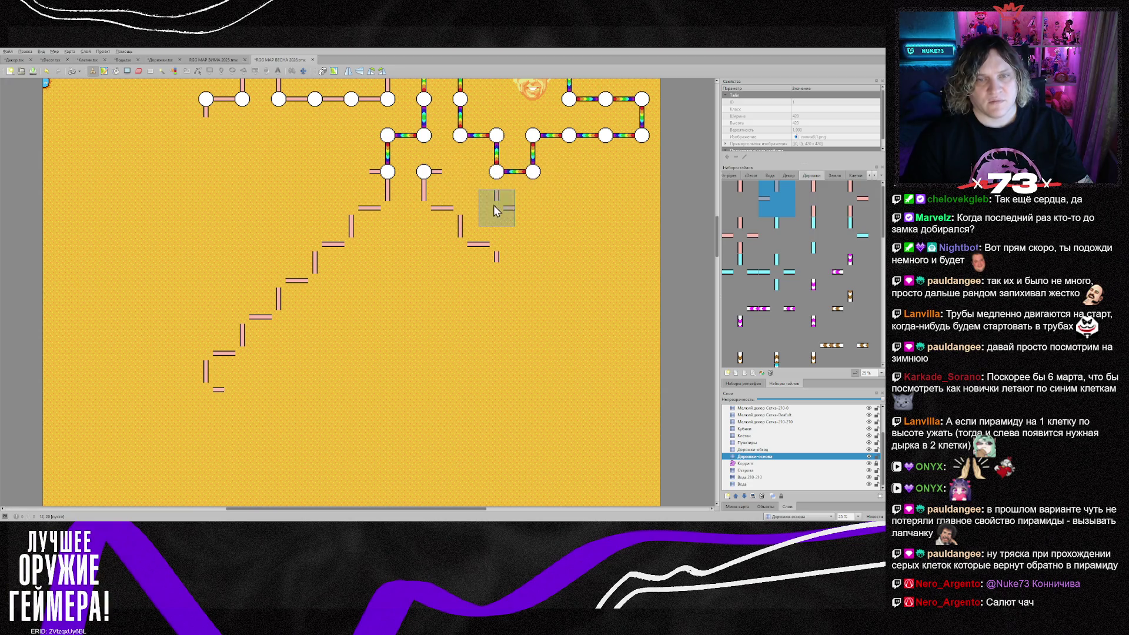
scroll(532, 215, "up", 2)
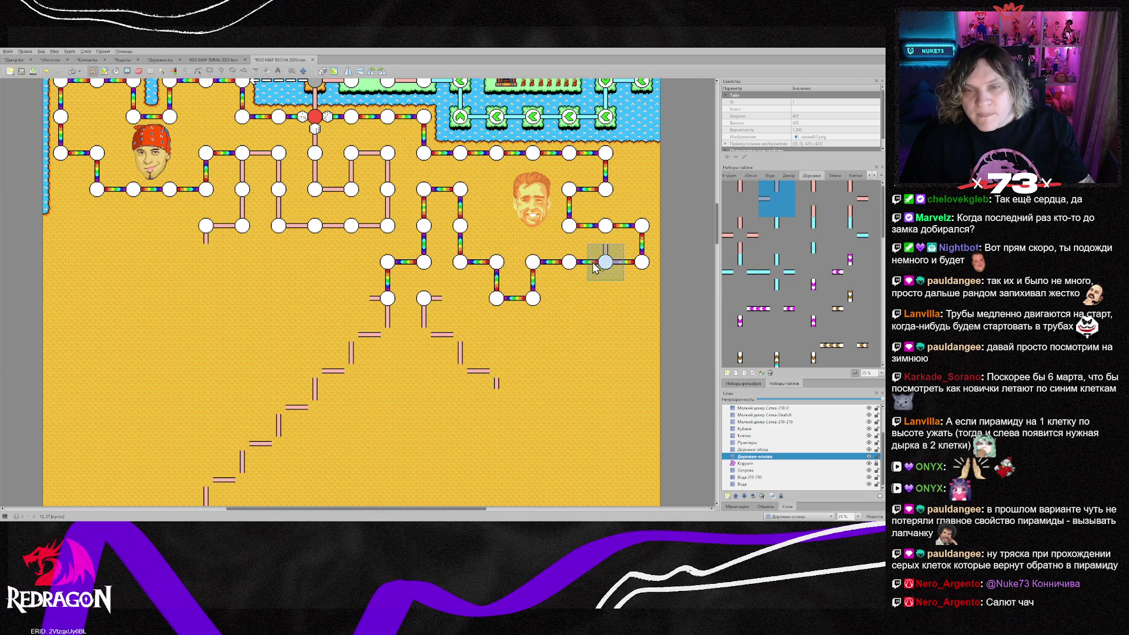
Cut the downward branches from two nodes on the Дорожки-обход layer
left_click(763, 449)
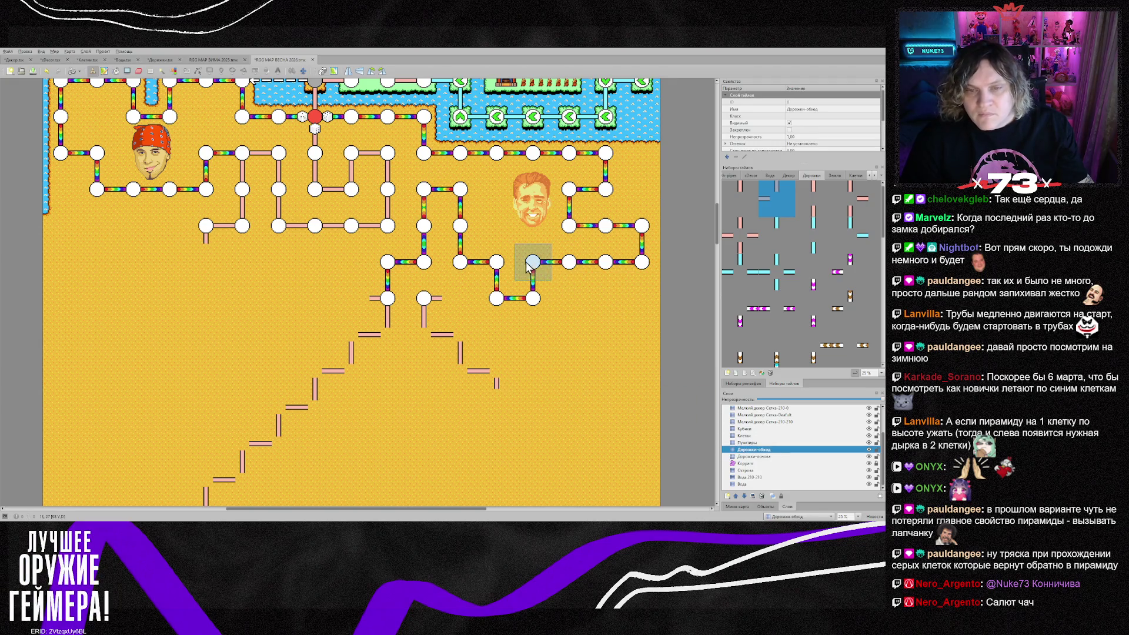
right_click(569, 261)
mouse_move(520, 269)
left_mouse_down()
mouse_move(498, 268)
mouse_move(497, 298)
left_mouse_up()
scroll(605, 370, "up", 2)
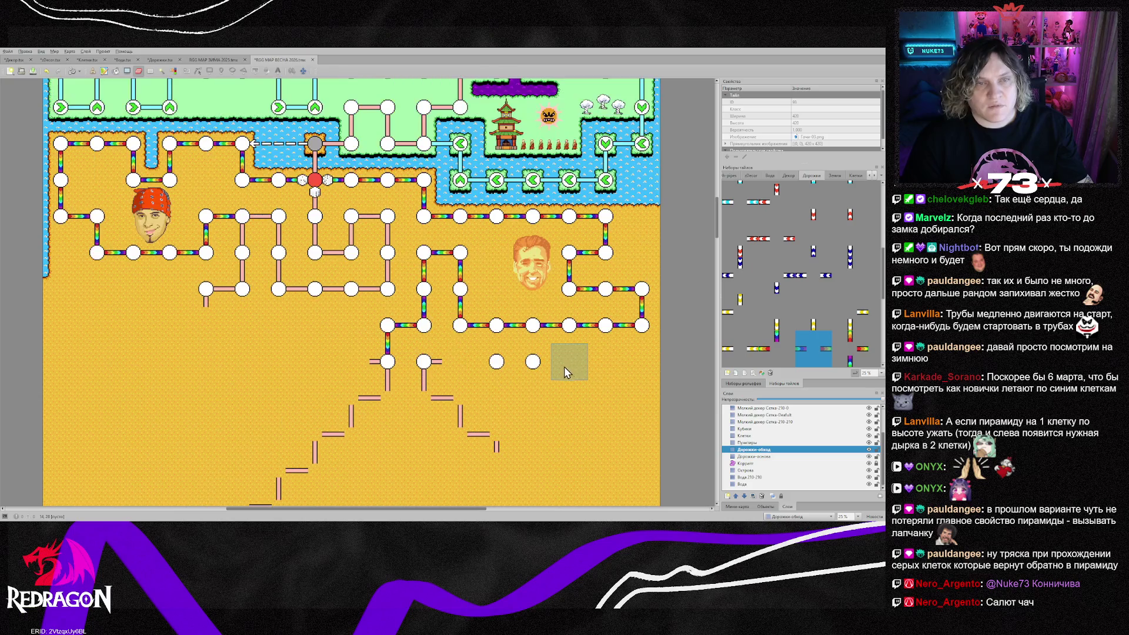
On Дорожки-основа, make two nodes plain and replace a pipe with a left-right node
key("ctrl+Page_Down")
left_click_drag(361, 233, 393, 225)
left_click(318, 296)
key("b")
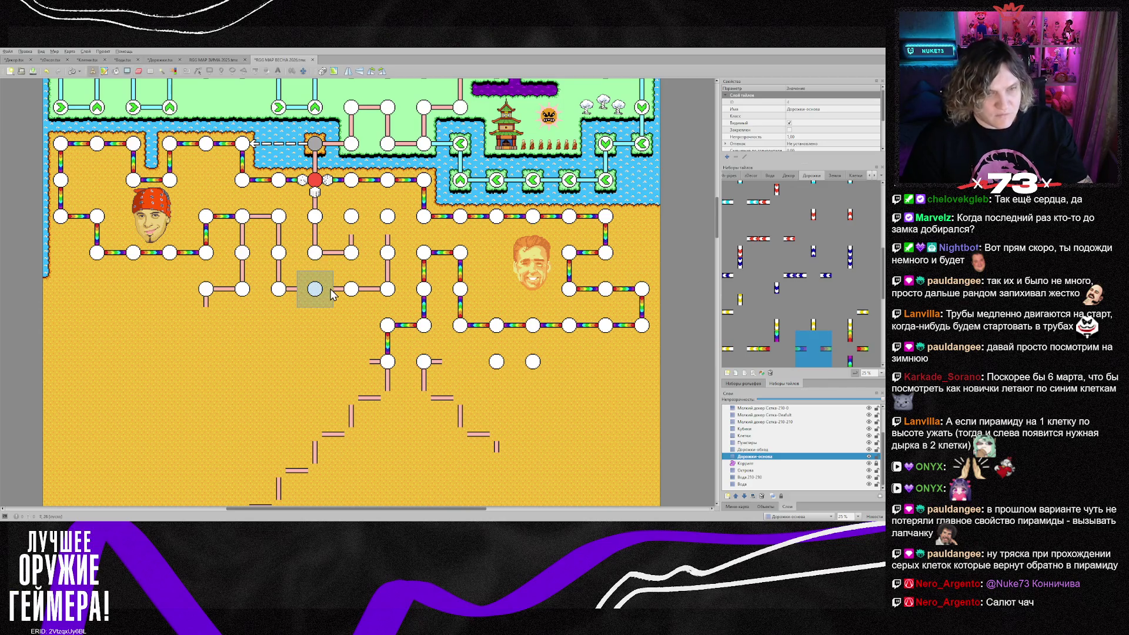
left_click(327, 290)
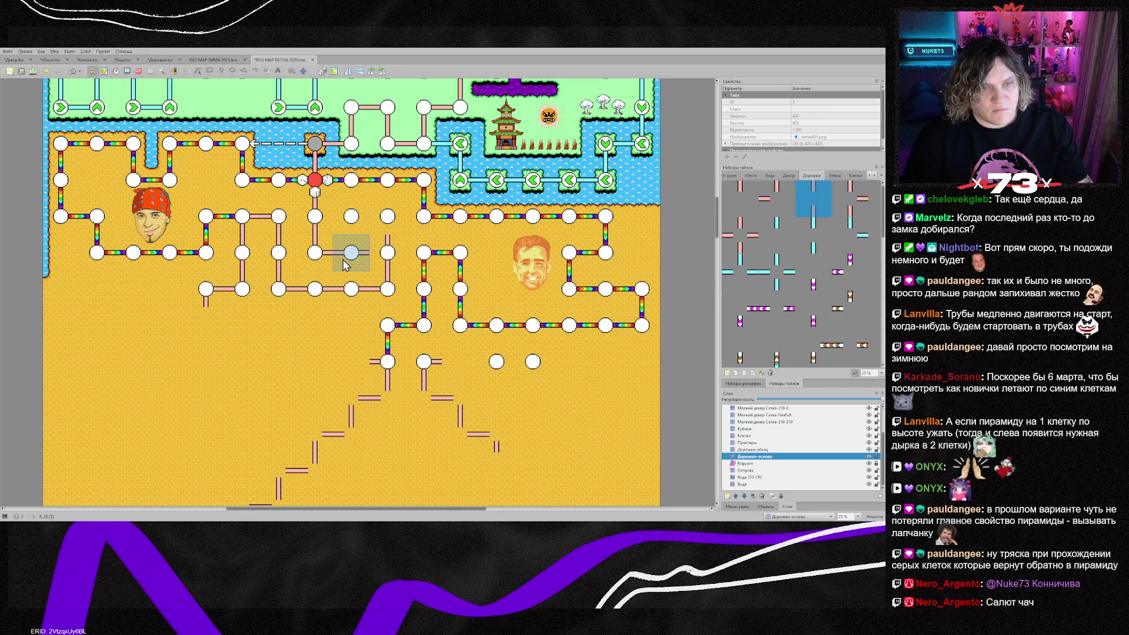
right_click(280, 219)
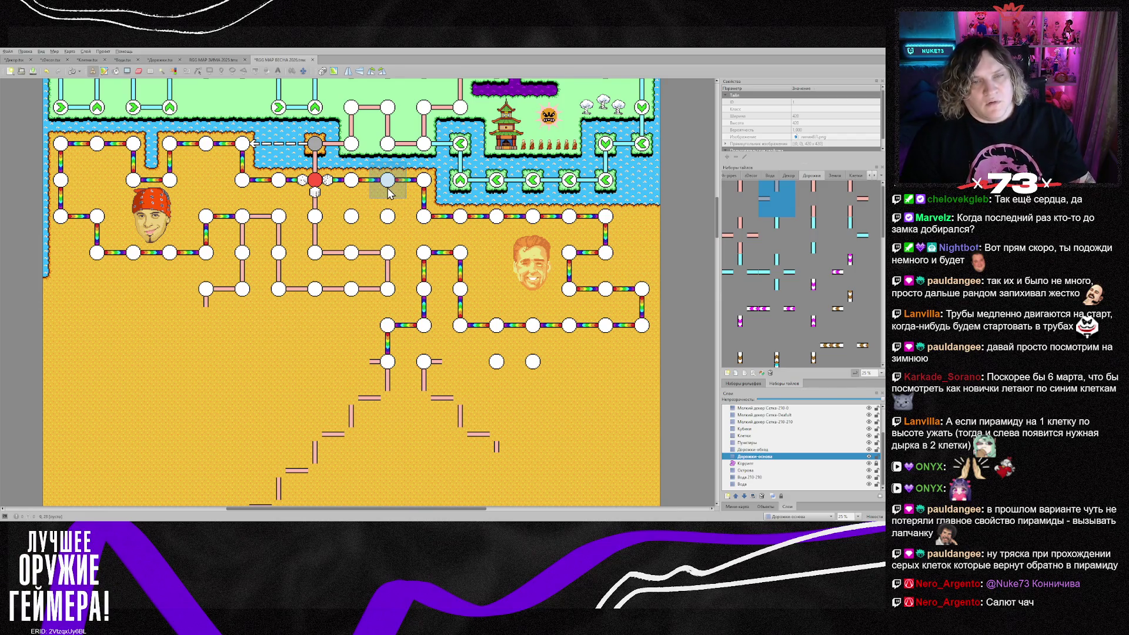
Place corner pipe pieces joining the node to the upward pipe on Дорожки-обход
left_click(755, 450)
key("ctrl+h")
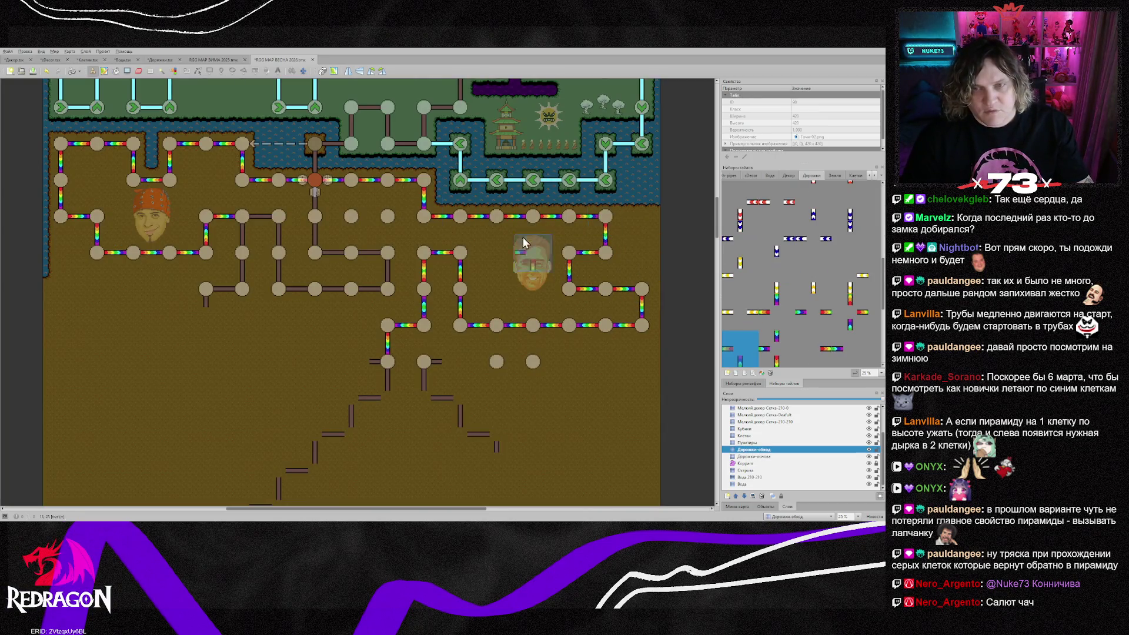
key("ctrl+h")
left_click(355, 197)
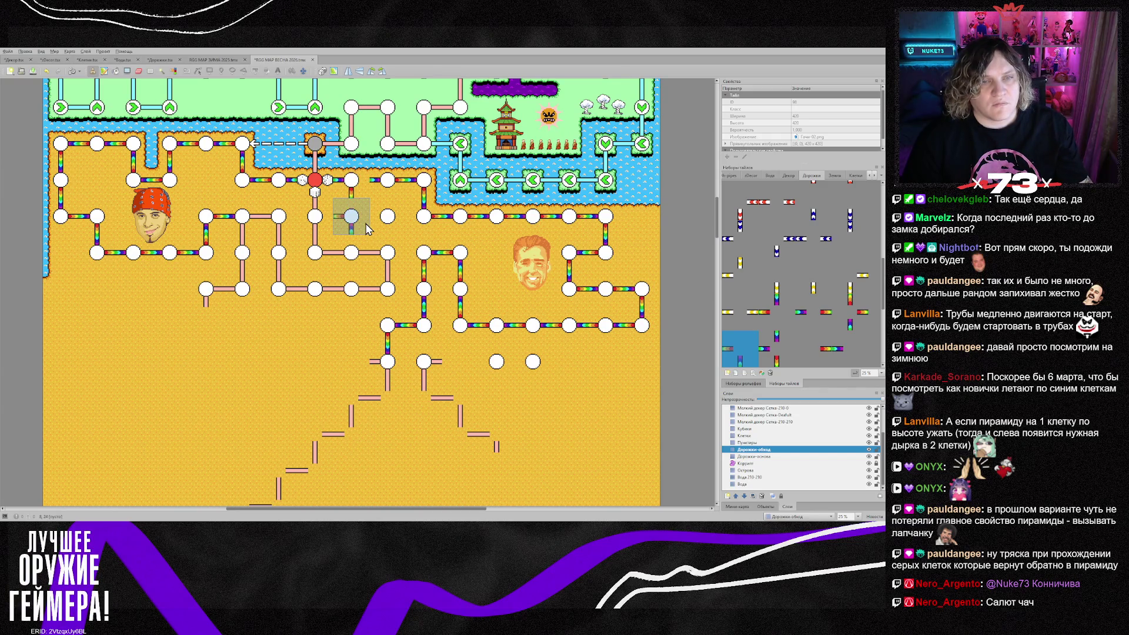
left_click(368, 225)
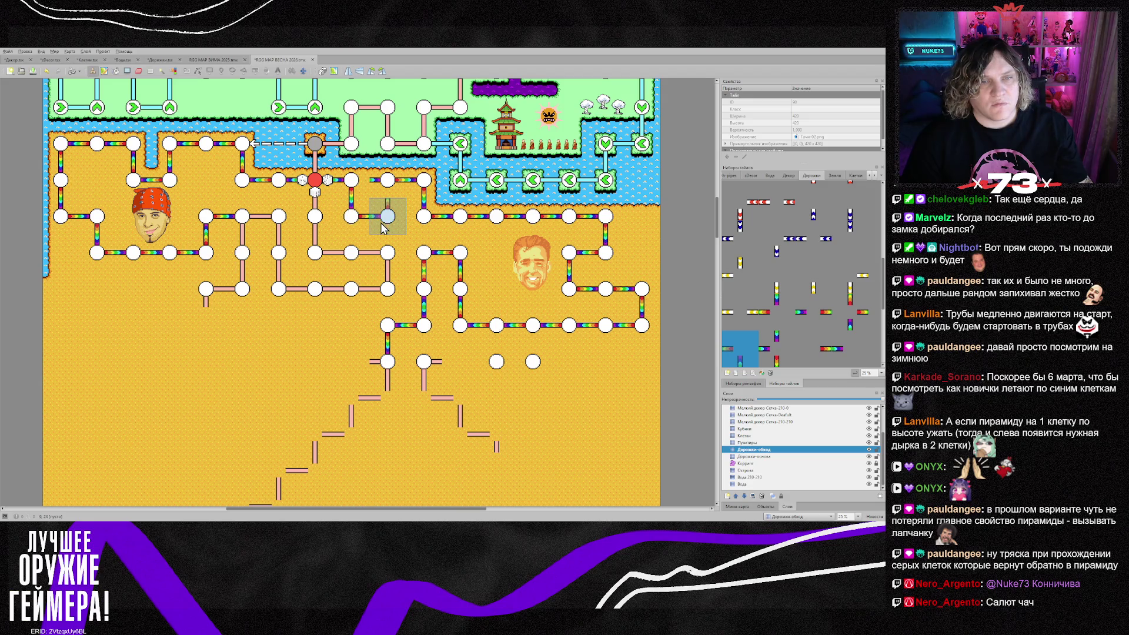
left_click(382, 228)
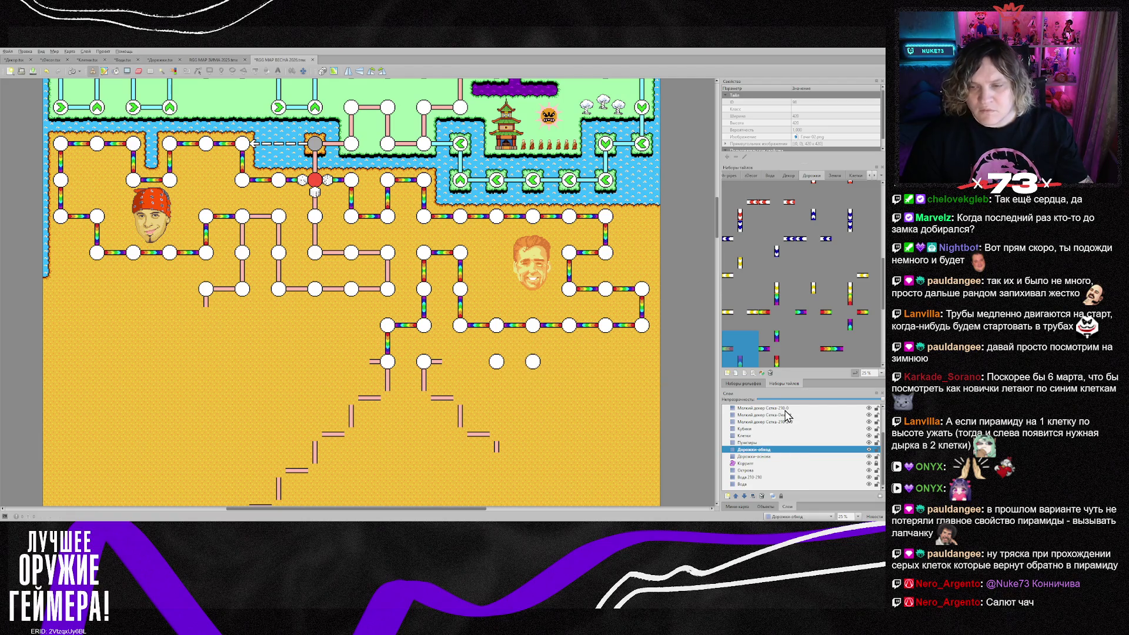
Shift the right-hand face portrait on the Уникальный декор layer slightly left and deselect it
scroll(787, 415, "up", 2)
left_click(758, 422)
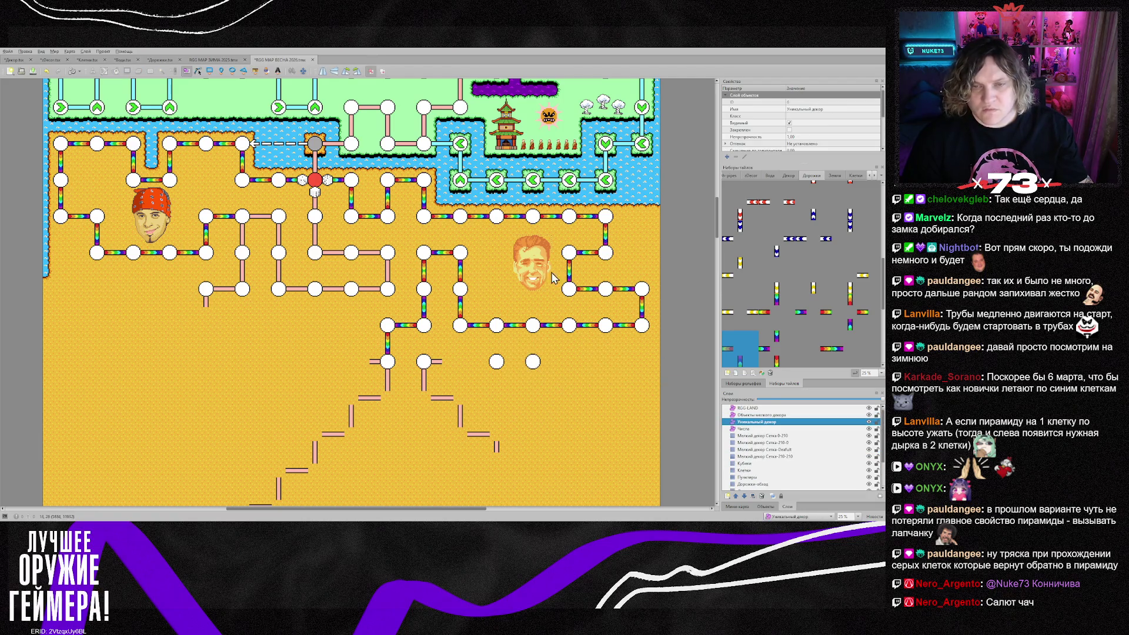
left_click(519, 272)
left_click_drag(519, 273, 513, 272)
left_click(591, 402)
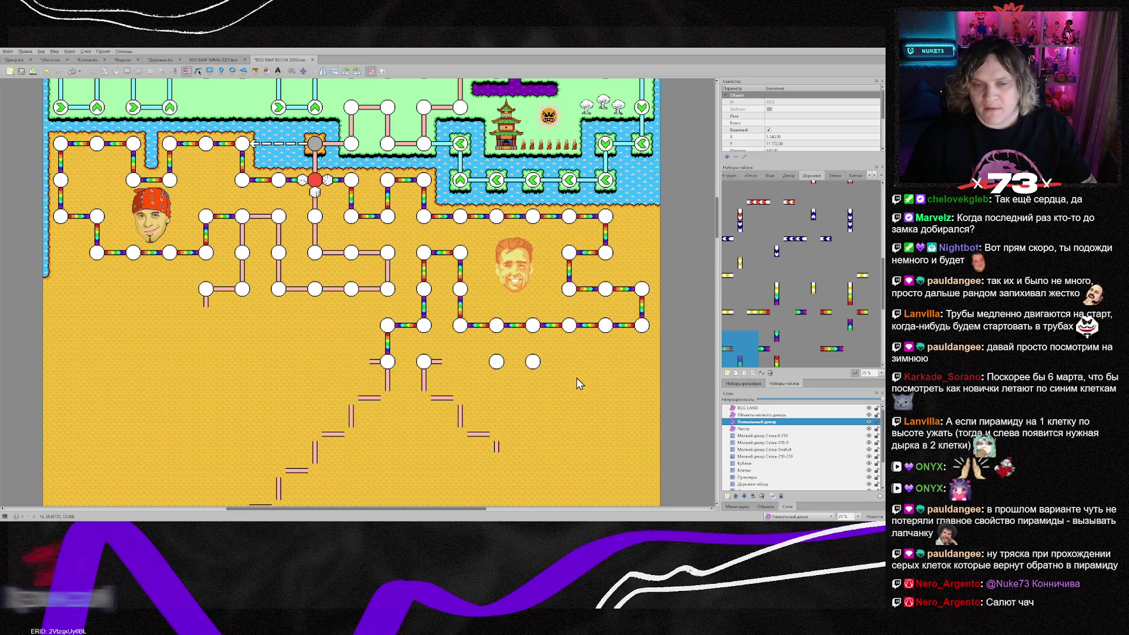
scroll(576, 377, "down", 3)
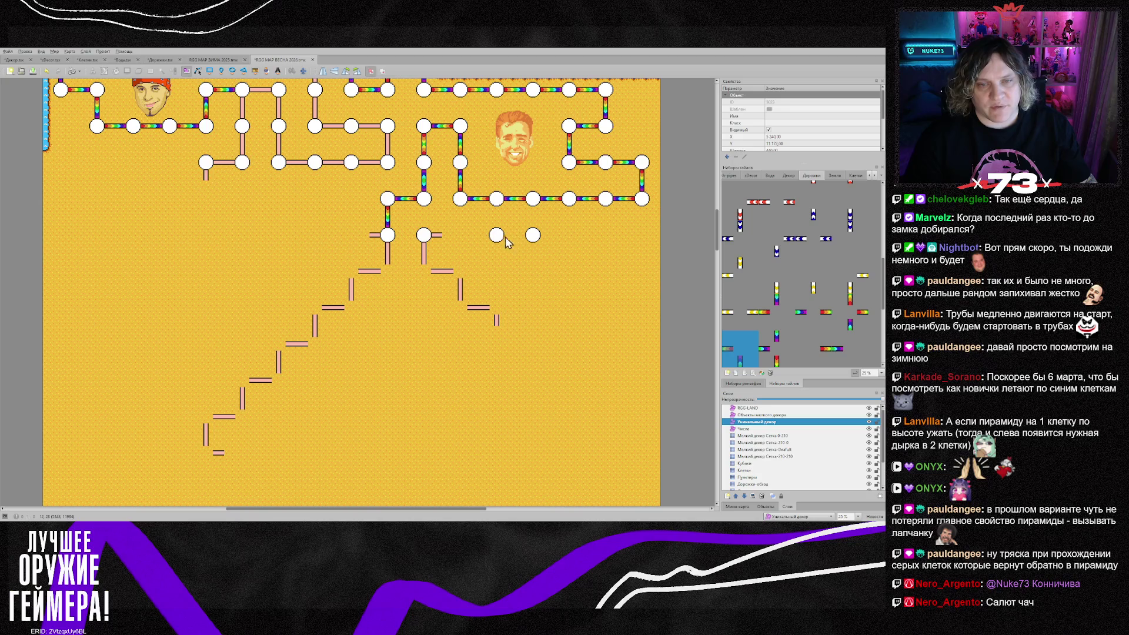
Make Дорожки-основа current and copy a vertical pipe piece as the stamp brush
left_click(759, 470)
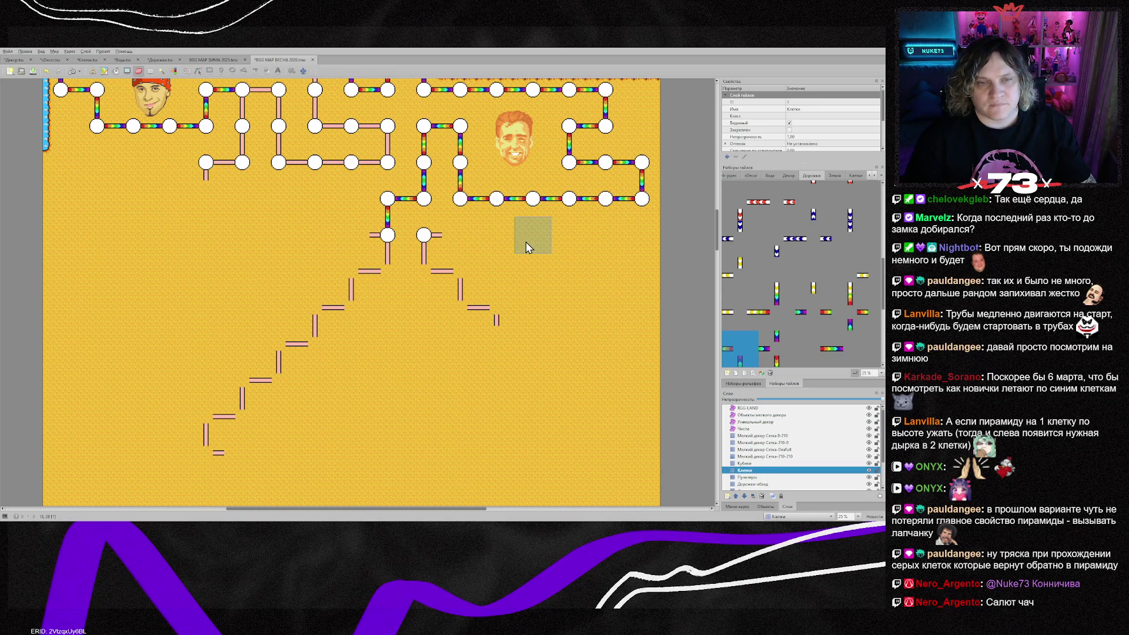
left_click(767, 485)
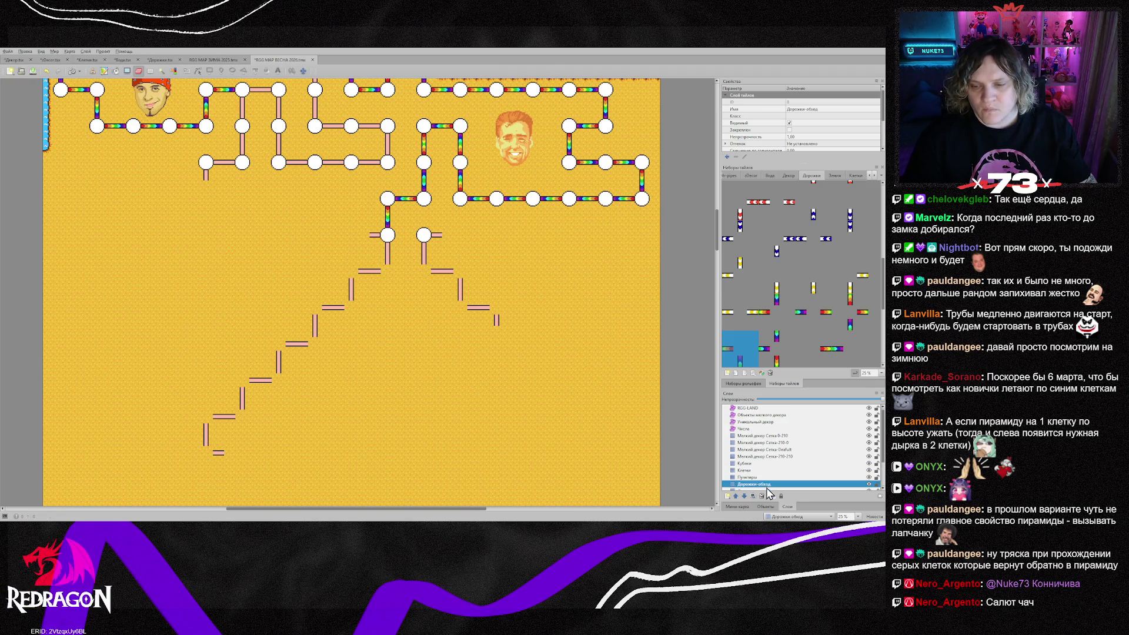
scroll(461, 356, "up", 3)
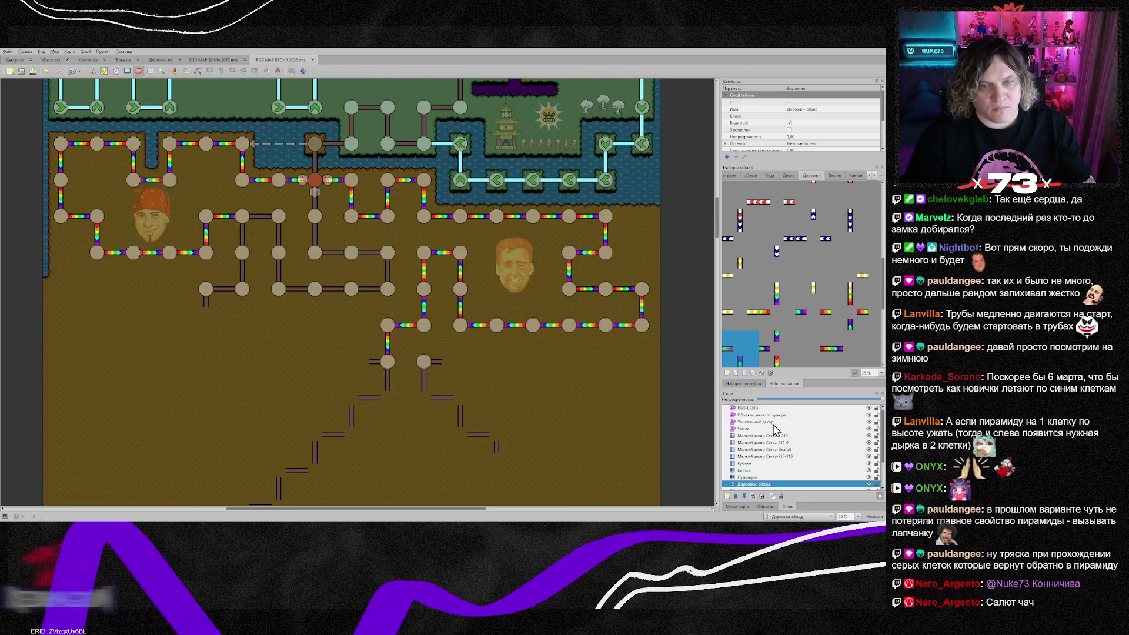
scroll(747, 474, "down", 1)
left_click(746, 471)
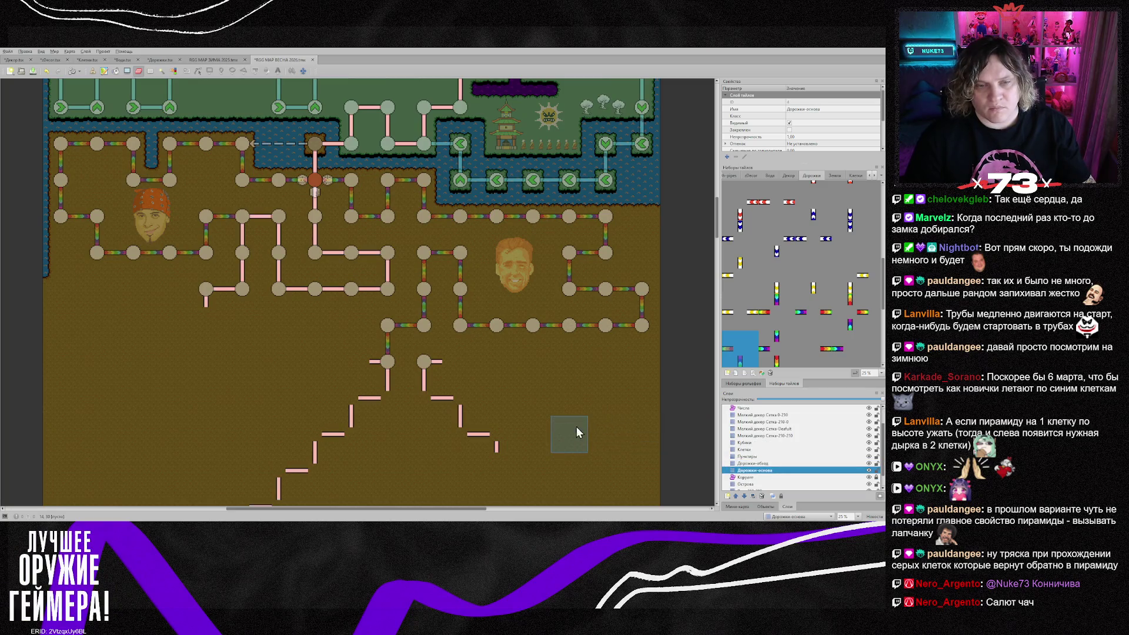
scroll(564, 426, "down", 3)
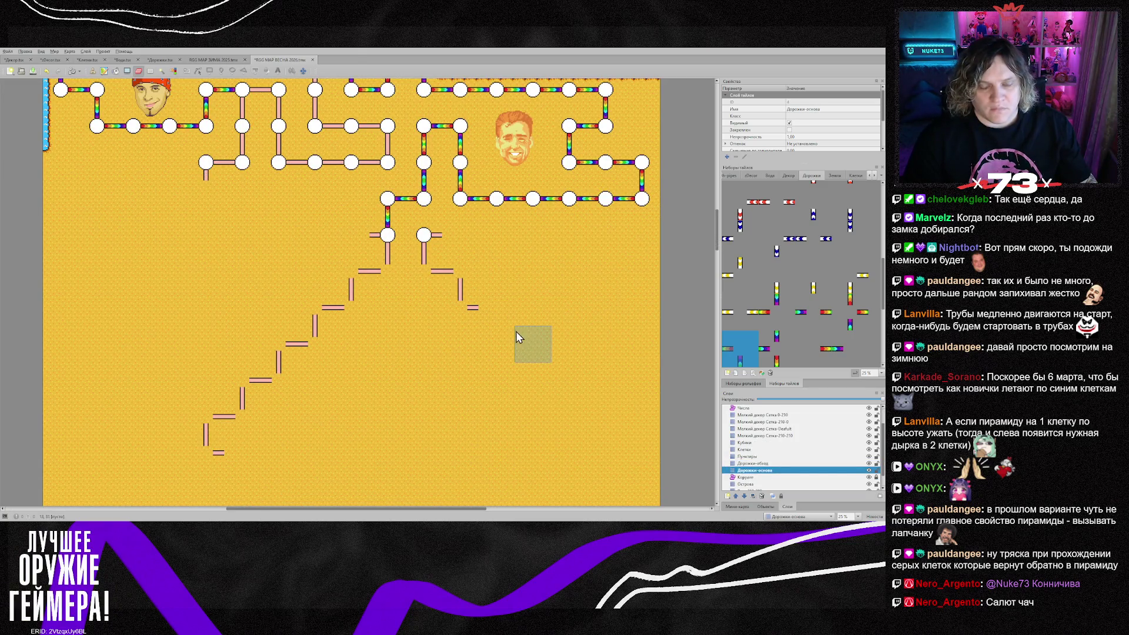
key("b")
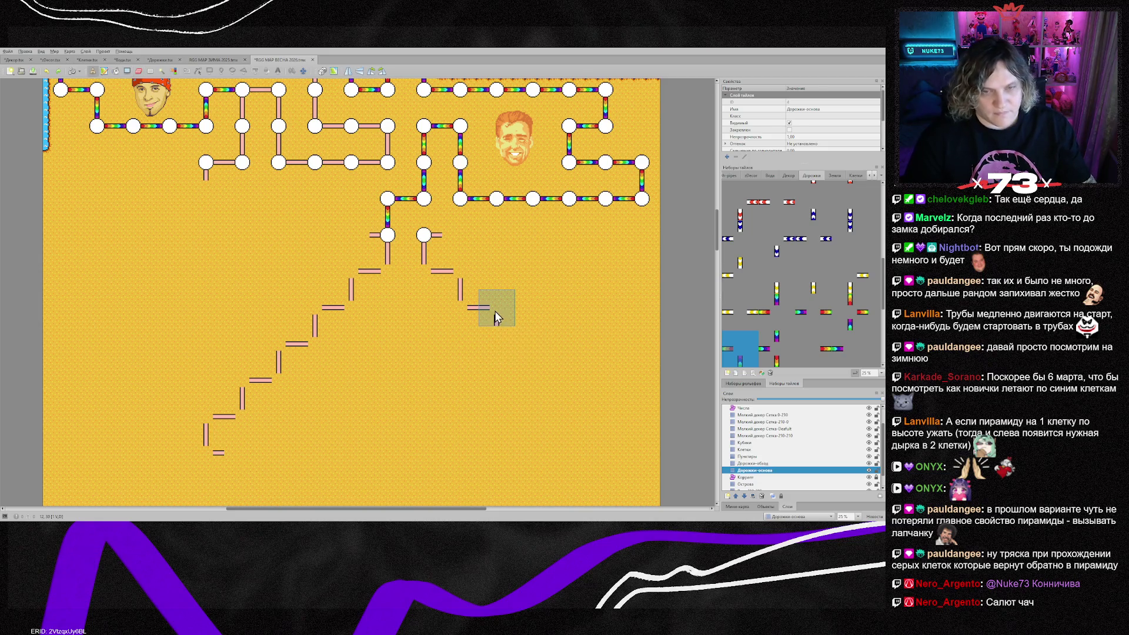
right_click(495, 311)
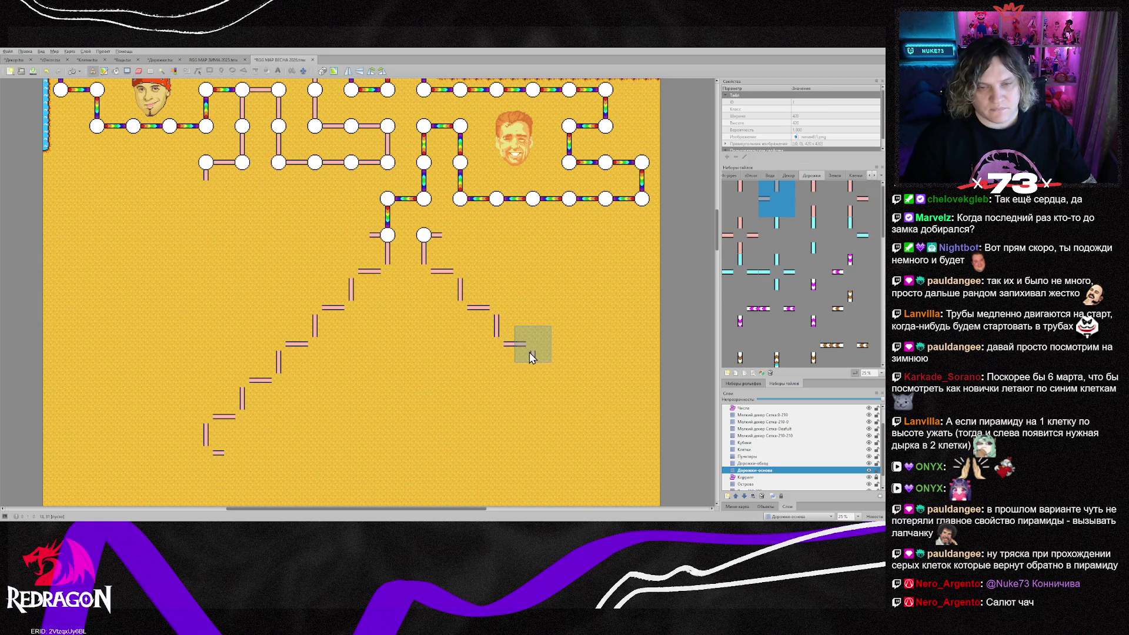
Stamp the right-side pipe staircase to a lower-right corner and lay a dashed base row
left_click(529, 352)
left_click(573, 393)
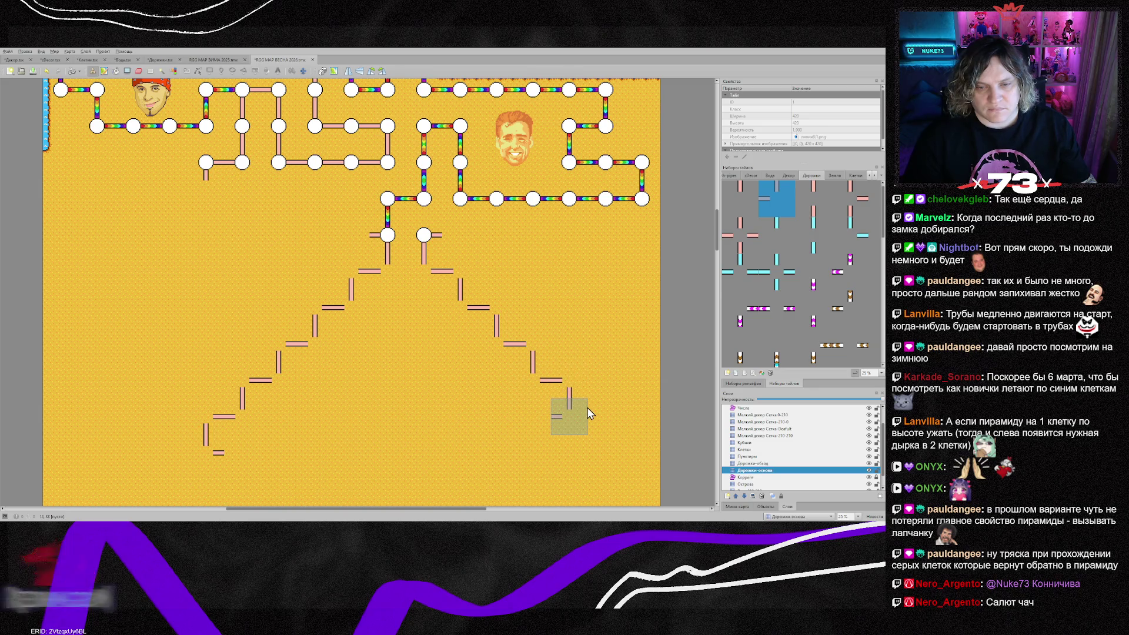
left_click(605, 422)
left_click(604, 449)
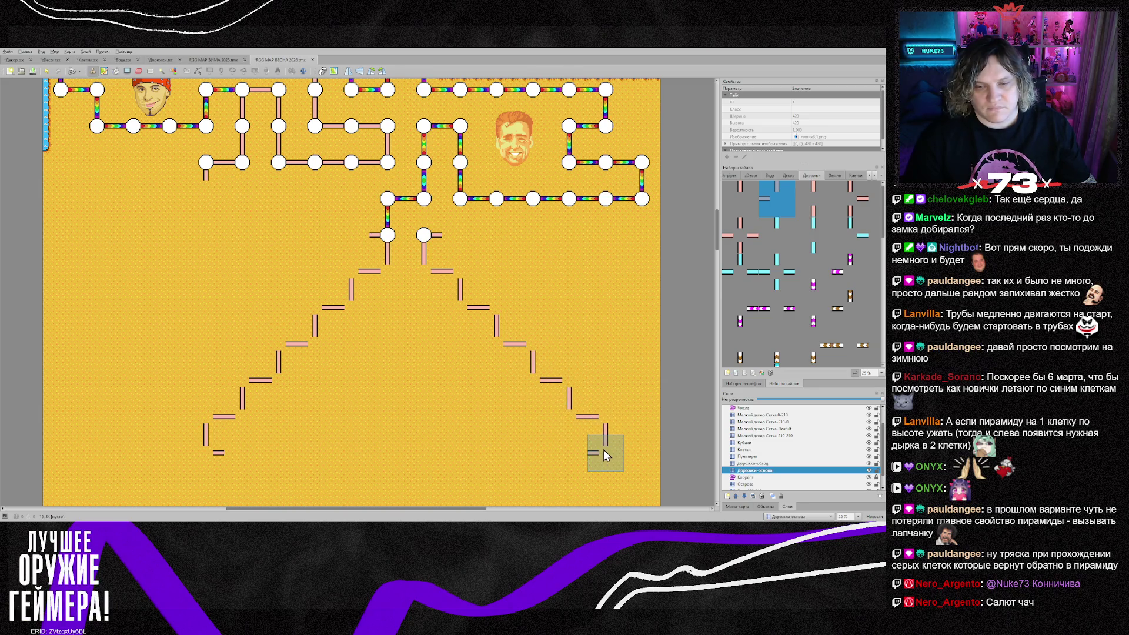
right_click(290, 164)
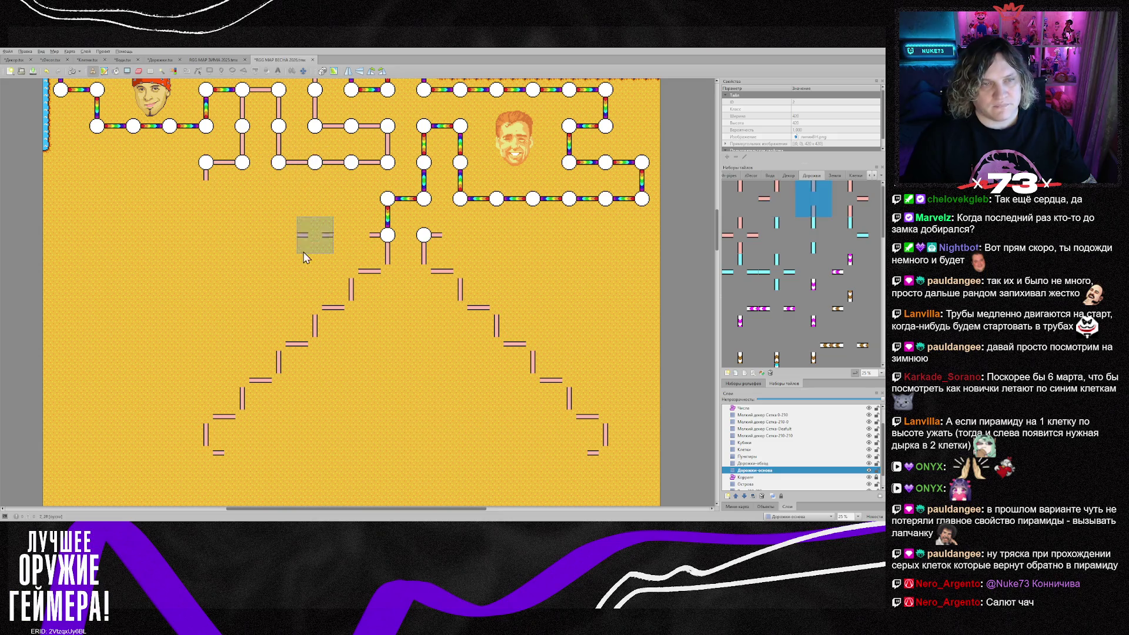
left_click_drag(235, 453, 492, 456)
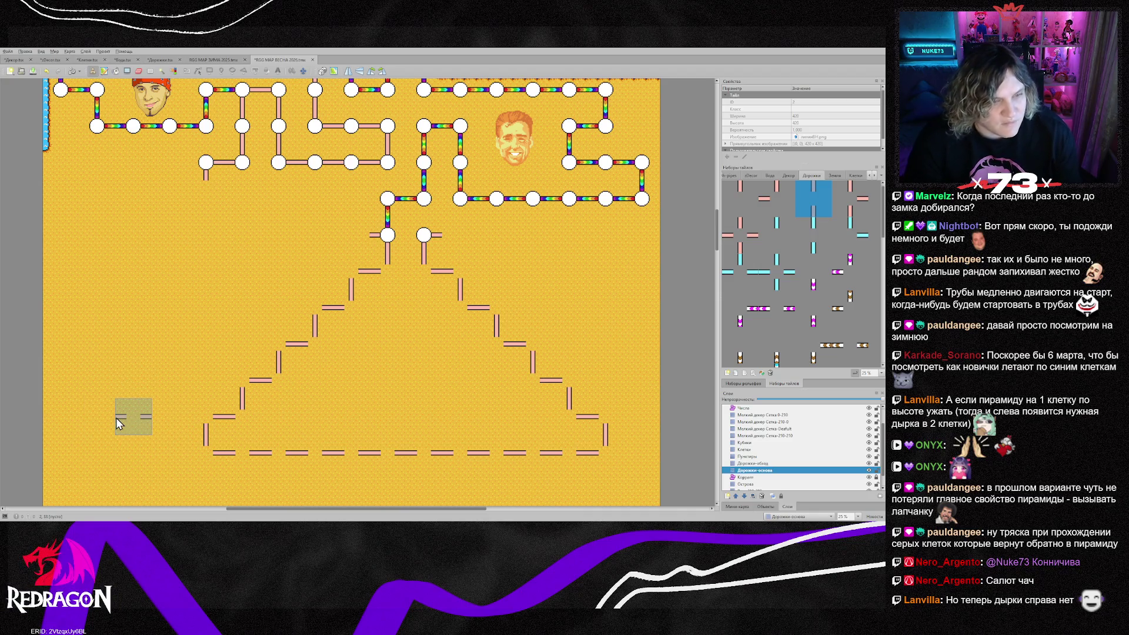
scroll(141, 417, "down", 3)
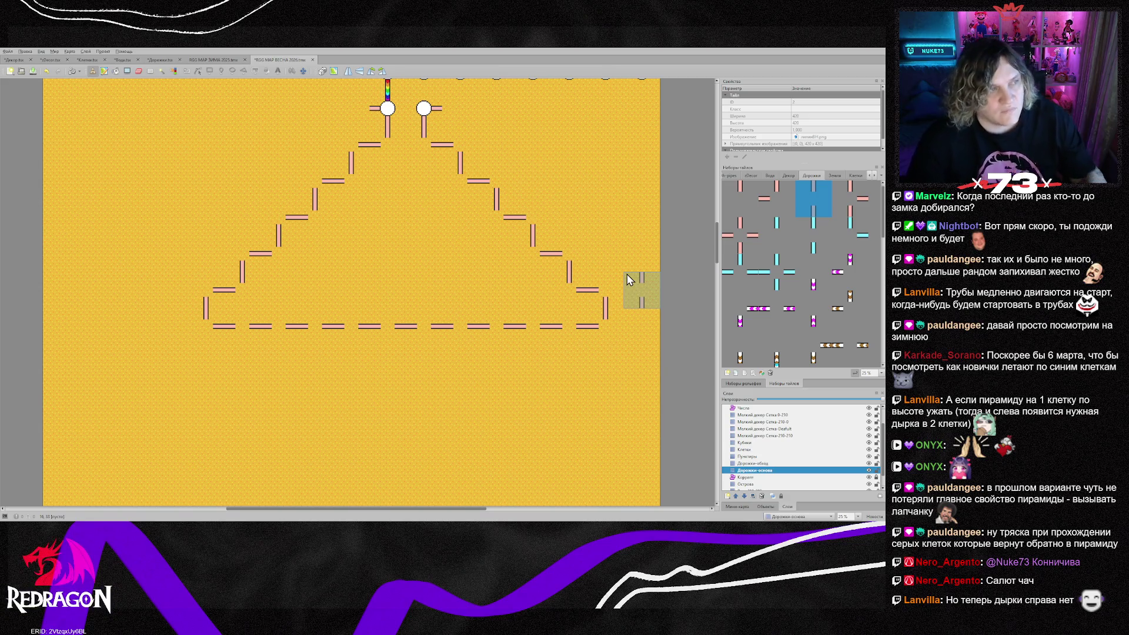
scroll(627, 276, "up", 5)
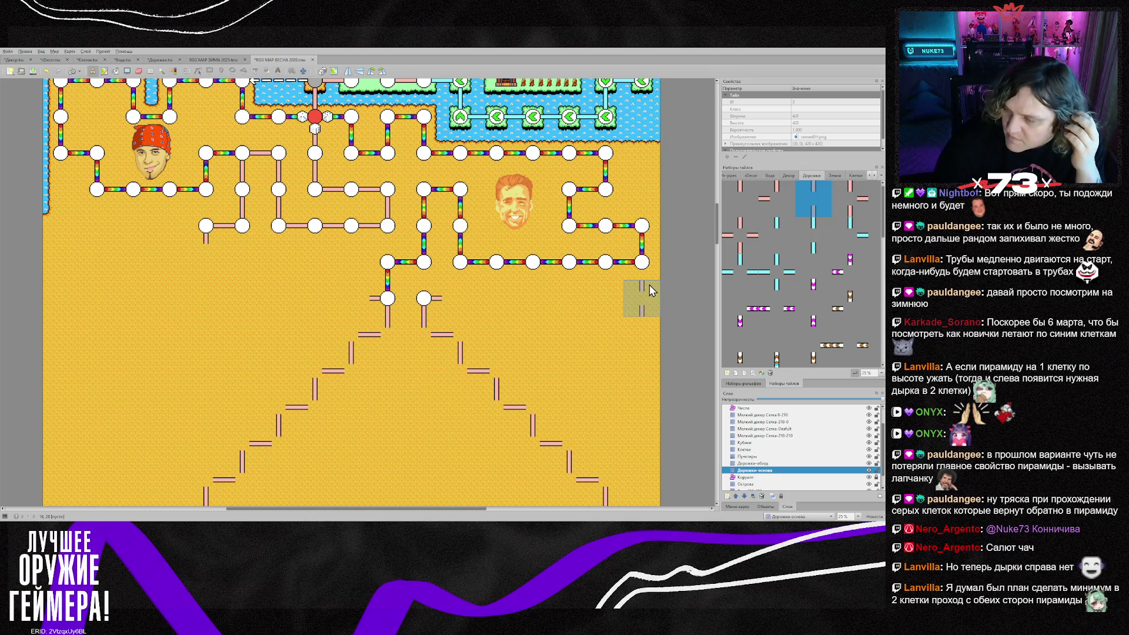
scroll(650, 284, "down", 3)
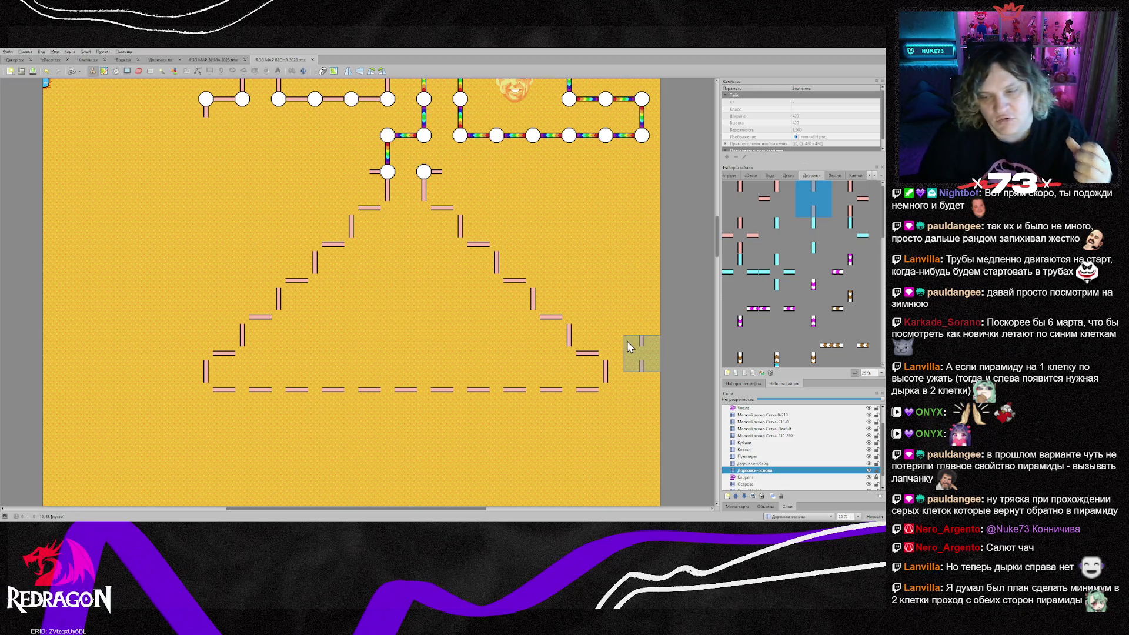
left_click(745, 449)
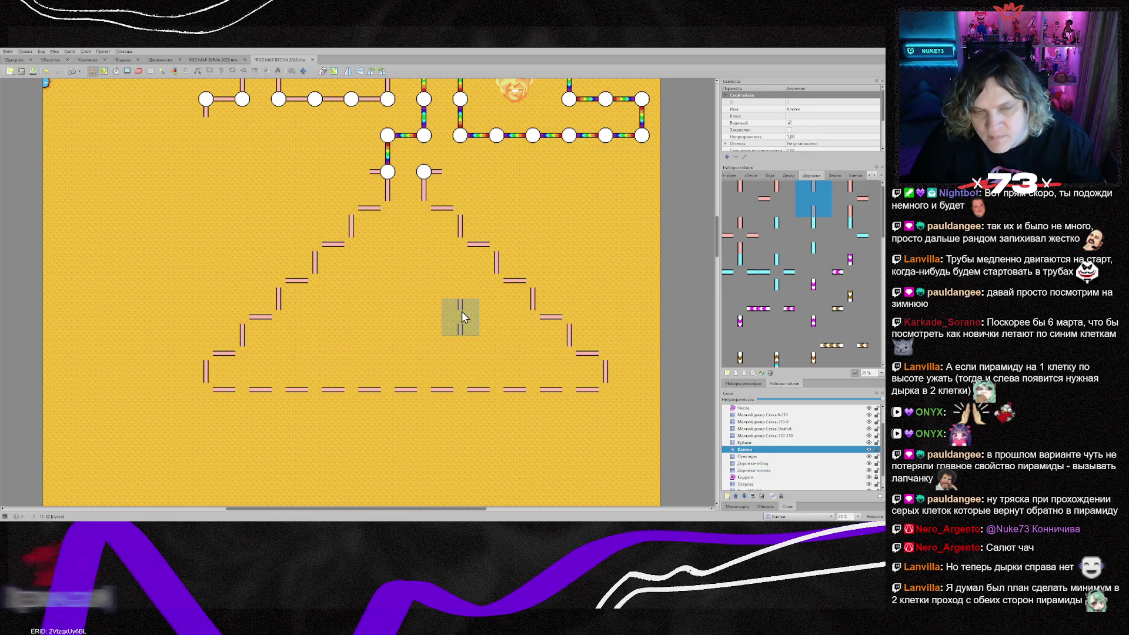
Paint node cells down the pyramid's left staircase and add one on the right side
scroll(461, 311, "up", 2)
mouse_move(393, 244)
left_mouse_down()
mouse_move(391, 276)
mouse_move(354, 273)
mouse_move(207, 453)
mouse_move(607, 459)
mouse_move(607, 419)
mouse_move(502, 311)
mouse_move(458, 304)
mouse_move(435, 277)
left_mouse_up()
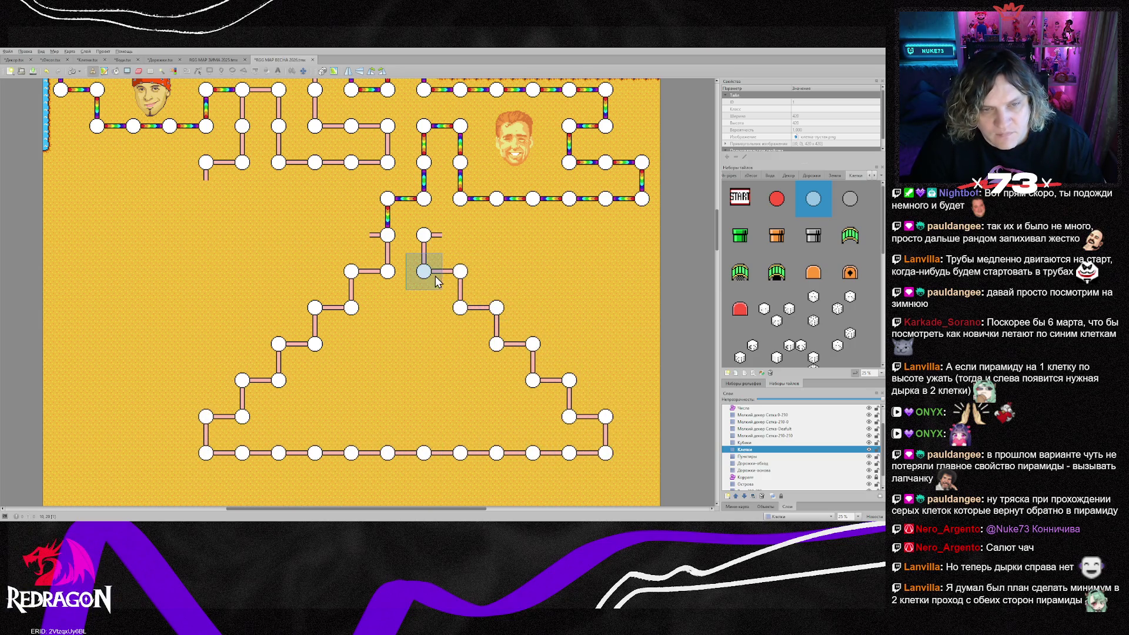
scroll(555, 324, "down", 1)
left_click(551, 332)
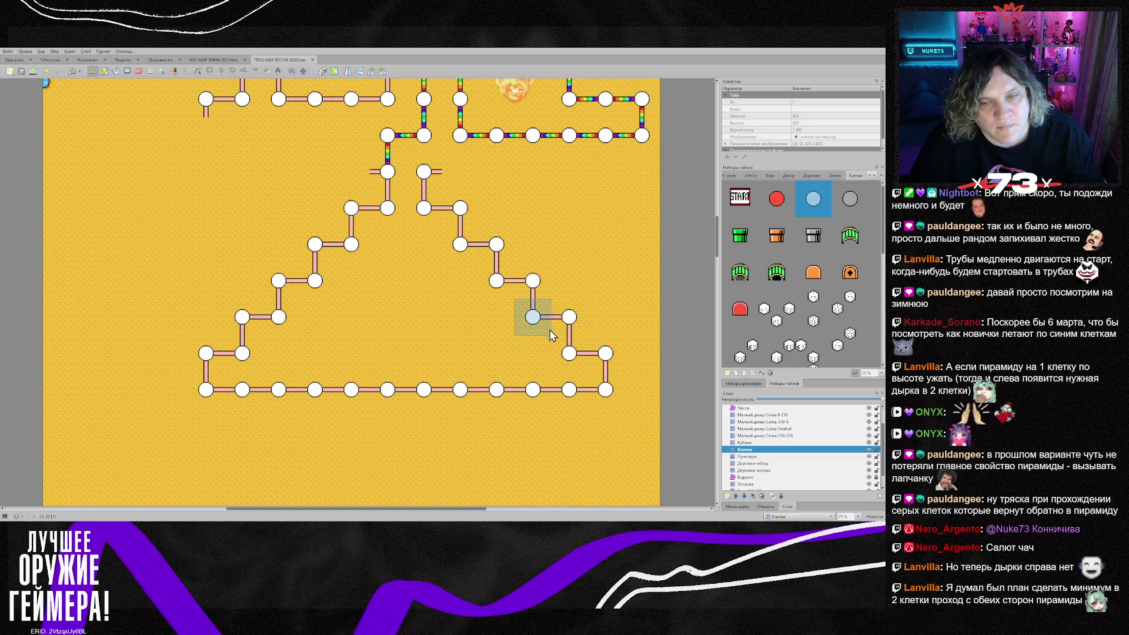
left_click(758, 464)
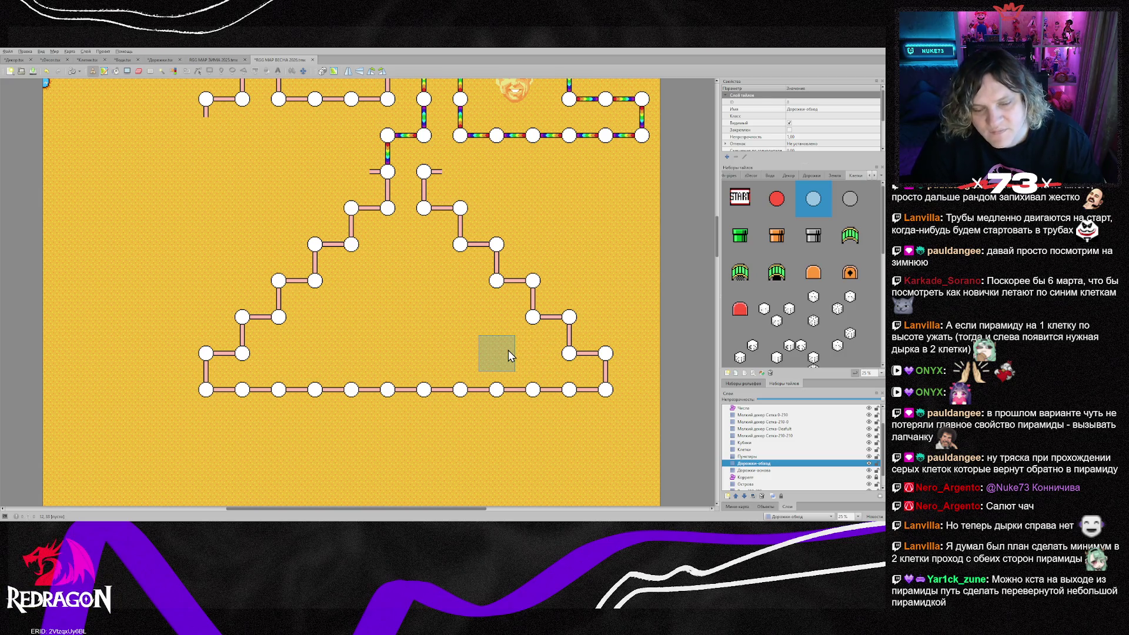
On the Дорожки-обход layer, stamp the first cyan path pieces below the pyramid's top-left node
scroll(296, 336, "up", 3)
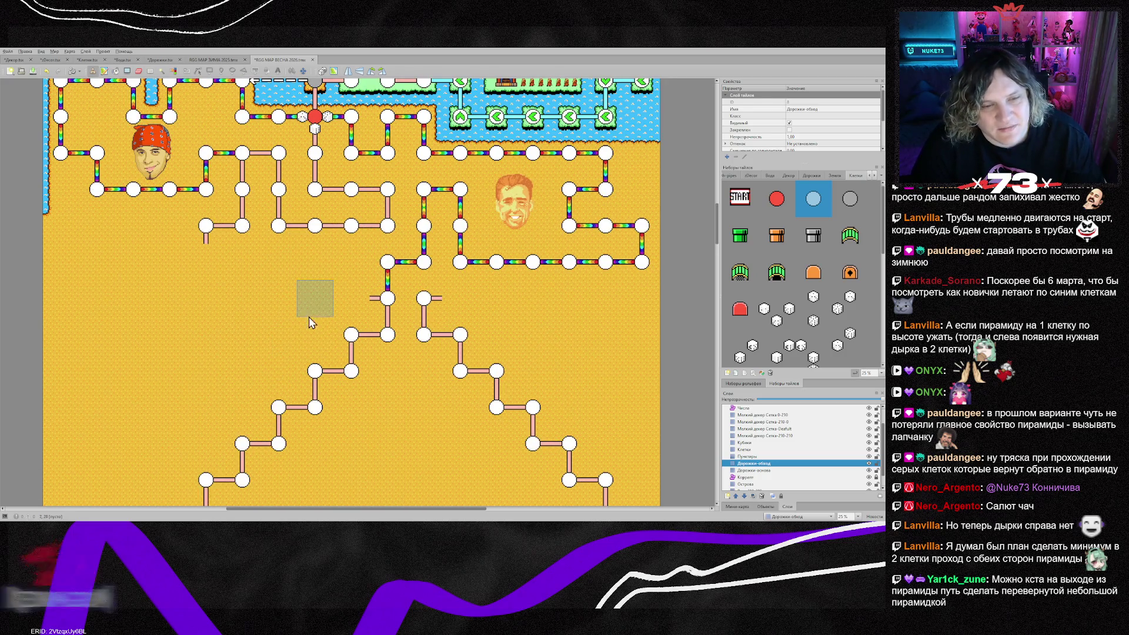
scroll(224, 288, "up", 2)
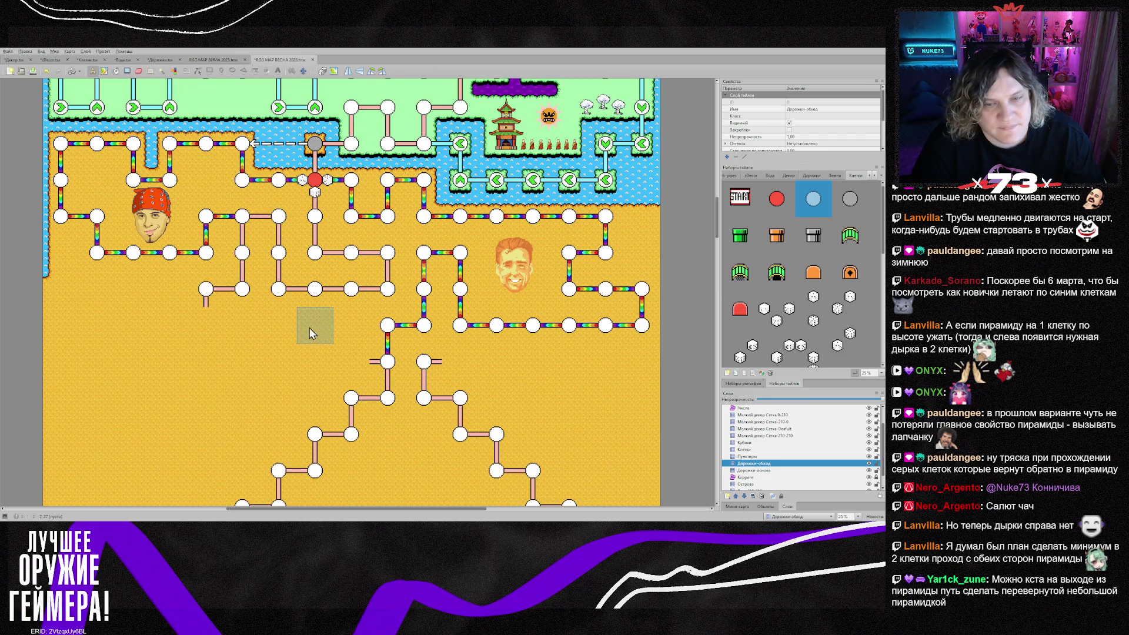
scroll(317, 331, "down", 10)
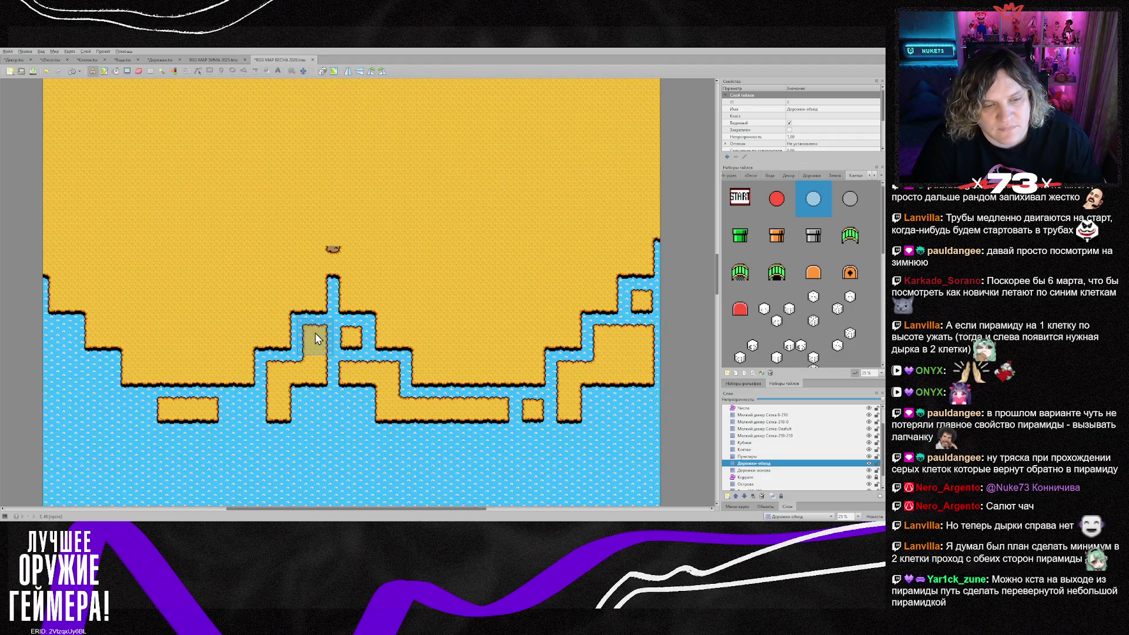
scroll(315, 333, "down", 5)
scroll(315, 333, "up", 15)
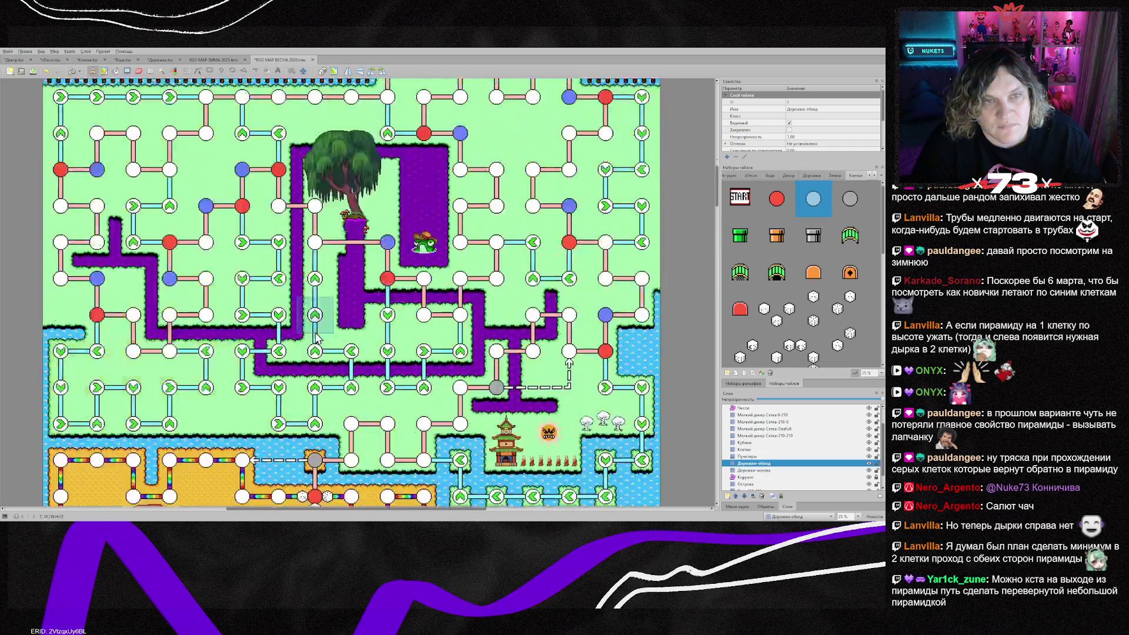
scroll(400, 329, "down", 15)
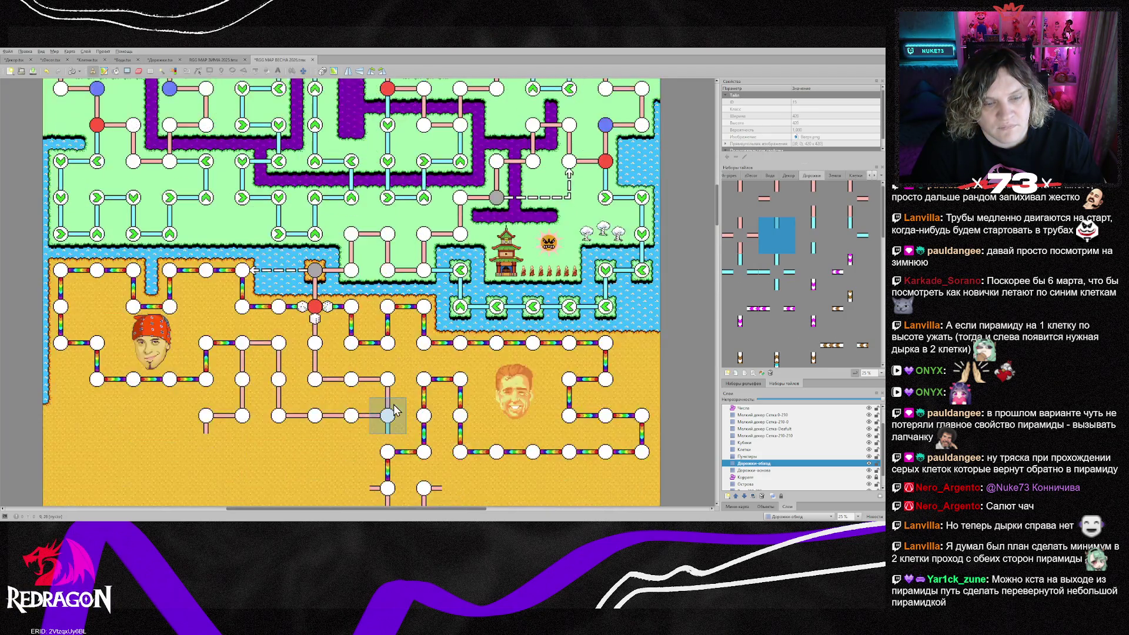
left_click(387, 350)
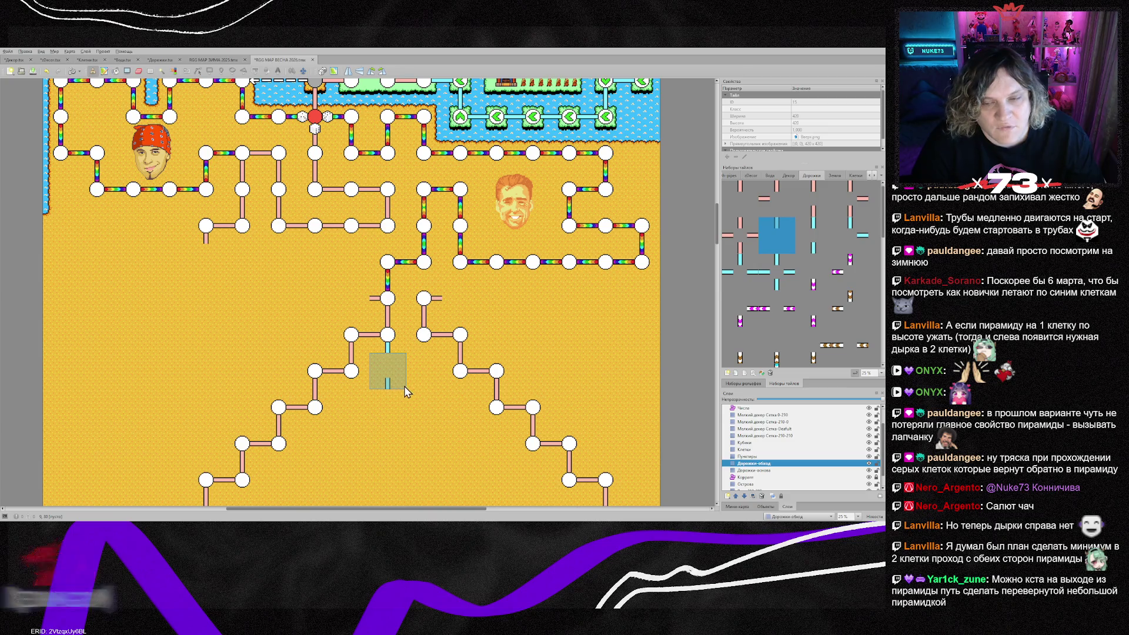
left_click(764, 464)
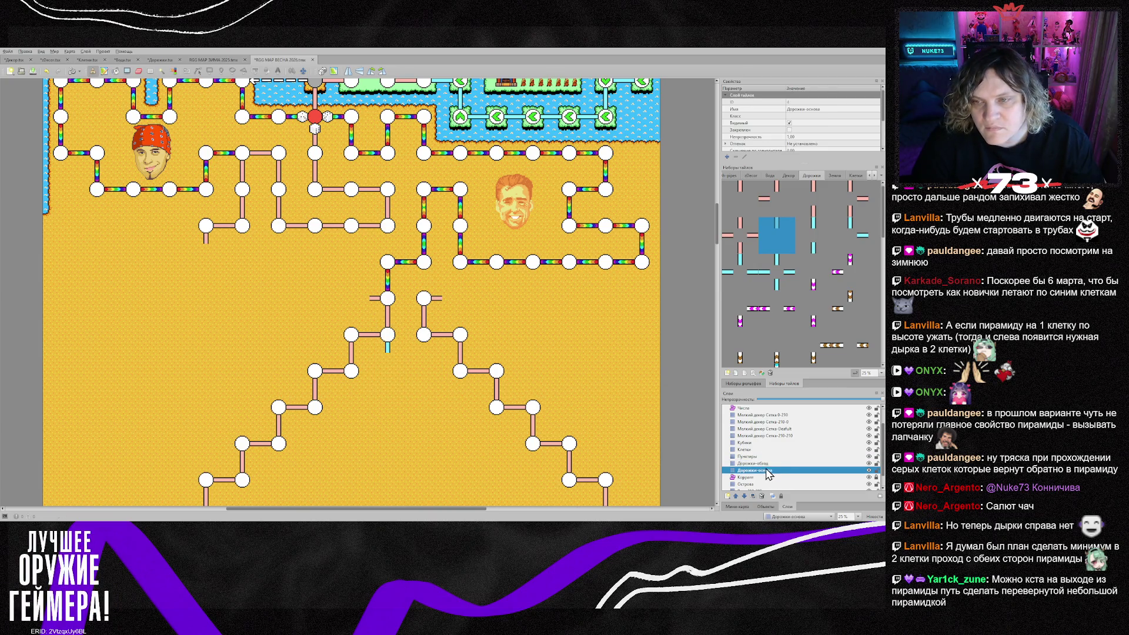
left_click(735, 276)
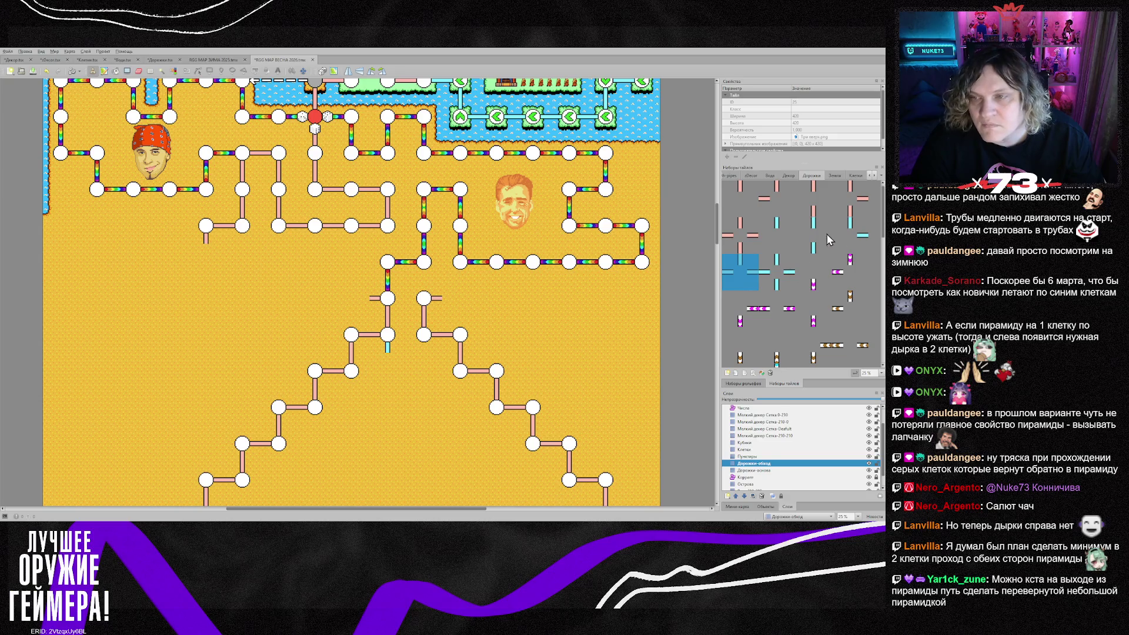
left_click(853, 238)
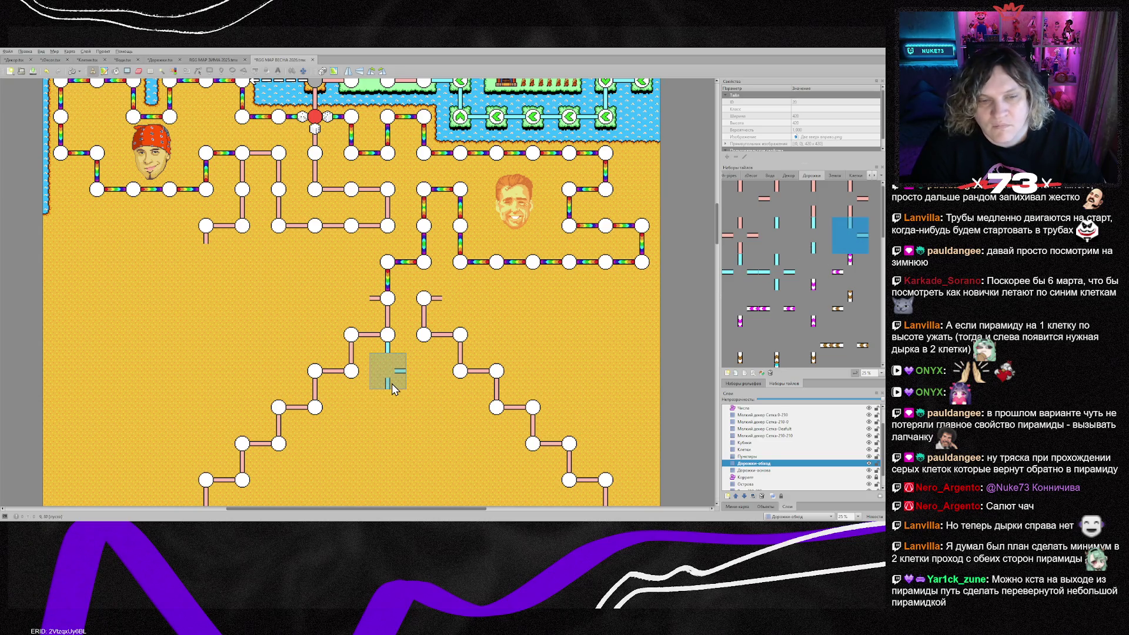
left_click(390, 413)
left_click(814, 235)
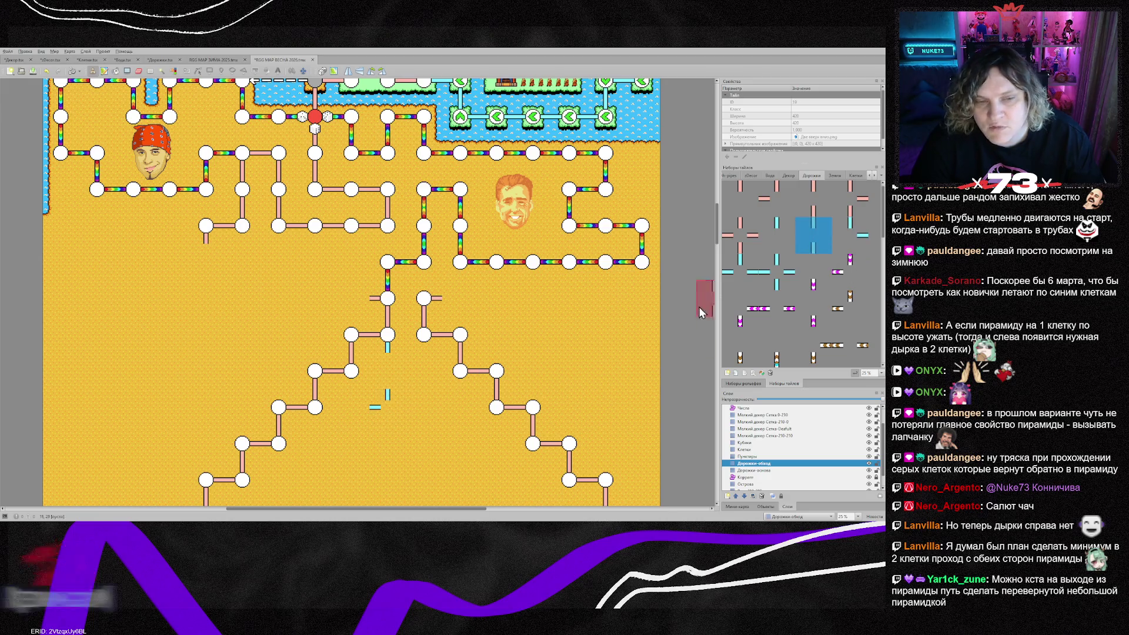
left_click(394, 381)
scroll(423, 412, "down", 2)
scroll(431, 427, "down", 2)
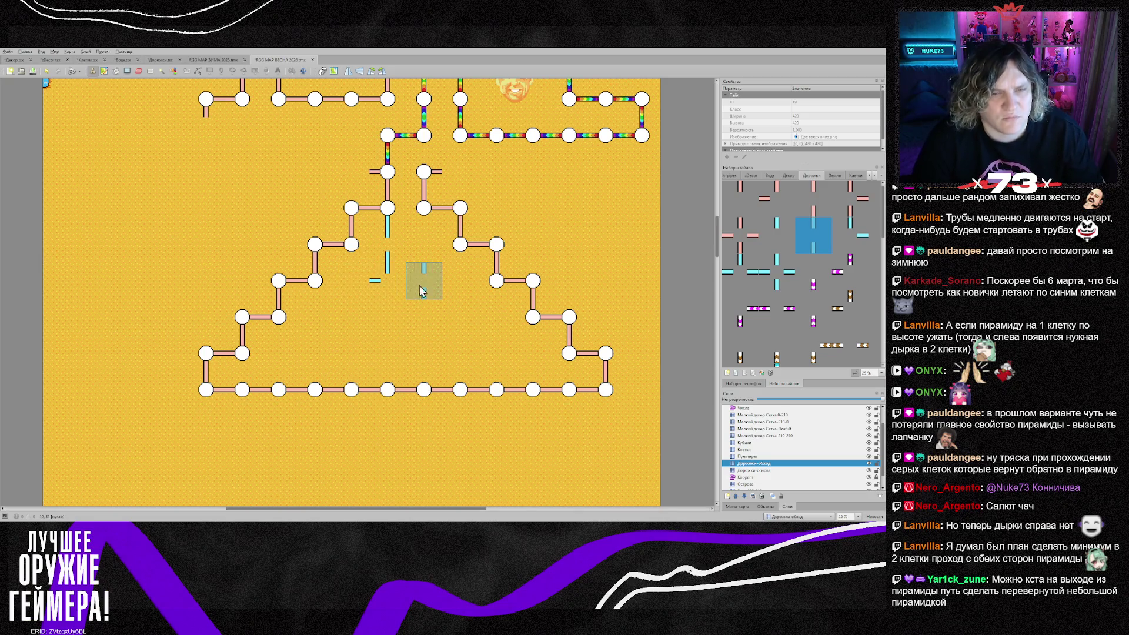
Build the inner path's left side with flipped corner pieces down to its bottom end
right_click(387, 280)
key("z")
key("z")
left_click(353, 286)
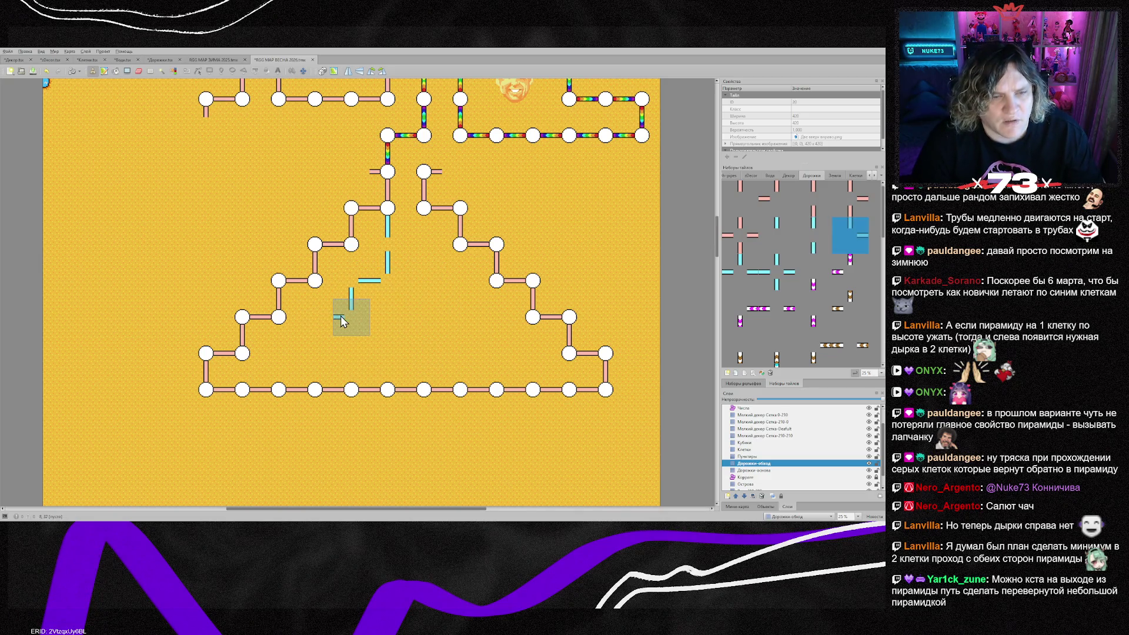
left_click(318, 325)
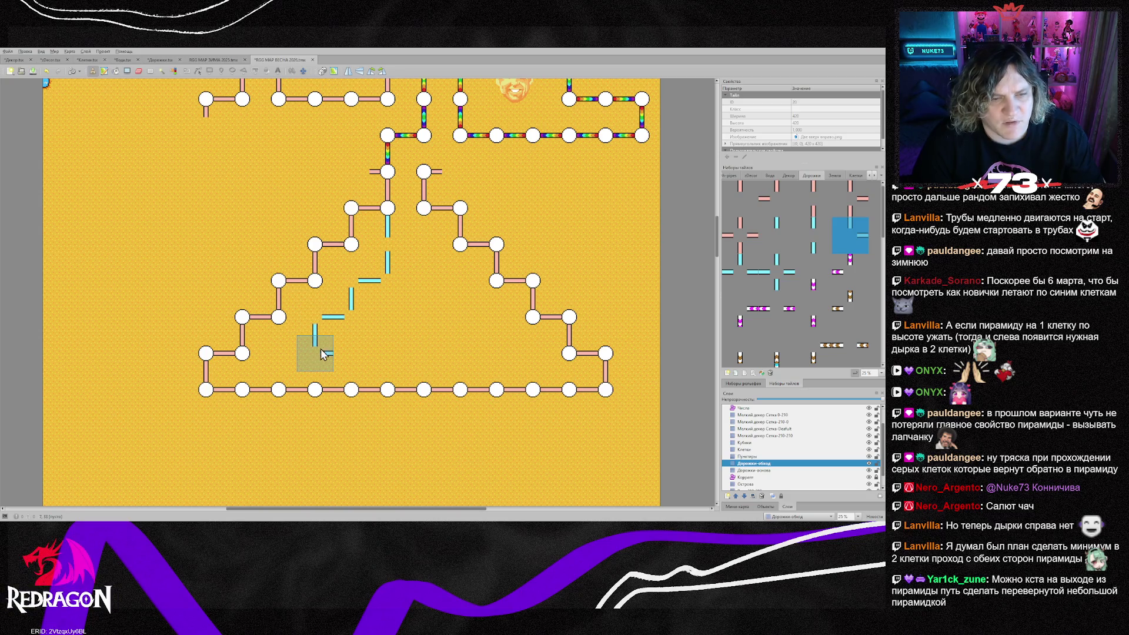
key("x")
left_click(312, 350)
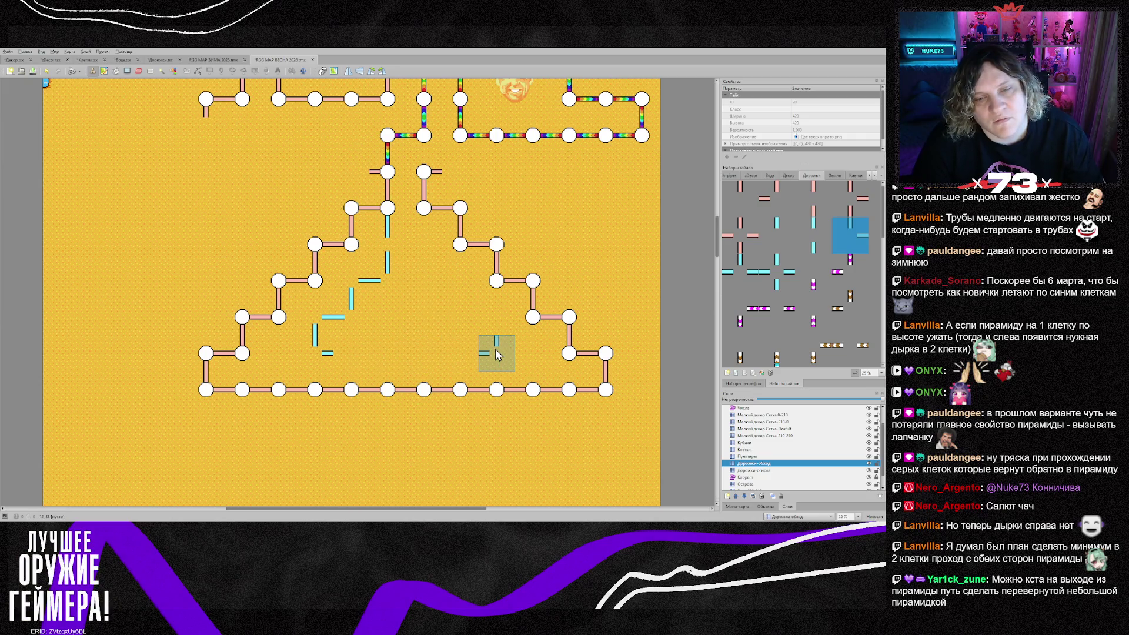
Run the inner path up the right side with flipped corners and vertical pieces to the top
left_click(497, 353)
key("y")
left_click(488, 320)
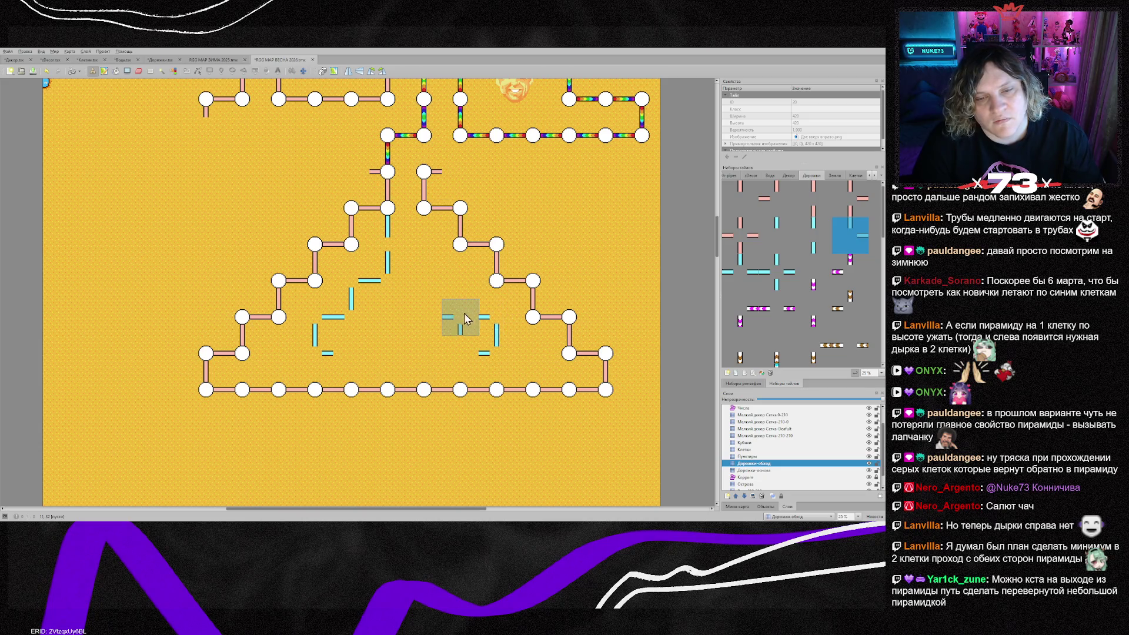
left_click(454, 307)
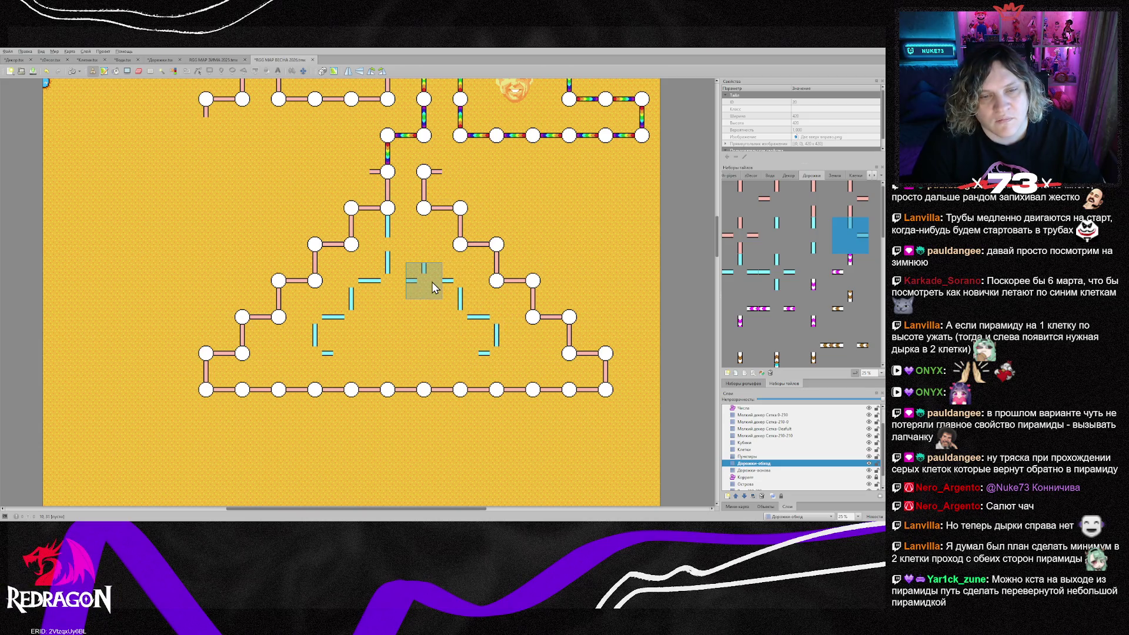
left_click(432, 281)
right_click(388, 244)
left_click(424, 244)
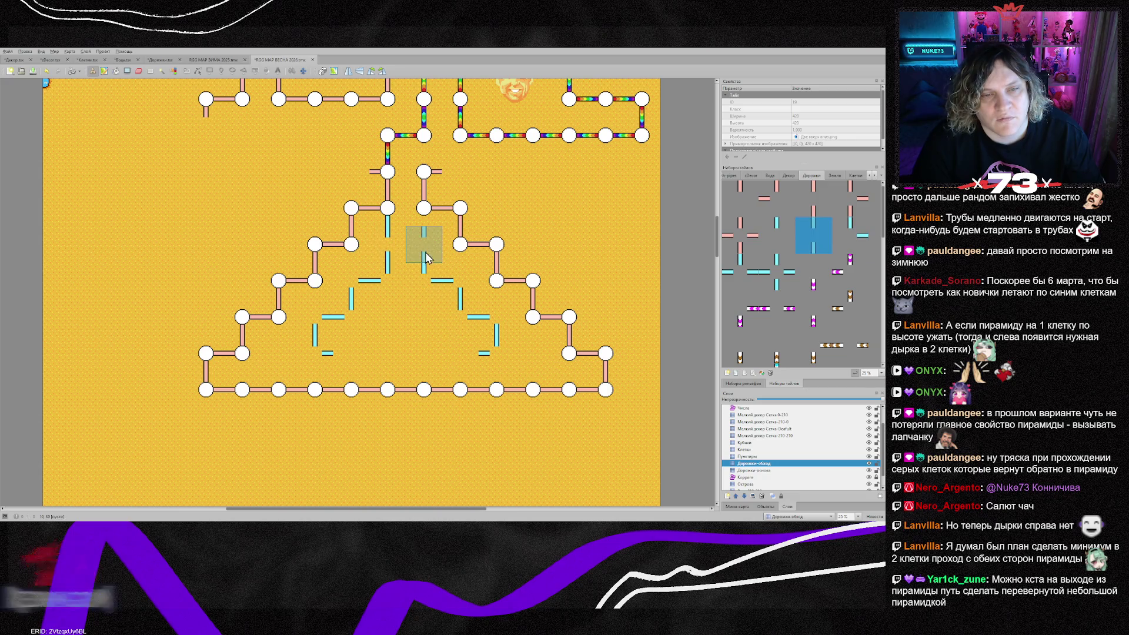
right_click(386, 205)
left_click(424, 207)
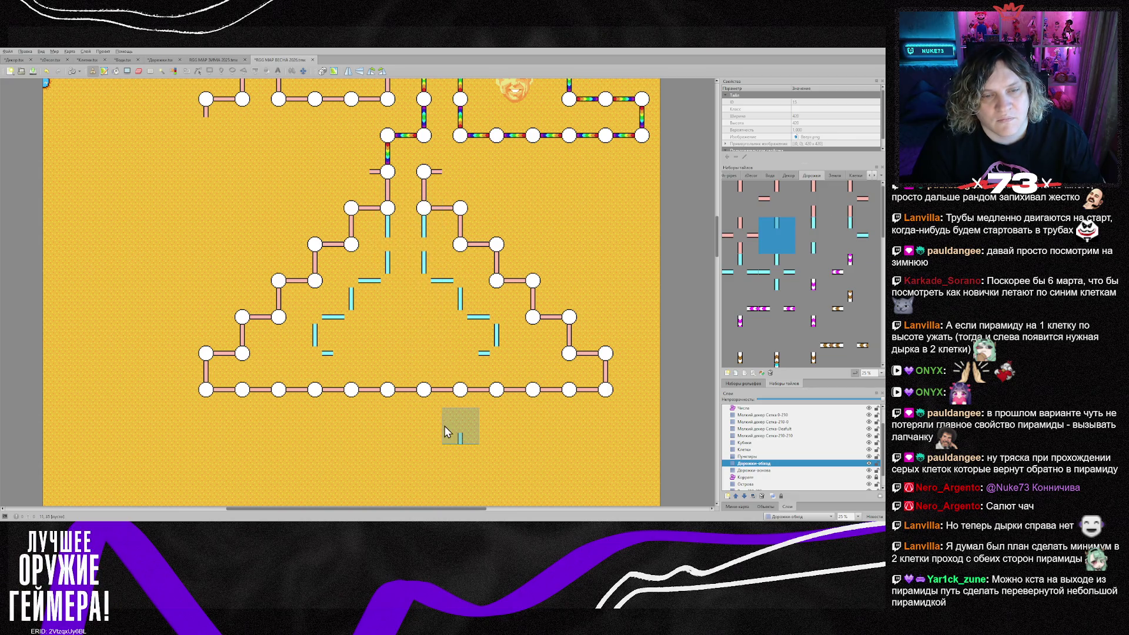
Join both sides with horizontal dashed pieces along the pyramid's inner bottom
right_click(402, 257)
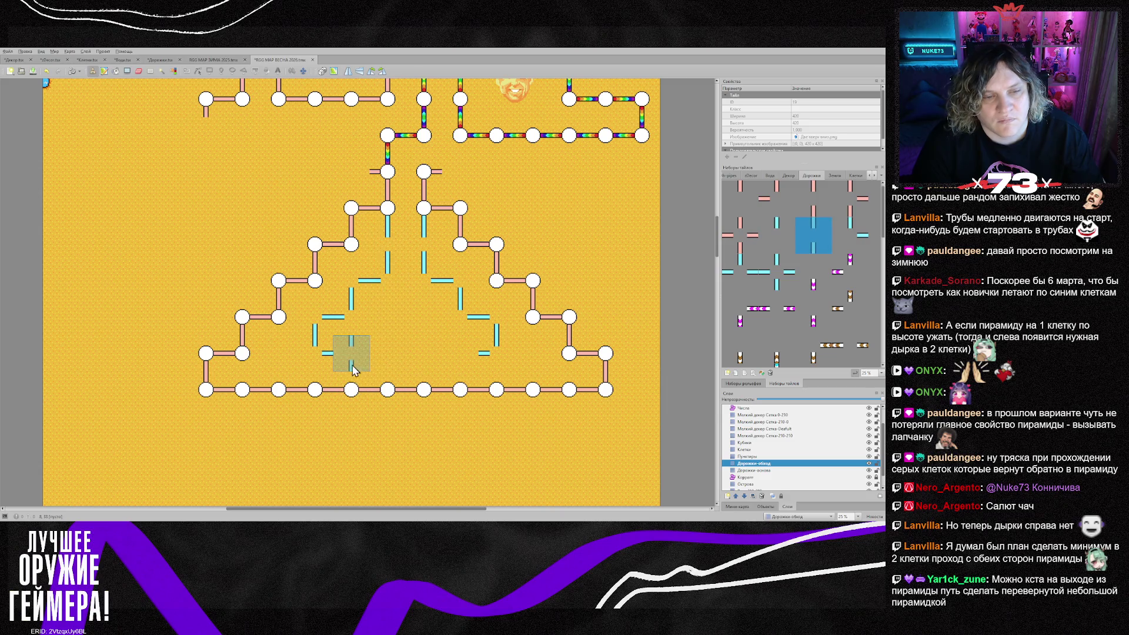
left_click(351, 365)
left_click(418, 361)
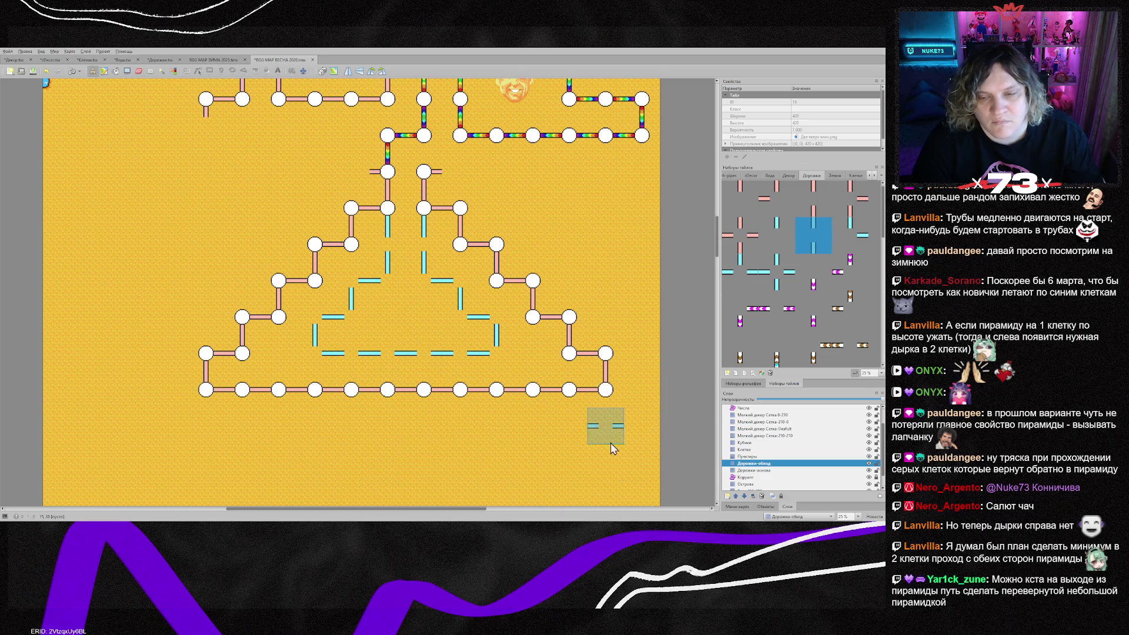
left_click(756, 451)
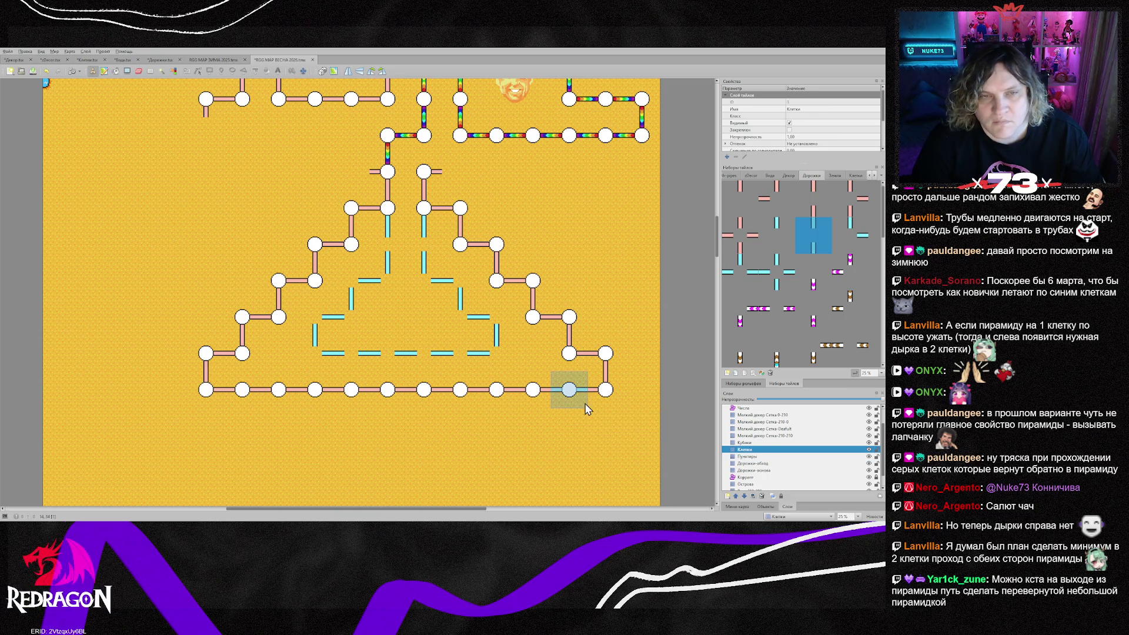
Stamp green up-arrow node tiles on two nodes of the inner cyan path
left_click(858, 176)
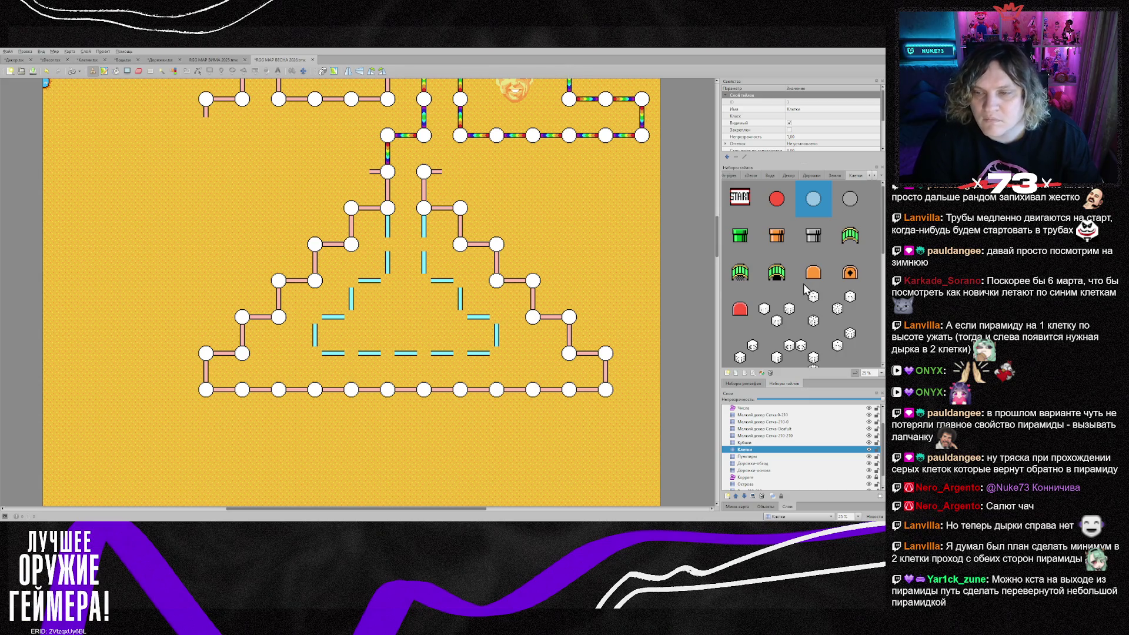
scroll(806, 282, "down", 5)
left_click(817, 253)
left_click(387, 244)
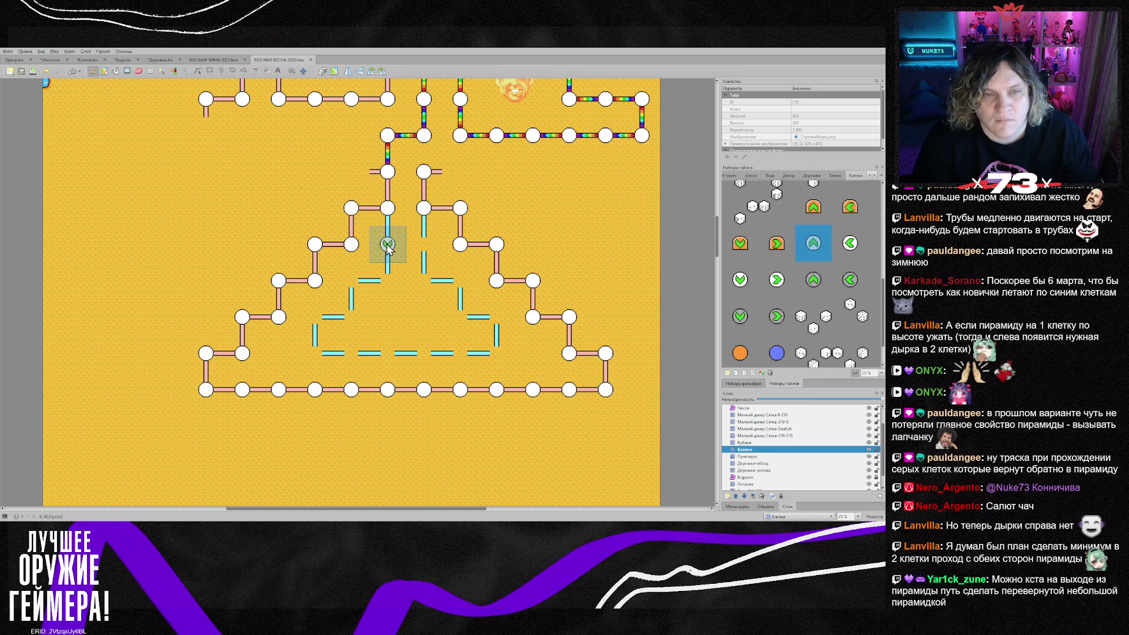
left_click(387, 281)
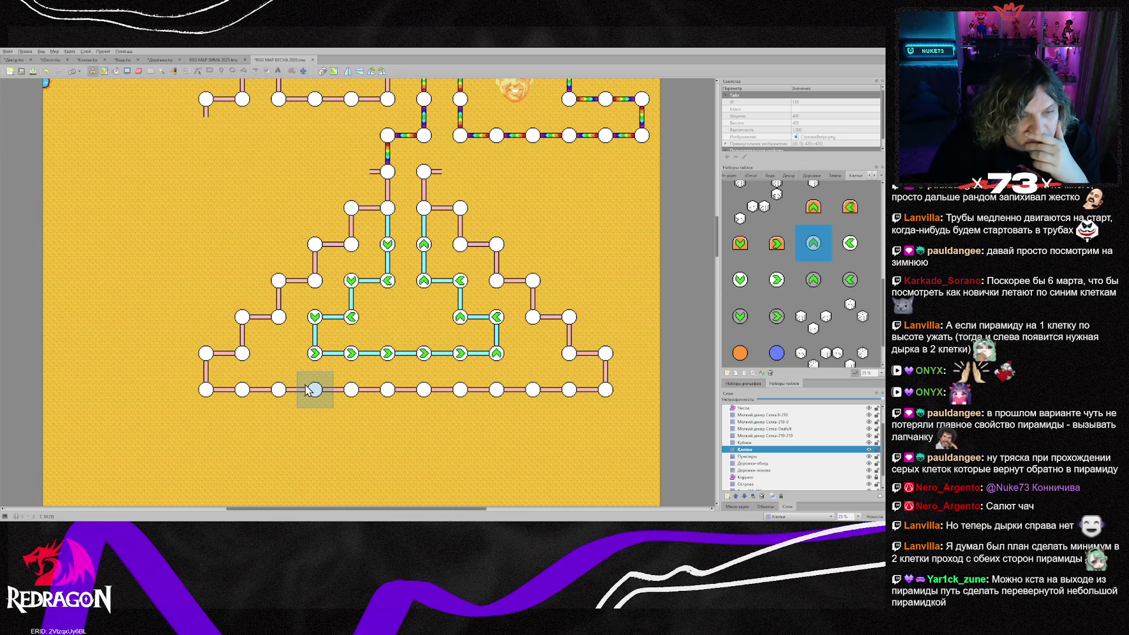
Turn the light-blue base node red with the red circle node tile
scroll(797, 312, "up", 5)
scroll(796, 313, "up", 2)
left_click(776, 199)
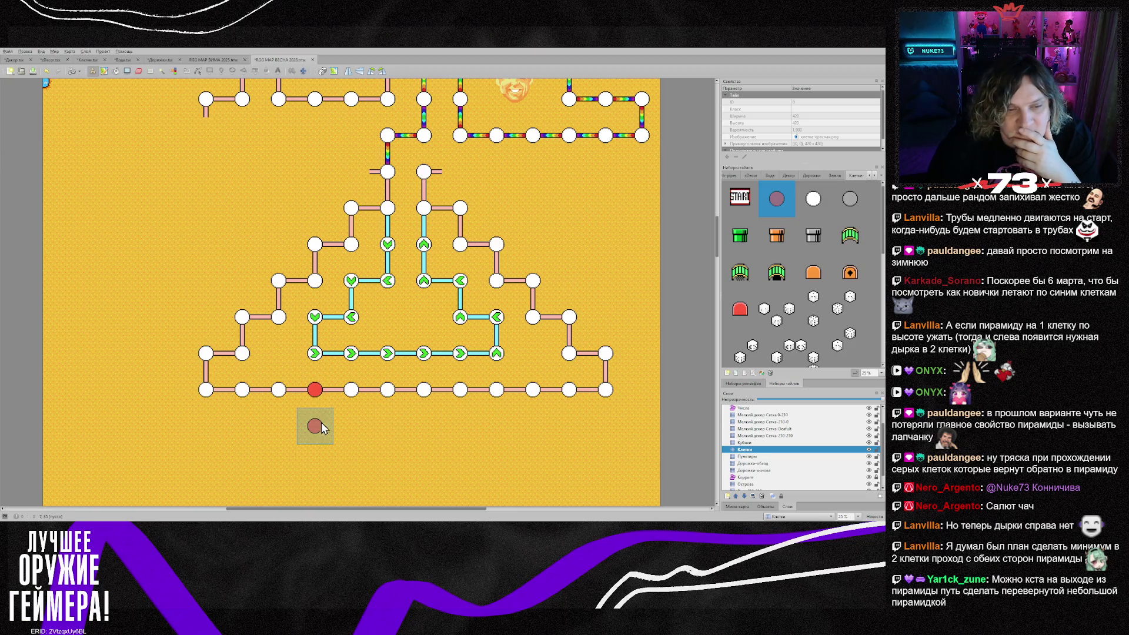
right_click(319, 432)
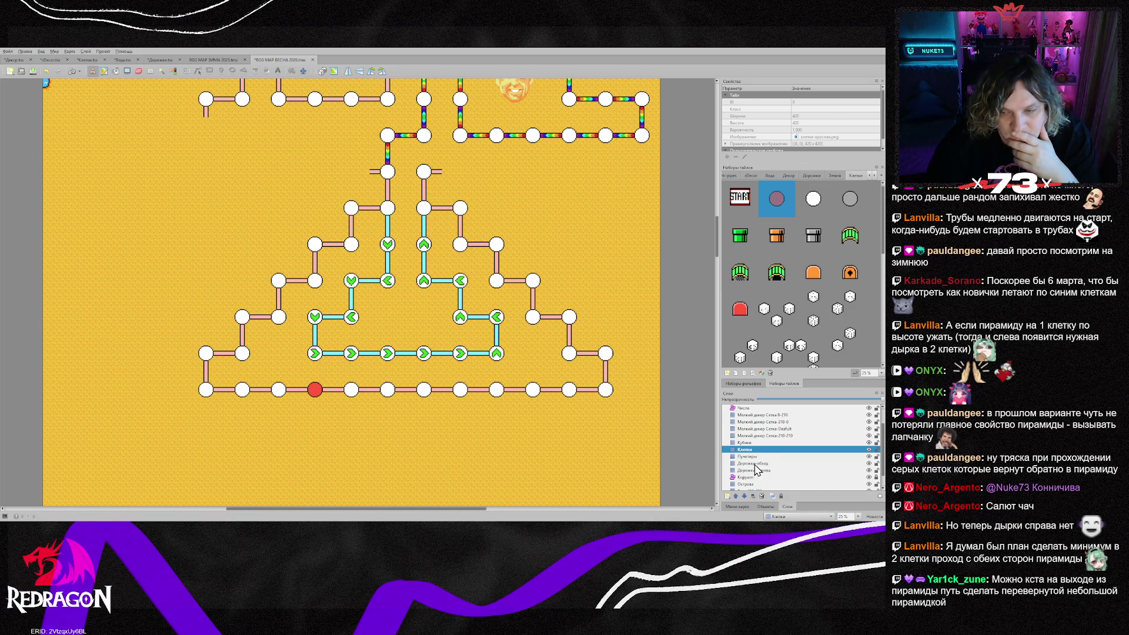
Lay a corner pipe under the red node, then horizontal dashed pipe rightward beneath the pyramid
left_click(754, 463)
right_click(383, 202)
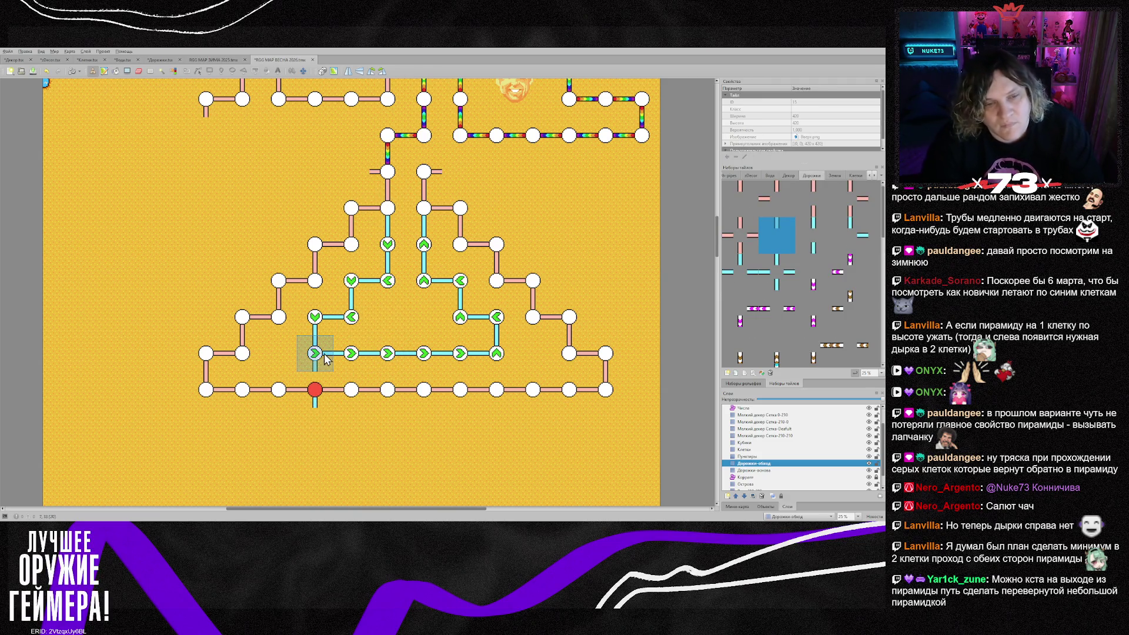
right_click(315, 353)
left_click(325, 423)
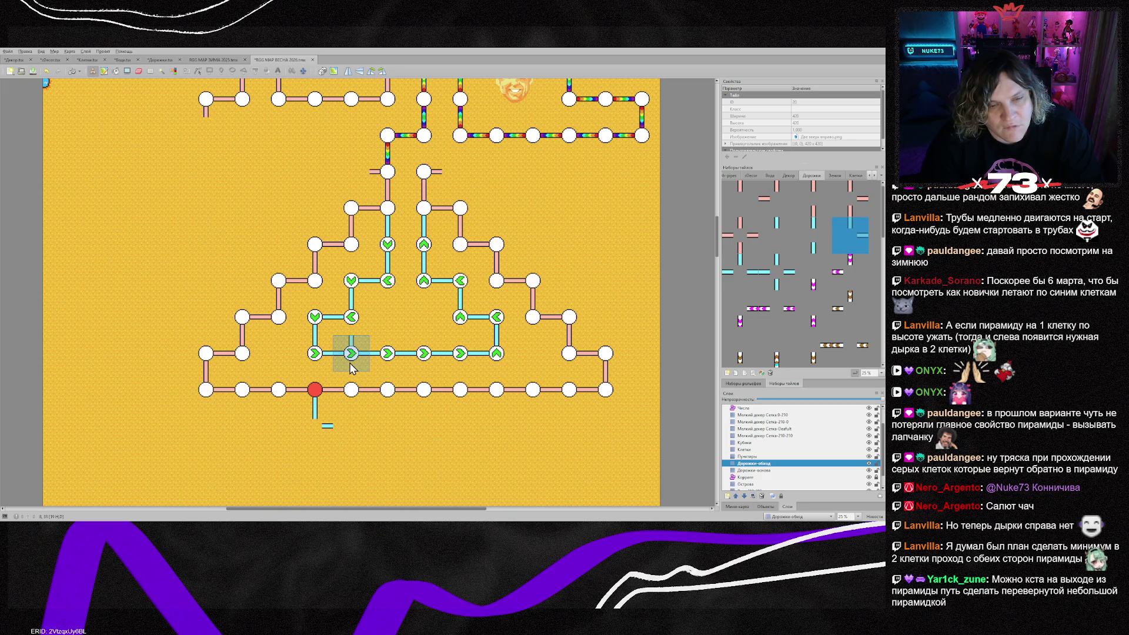
right_click(340, 362)
left_click(341, 432)
left_click(378, 425)
left_click_drag(390, 428, 542, 432)
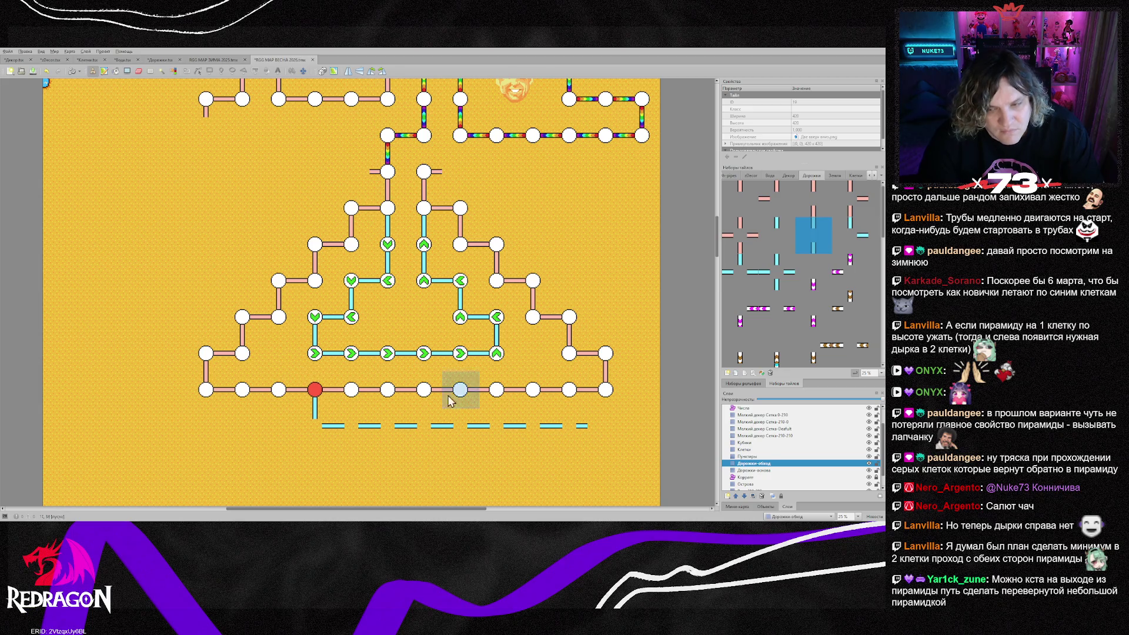
Pick the grey circle node tile on the Клетки layer
left_click(755, 450)
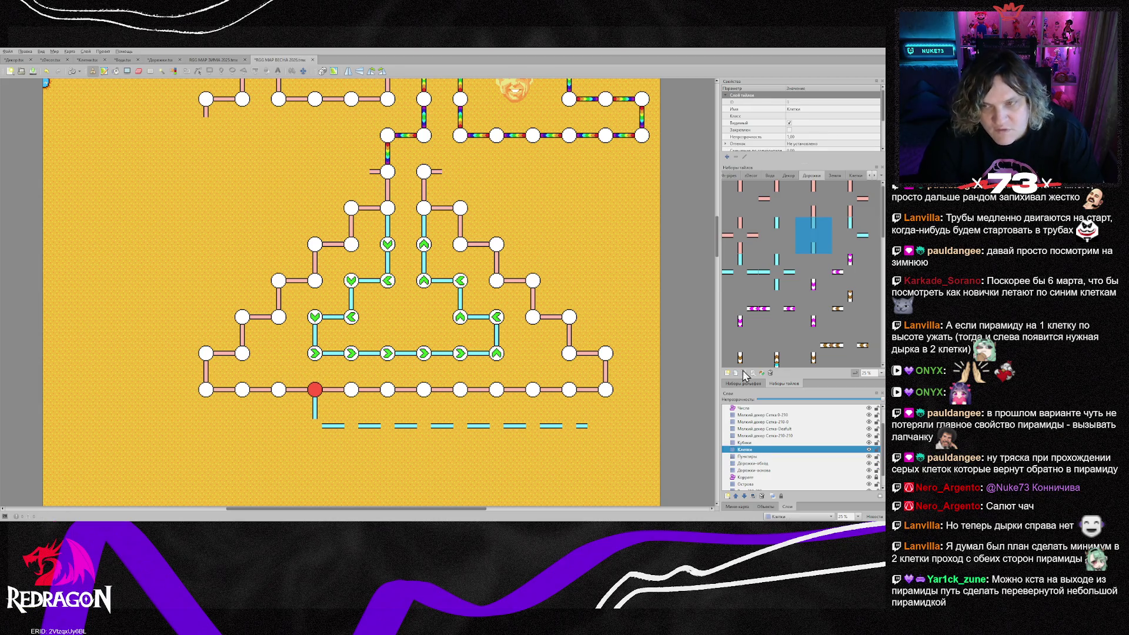
left_click(856, 175)
left_click(846, 201)
Turn three bottom-row nodes around the red node grey
left_click(281, 402)
left_click(351, 398)
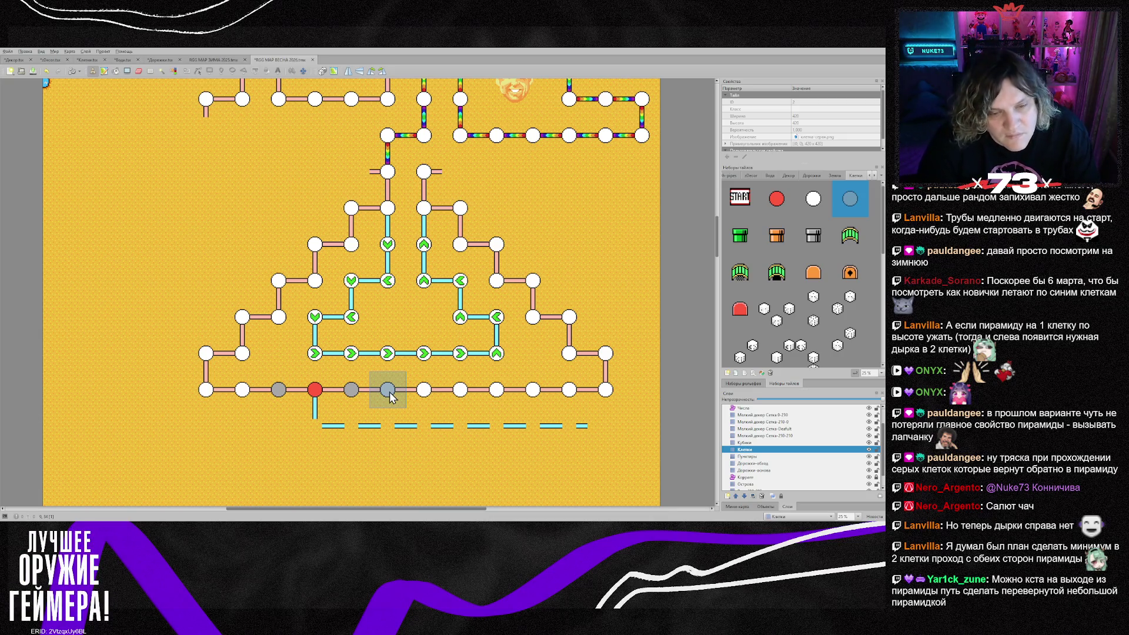
left_click(438, 409)
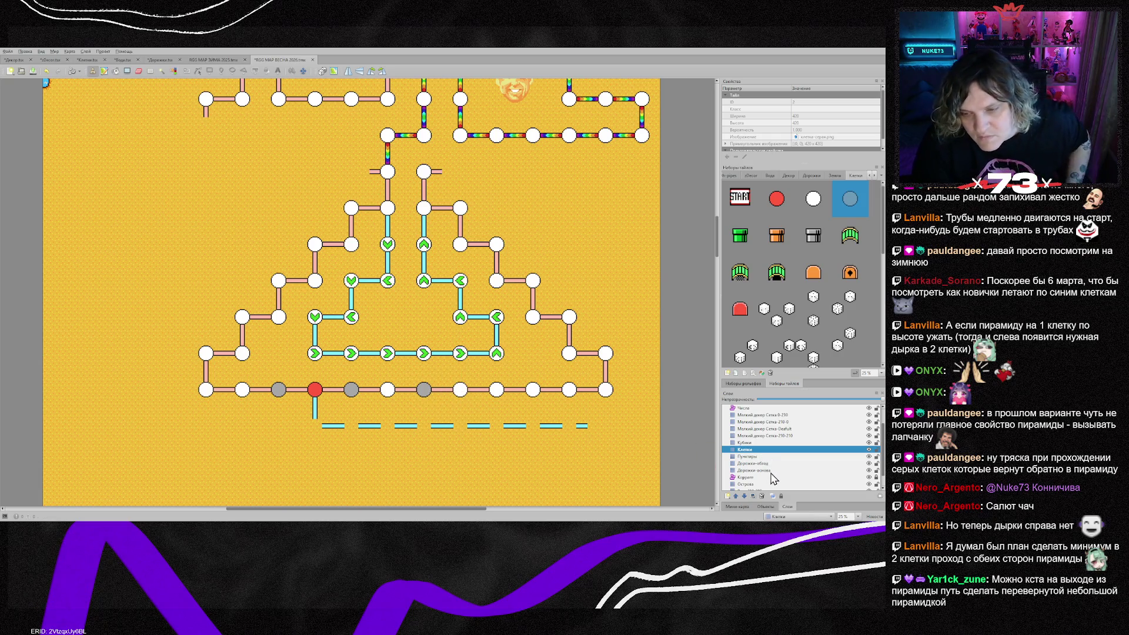
Add vertical cyan path stubs under a bottom-row node and below the right-arrow node
left_click(759, 463)
right_click(313, 398)
left_click(451, 406)
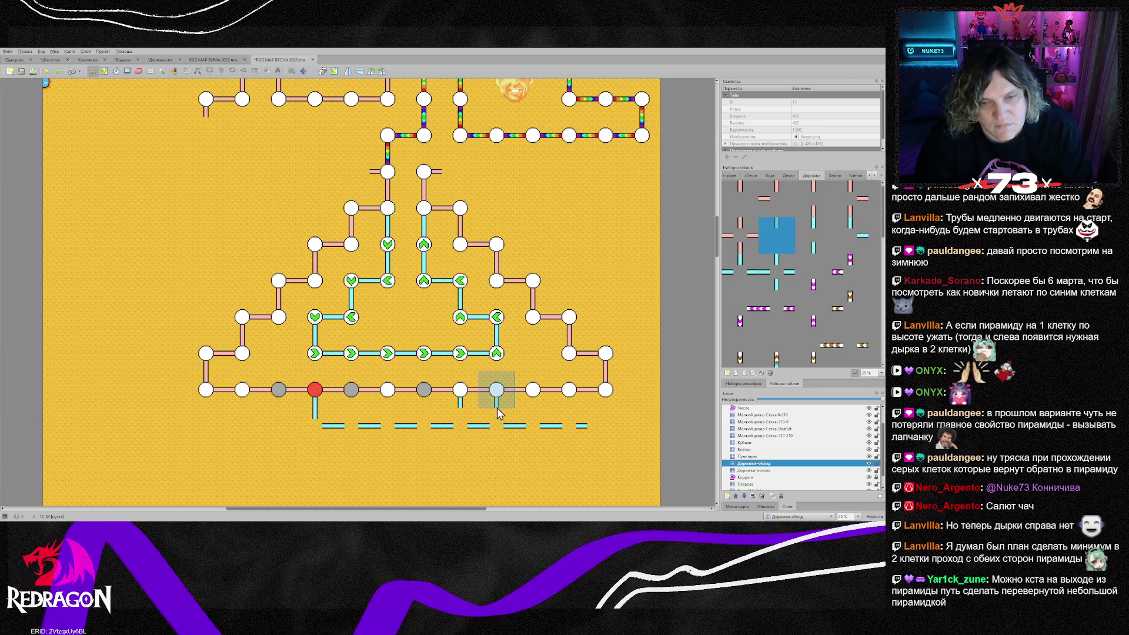
left_click(755, 277)
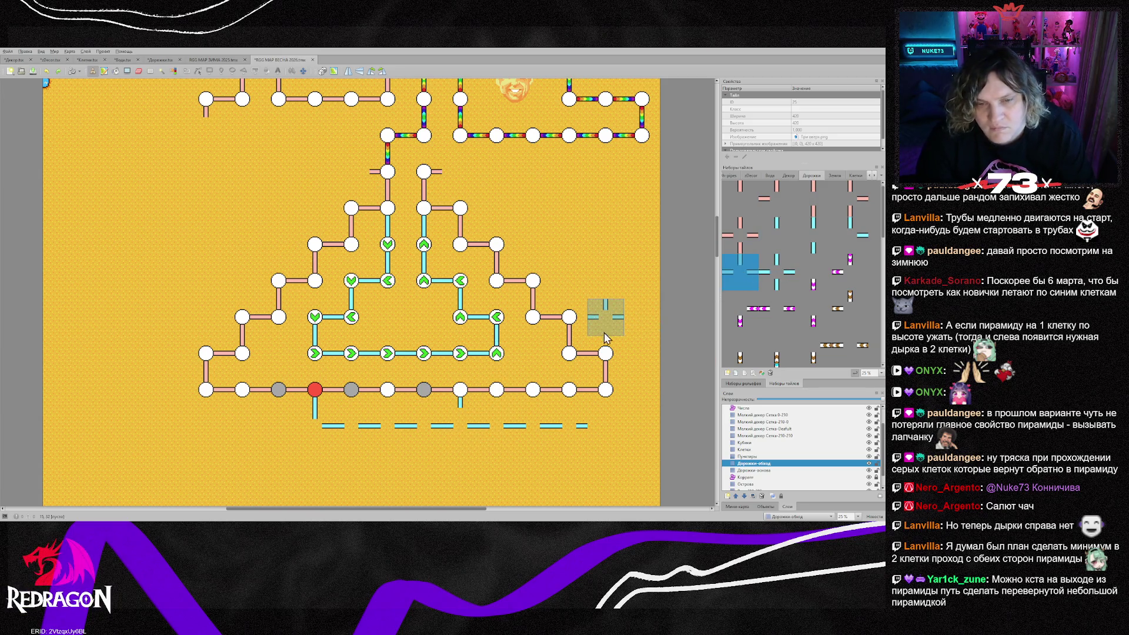
left_click(510, 360)
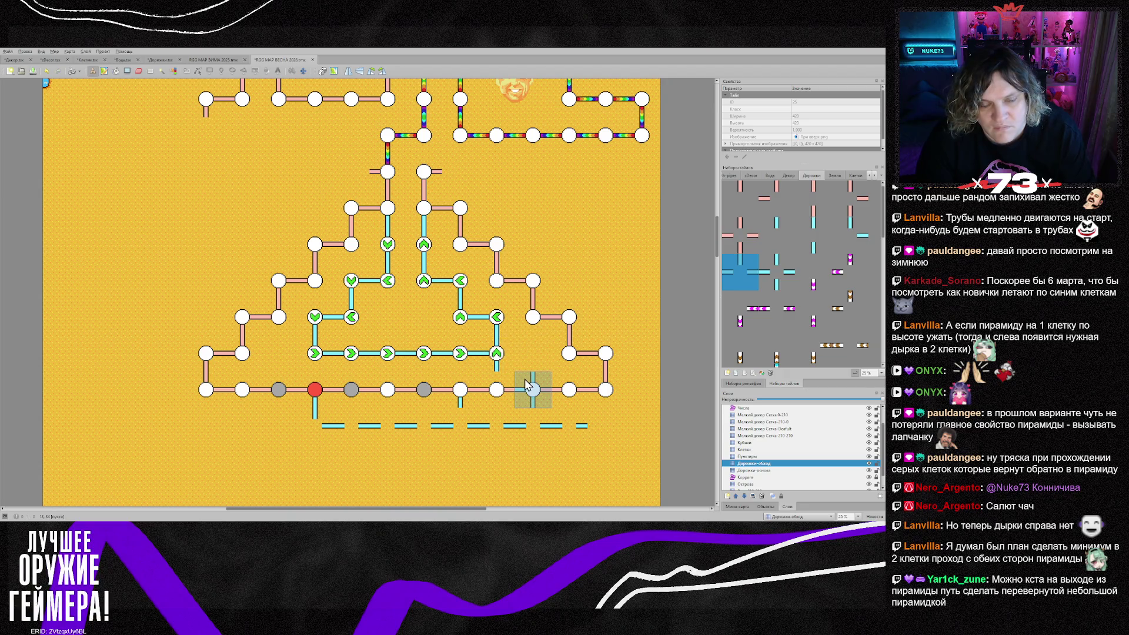
left_click(393, 364)
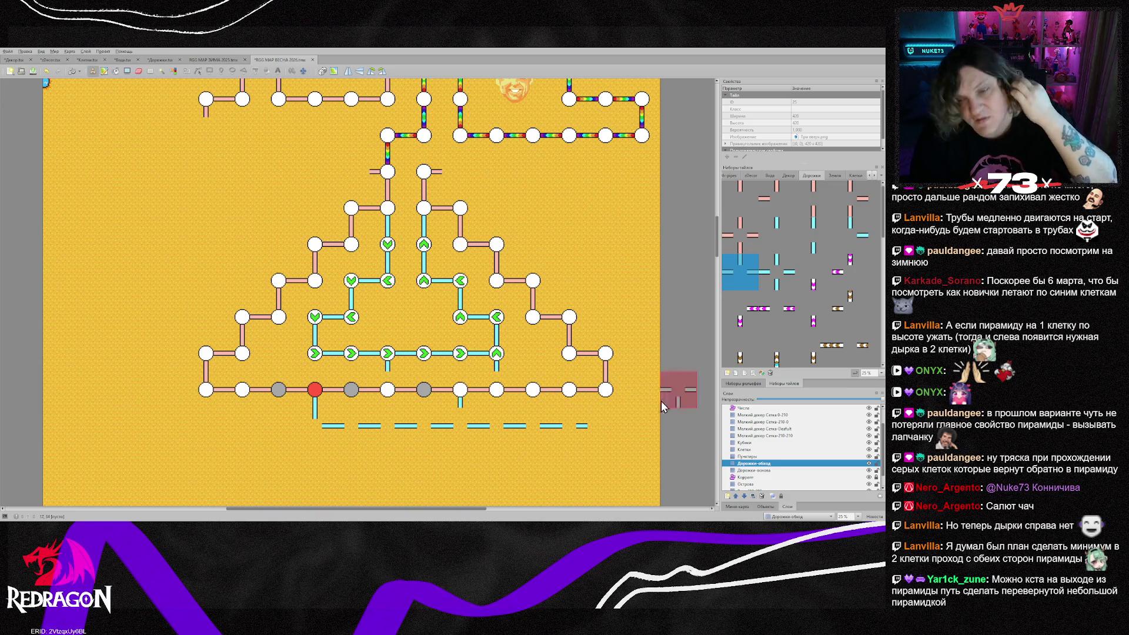
left_click(754, 450)
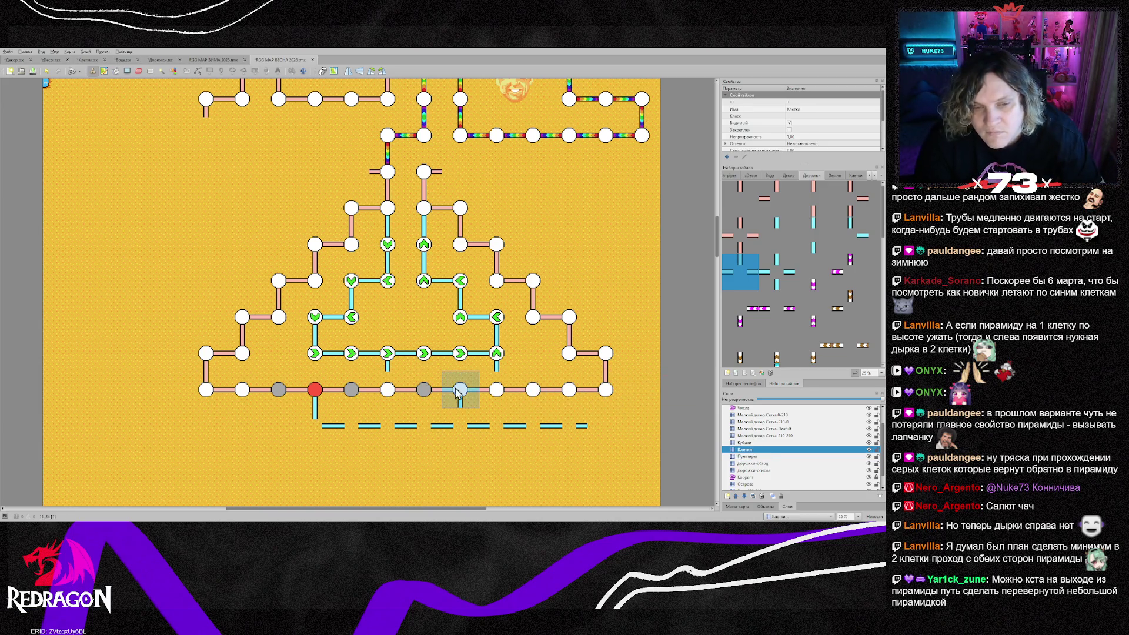
Turn another bottom-row cell grey, dimming the other layers
right_click(423, 389)
left_click(534, 390)
key("ctrl+h")
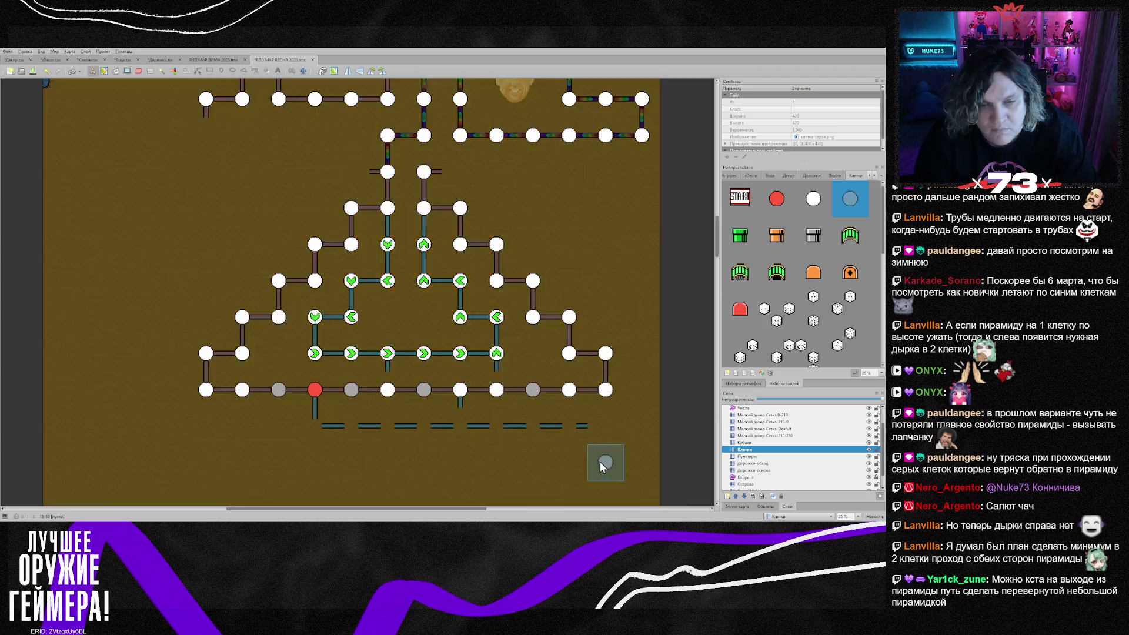
Connect the middle bottom cell to the lower path with a vertical Дорожки tile
left_click(758, 465)
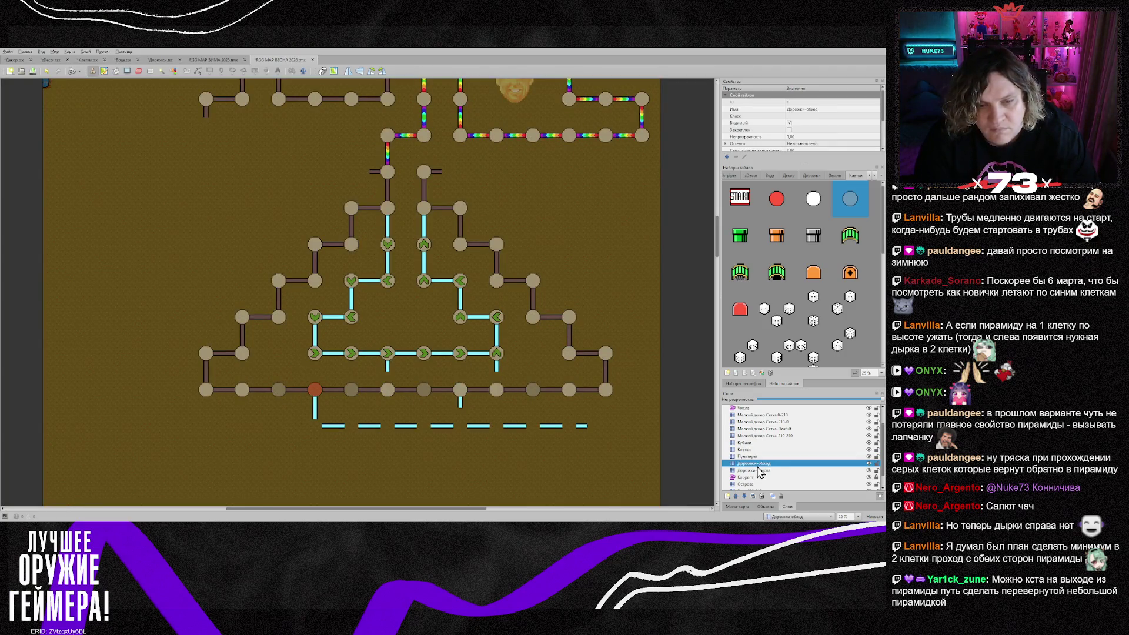
key("ctrl+h")
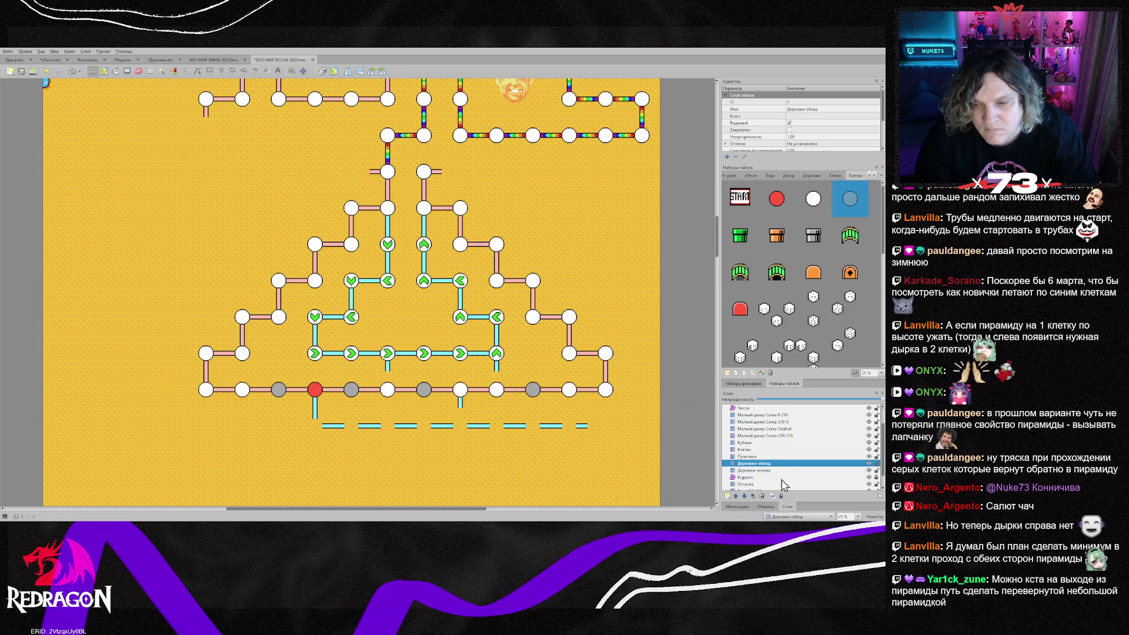
right_click(316, 390)
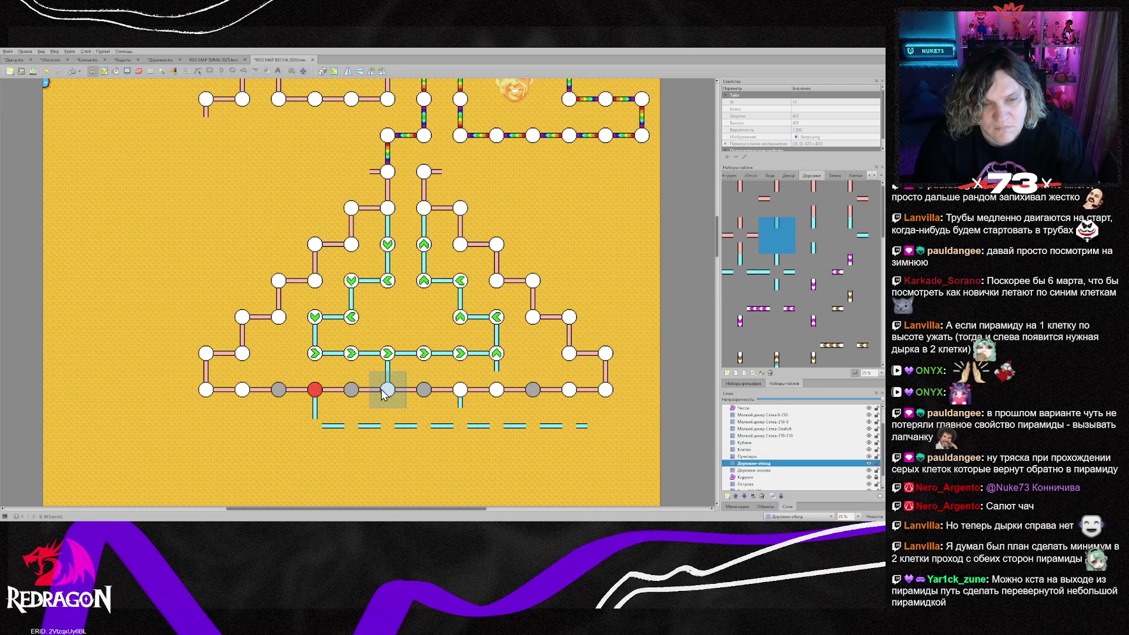
left_click(493, 393)
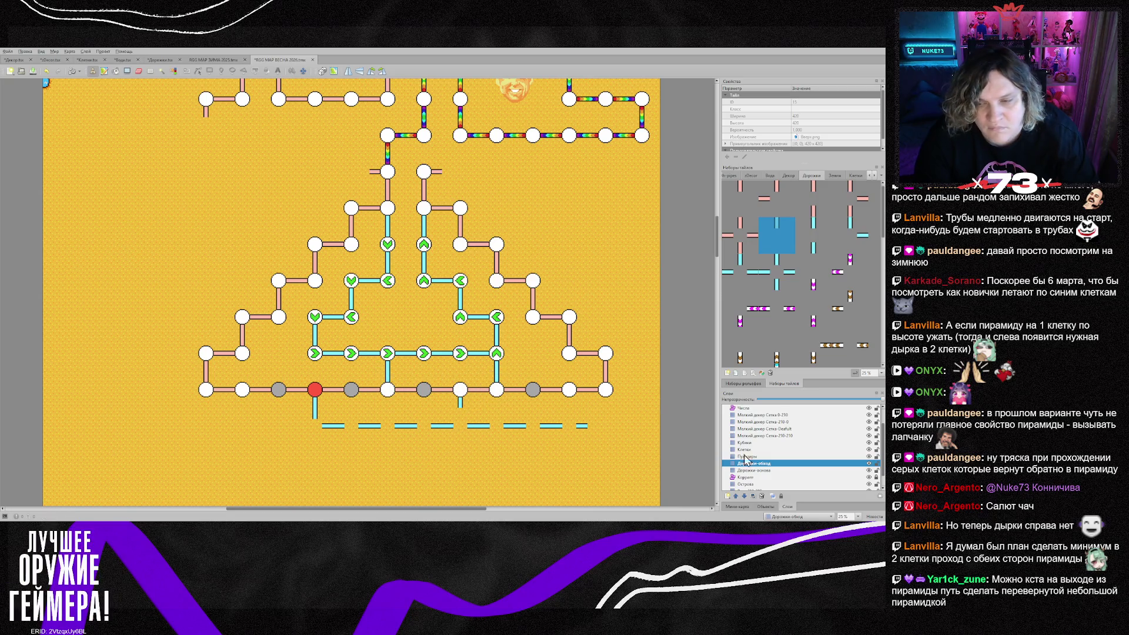
left_click(744, 274)
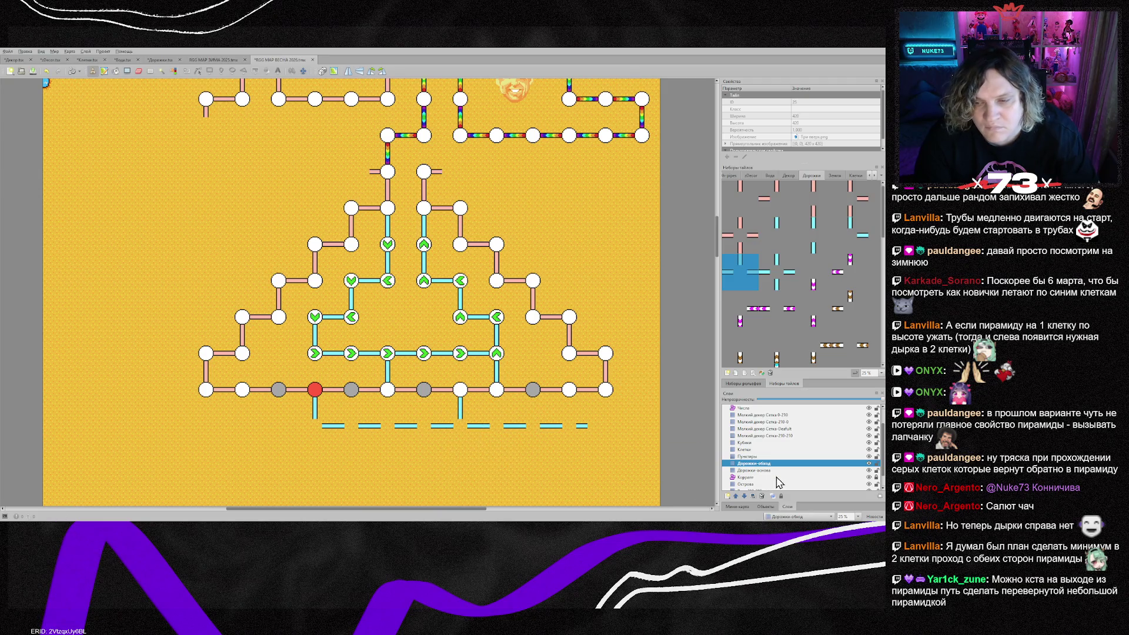
Stamp green arrow cells along the lower exit path on the Клетки layer
left_click(744, 449)
right_click(387, 354)
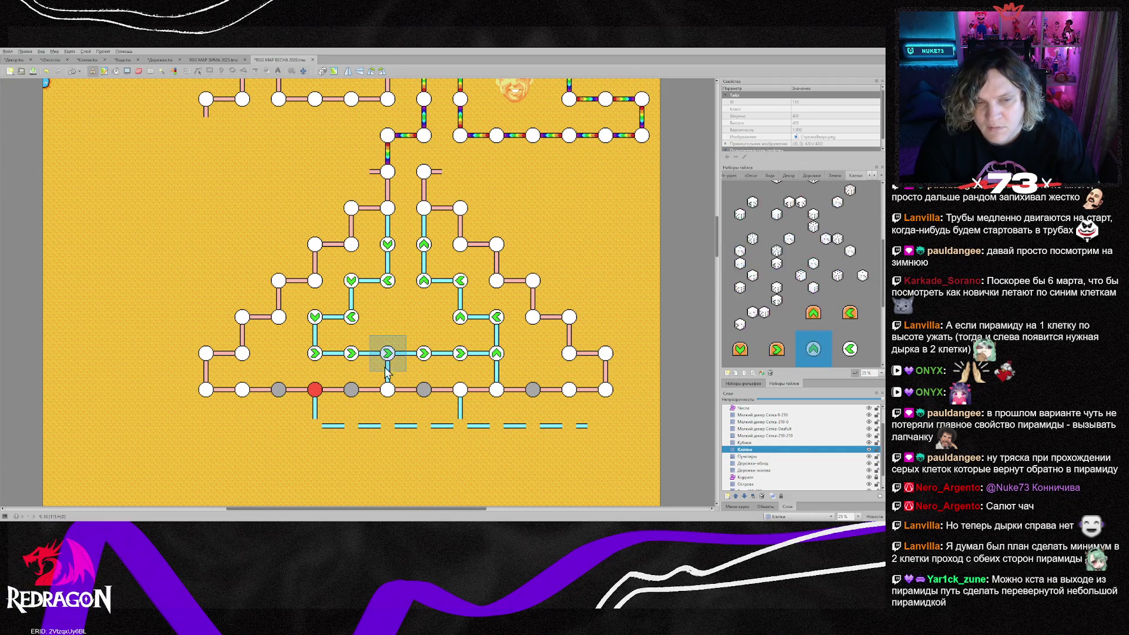
left_click_drag(328, 431, 574, 437)
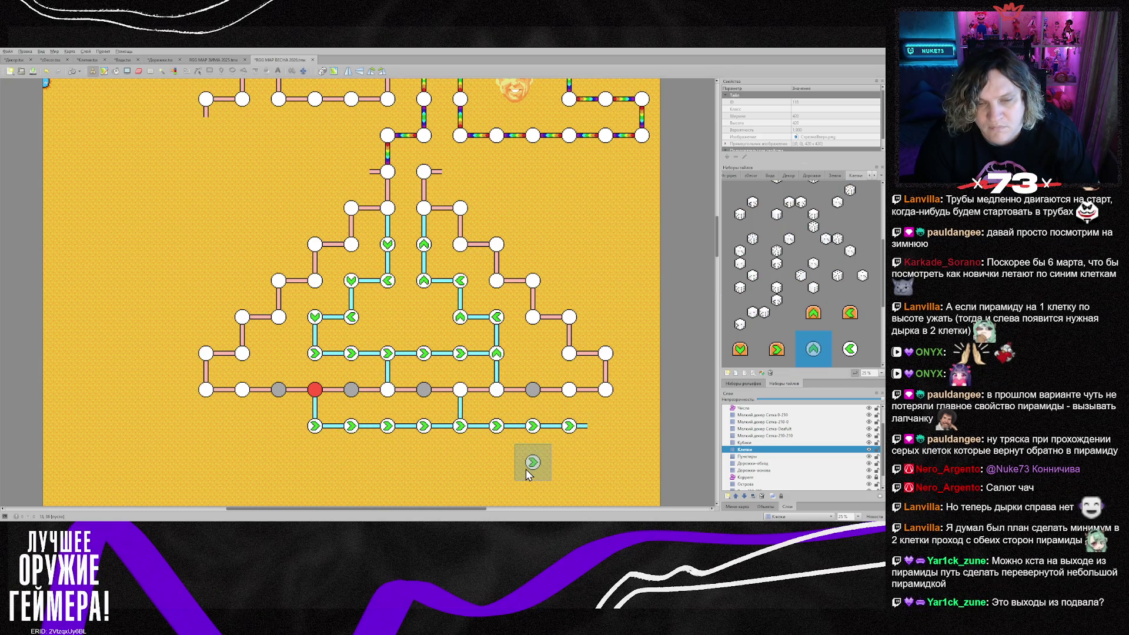
scroll(524, 467, "down", 2)
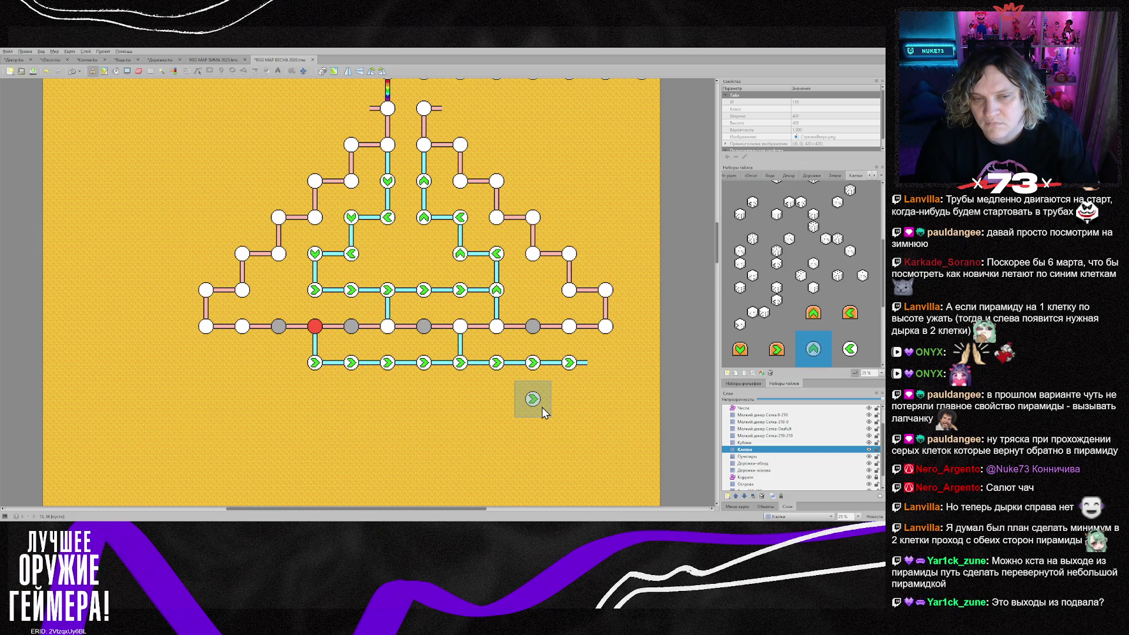
Select the Кубики layer and open the ЗИМА 2025 map for reference
left_click(763, 442)
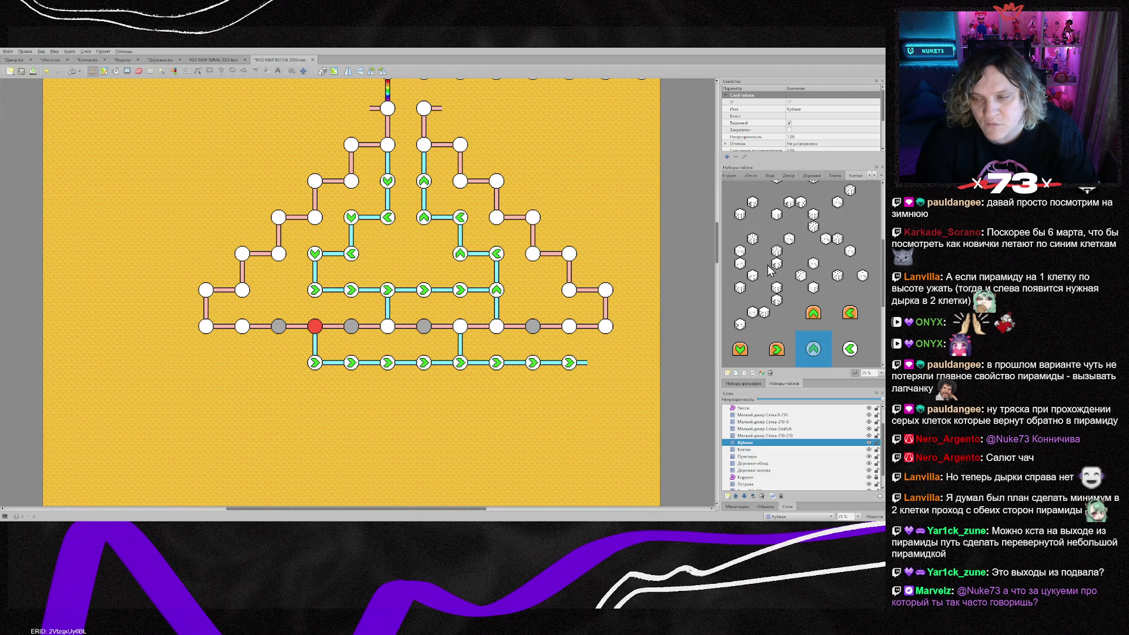
scroll(767, 269, "up", 1)
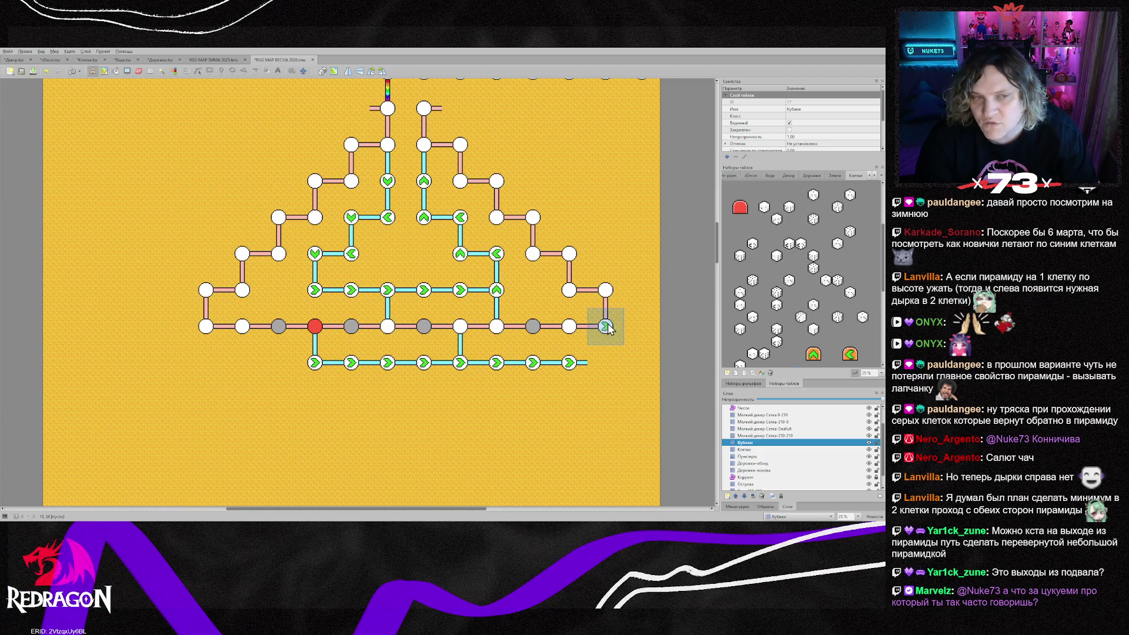
scroll(450, 383, "up", 2)
left_click(211, 61)
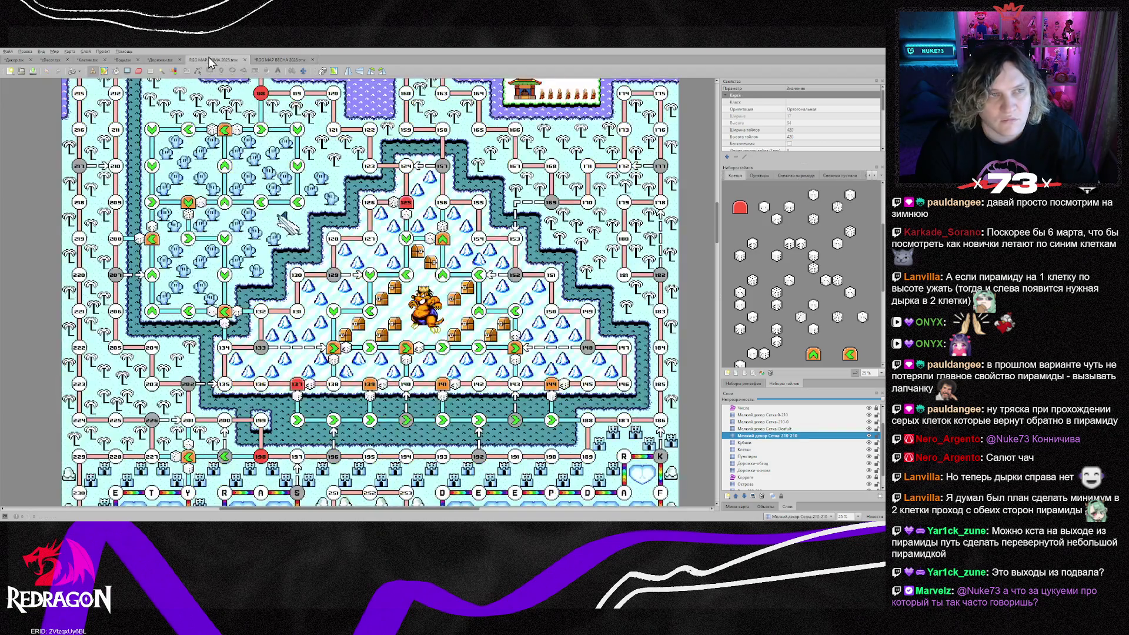
Return to the RGG MAP ВЕСНА 2026 tab and scroll down to the pyramid
scroll(206, 135, "up", 2)
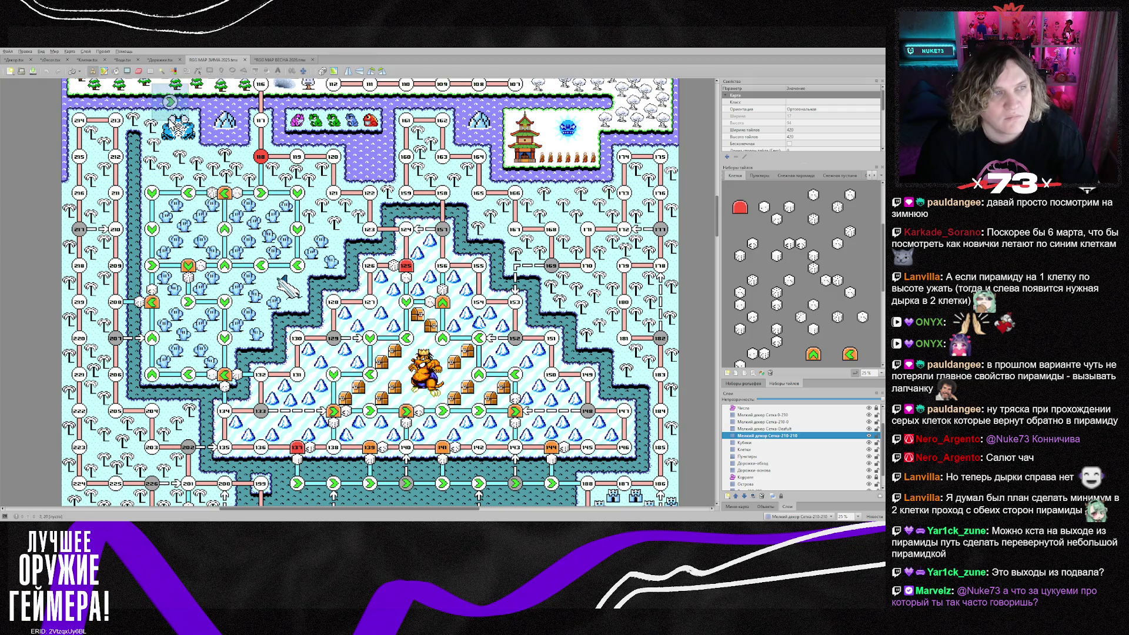
left_click(279, 60)
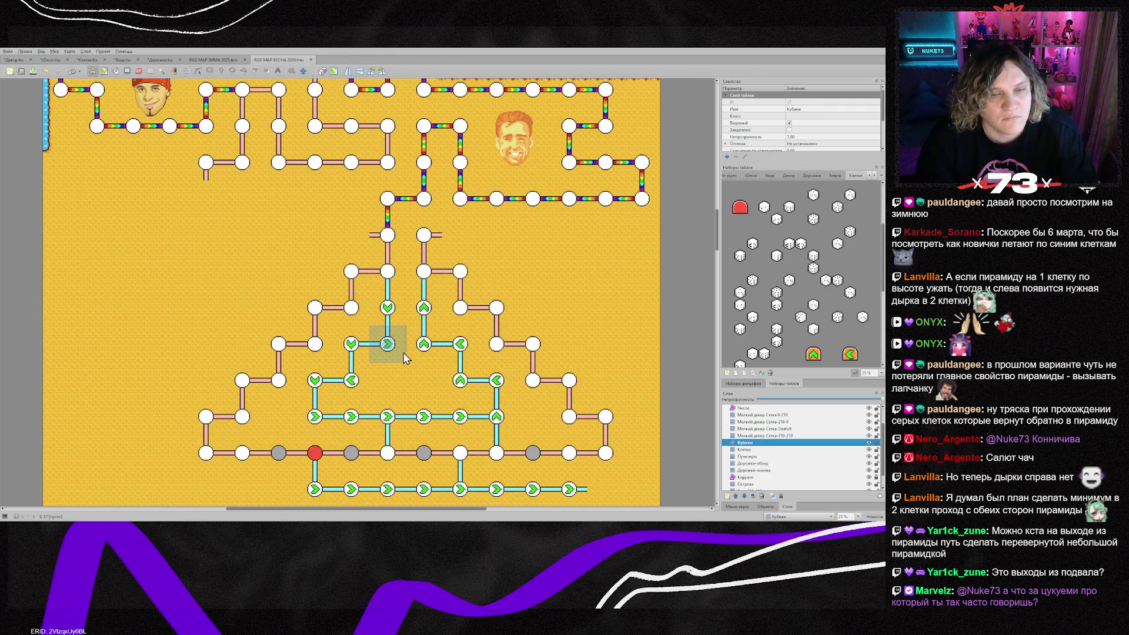
scroll(405, 359, "down", 4)
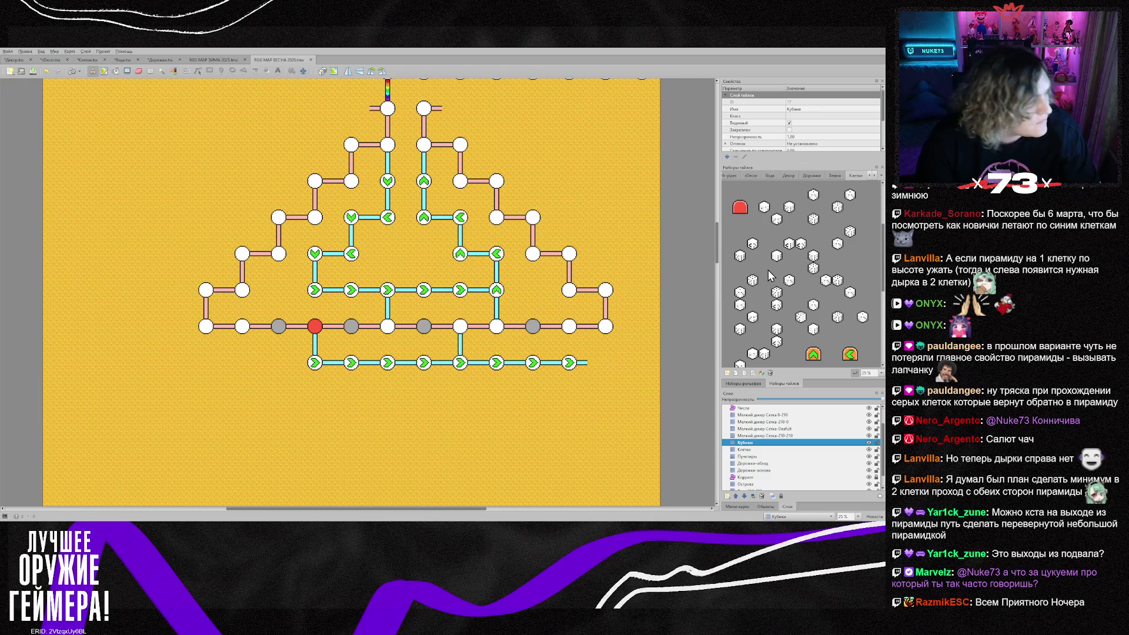
Stamp 2x2 dice blocks beside the red cell and two bottom-row cells
left_click_drag(782, 261, 764, 233)
left_click(329, 341)
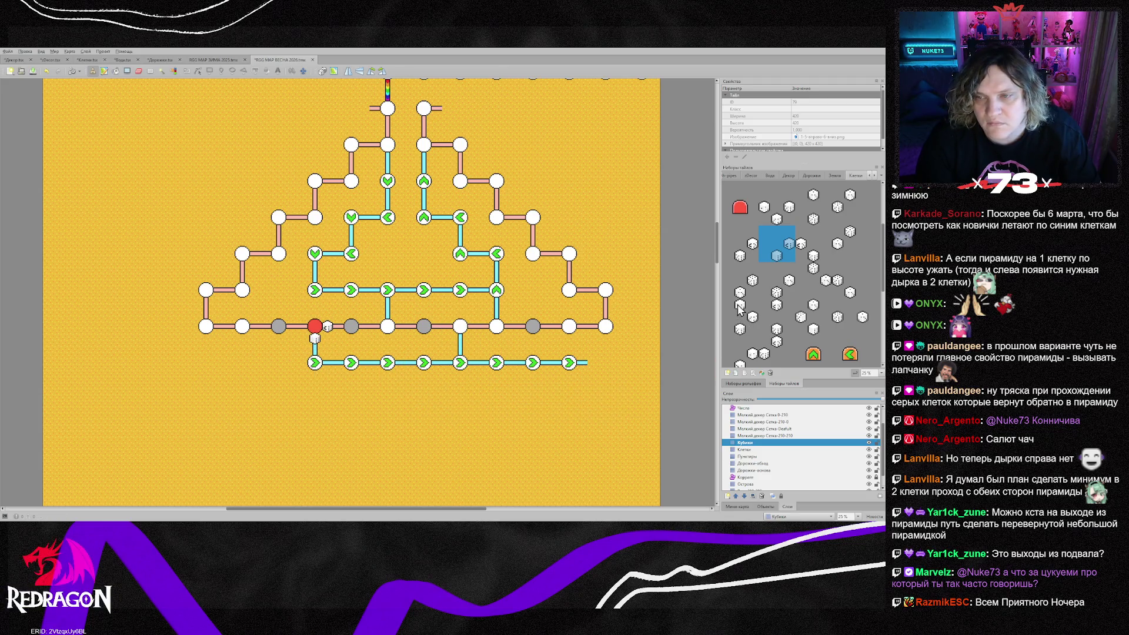
left_click_drag(741, 259, 729, 232)
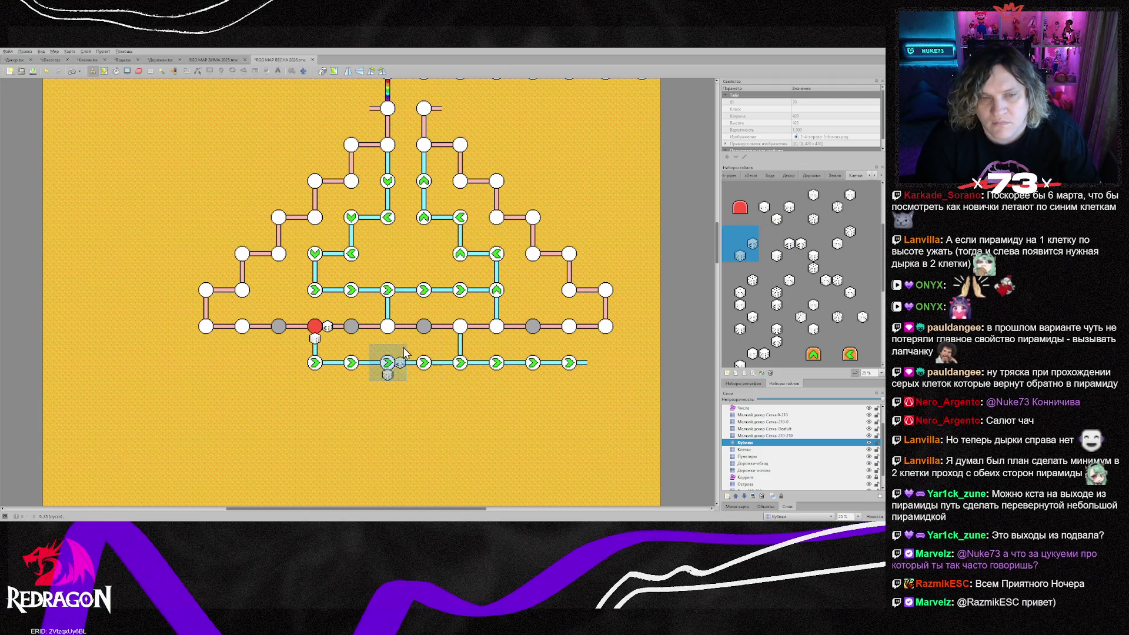
left_click(461, 332)
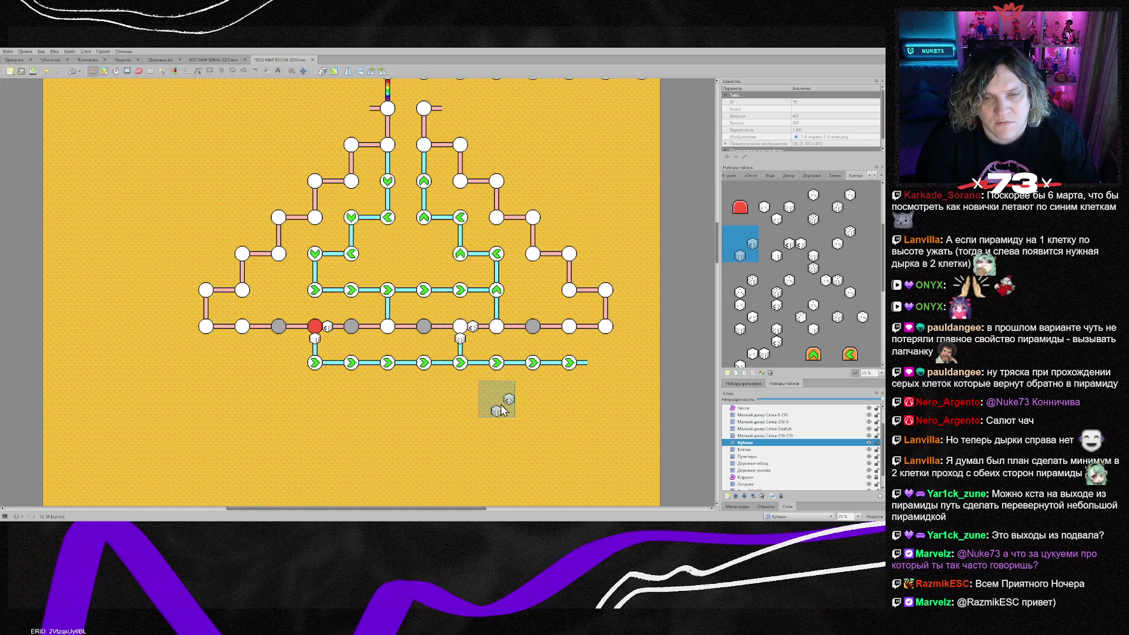
left_click(577, 341)
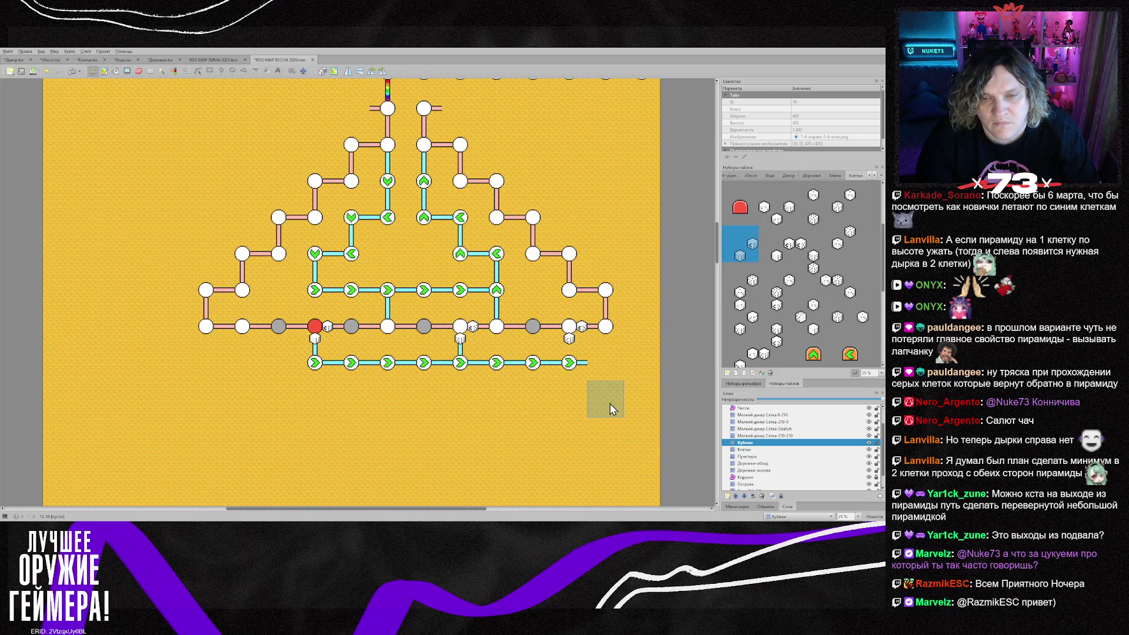
Connect the right dice cell to the lower arrow path with a T-shaped path tile
left_click(762, 464)
right_click(316, 346)
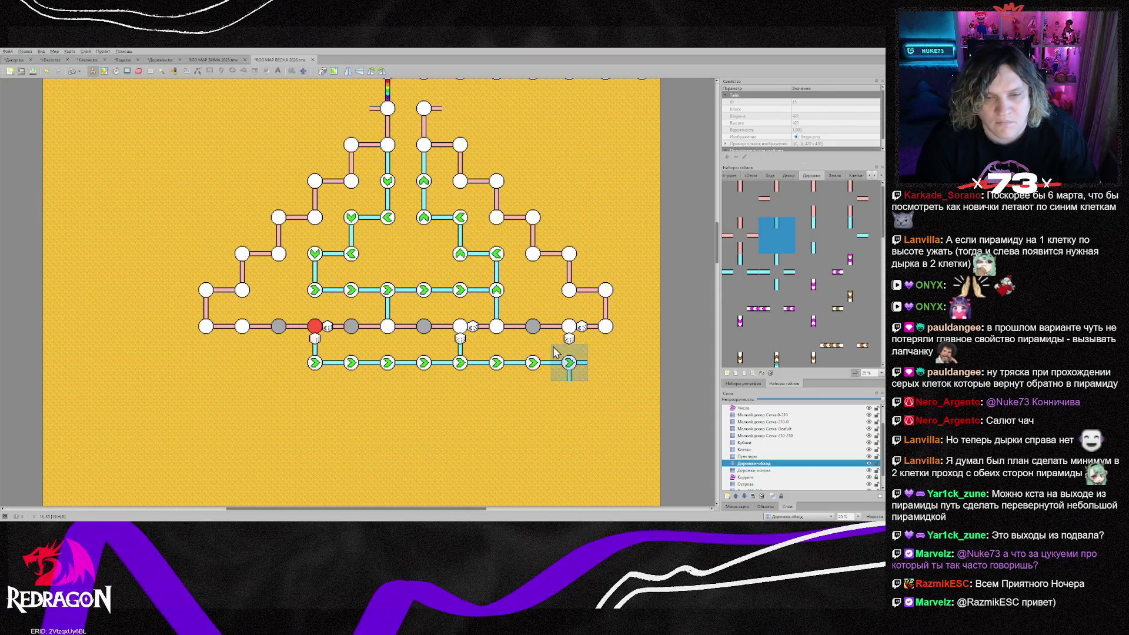
right_click(452, 363)
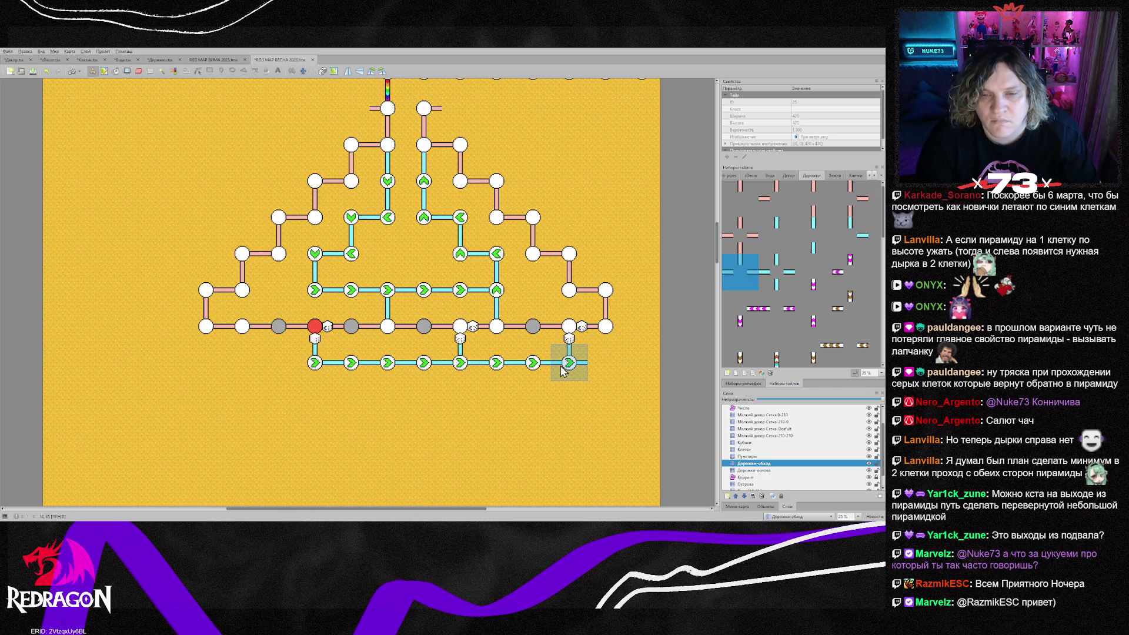
left_click(564, 360)
right_click(601, 416)
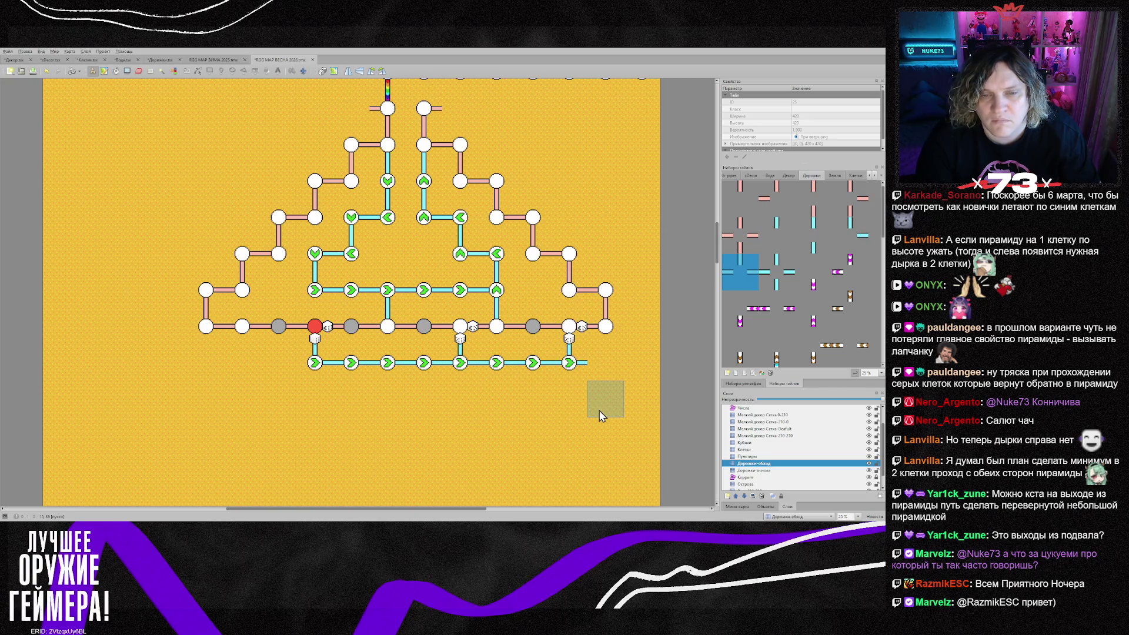
Add dice beside the left arrow cell and a two-dice tile at the right upward-arrow cell
left_click(756, 443)
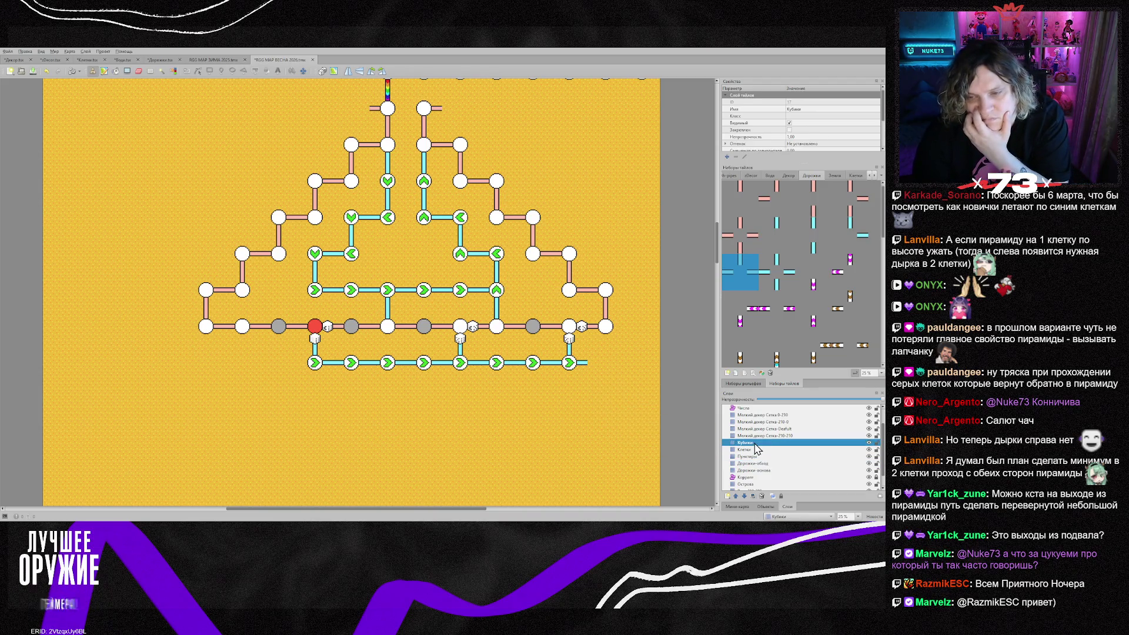
right_click(568, 337)
left_click(381, 301)
left_click(496, 309)
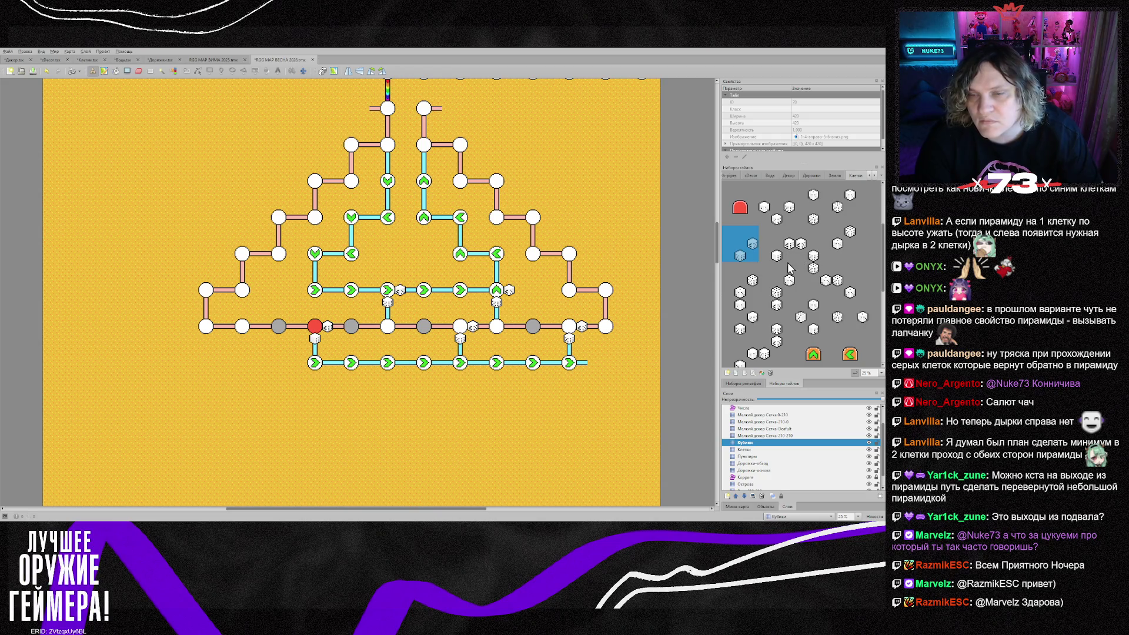
left_click(788, 325)
left_click(497, 290)
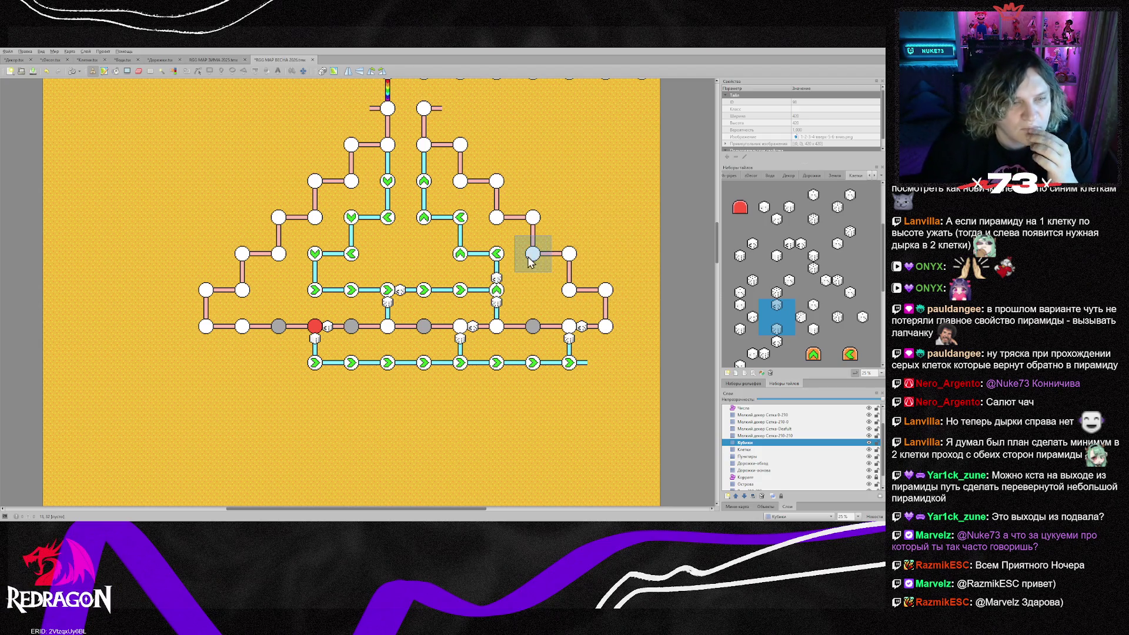
On the Пунктиры layer, mark the middle-row grey cells with vertical dash tiles
left_click(757, 457)
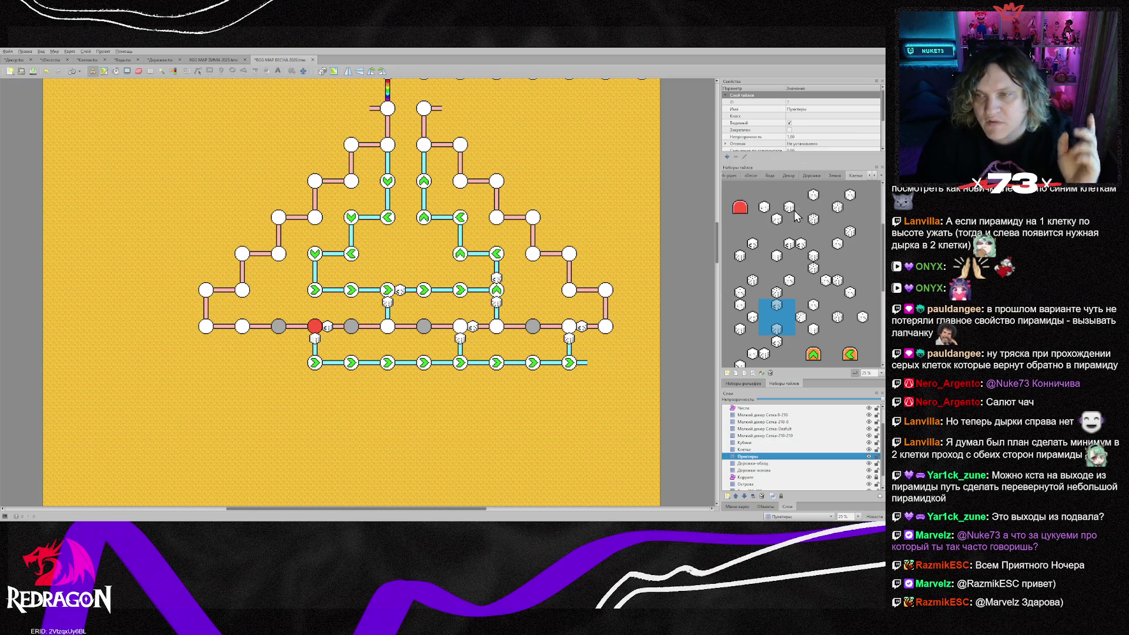
left_click(874, 175)
left_click(854, 175)
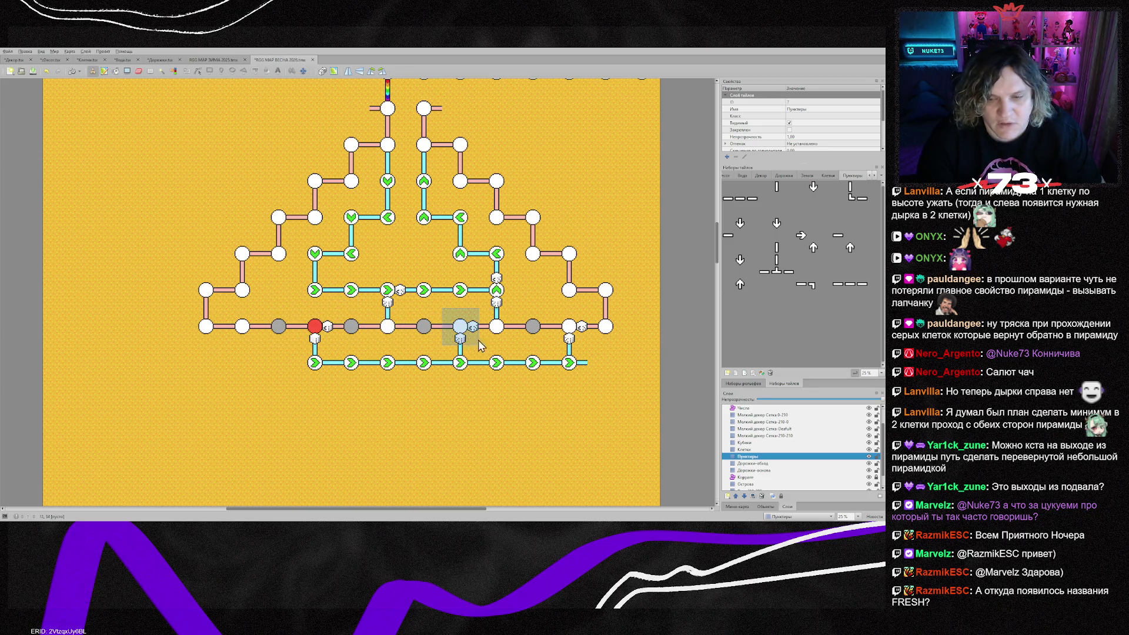
left_click(776, 194)
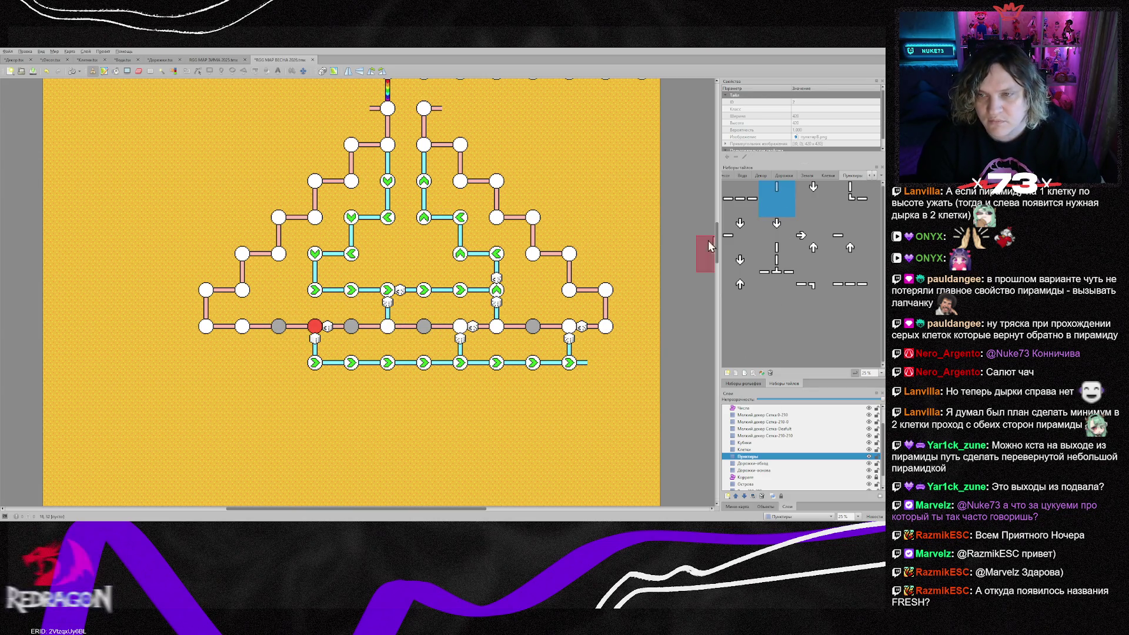
left_click(279, 327)
left_click(347, 327)
left_click(423, 327)
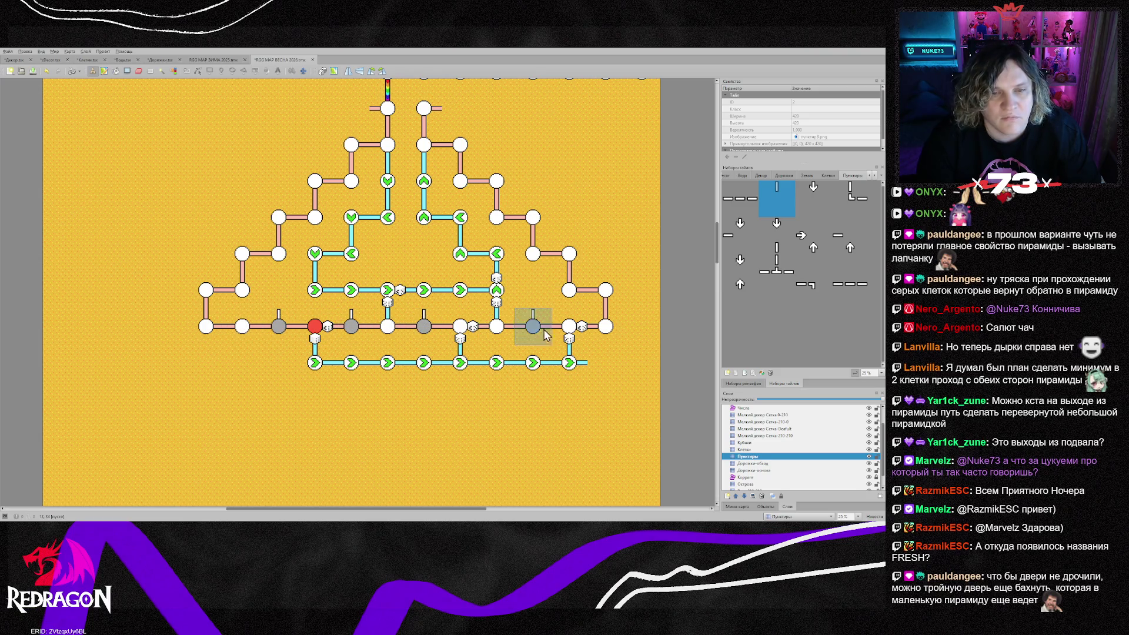
left_click(545, 333)
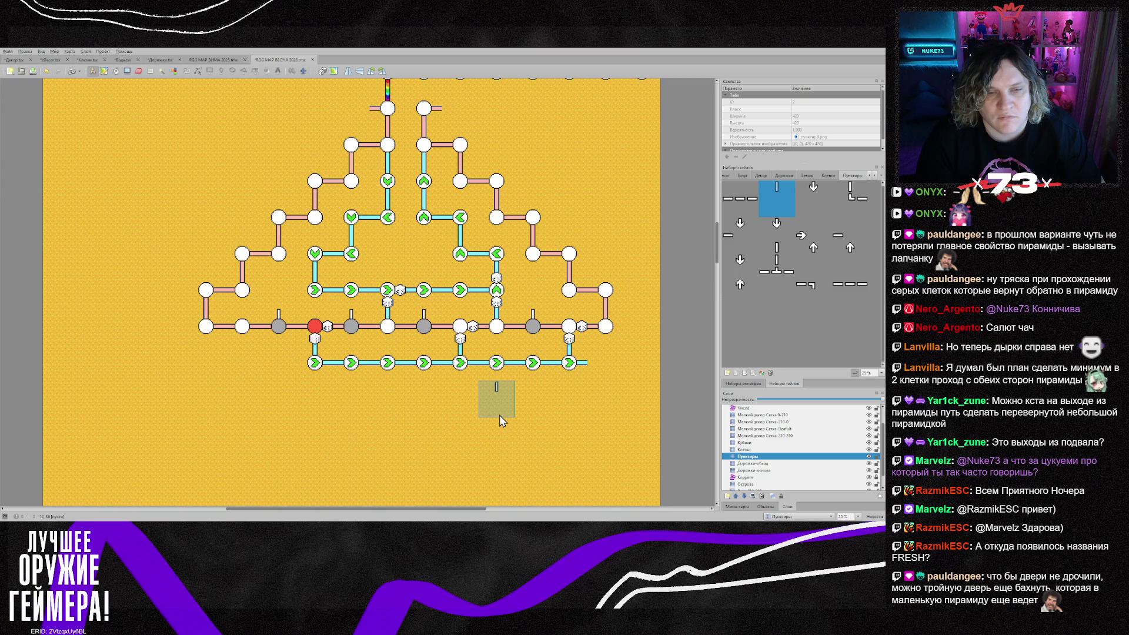
Add arrow markers below the middle nodes and dashed corner trails at both ends
left_click(813, 194)
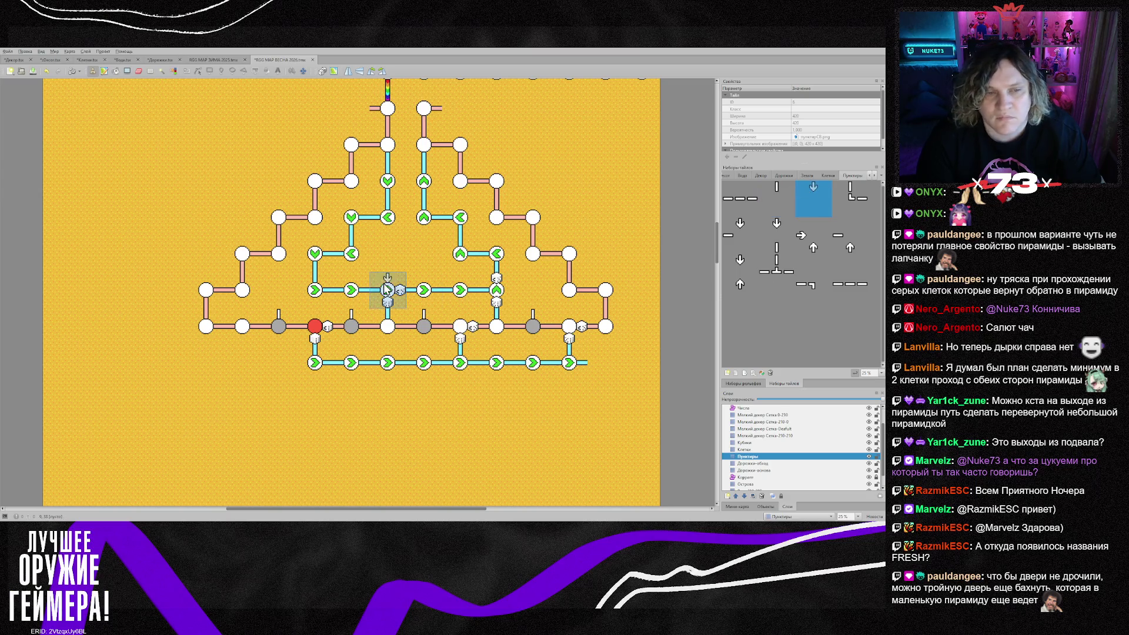
left_click(312, 294)
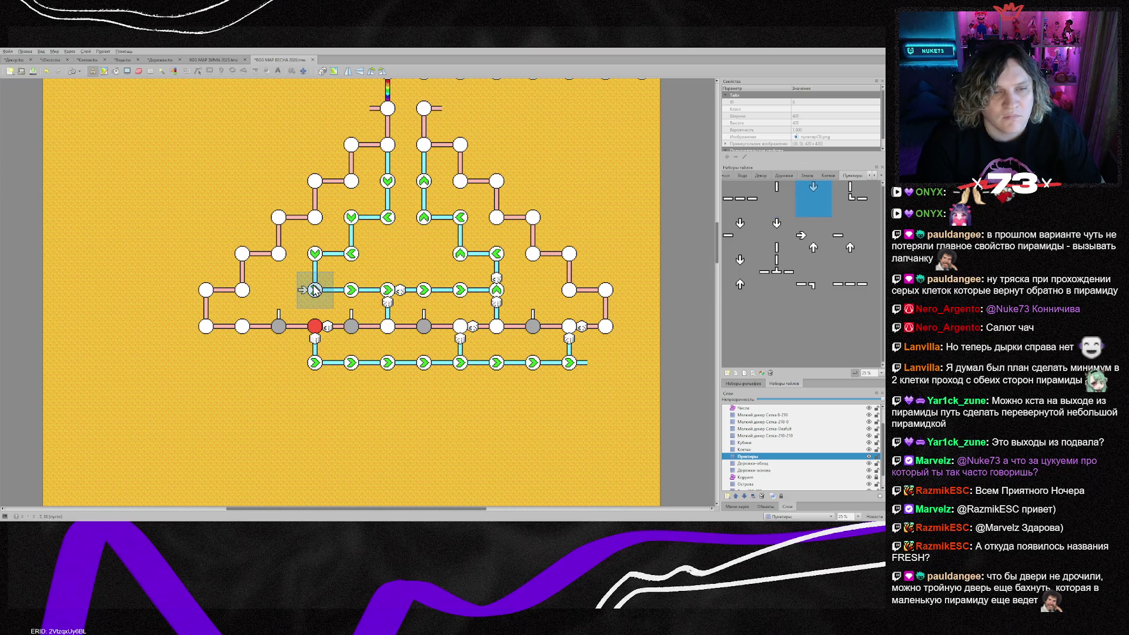
left_click(348, 303)
left_click(422, 304)
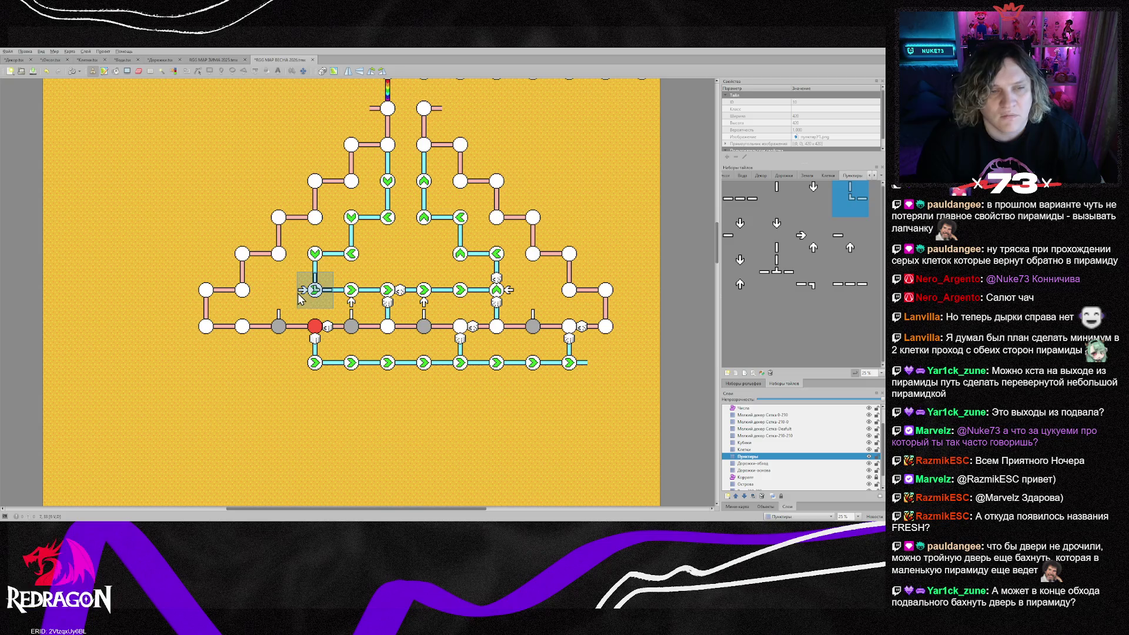
left_click(277, 301)
left_click(523, 305)
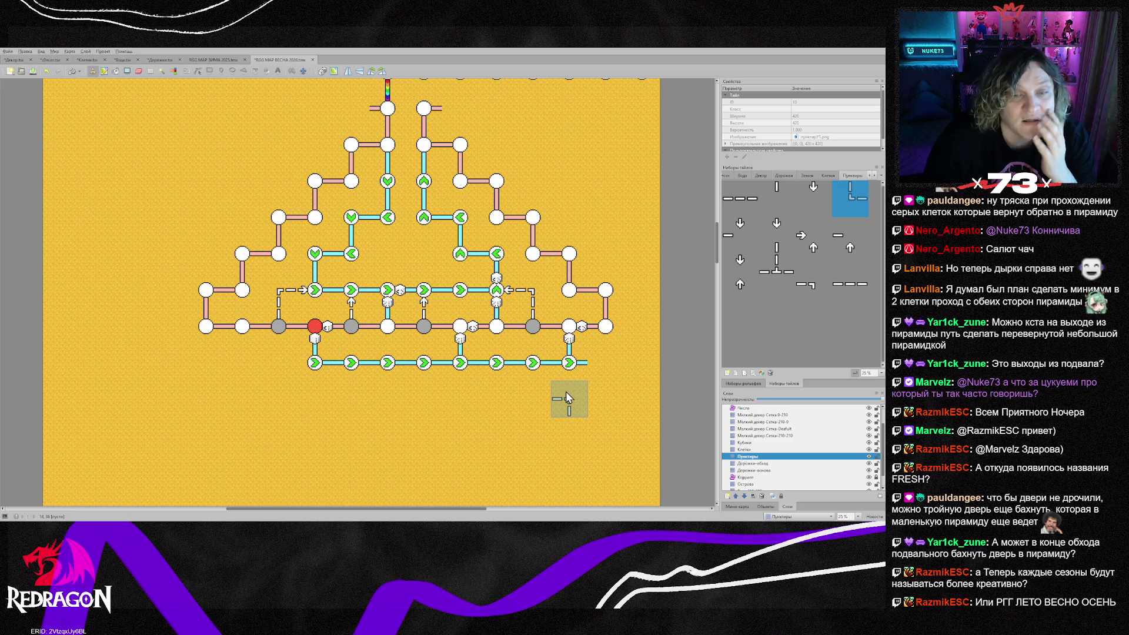
Show the dice tiles, select the Кубики layer, and choose a different dice tile
left_click(830, 174)
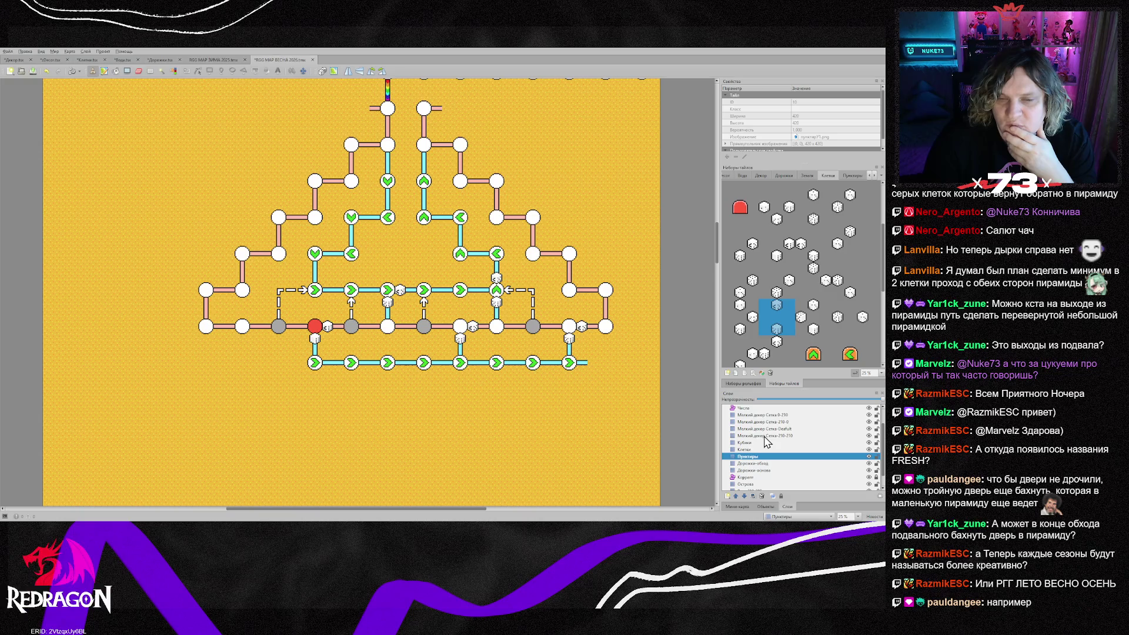
left_click(788, 443)
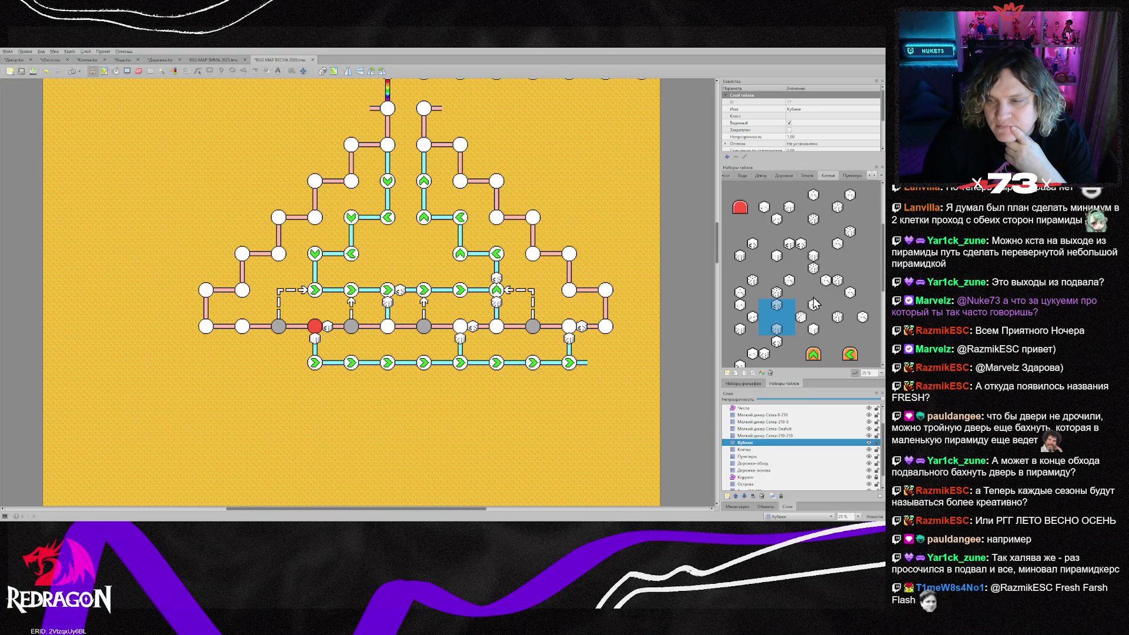
left_click(742, 333)
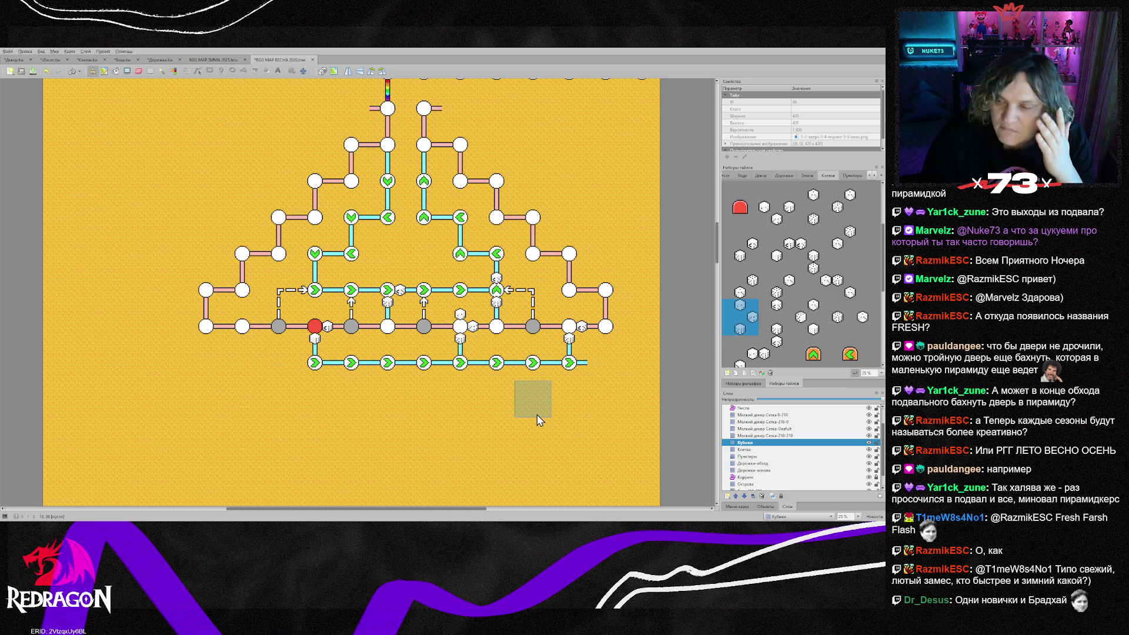
Sample the bypass path, a path tile, a door tile and the three-doors tile from the map
scroll(538, 415, "up", 2)
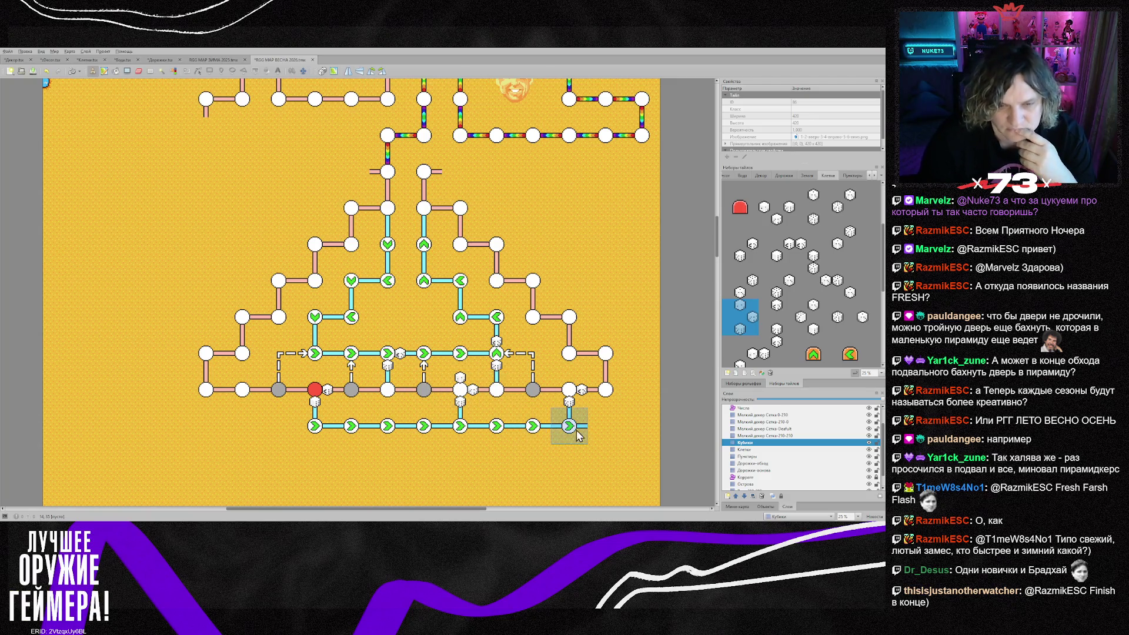
right_click(541, 425, "ctrl")
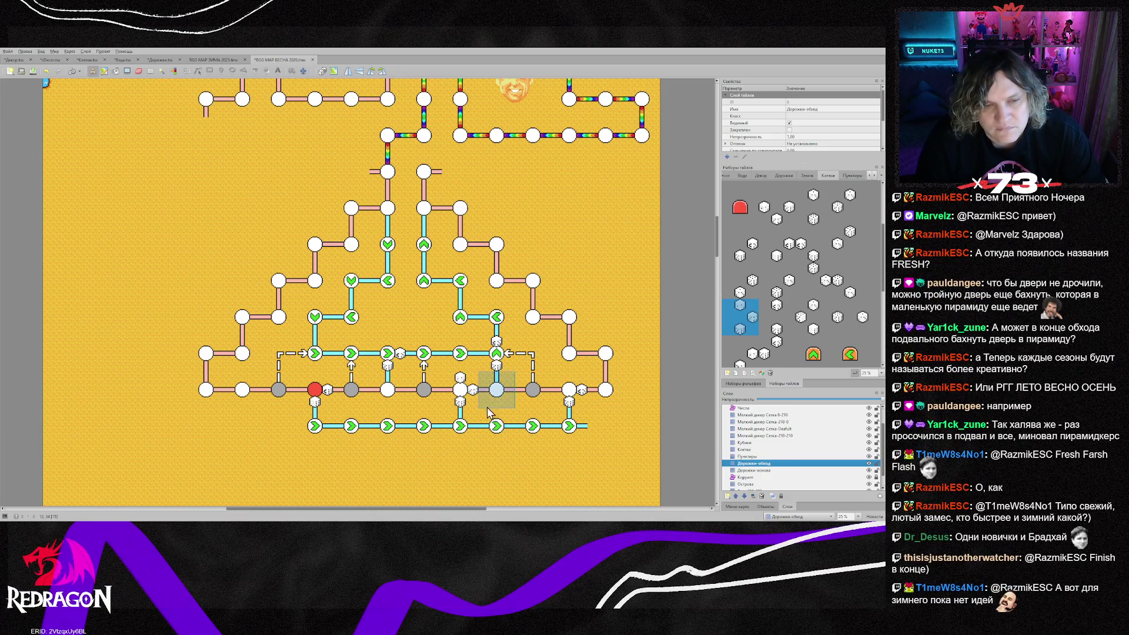
right_click(315, 389)
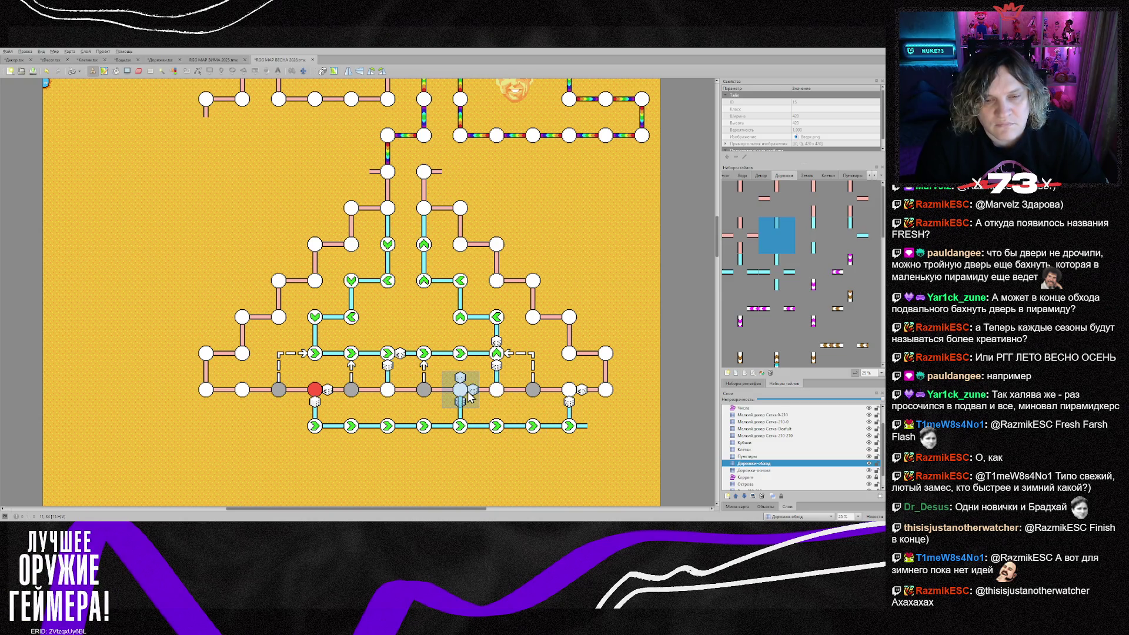
right_click(429, 432)
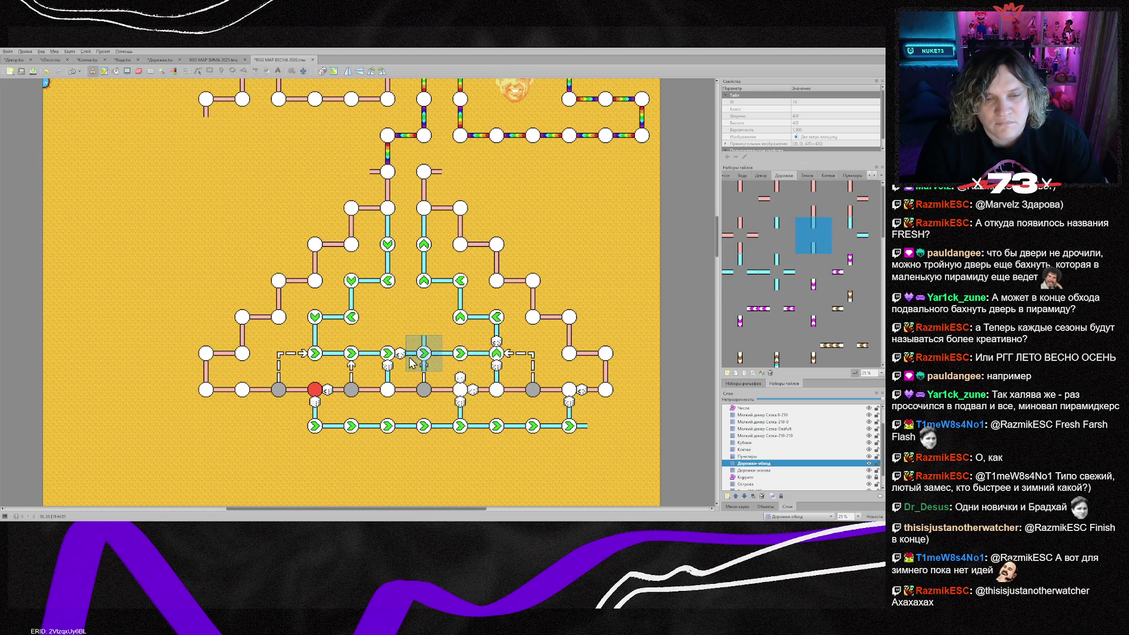
right_click(389, 357)
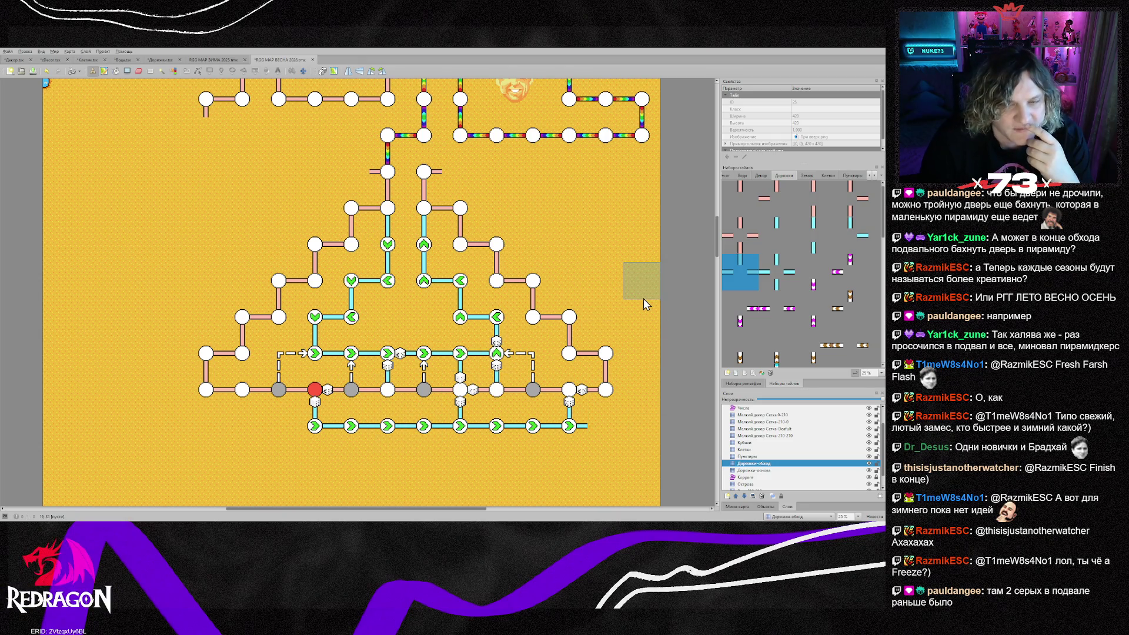
scroll(622, 312, "down", 3)
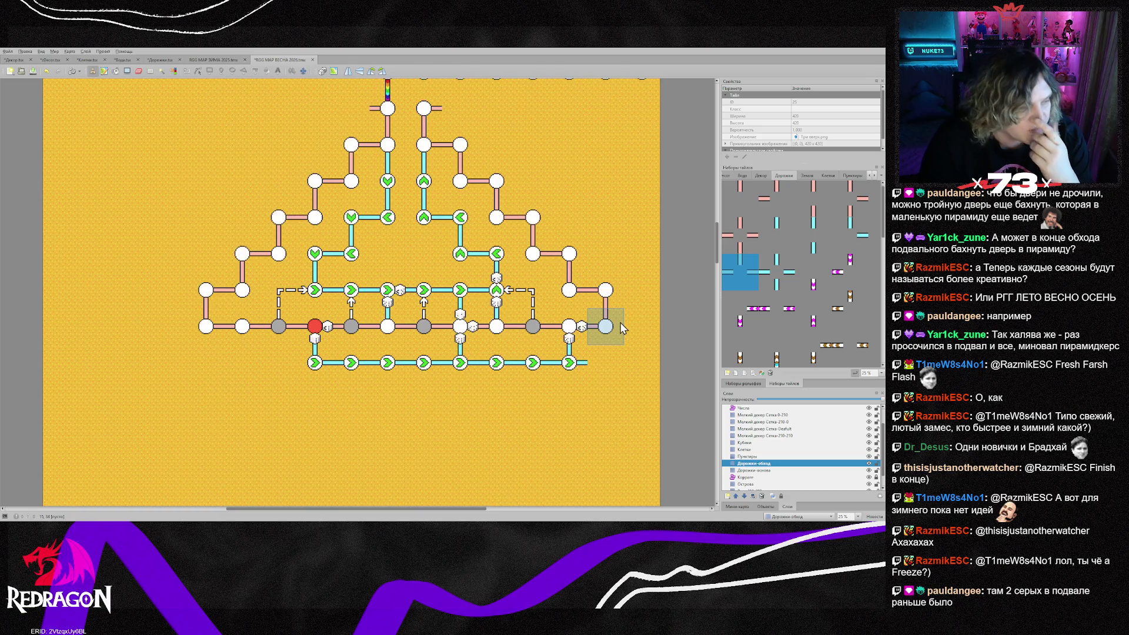
Switch to the Дорожки-основа layer and pick up a path tile from the map
left_click(765, 471)
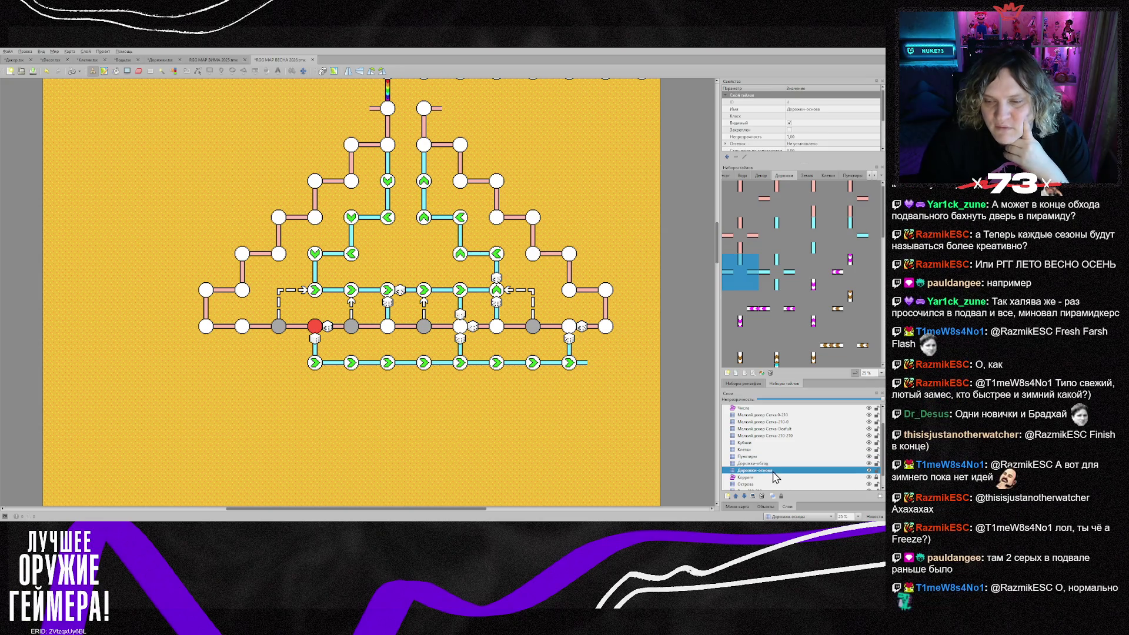
scroll(607, 311, "up", 3)
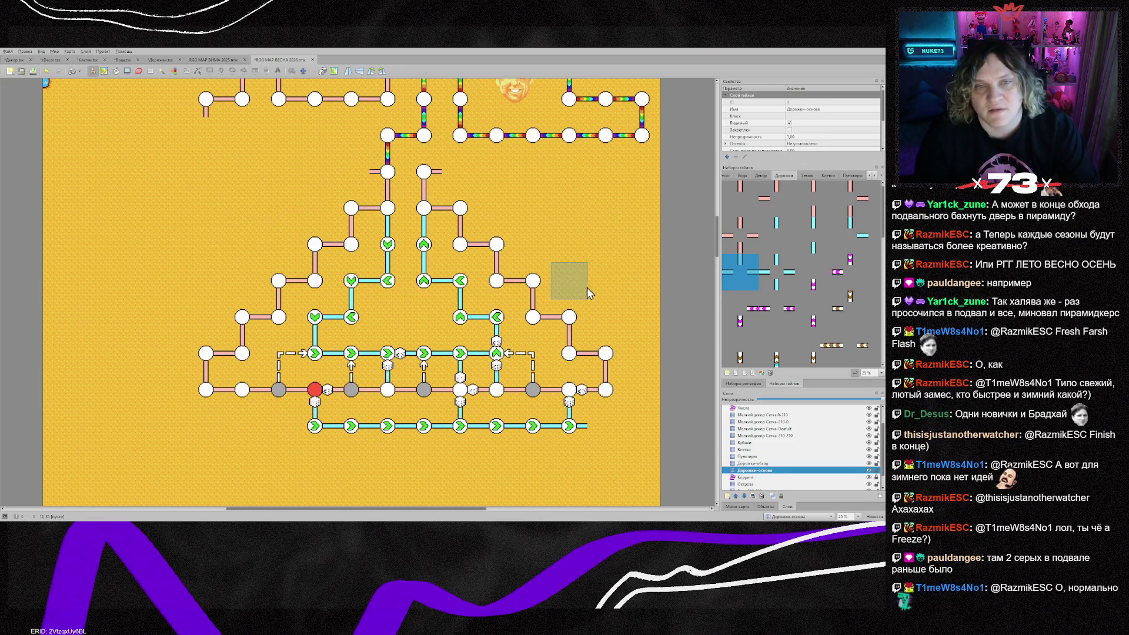
right_click(434, 181)
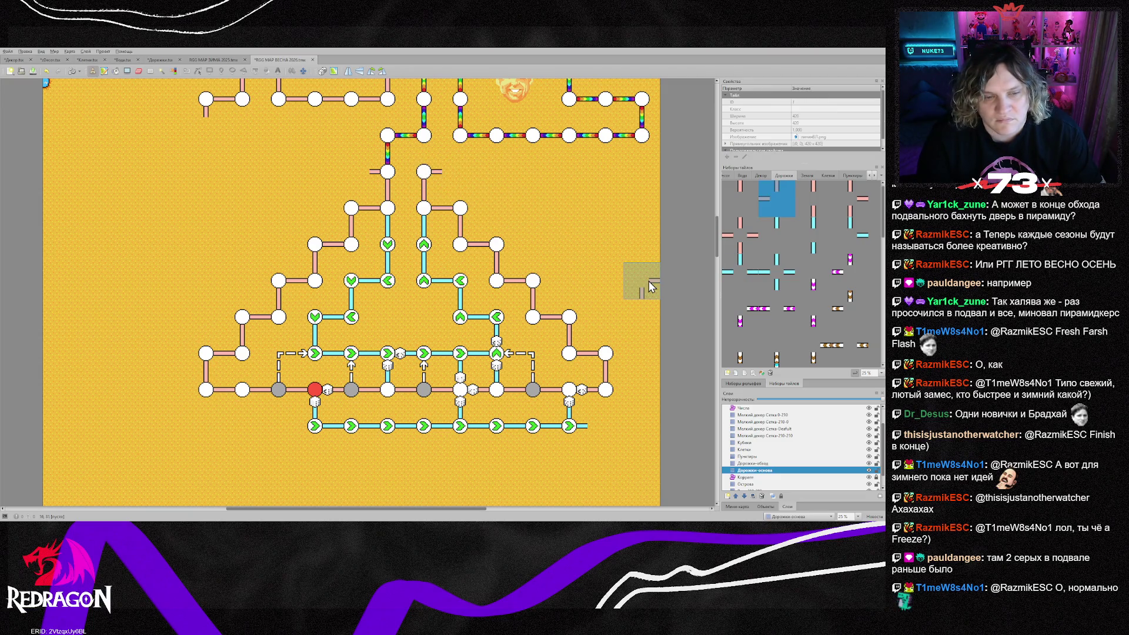
scroll(651, 287, "down", 15)
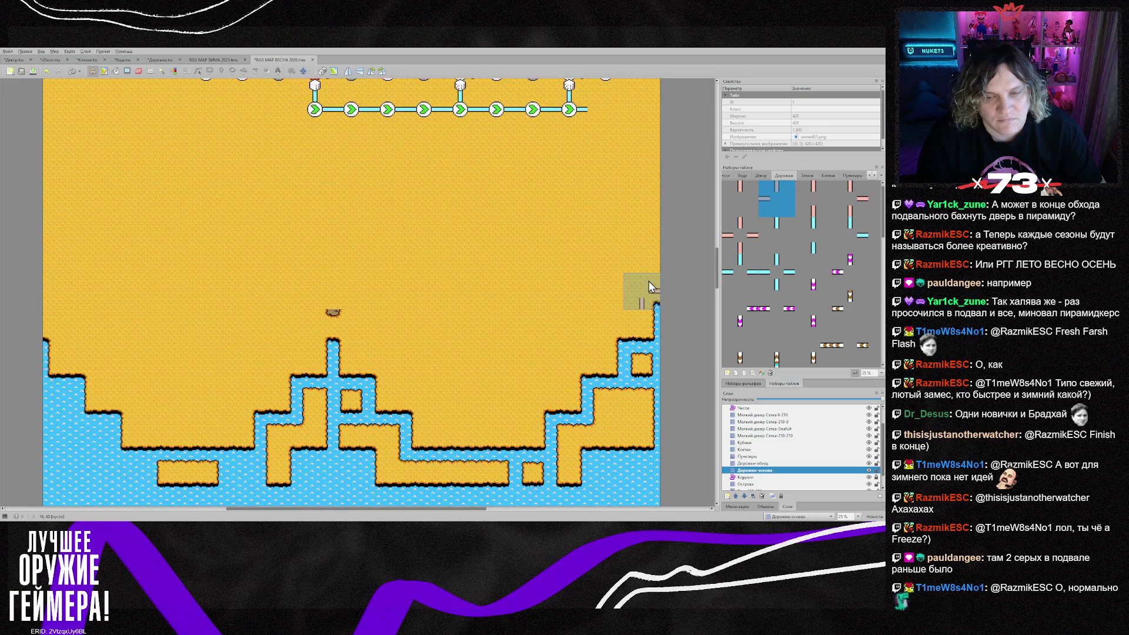
scroll(647, 284, "down", 6)
scroll(645, 281, "up", 12)
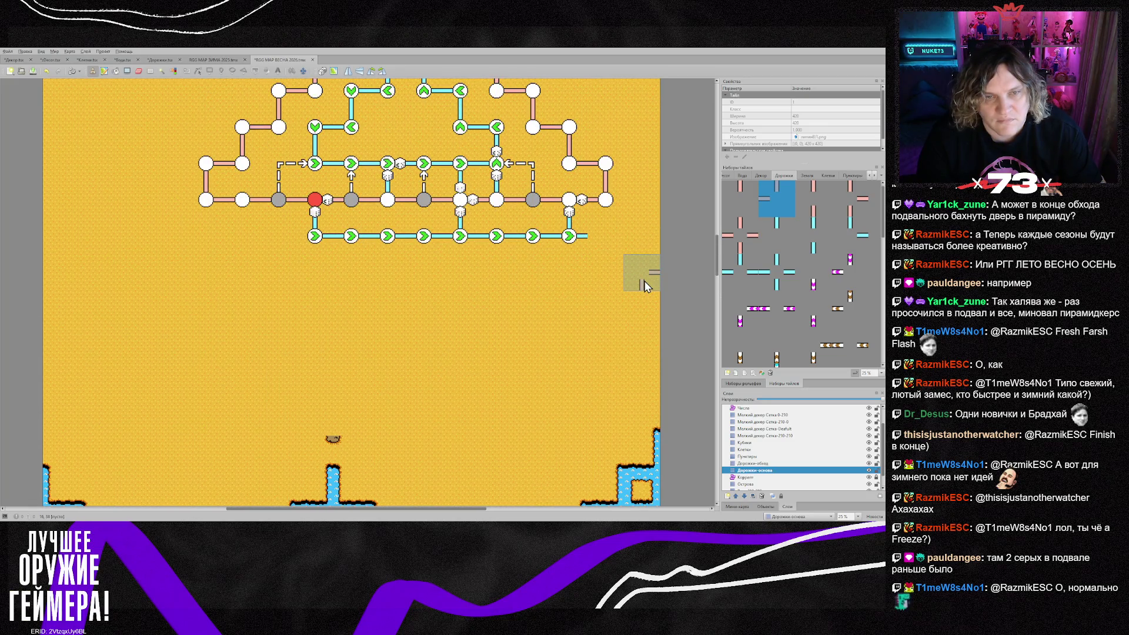
scroll(644, 287, "up", 6)
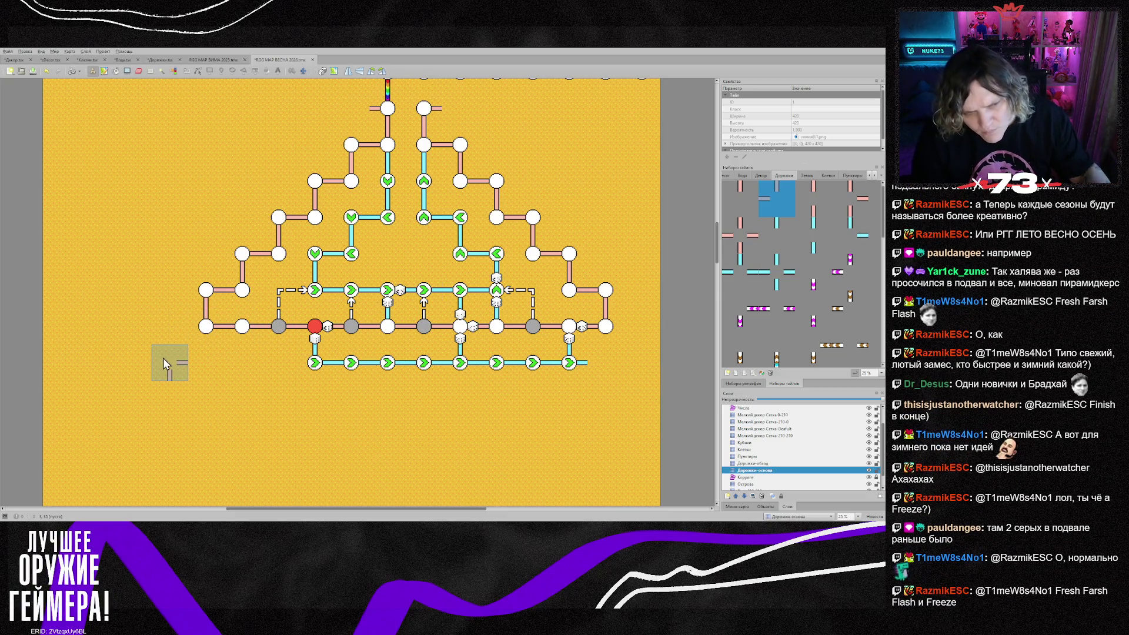
Turn the lower-left path tile into a corner and lay connecting tiles leftward
key("z")
key("z")
left_click(202, 327)
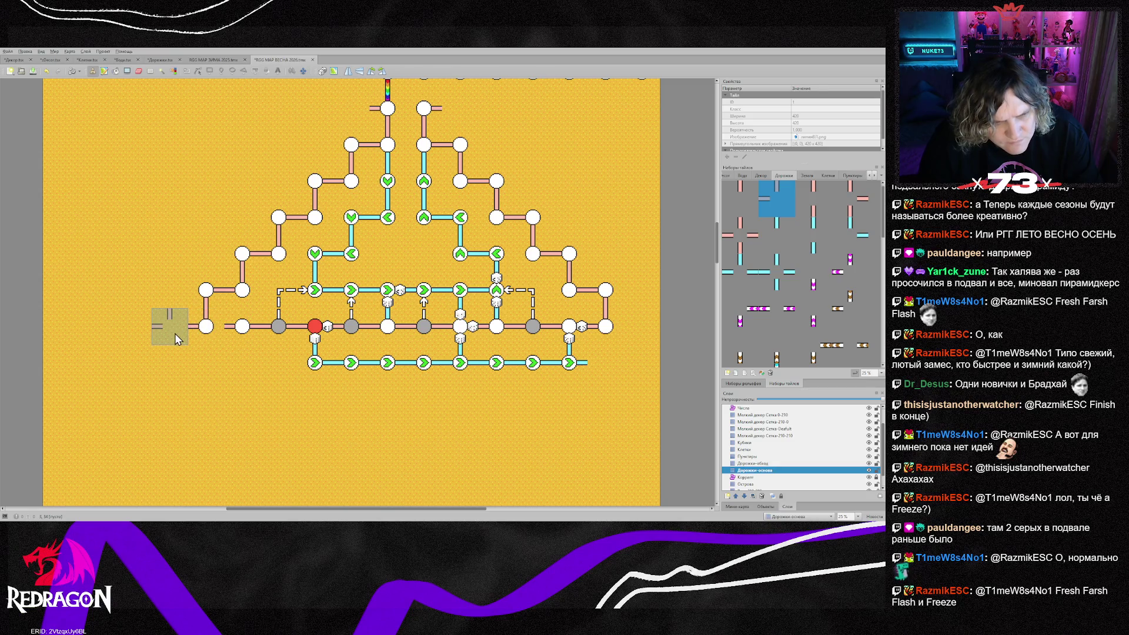
key("z")
left_click(175, 339)
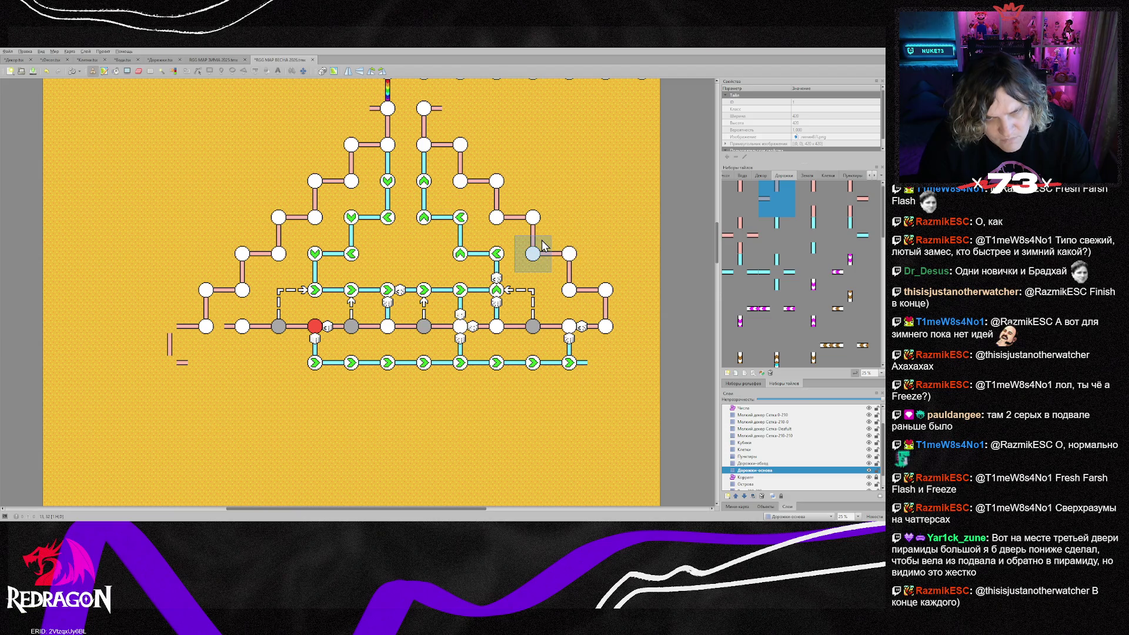
left_click(156, 373)
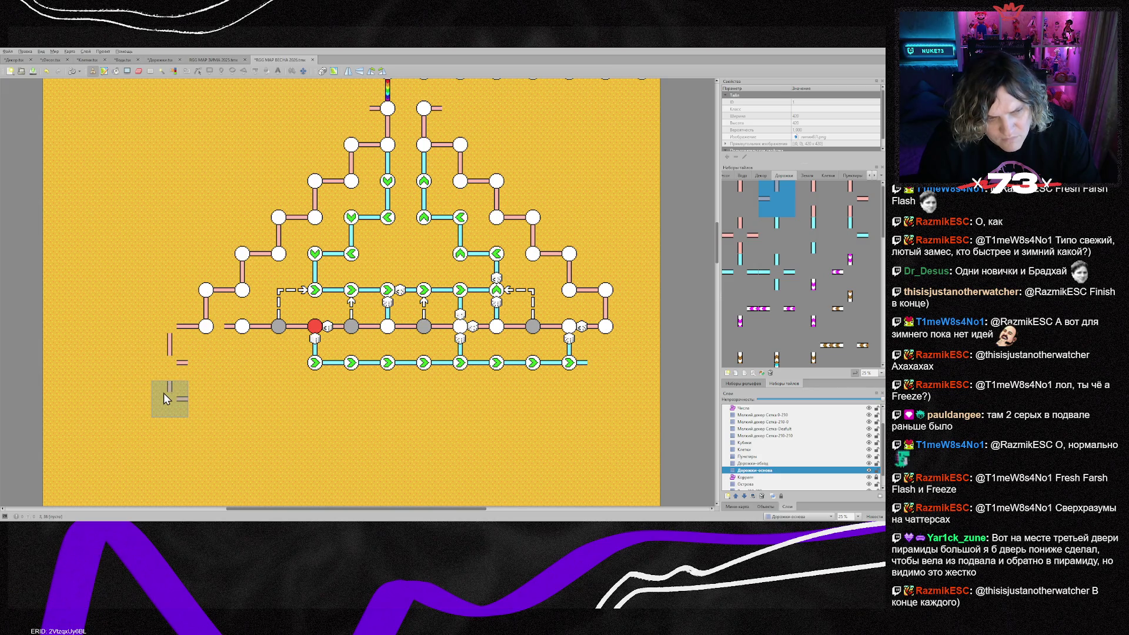
Add rotated corner and straight tiles continuing the exit road down and left
key("z")
key("z")
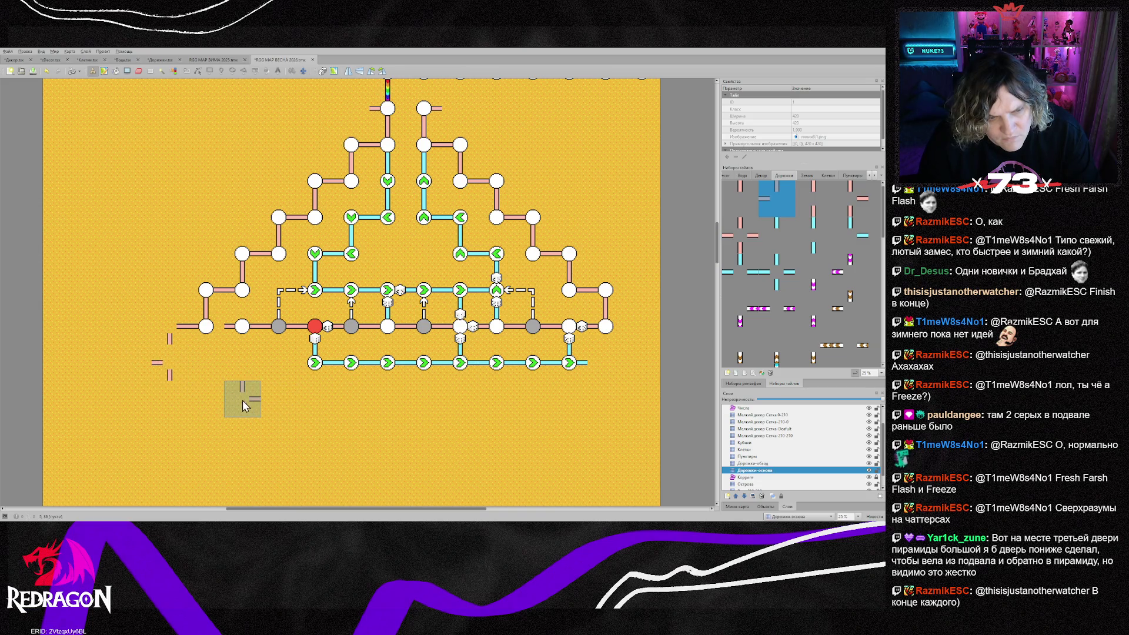
key("x")
left_click(175, 362)
key("z")
key("z")
left_click(133, 362)
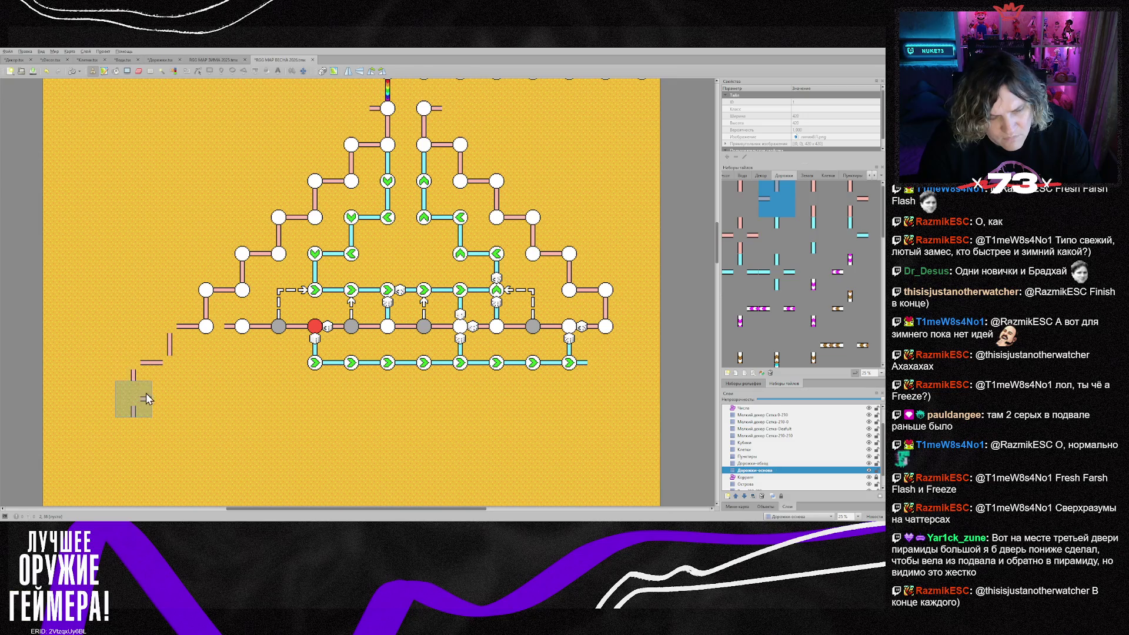
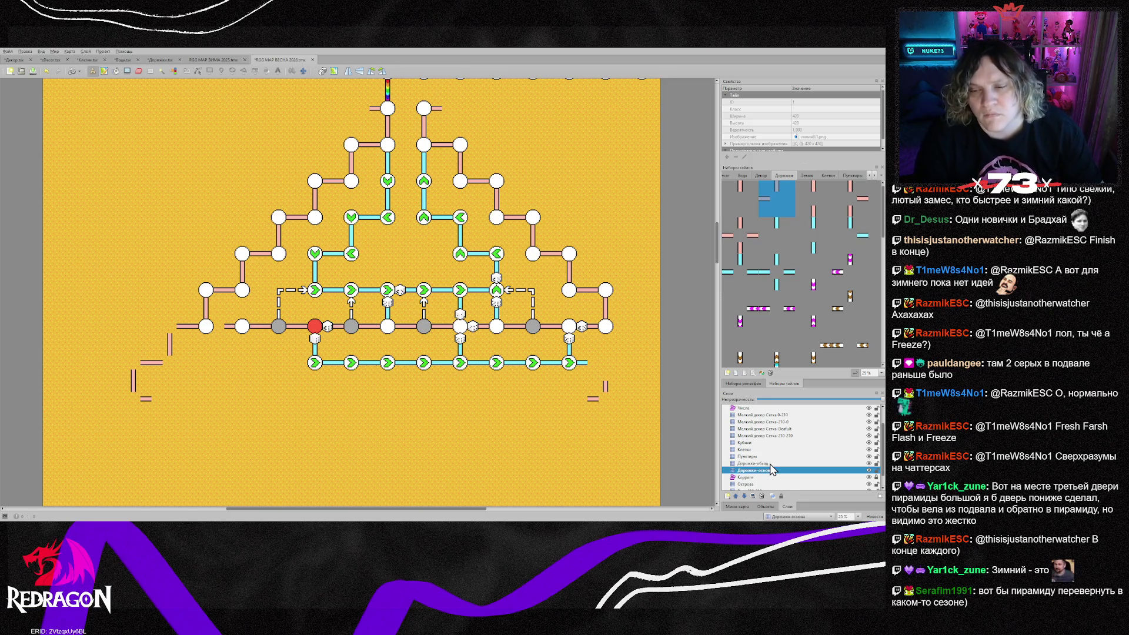
Add Дорожки-обход, Клетки, Пунктиры and Кубики to the Дорожки-основа layer selection, undoing a stray erase
left_click(771, 463, "ctrl")
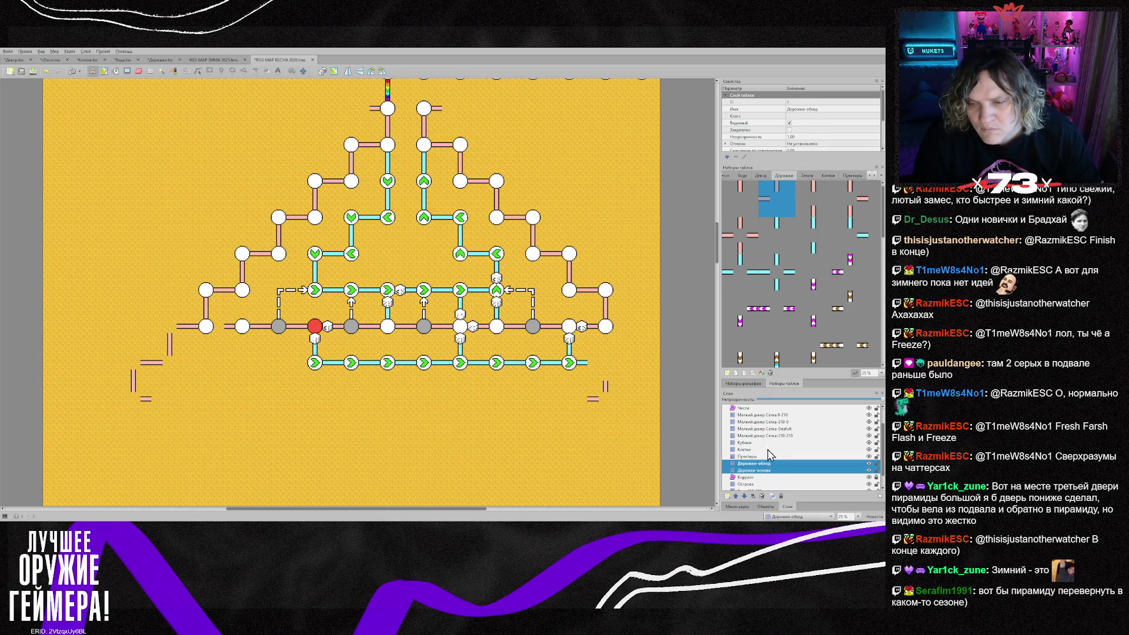
left_click(758, 451, "ctrl")
left_click(762, 457, "ctrl")
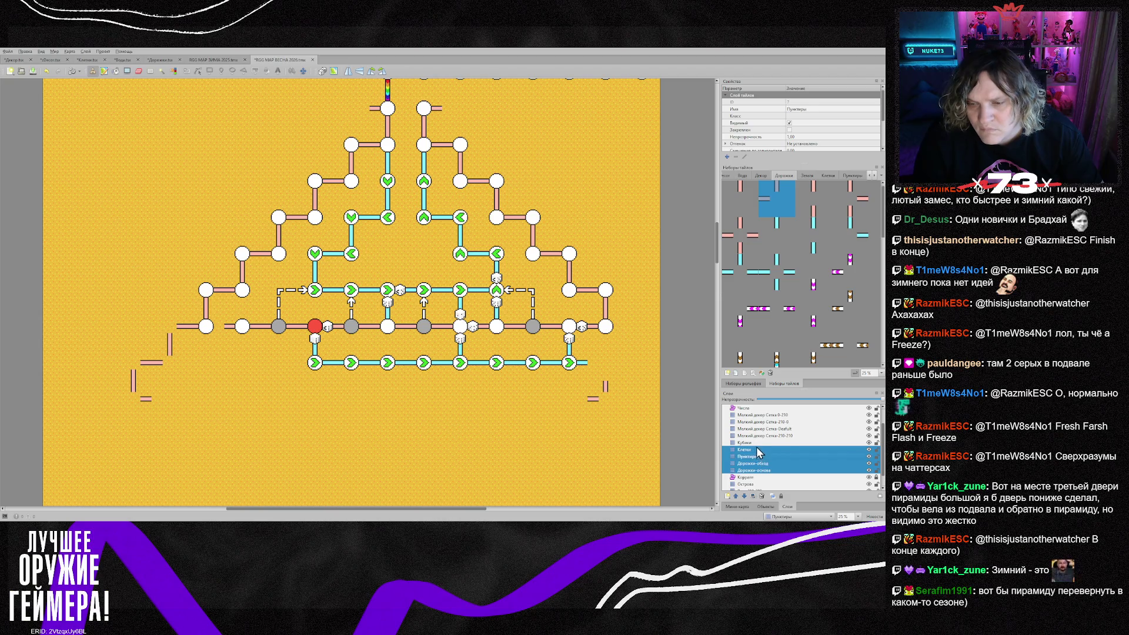
left_click(746, 443, "ctrl")
key("e")
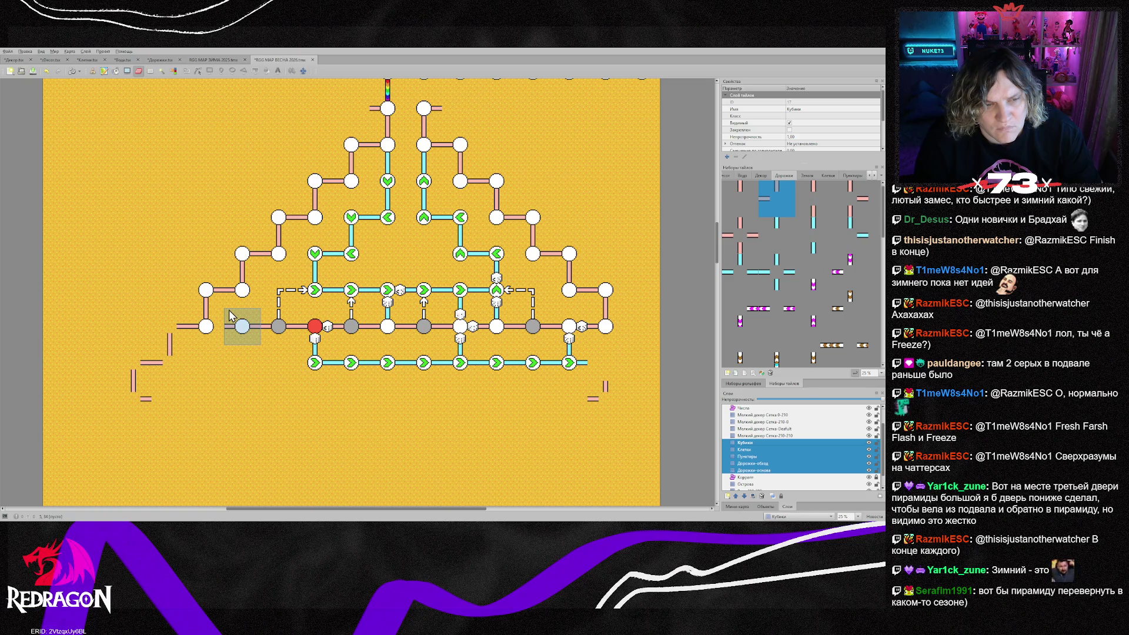
key("ctrl+z")
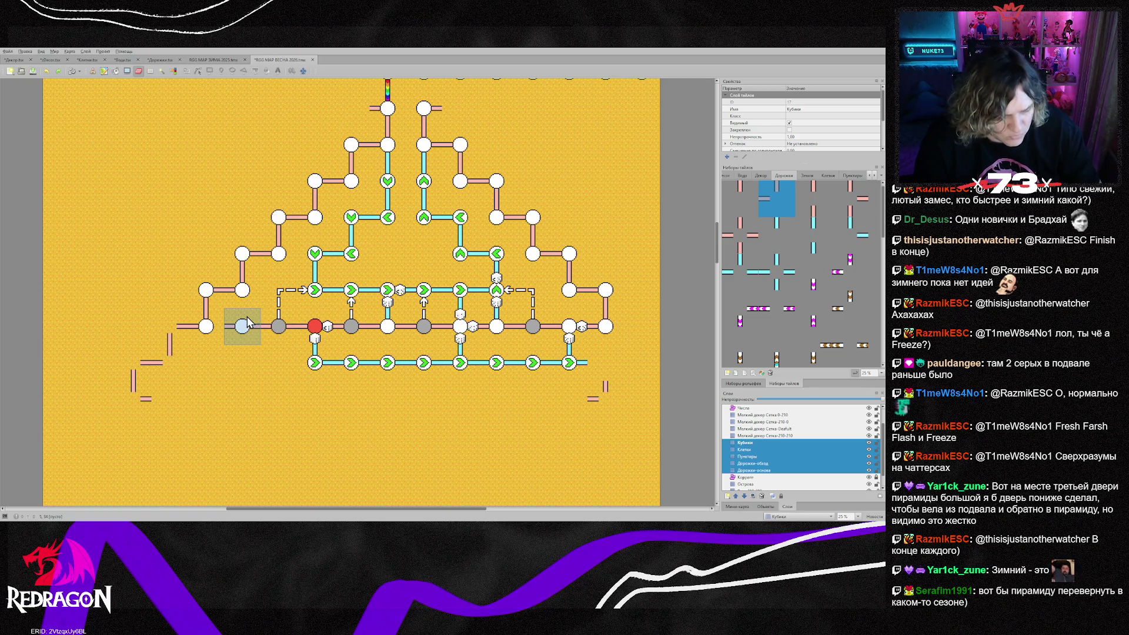
key("r")
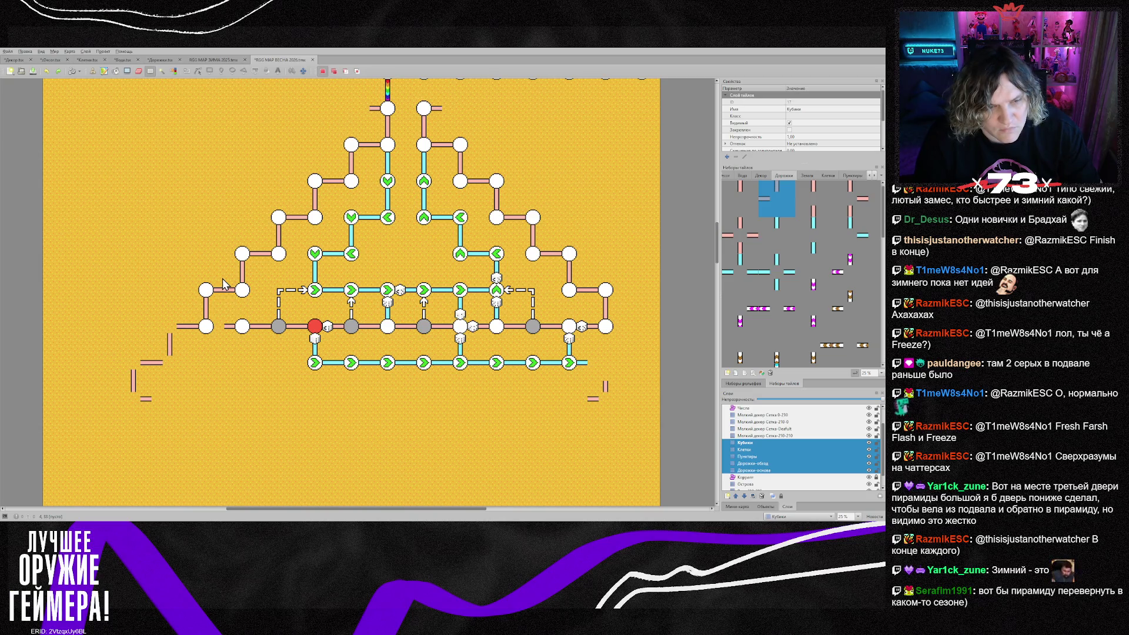
Cut the 8x3 block of lower nodes, cyan branches and dice and paste it two rows lower
mouse_move(224, 273)
left_mouse_down()
mouse_move(224, 304)
mouse_move(406, 379)
mouse_move(575, 376)
left_mouse_up()
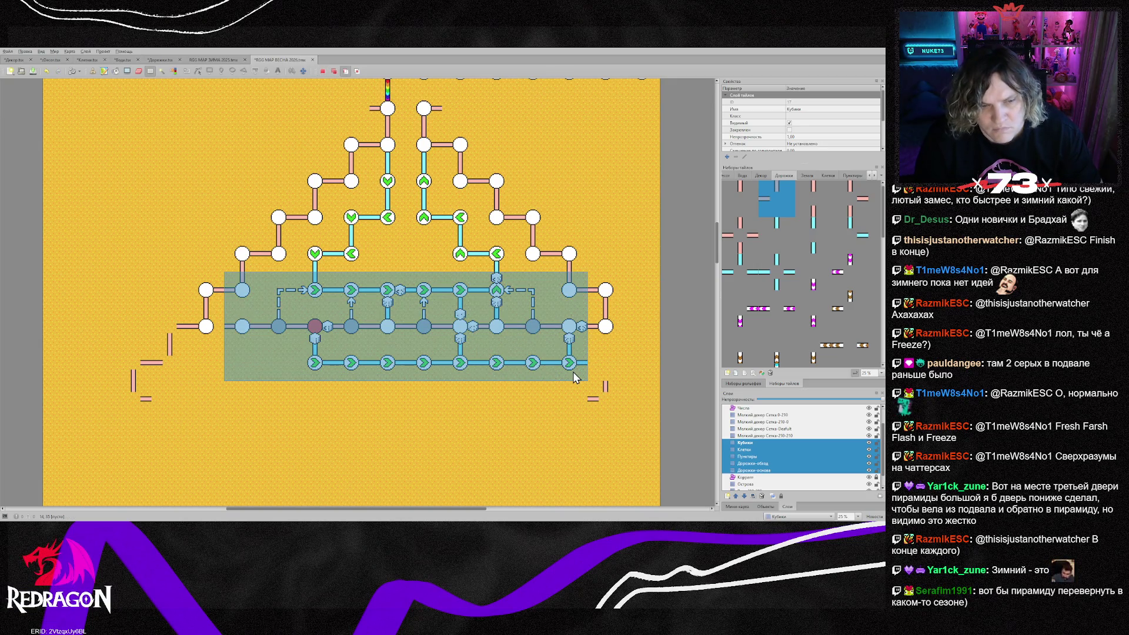
key("ctrl+x")
key("ctrl+v")
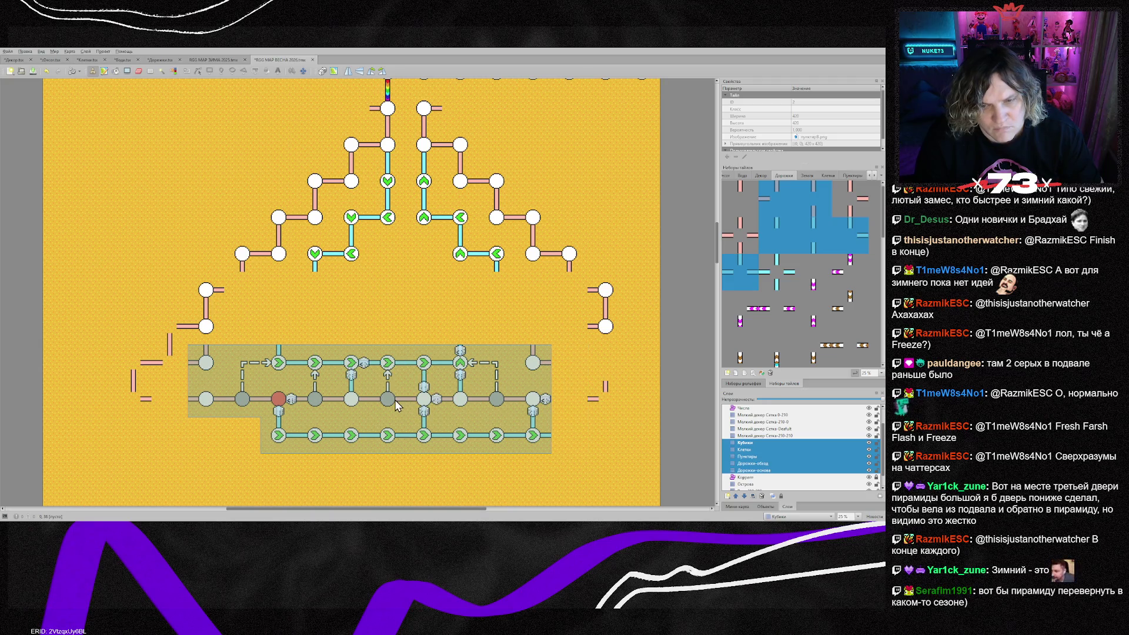
left_click(397, 398)
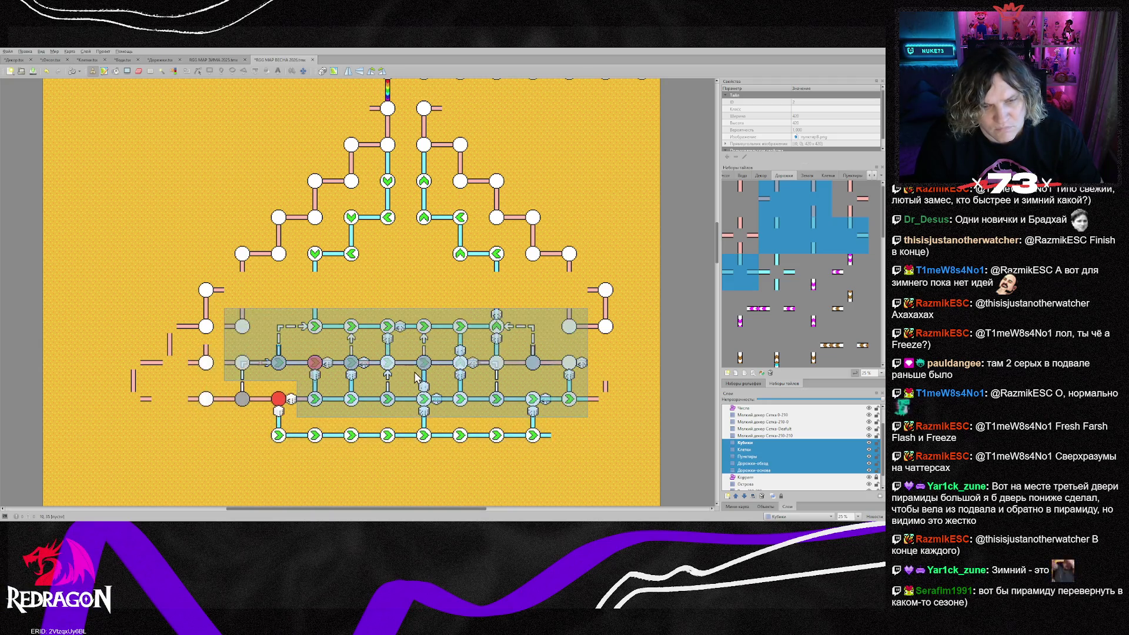
Erase the leftover tiles in the right-hand column and the stray white node, leaving Дорожки-основа active
right_click(413, 349)
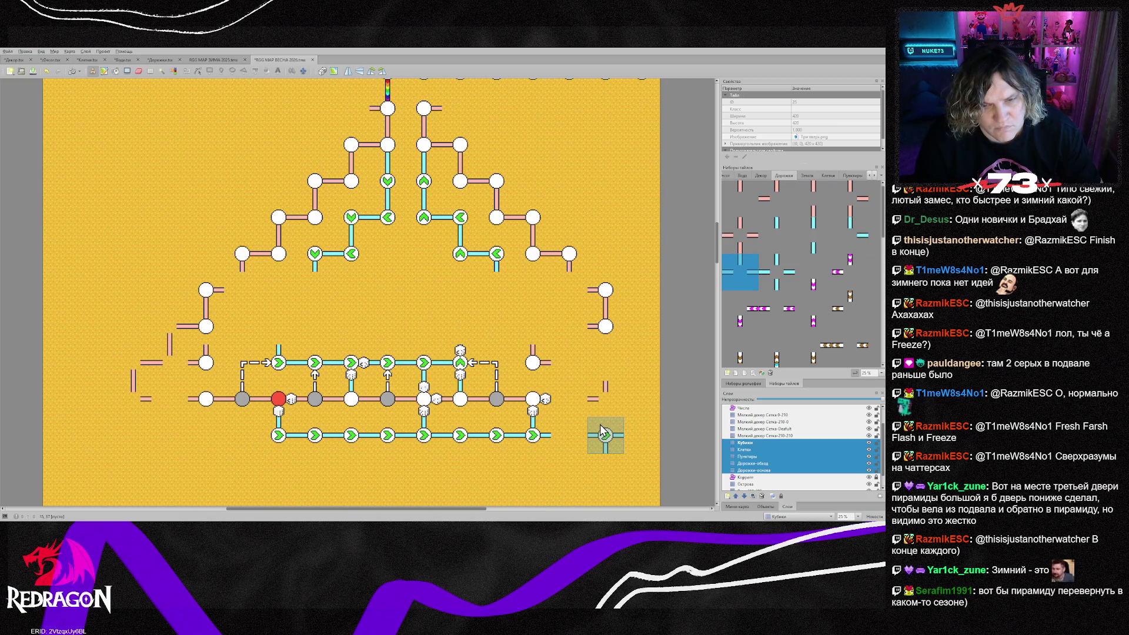
key("e")
left_click_drag(608, 401, 608, 314)
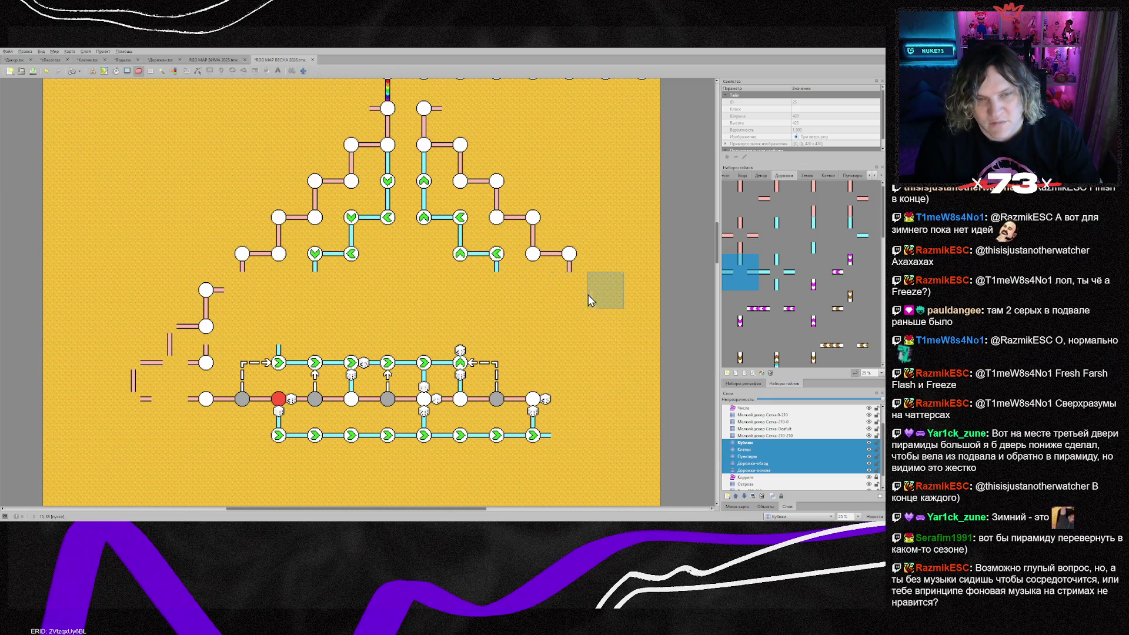
left_click(198, 365)
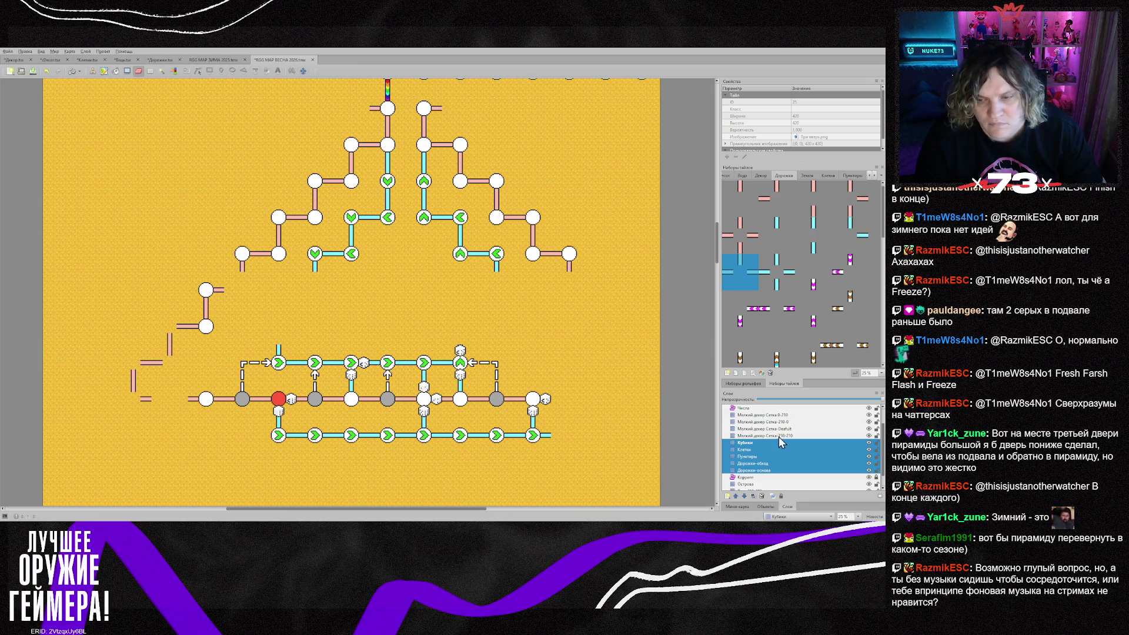
left_click(759, 442)
left_click(151, 399, "ctrl")
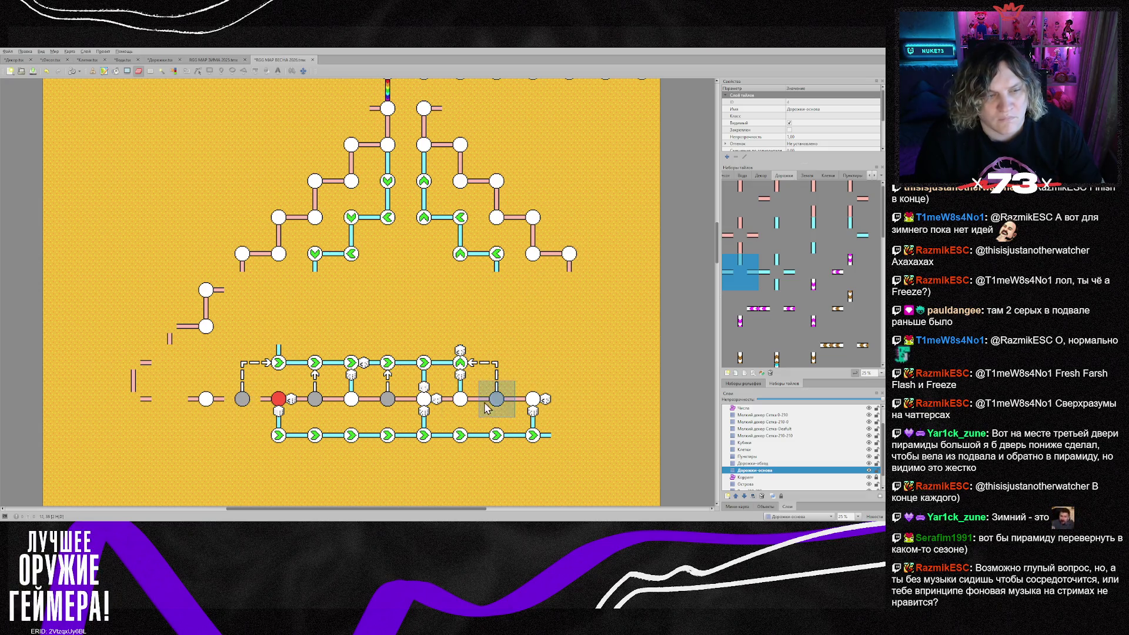
Stamp rotated and flipped road pieces along the bottom-right edge and up the right diagonal
key("b")
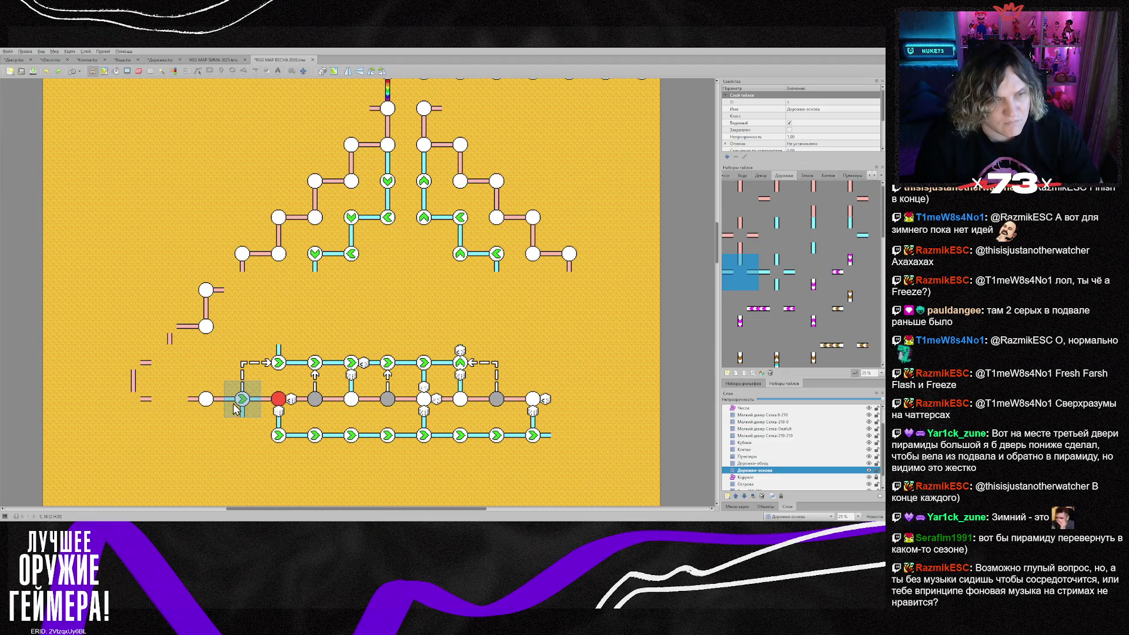
right_click(234, 406)
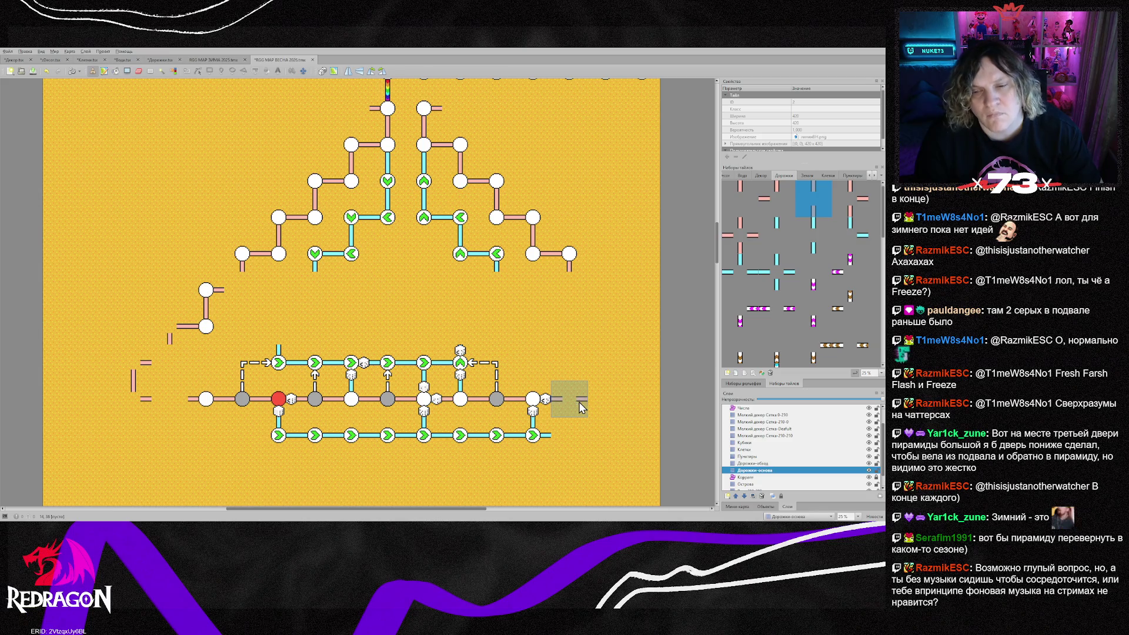
left_click(579, 402)
right_click(538, 261)
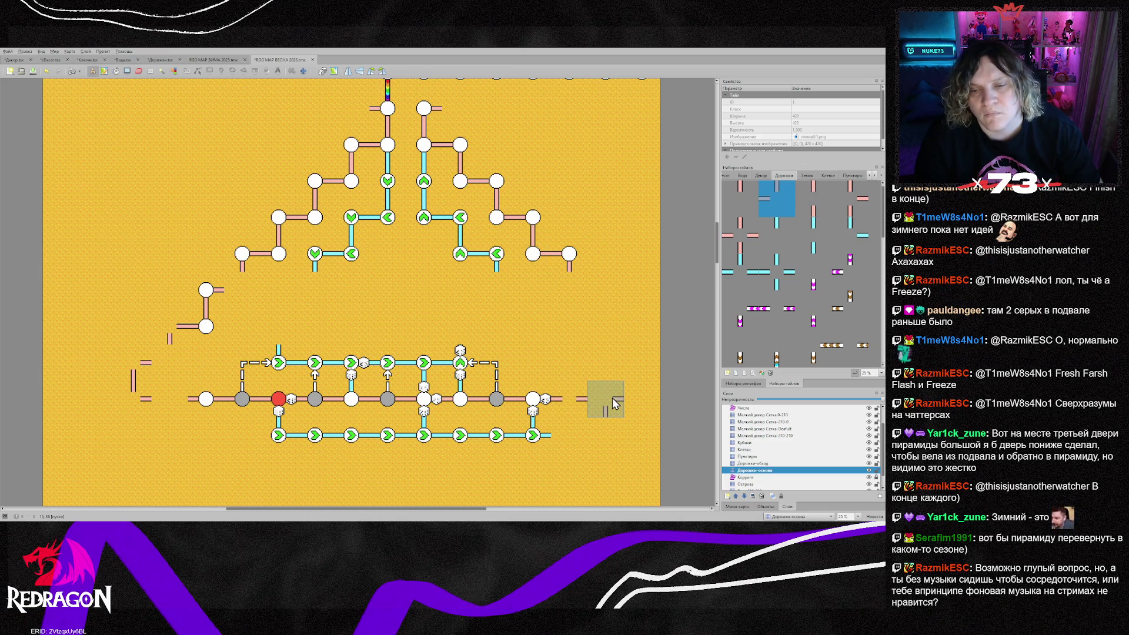
key("z")
key("z")
left_click(591, 388)
key("y")
left_click(594, 365)
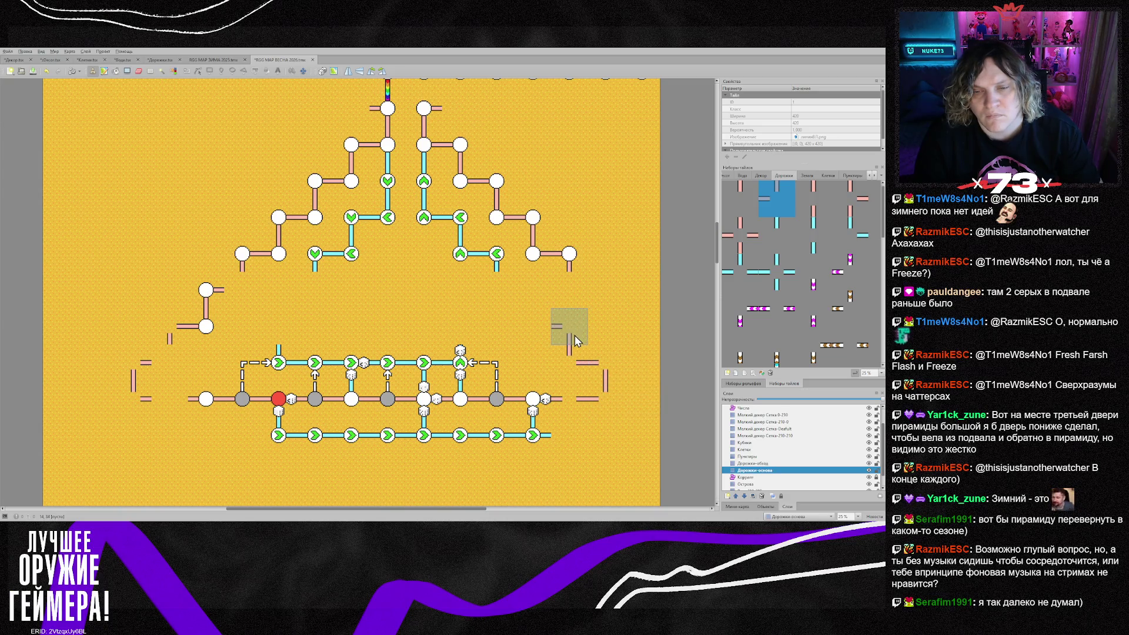
left_click(574, 335)
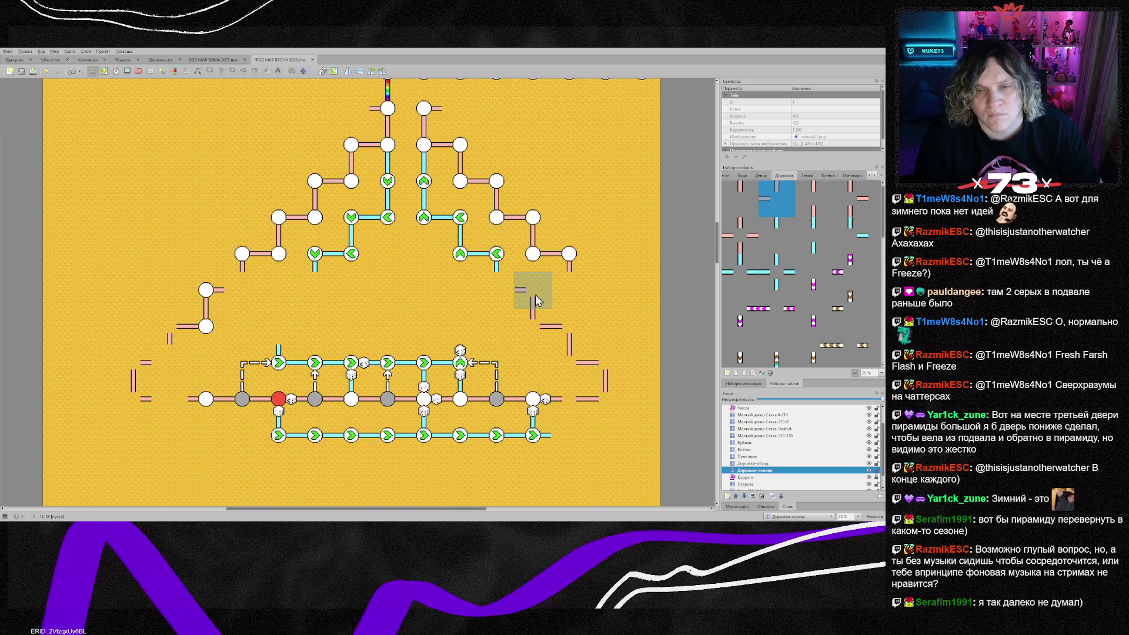
left_click(535, 295)
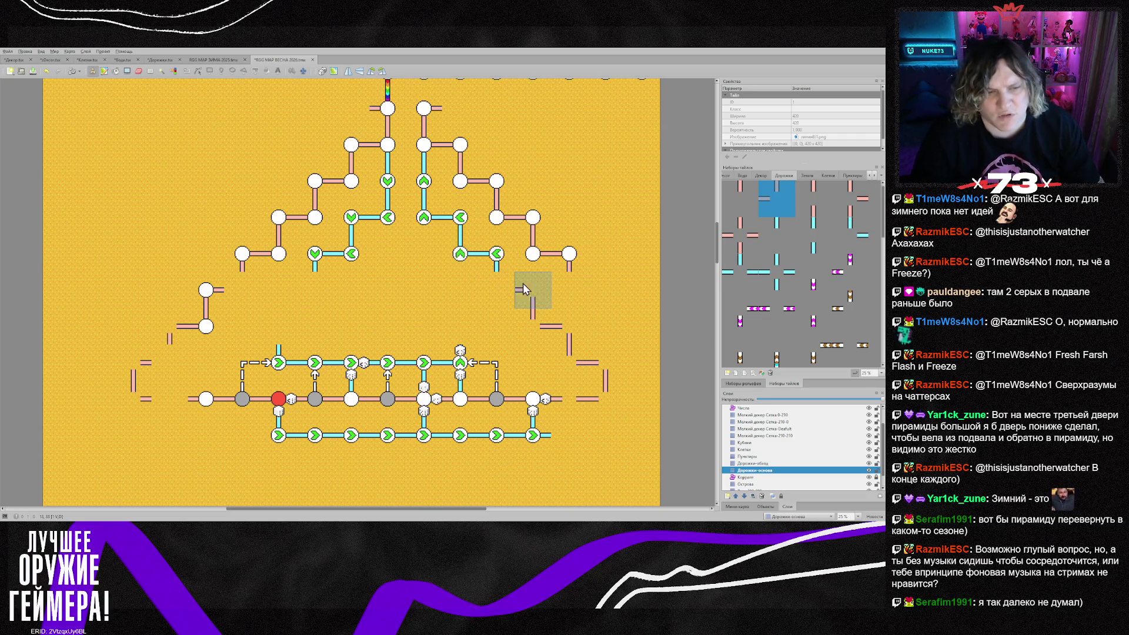
Erase the pink roads and cyan branches on the pyramid's right flank on both Дорожки layers
key("e")
mouse_move(579, 280)
left_mouse_down()
mouse_move(533, 223)
mouse_move(499, 213)
mouse_move(452, 150)
left_mouse_up()
left_click(424, 122)
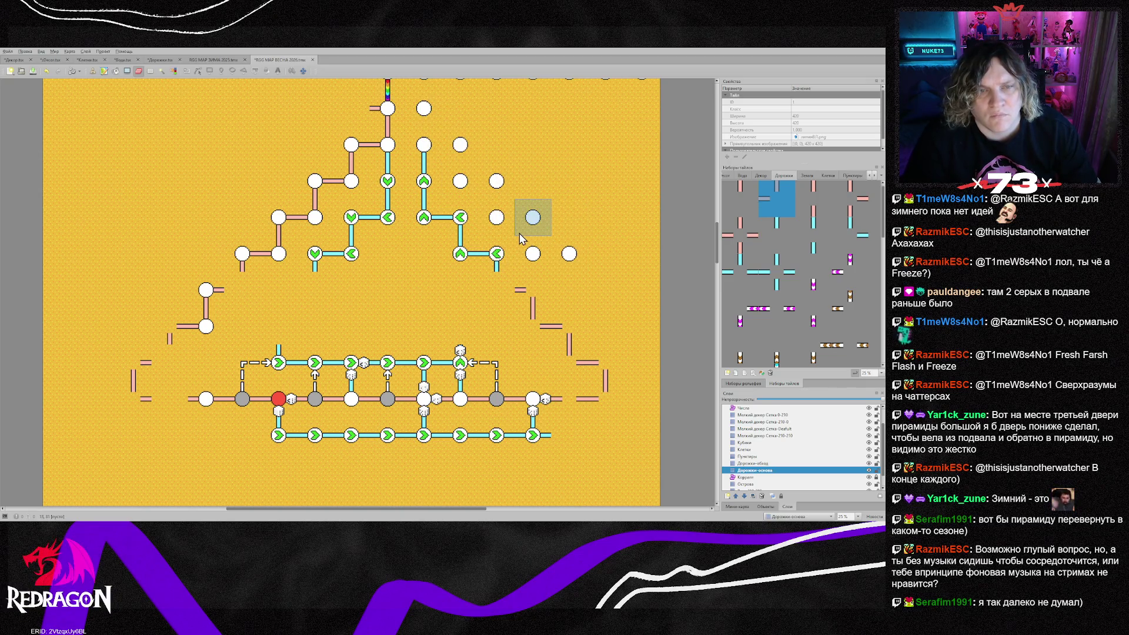
left_click(753, 463)
mouse_move(423, 143)
left_mouse_down()
mouse_move(424, 177)
mouse_move(463, 255)
mouse_move(321, 256)
mouse_move(388, 218)
mouse_move(389, 177)
left_mouse_up()
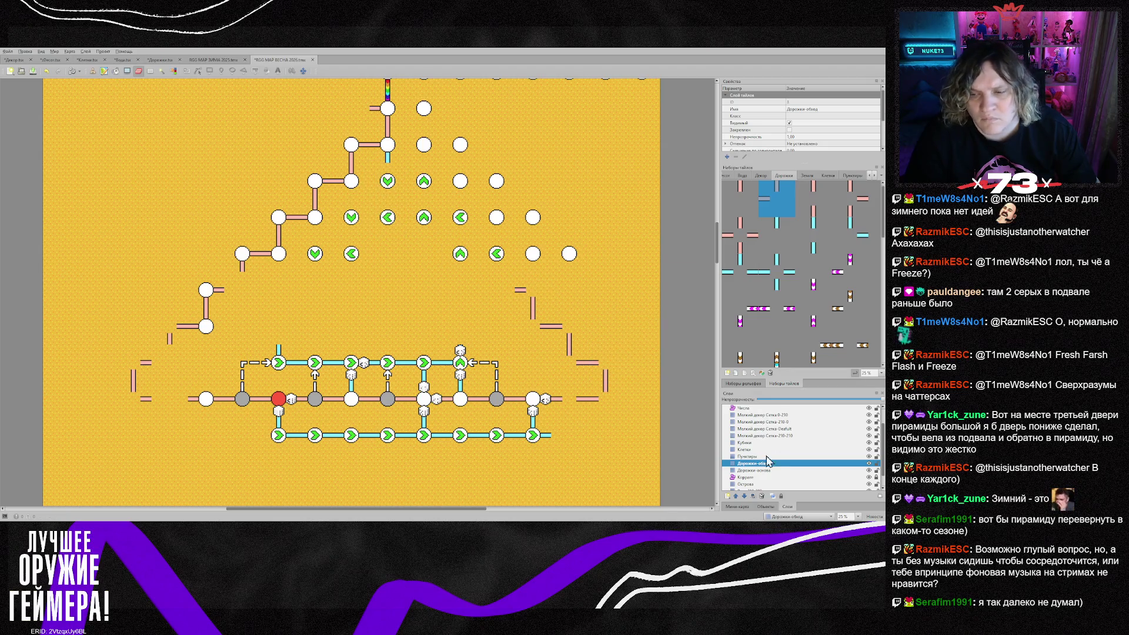
left_click(754, 471)
left_click_drag(506, 290, 534, 294)
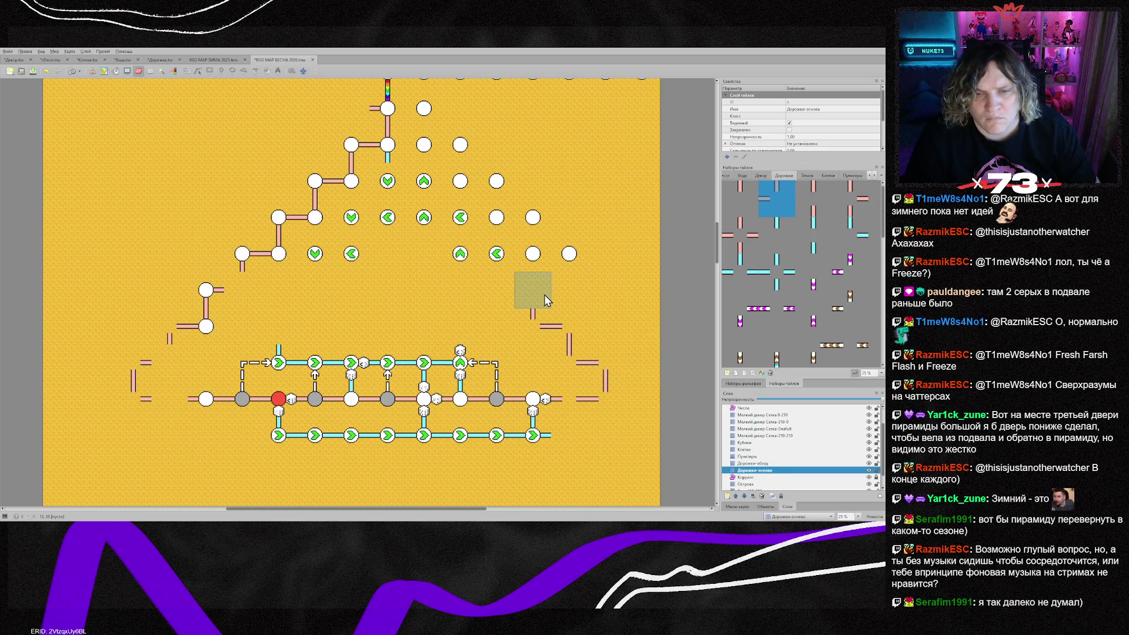
key("b")
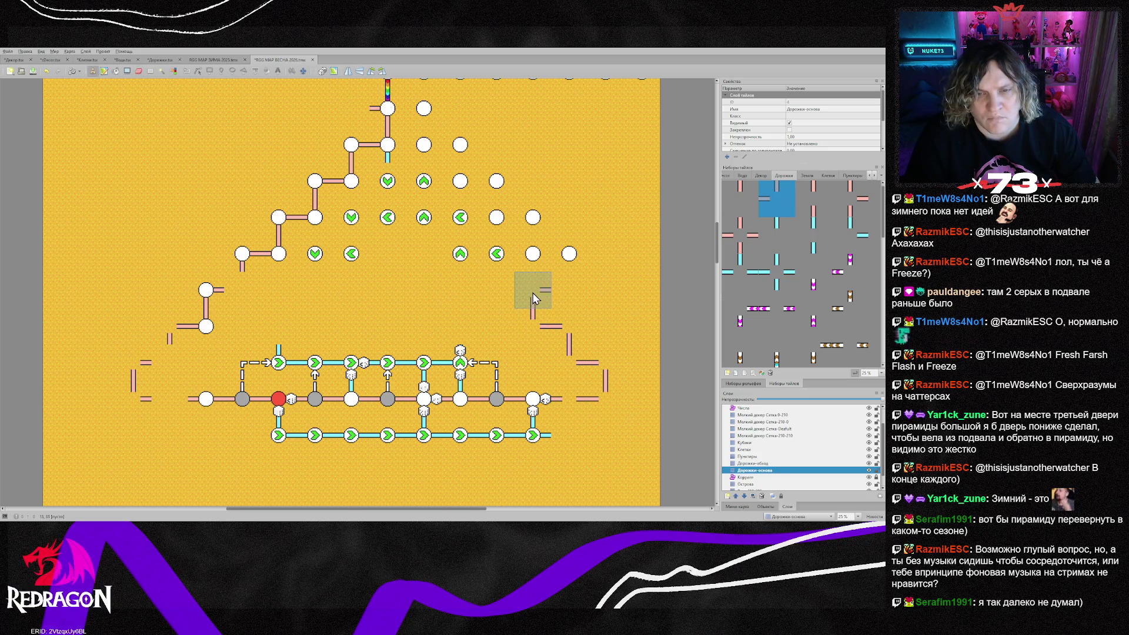
key("ctrl+z")
Restamp the right-flank path tiles one column inward, reconnecting the right-side nodes
left_click(496, 255)
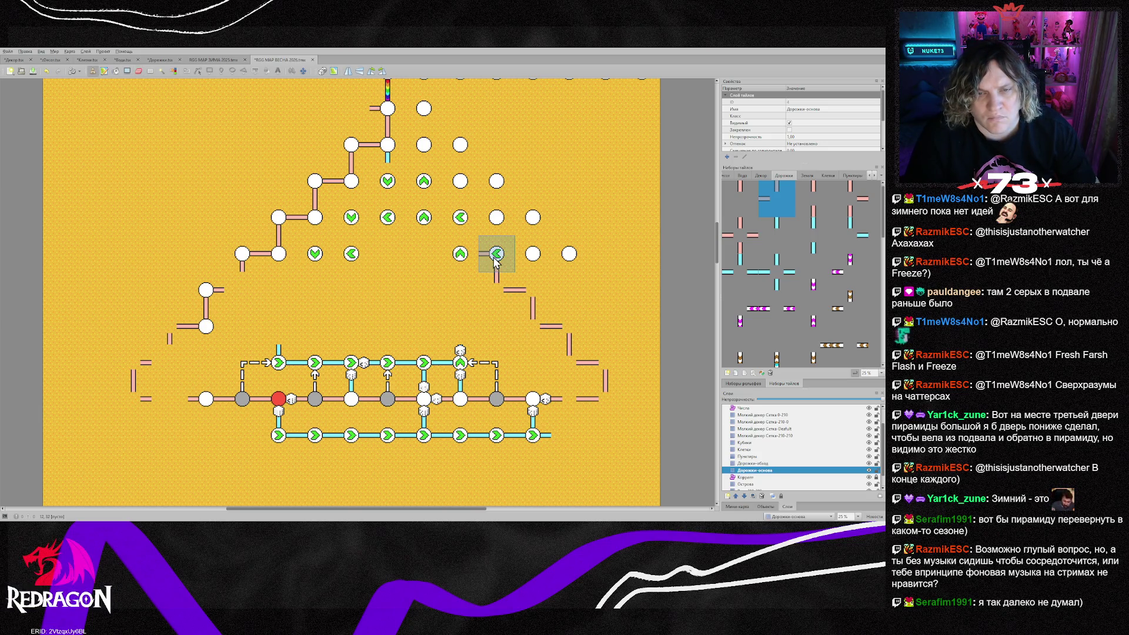
left_click(459, 254)
key("x")
left_click(459, 222)
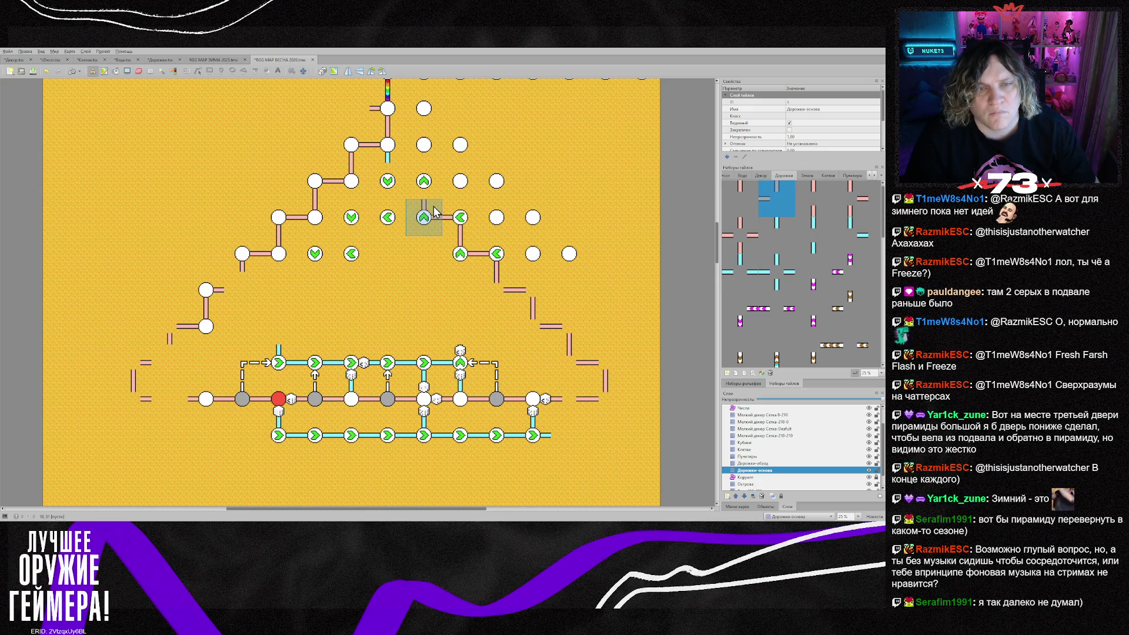
left_click(435, 213)
left_click(421, 176)
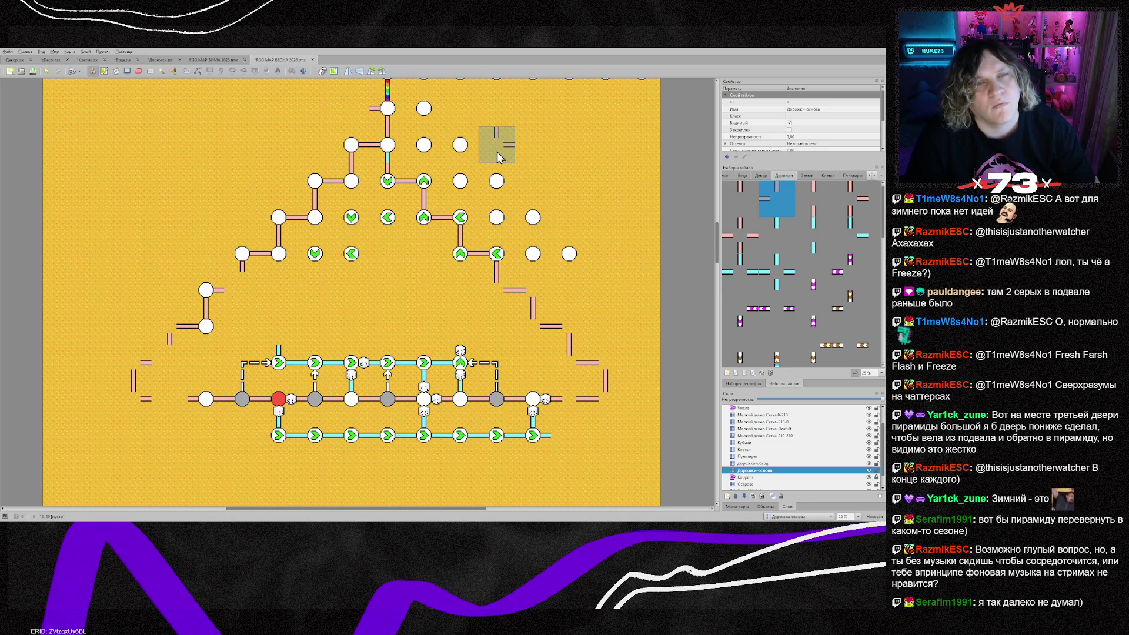
scroll(496, 152, "up", 3)
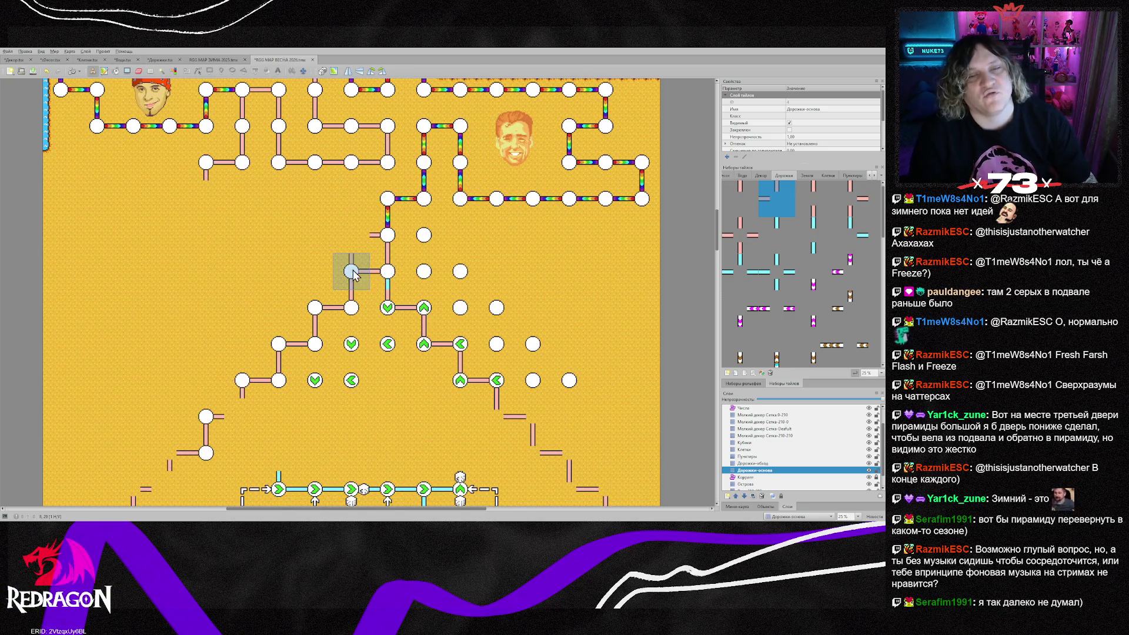
Stamp corner, vertical and side path stubs on the pyramid's top nodes on both Дорожки layers
left_click(353, 274)
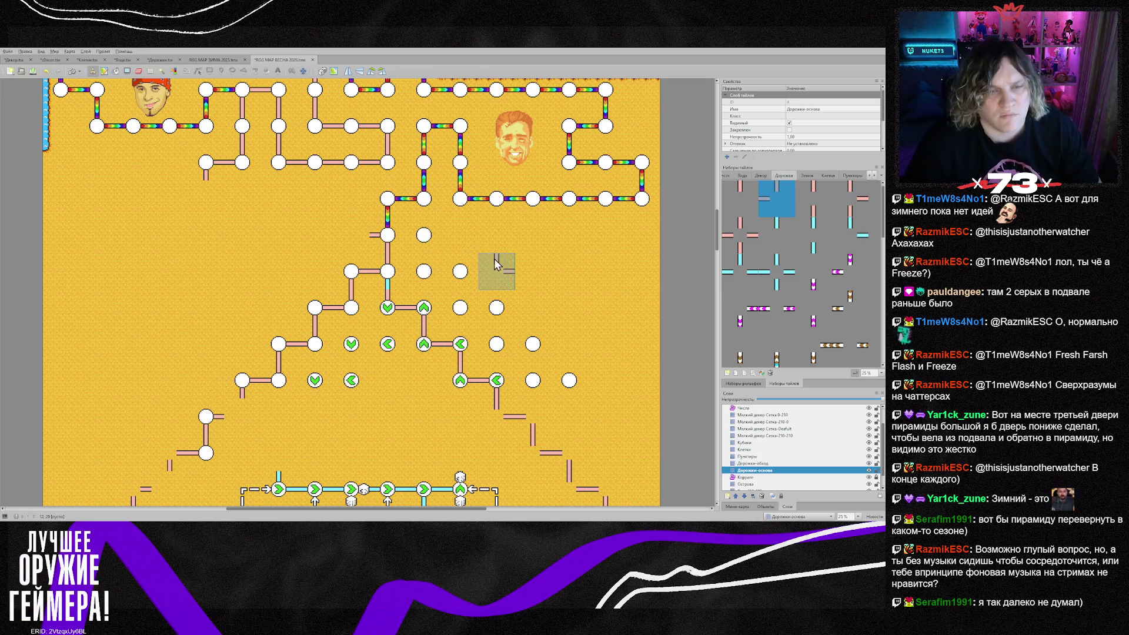
left_click(386, 252)
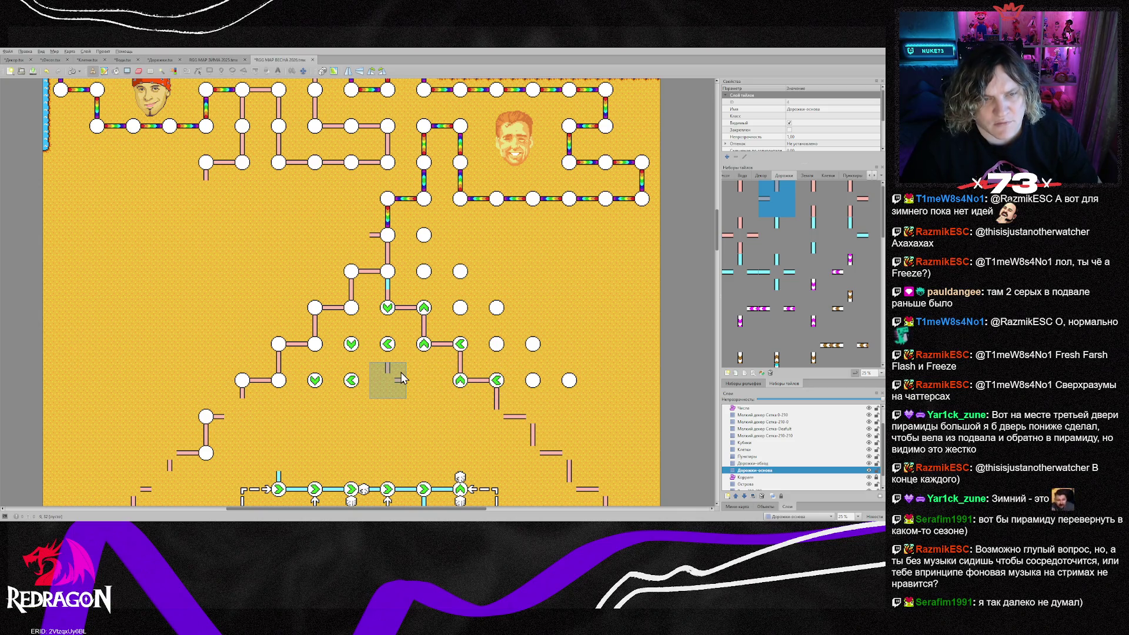
left_click(342, 271)
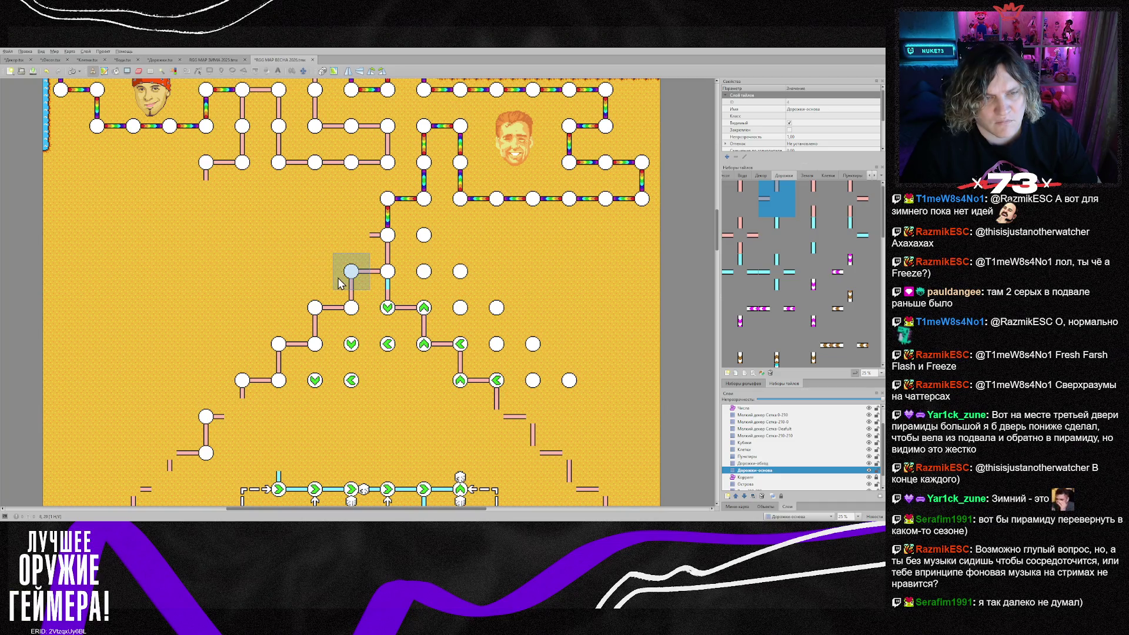
left_click(348, 276)
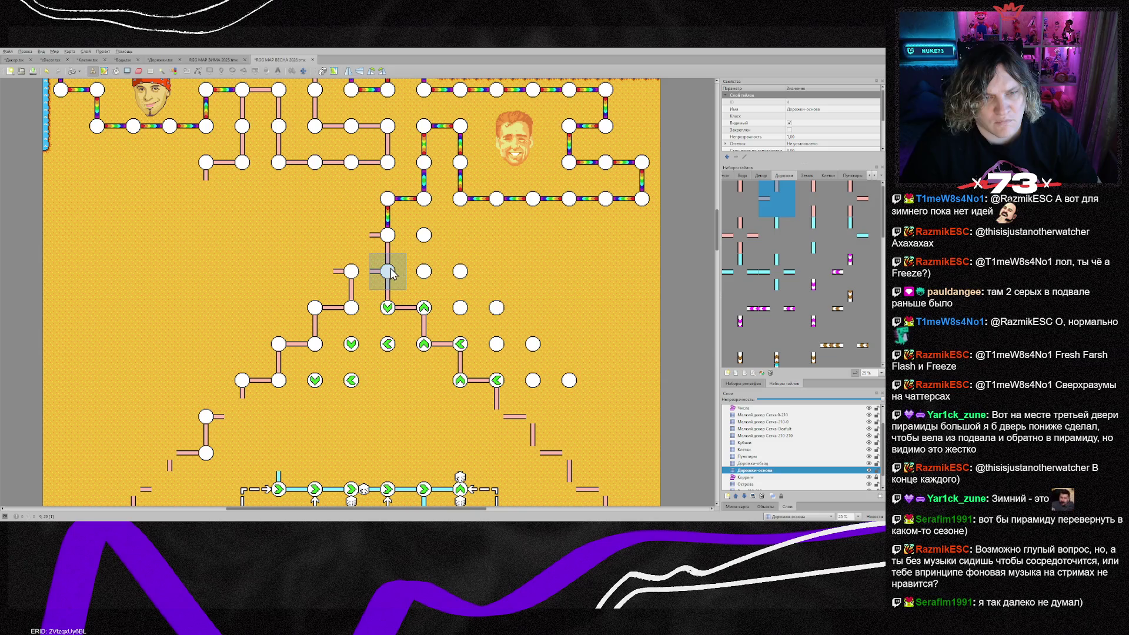
left_click(758, 464)
left_click(388, 275)
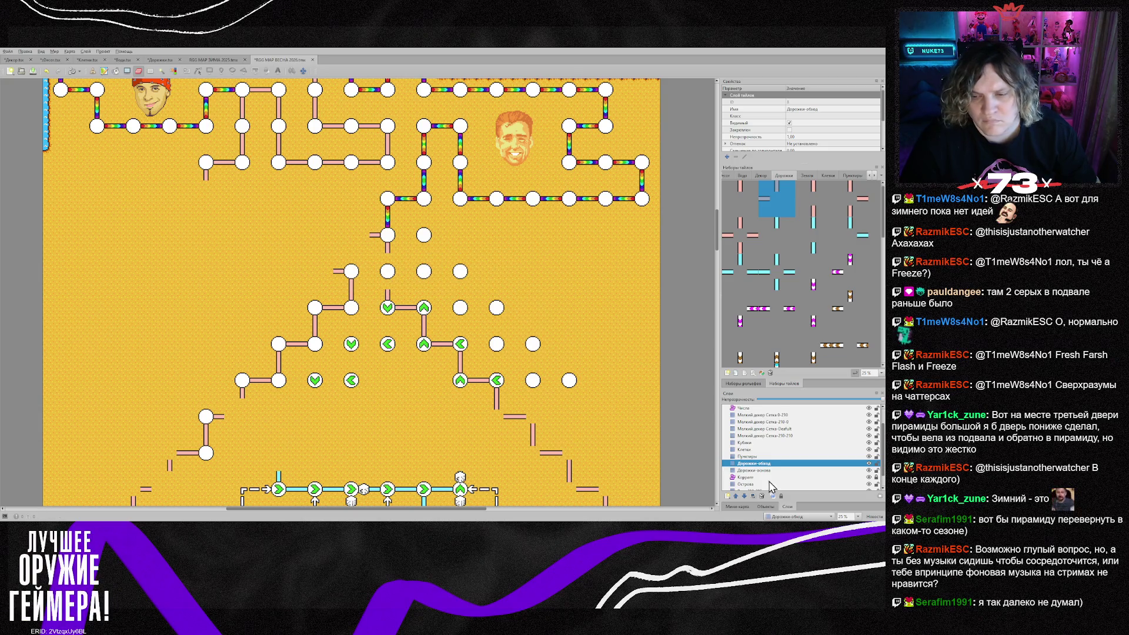
key("ctrl+Page_Down")
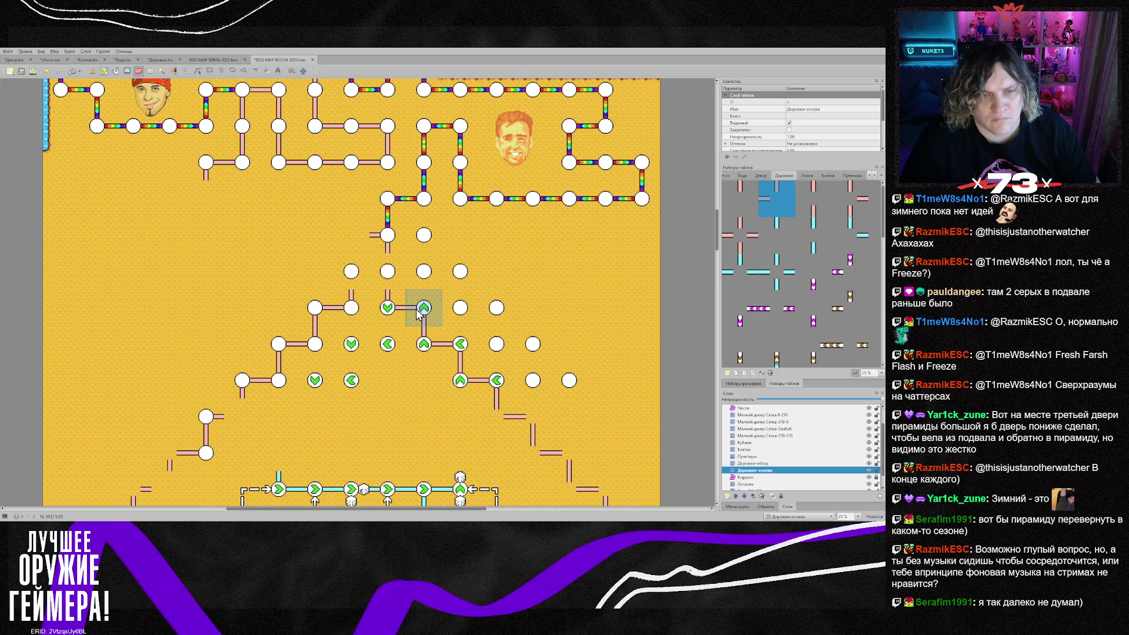
key("b")
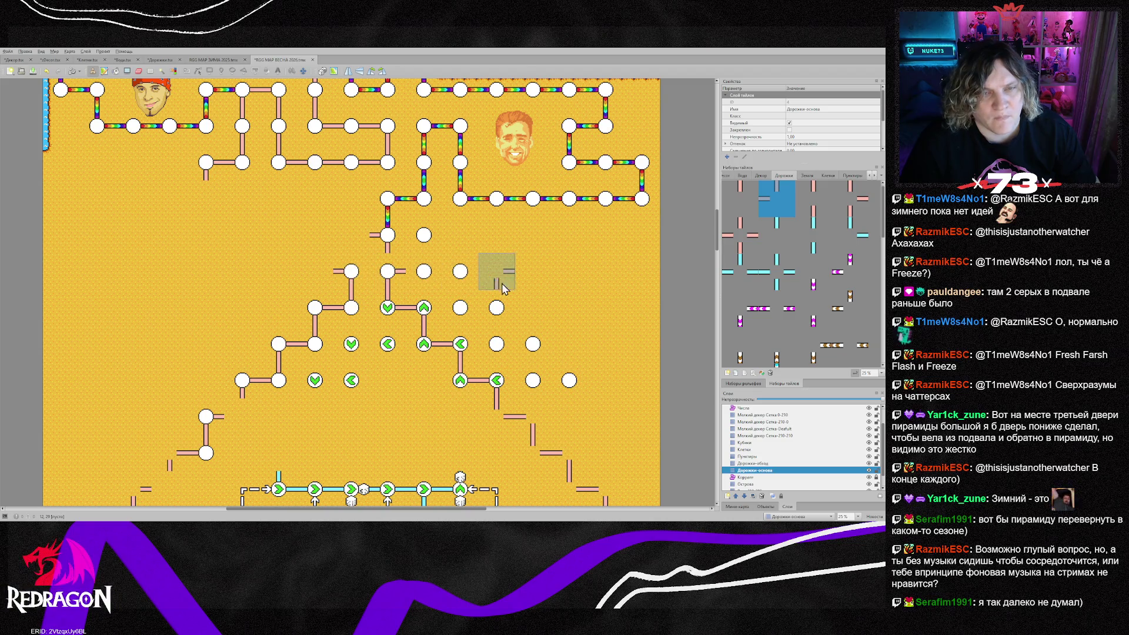
scroll(545, 278, "up", 2)
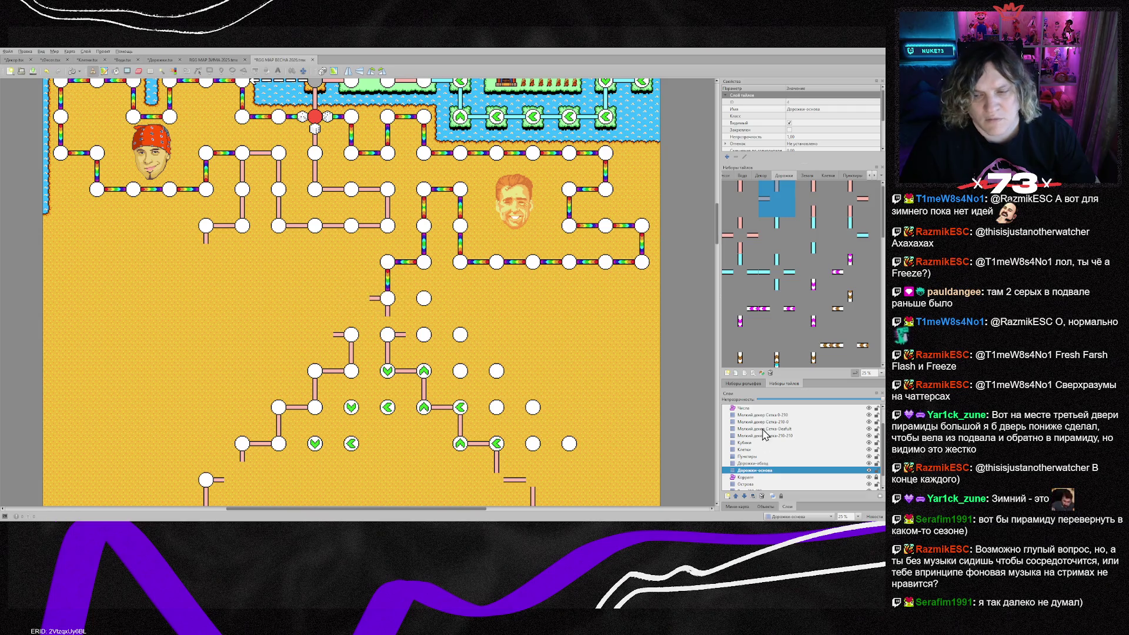
With the current layer highlighted, repaint the white node circles on the pyramid's top nodes
left_click(351, 298)
left_click(742, 450)
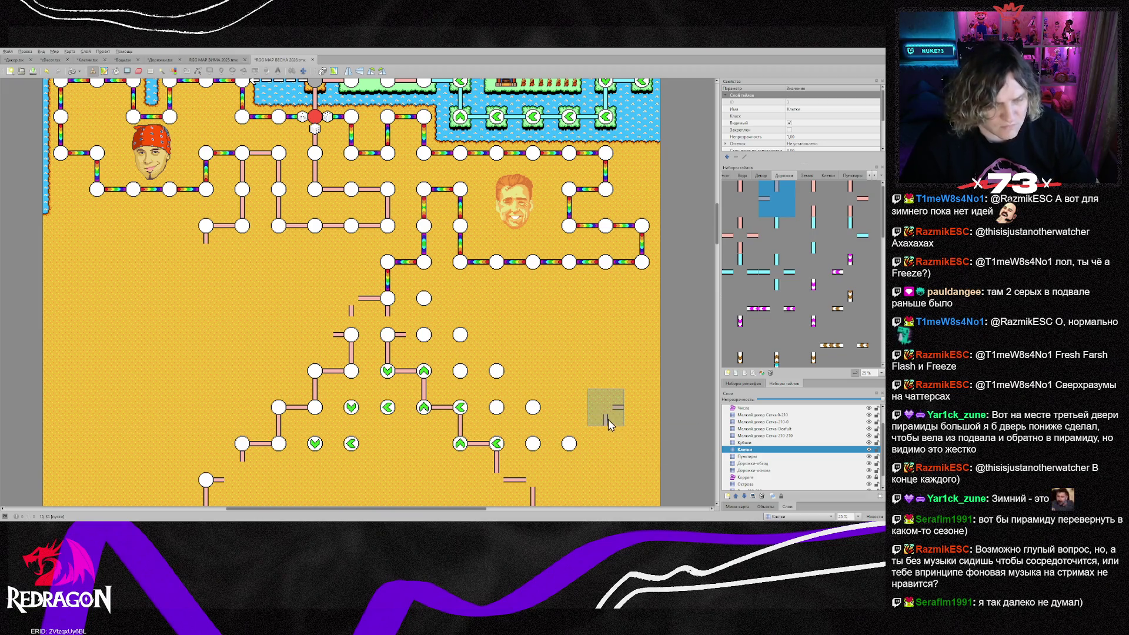
key("h")
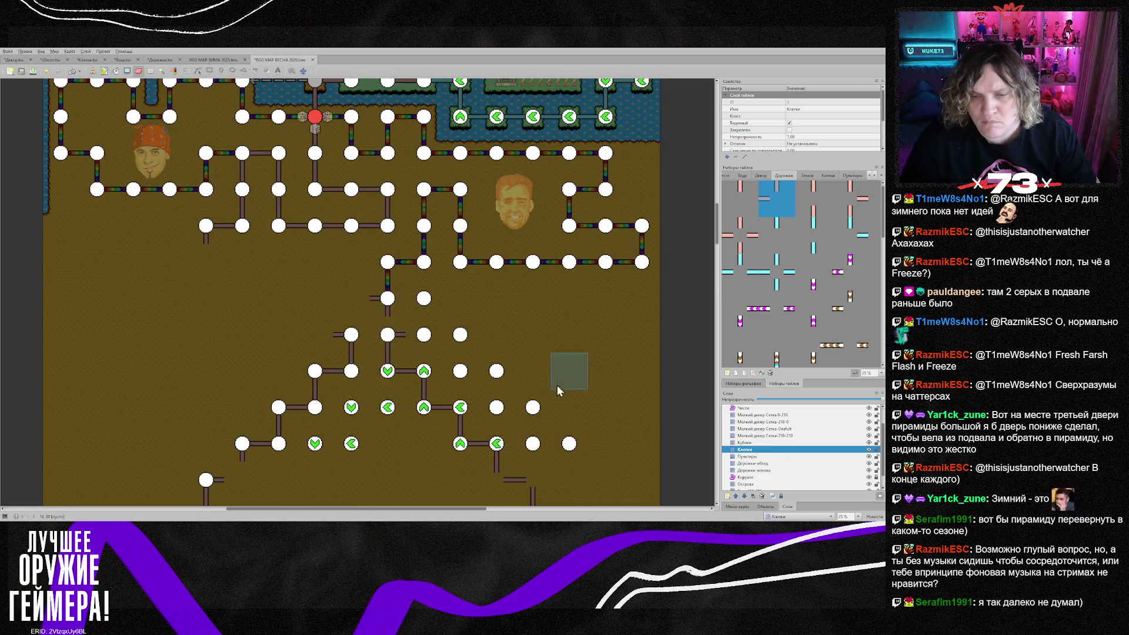
left_click(384, 301)
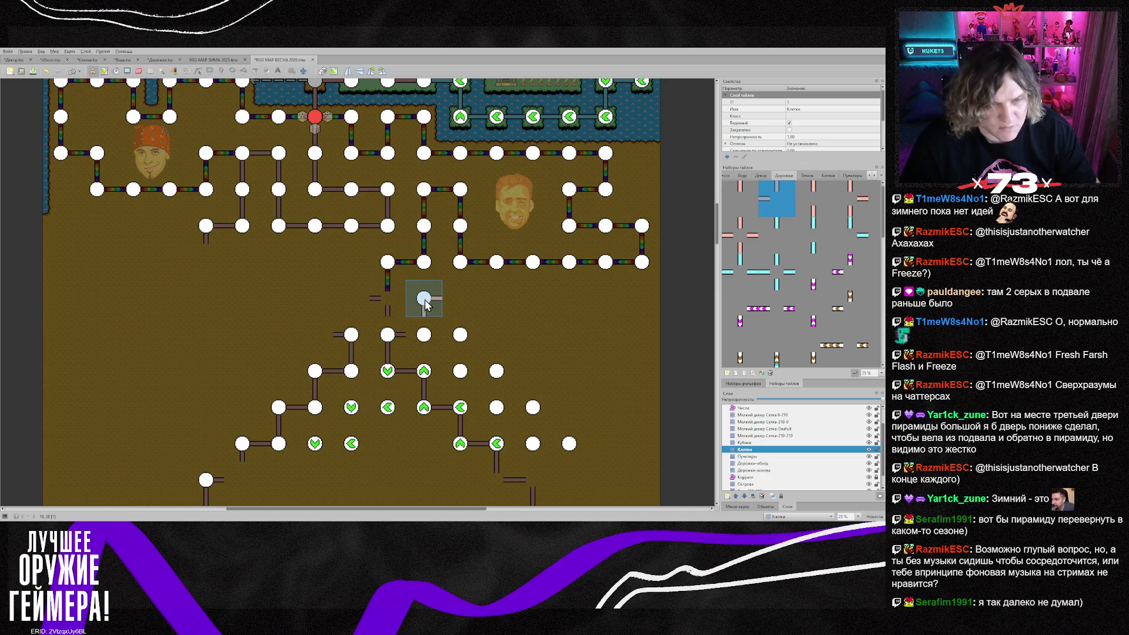
right_click(424, 299)
left_click(388, 298)
left_click(351, 298)
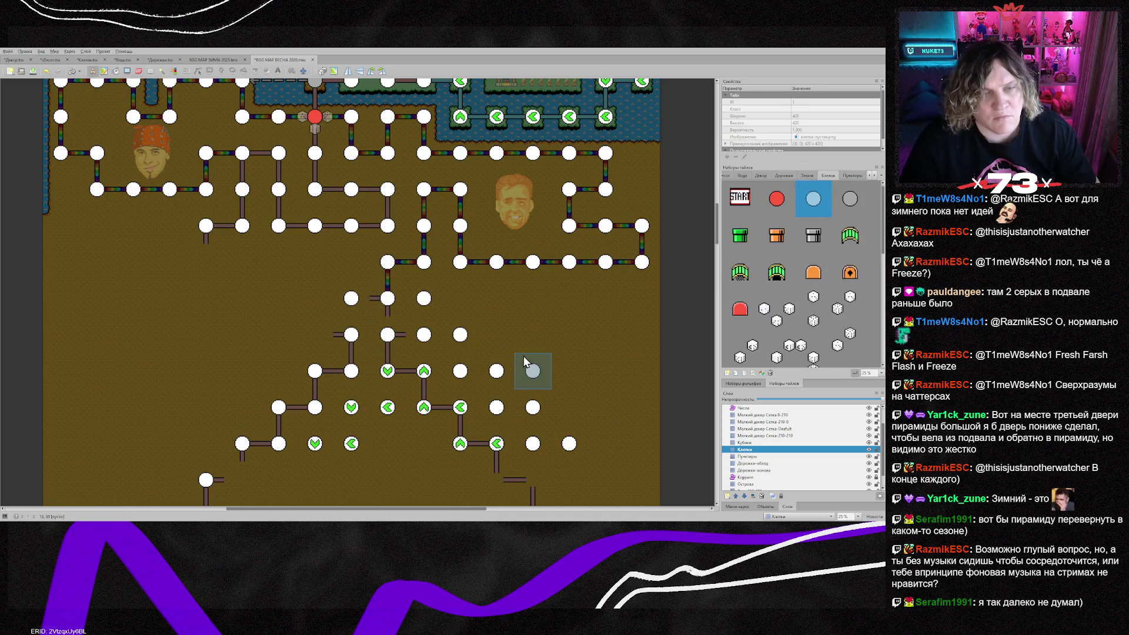
left_click(782, 470)
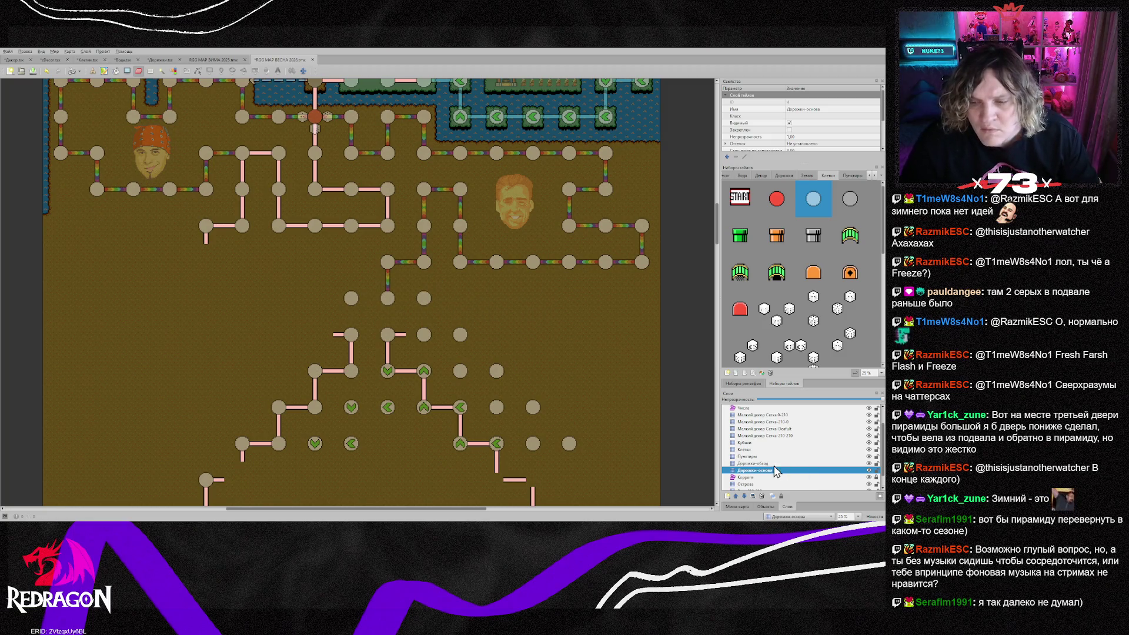
On Дорожки-обход, stamp a rainbow stub and mirrored rainbow corners onto the top pyramid nodes
key("ctrl+Page_Up")
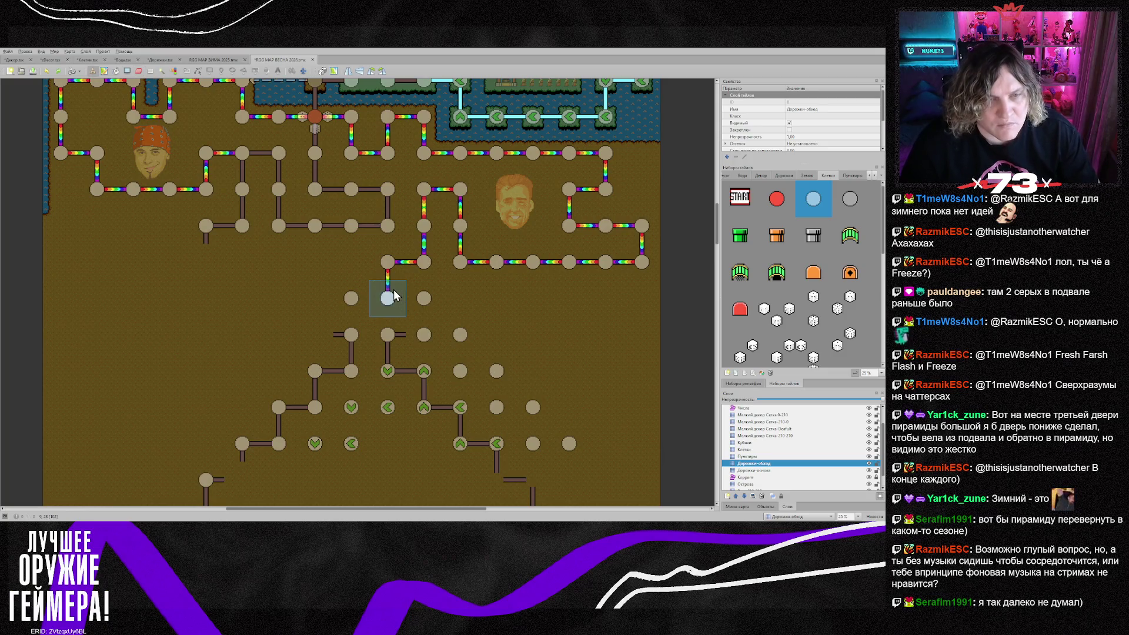
right_click(401, 292)
left_click(359, 337)
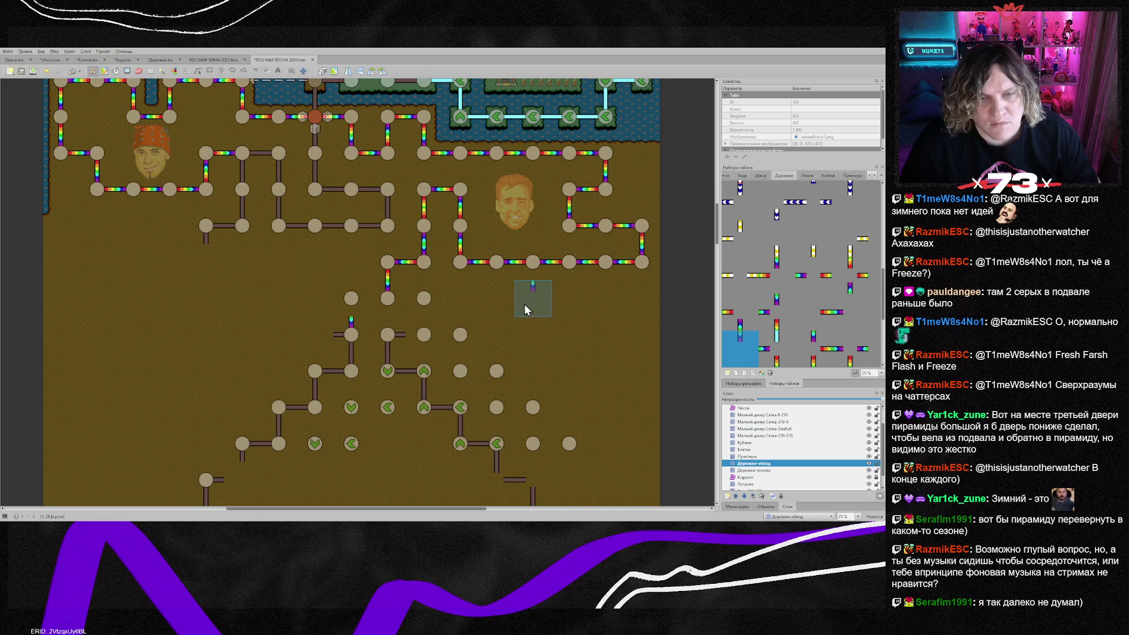
right_click(423, 258)
left_click(384, 305)
right_click(424, 189)
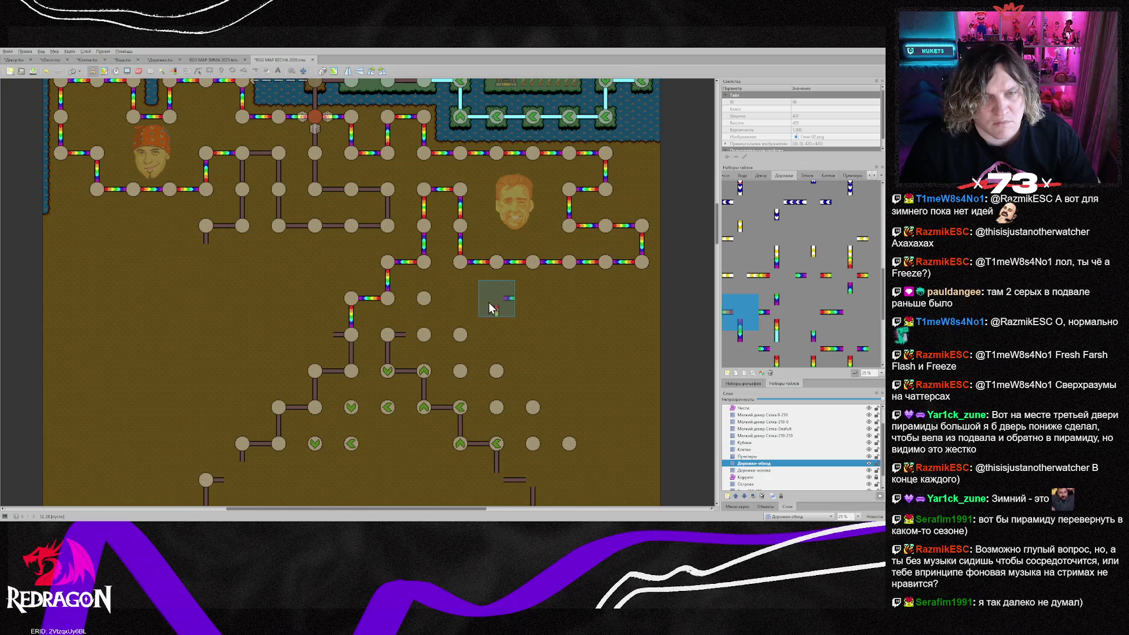
key("x")
left_click(447, 219)
key("x")
left_click(424, 222)
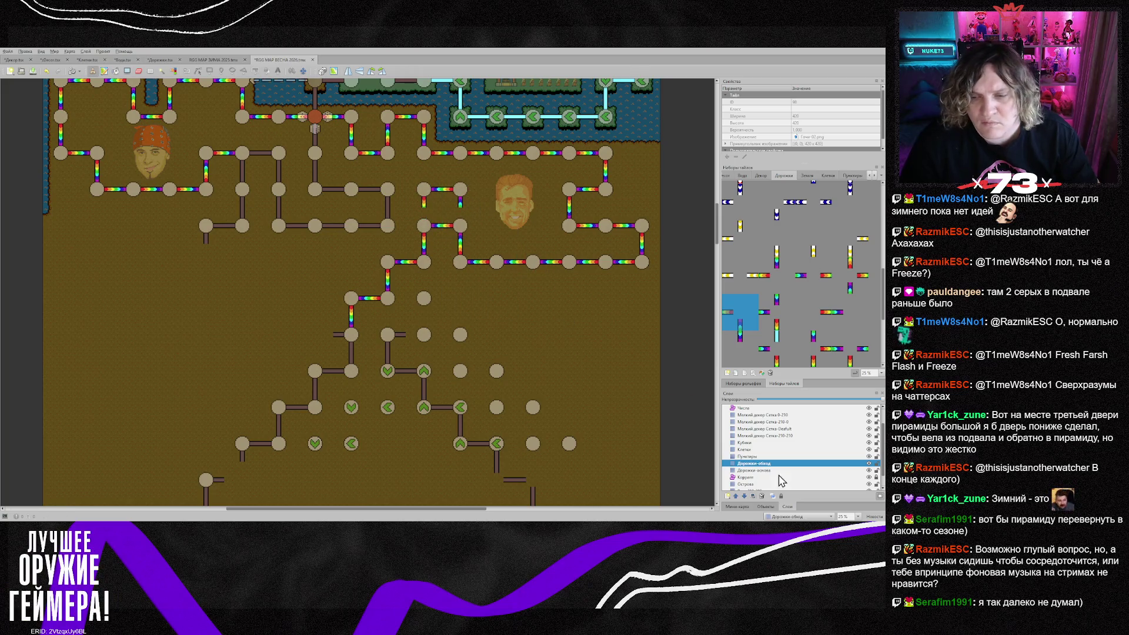
left_click(764, 449, "ctrl")
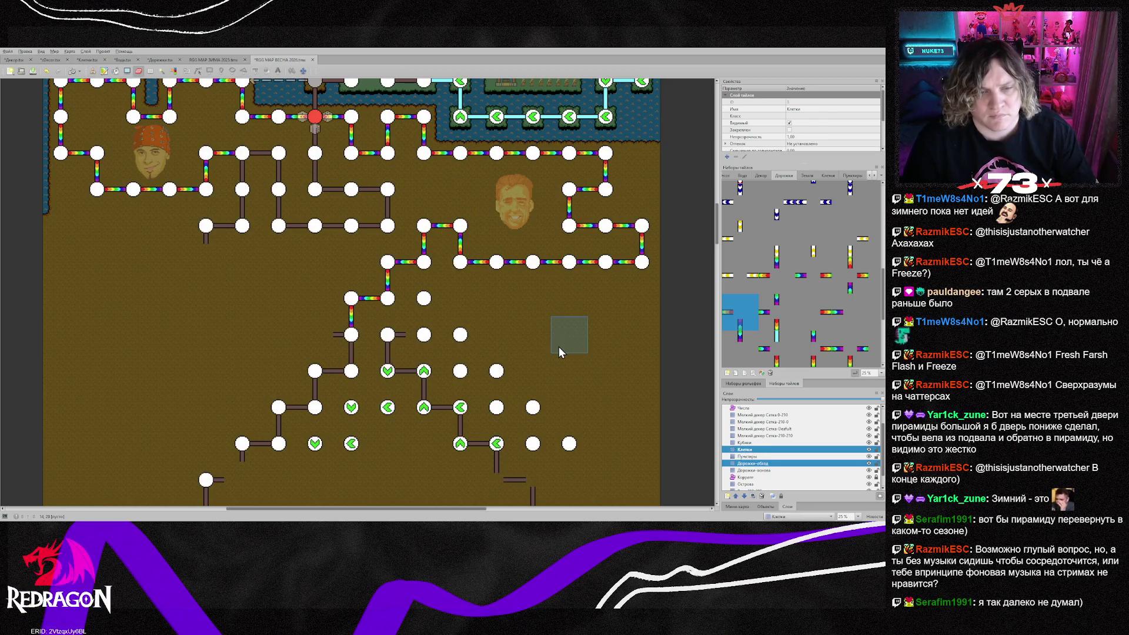
key("h")
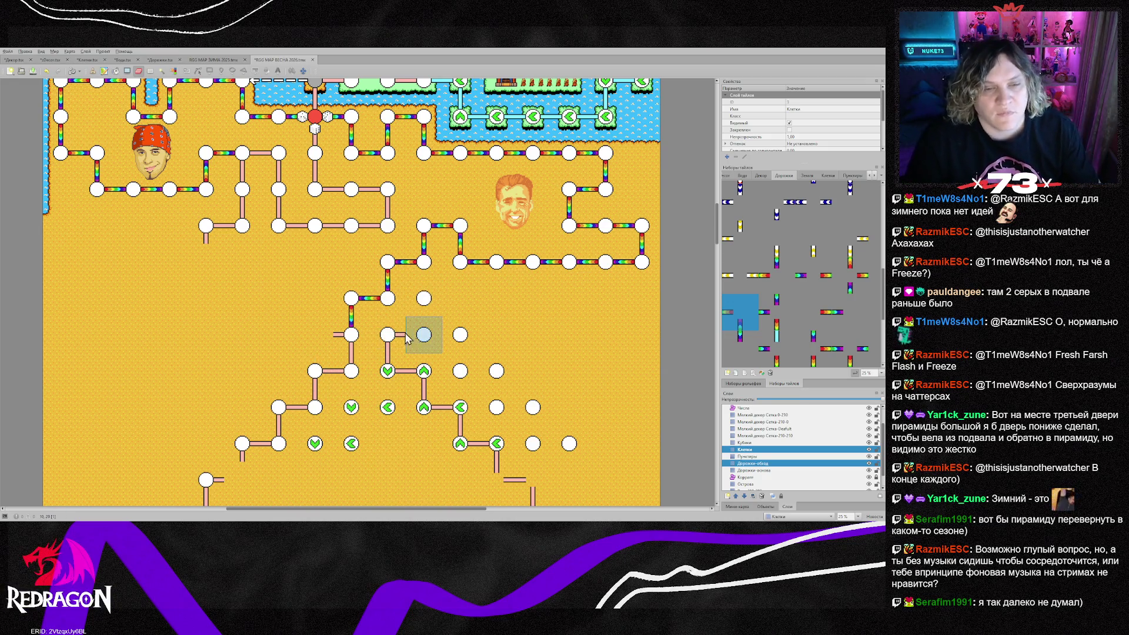
scroll(416, 328, "down", 5)
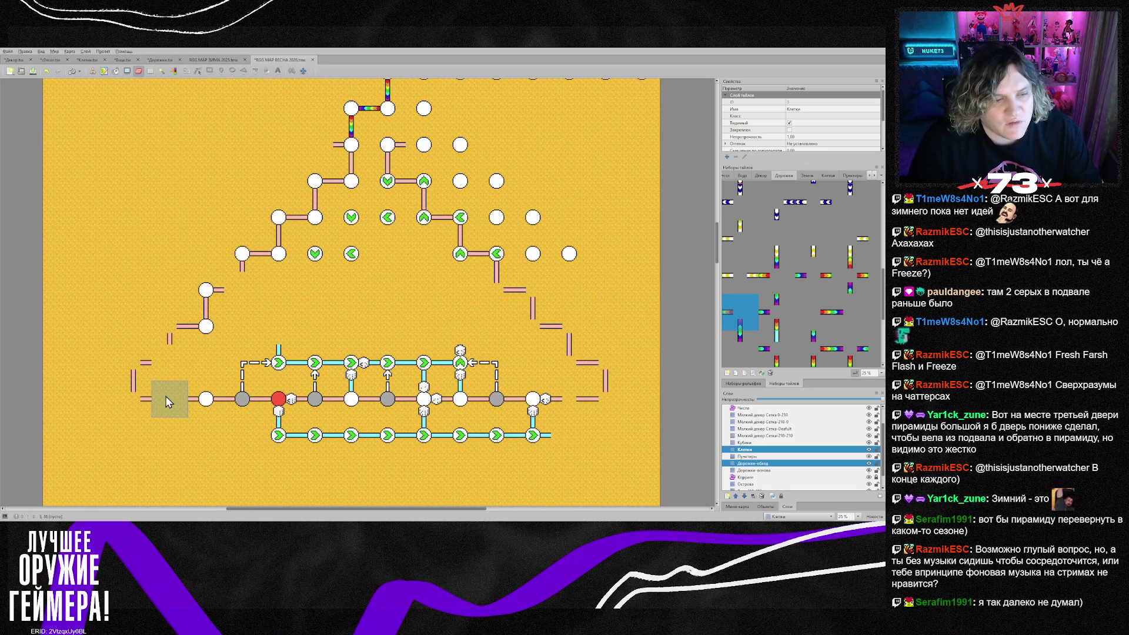
Erase old lower-left stubs and stamp white nodes along the left, bottom corners and right outer routes
left_click(800, 470)
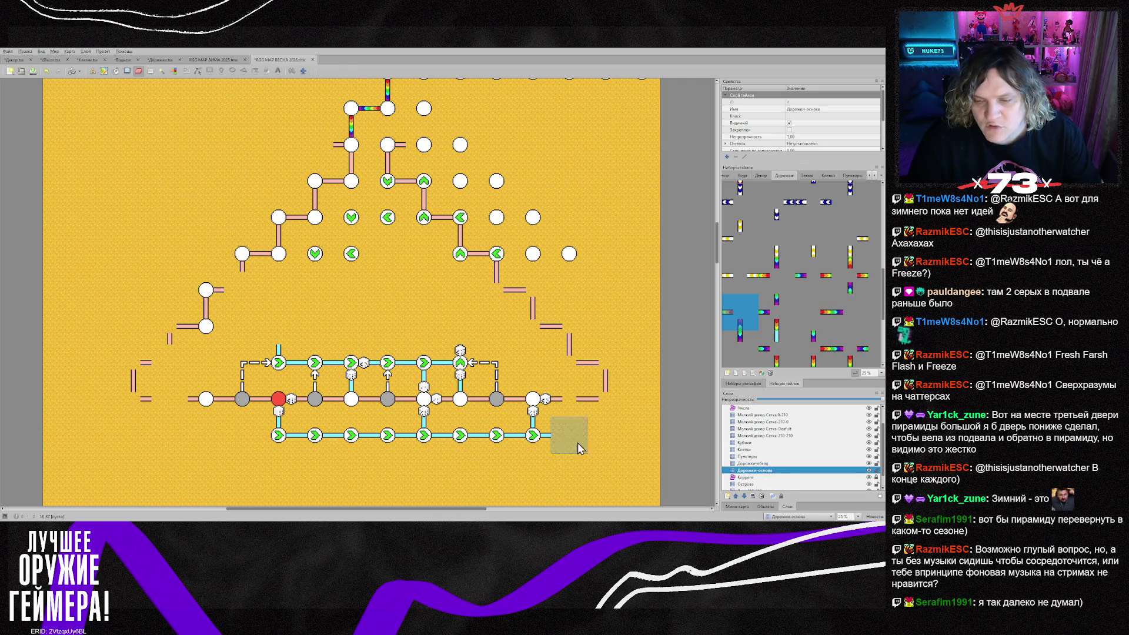
left_click(209, 401)
key("b")
right_click(339, 410)
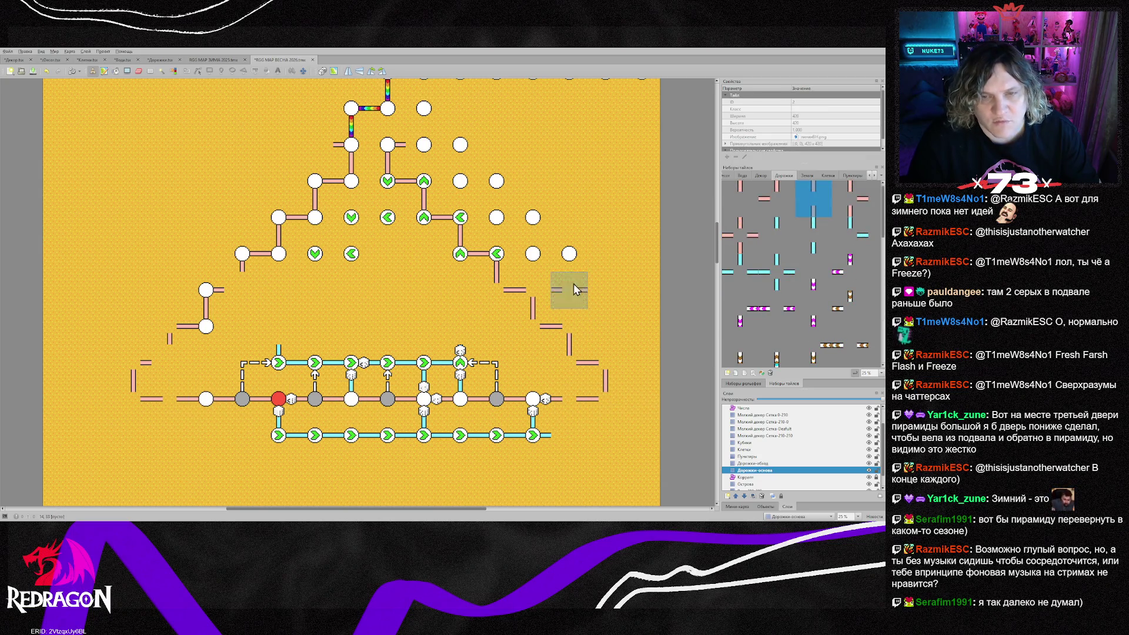
right_click(570, 253)
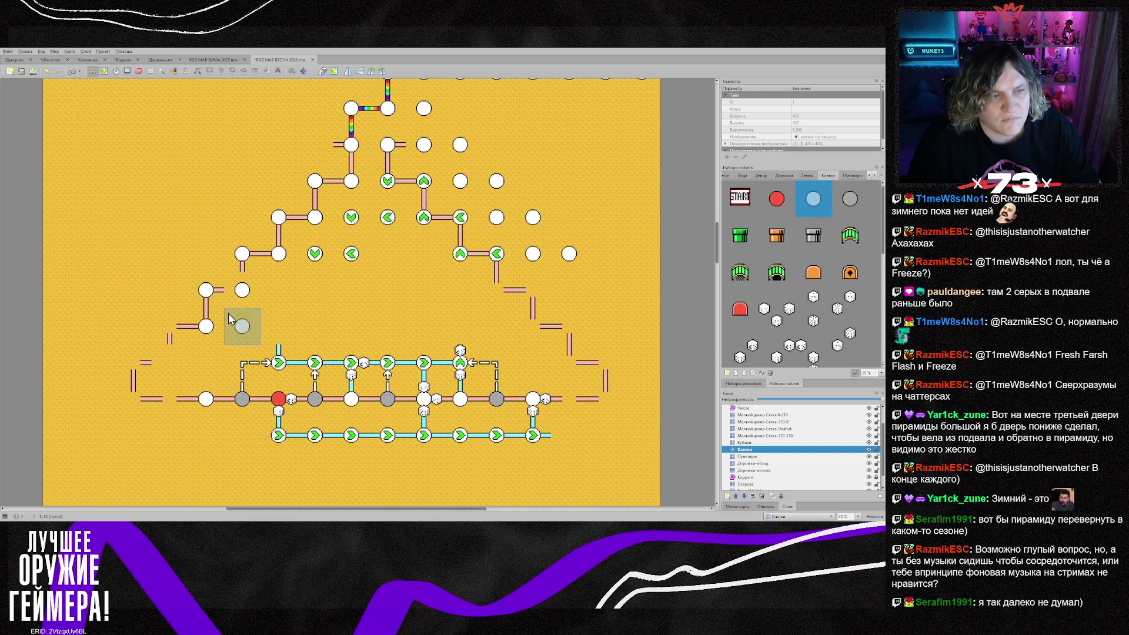
left_click(169, 326)
left_click_drag(137, 381, 167, 396)
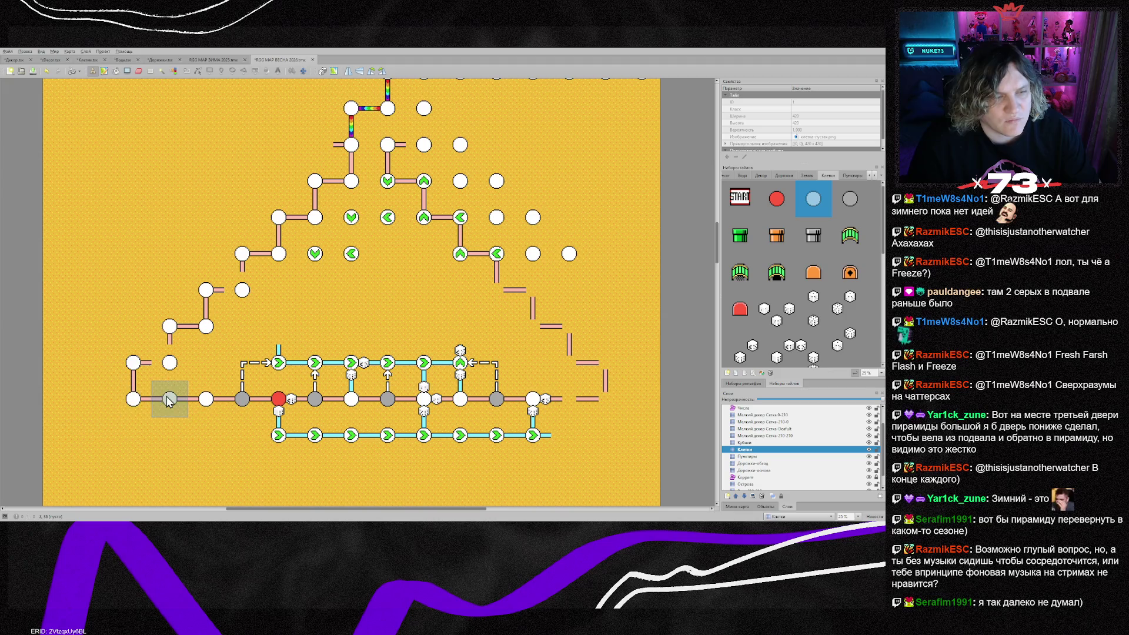
left_click_drag(605, 396, 572, 394)
mouse_move(559, 326)
left_mouse_down()
mouse_move(530, 292)
mouse_move(497, 289)
mouse_move(529, 290)
mouse_move(475, 257)
mouse_move(469, 222)
mouse_move(432, 221)
mouse_move(395, 187)
left_mouse_up()
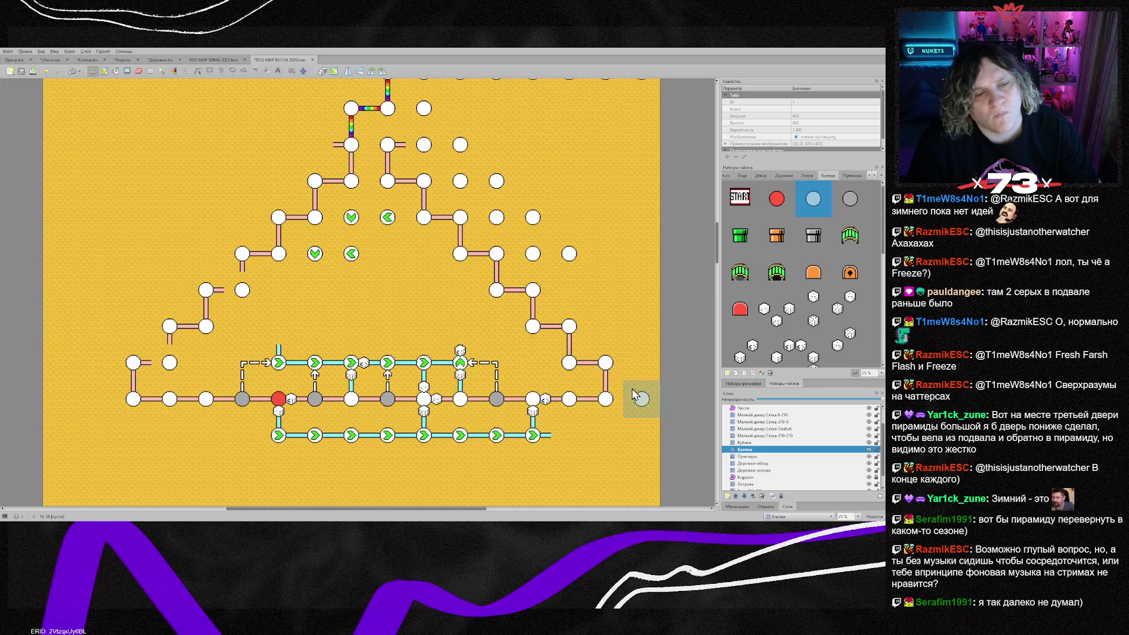
Add a path piece on Дорожки-основа joining the outer route lines
left_click(769, 471)
right_click(278, 254)
left_click(243, 290)
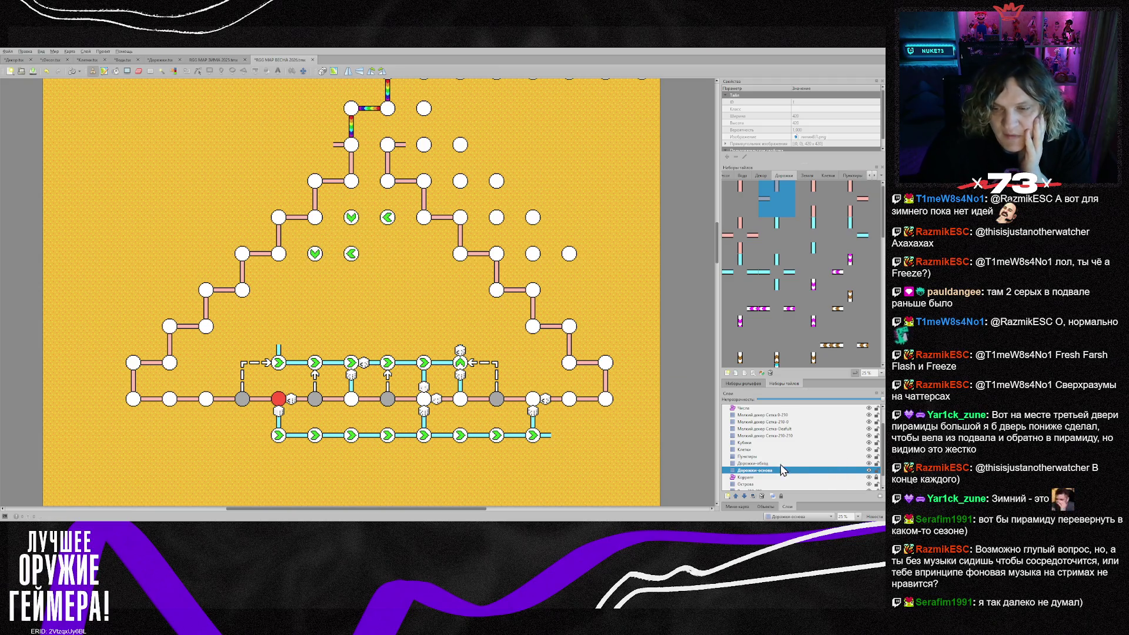
Stamp rotated and flipped green arrow markers down the pyramid's left side on Клетки
left_click(746, 450)
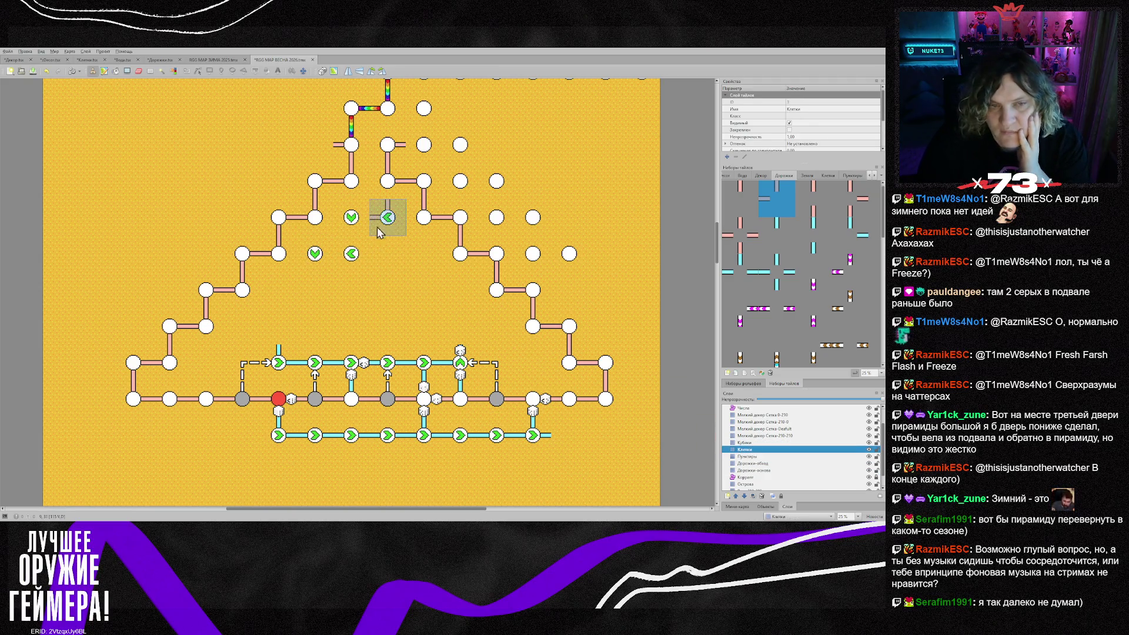
right_click(358, 225)
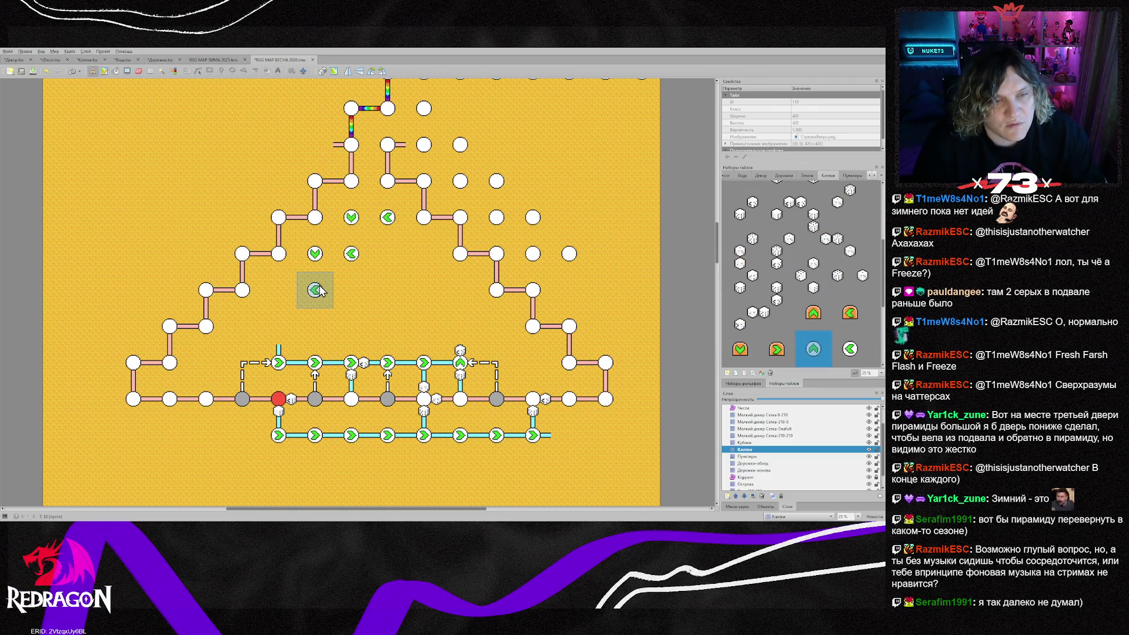
left_click(316, 290)
key("x")
left_click(288, 303)
key("z")
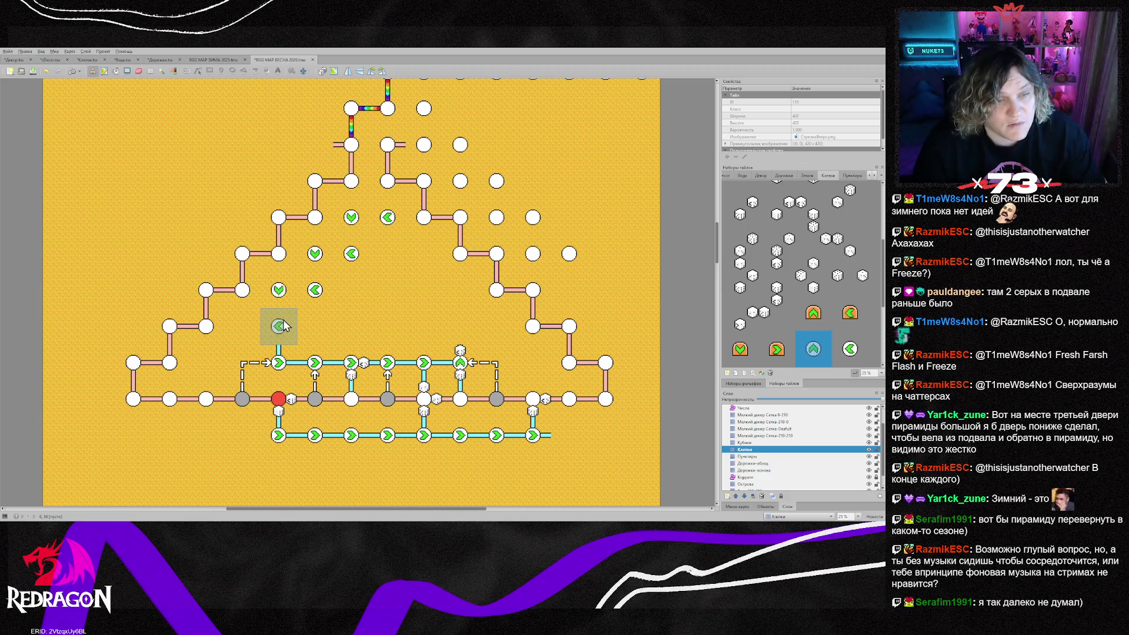
left_click(285, 331)
key("z")
key("y")
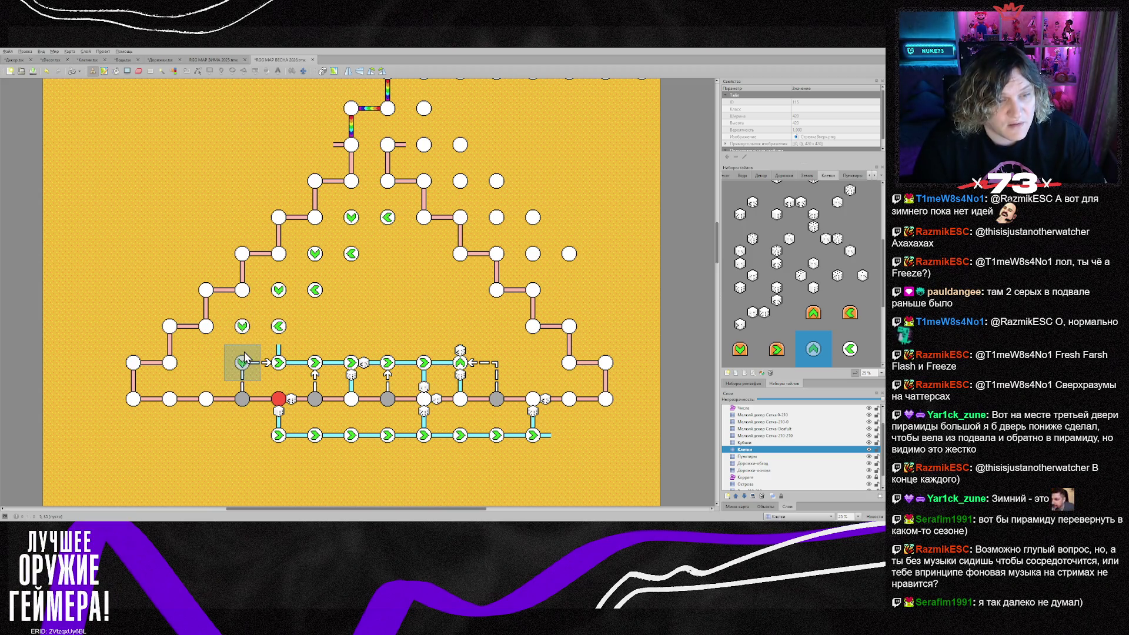
key("x")
left_click(245, 352)
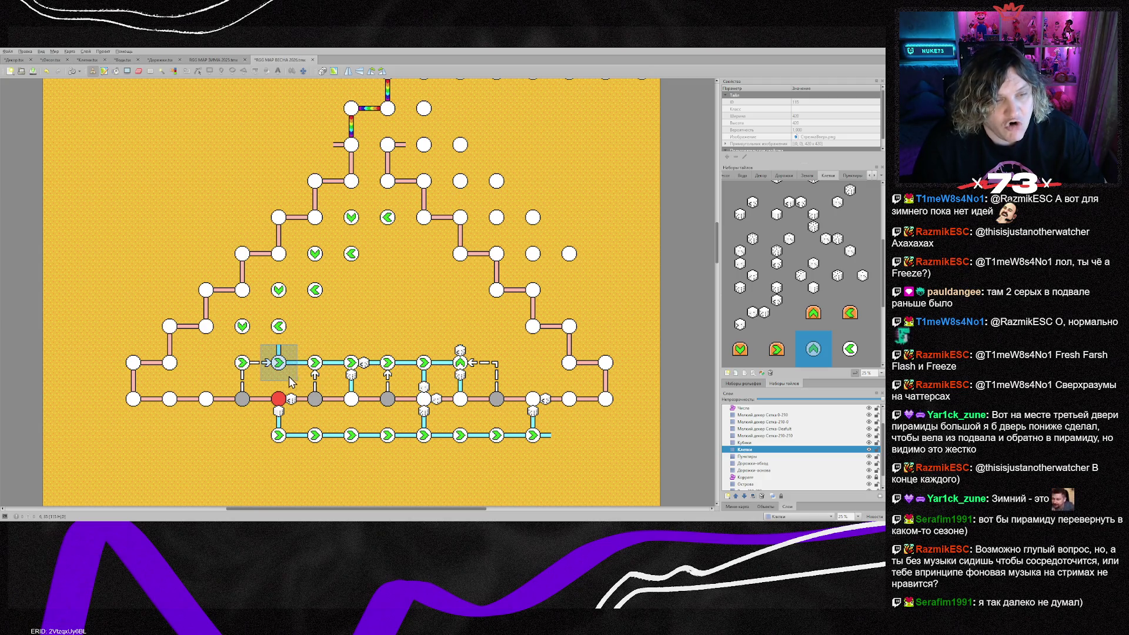
Erase the dashed arrow before the track on the Пунктиры layer
left_click(753, 457)
key("e")
left_click(260, 363)
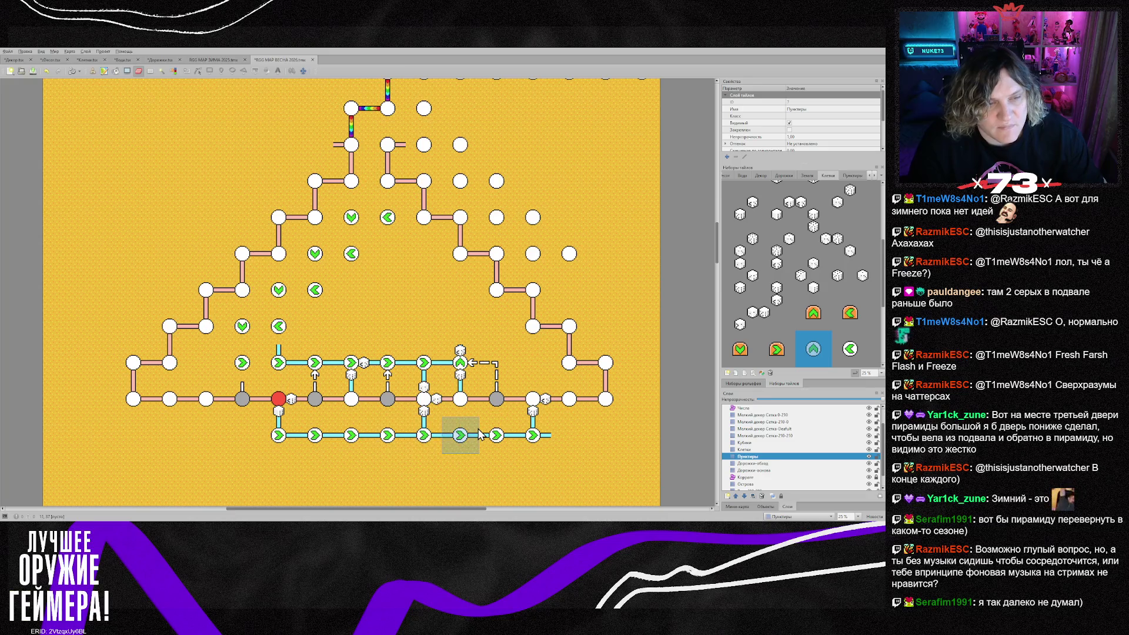
Paint a cyan path from the left arrow nodes down to the lower corridor on Дорожки-обход
left_click(753, 464)
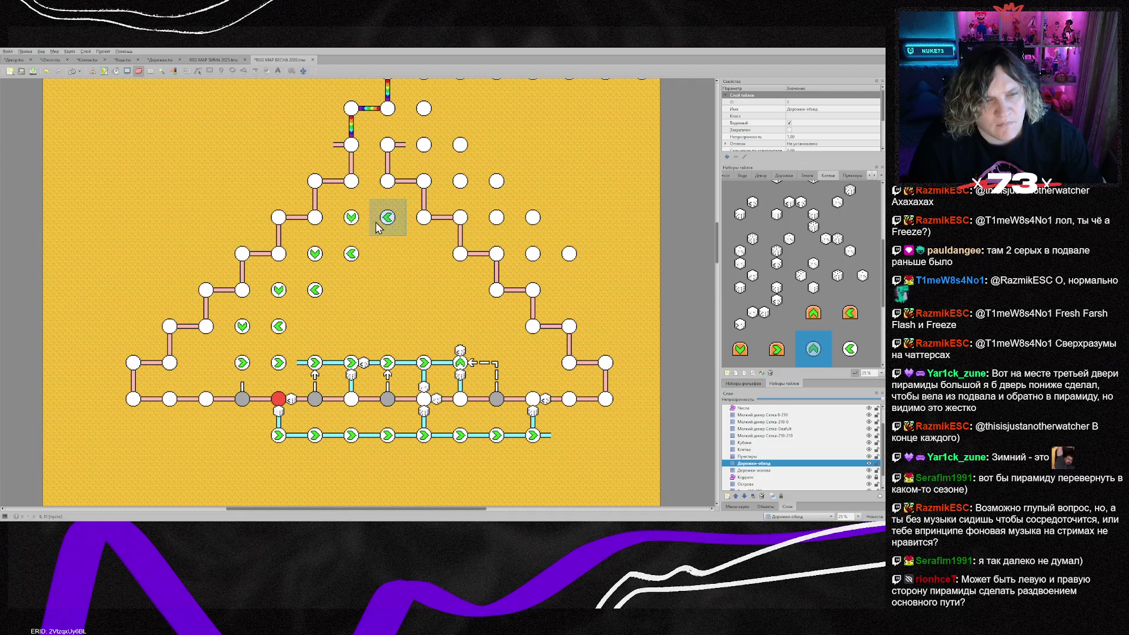
left_click(758, 470)
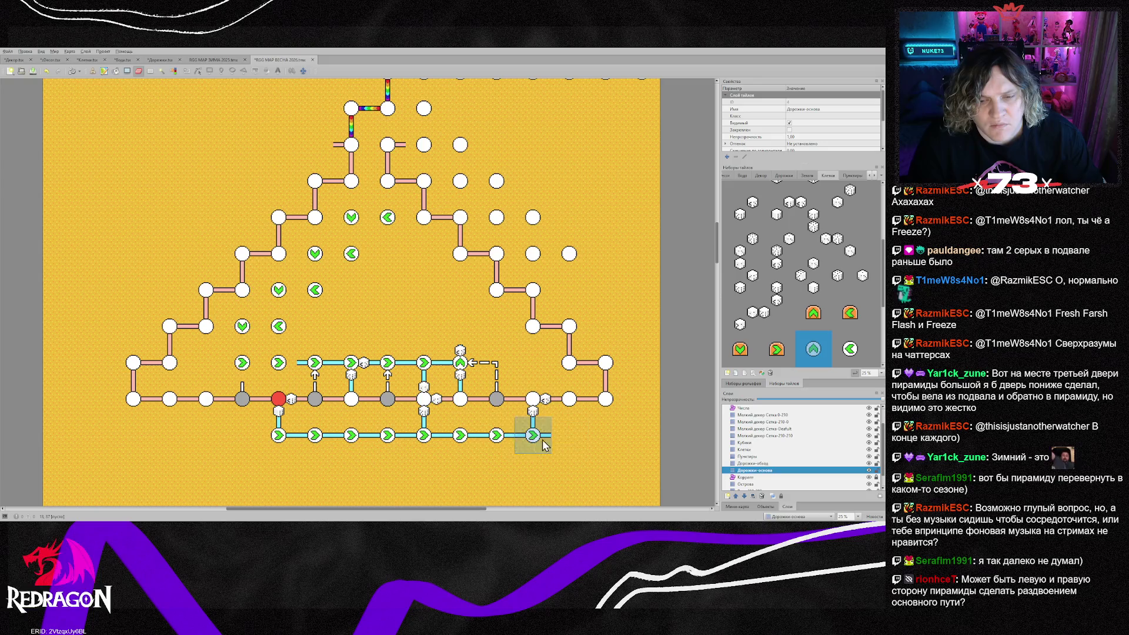
right_click(280, 415)
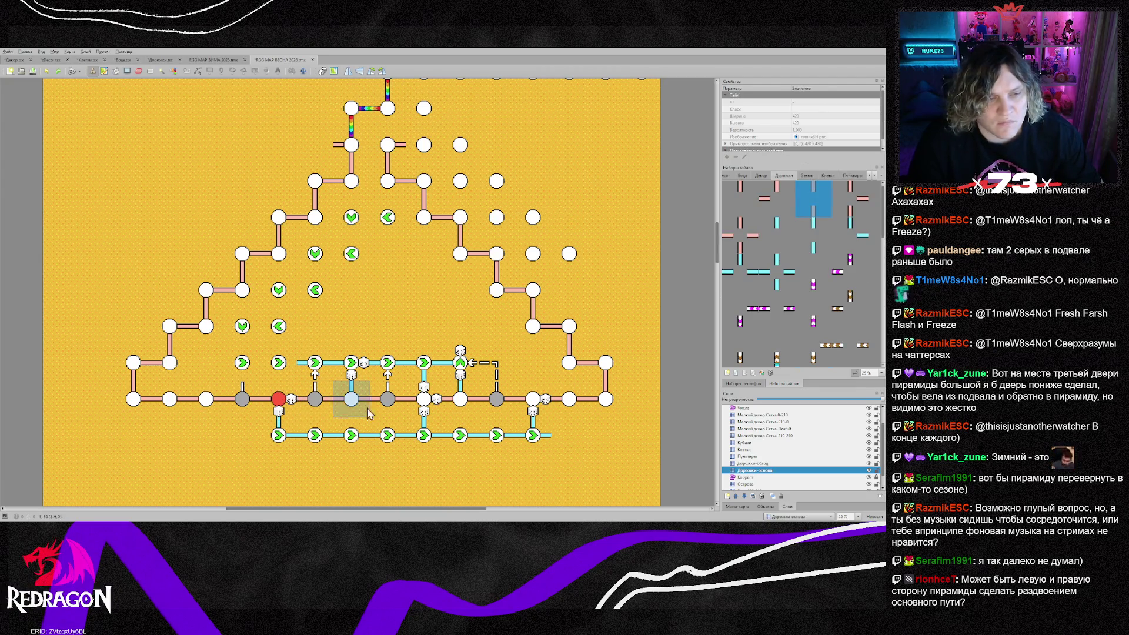
key("ctrl+Page_Up")
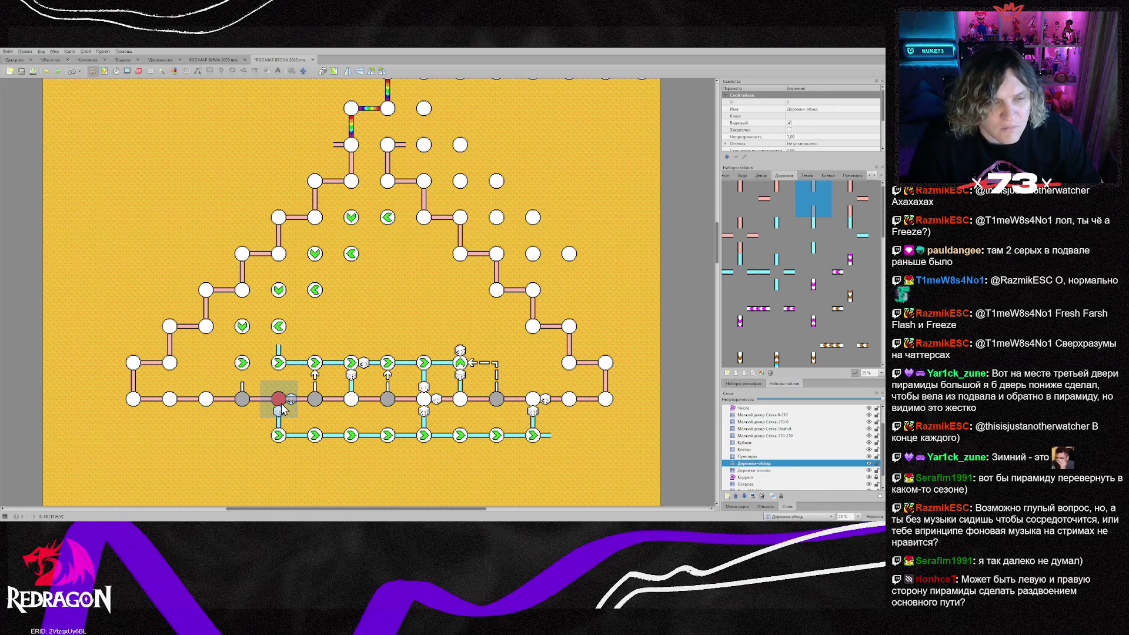
right_click(281, 404)
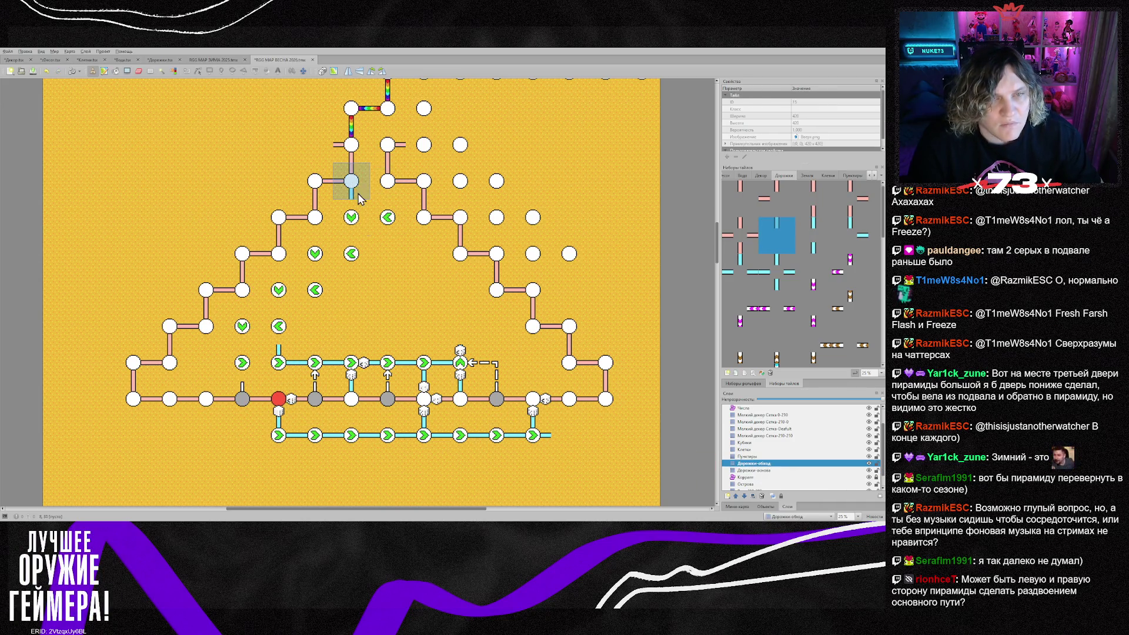
right_click(279, 435)
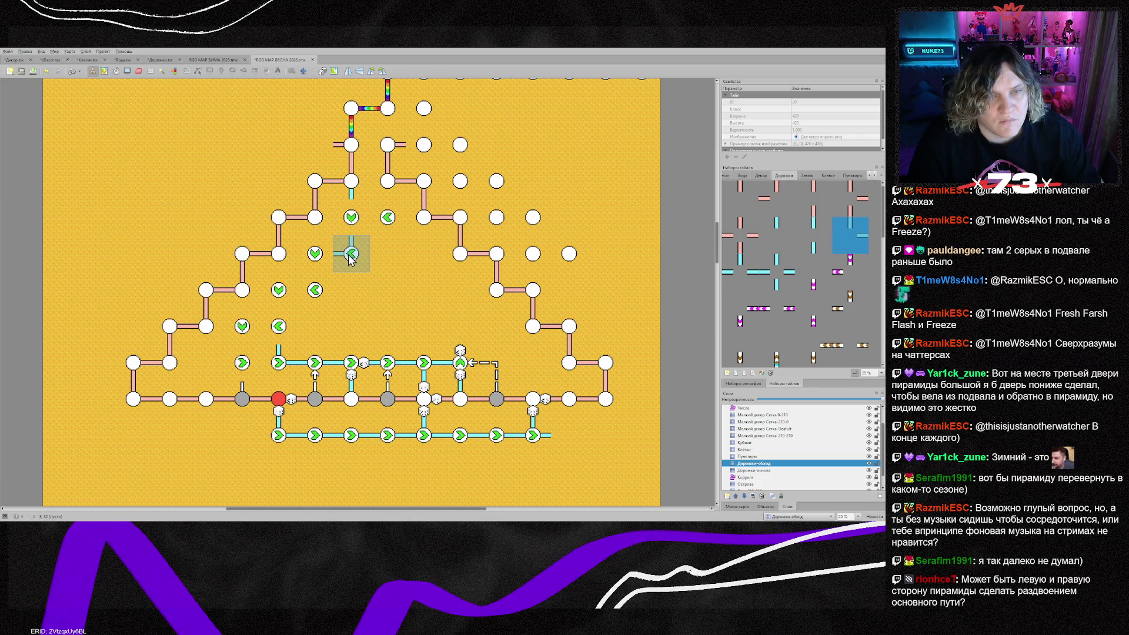
mouse_move(351, 259)
left_mouse_down()
mouse_move(315, 255)
mouse_move(315, 292)
mouse_move(276, 288)
mouse_move(276, 323)
mouse_move(249, 339)
mouse_move(243, 365)
left_mouse_up()
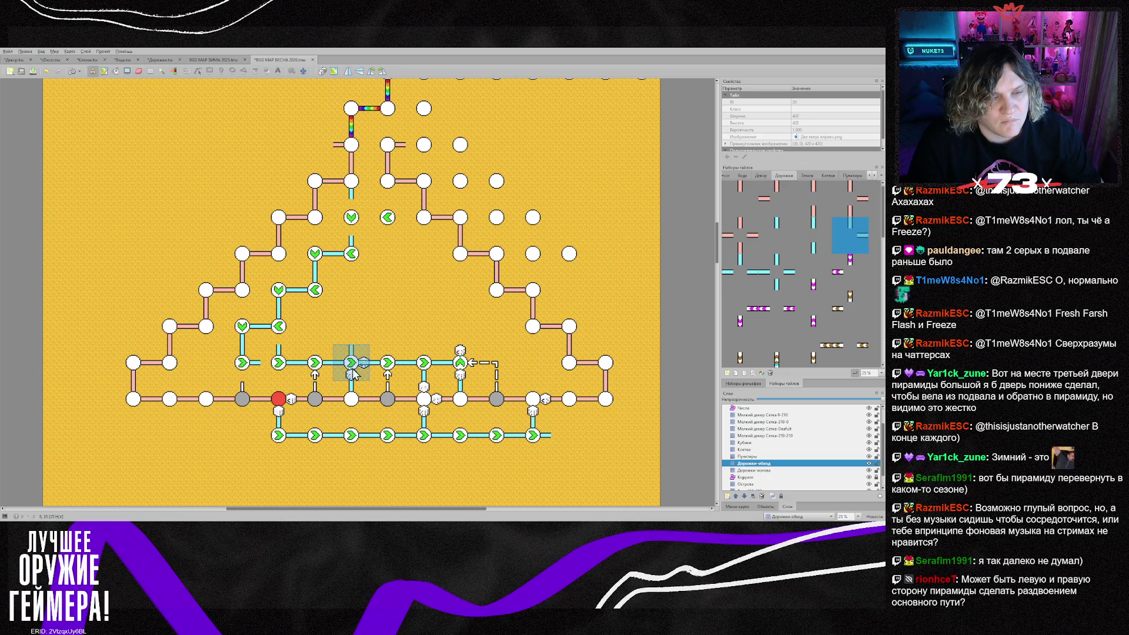
right_click(344, 369)
right_click(312, 368)
left_click(275, 368)
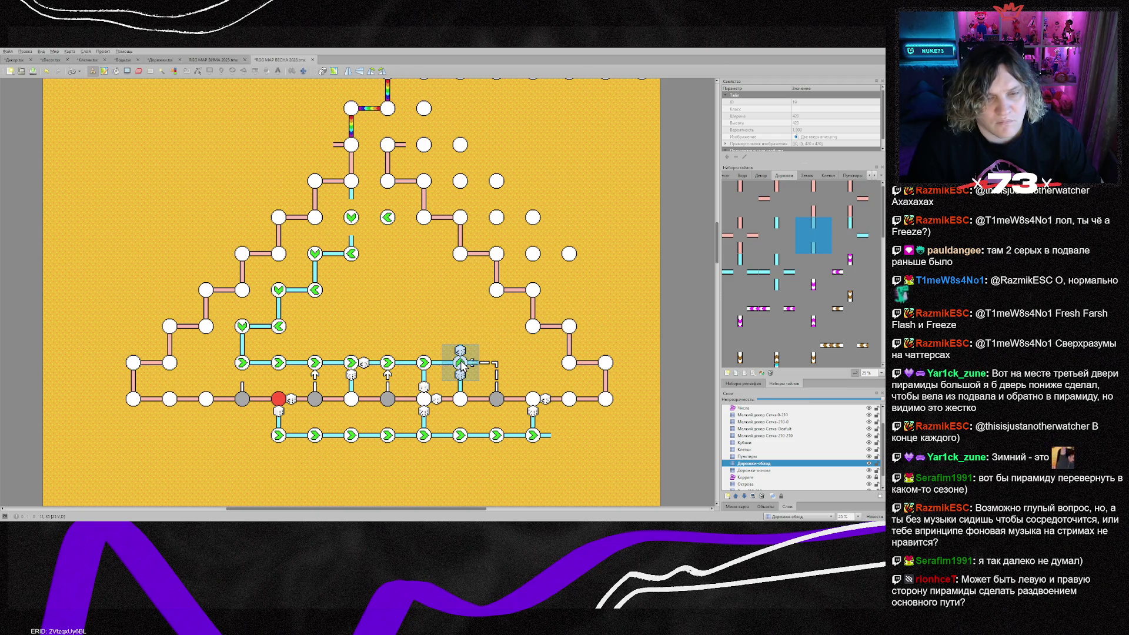
Erase the stray dotted tile on the right, restoring a mistakenly erased corridor path segment
left_click(741, 456)
key("e")
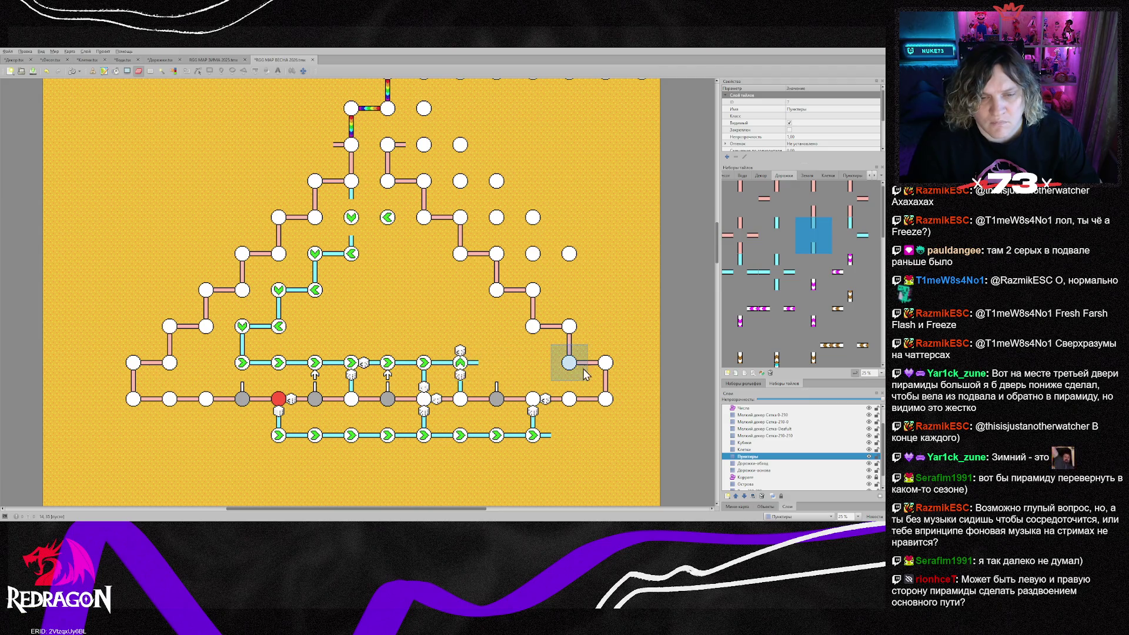
left_click(584, 369)
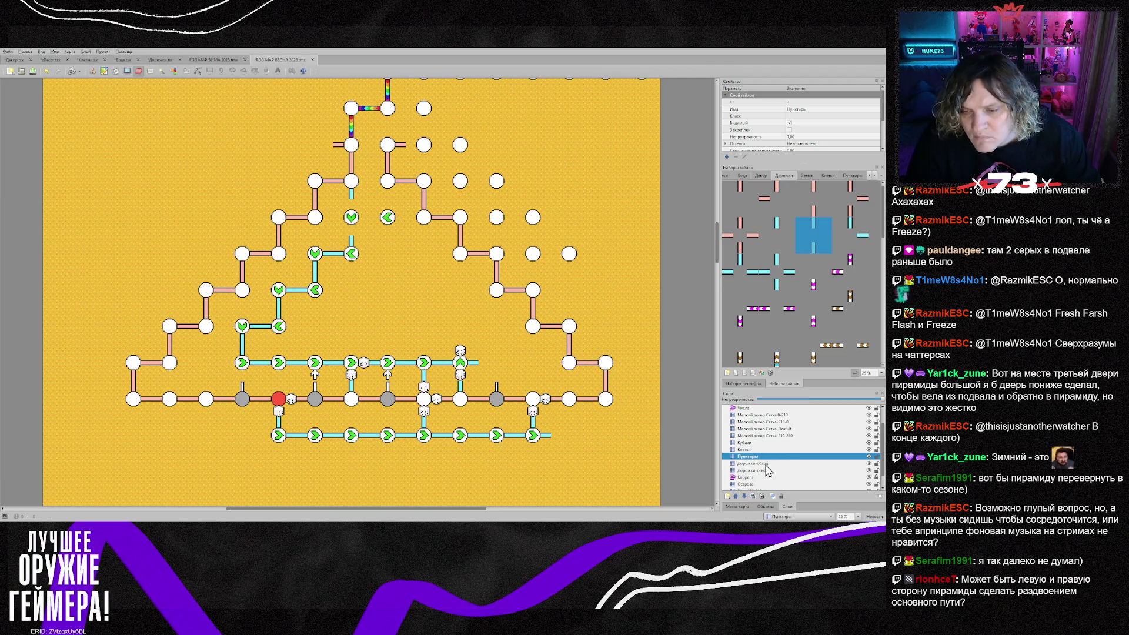
left_click(759, 463)
left_click(424, 362)
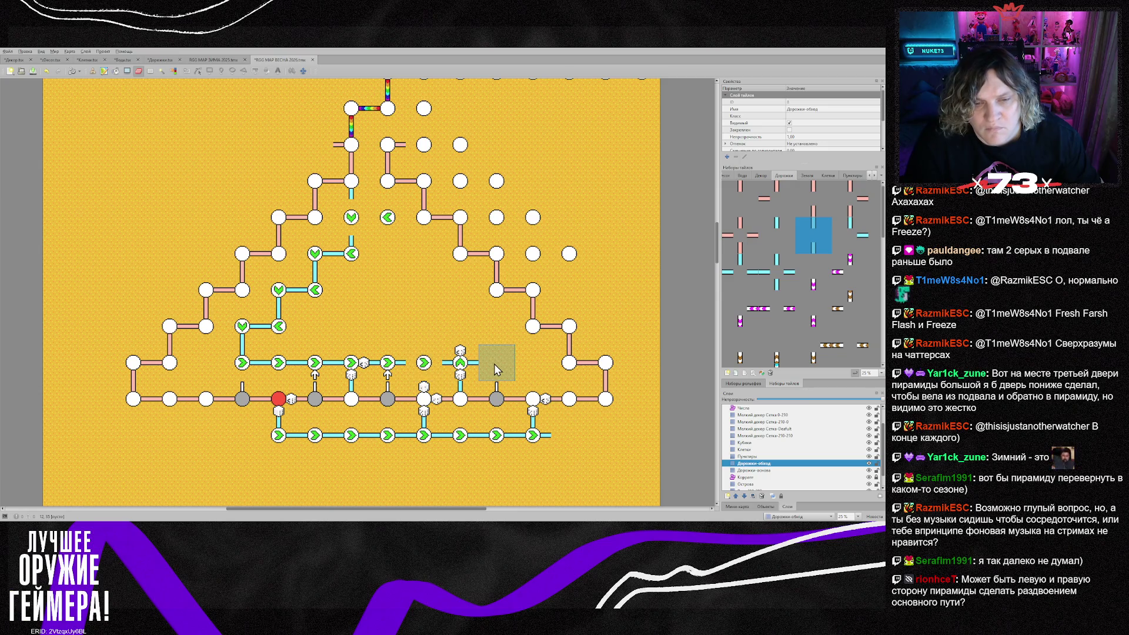
key("ctrl+z")
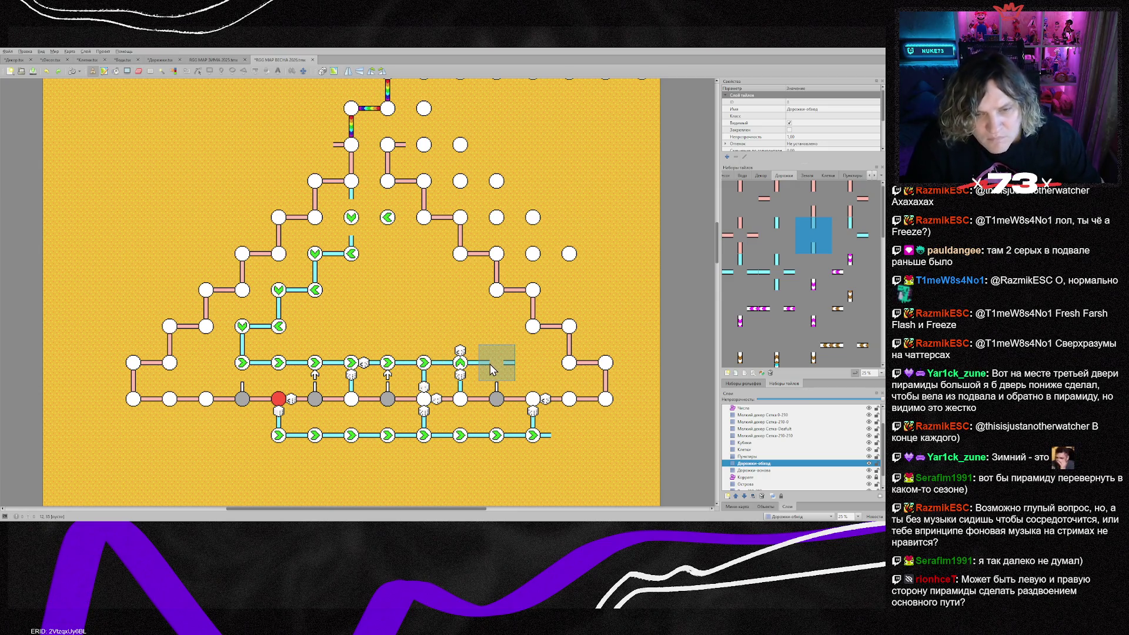
right_click(243, 366)
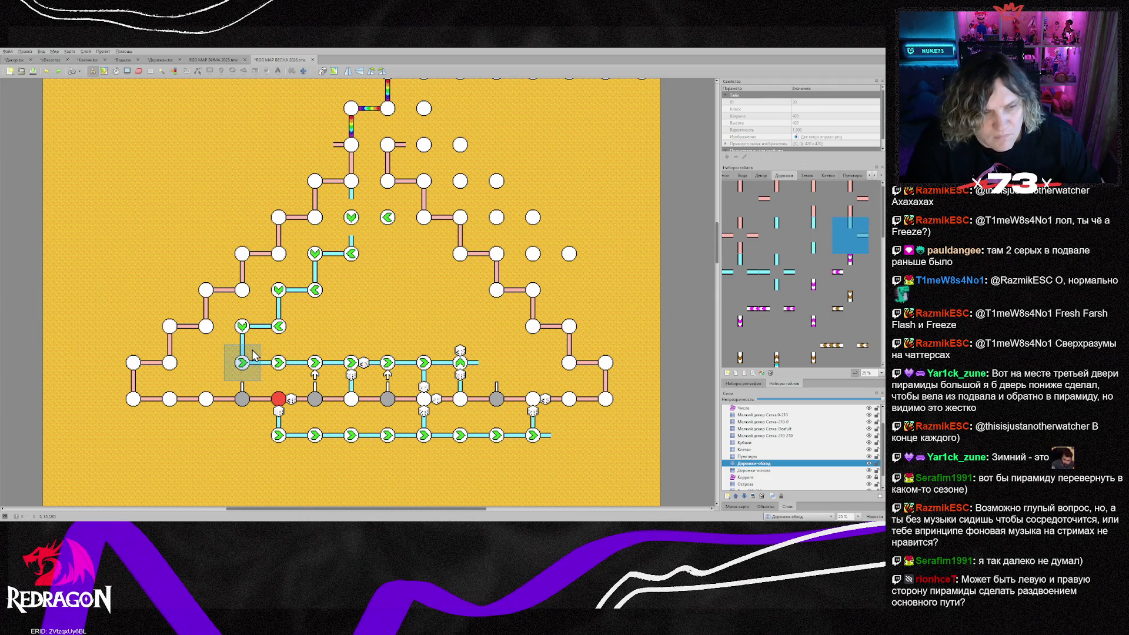
Paint cyan path diagonally up the right side plus vertical pieces above the upper nodes
mouse_move(491, 330)
left_mouse_down()
mouse_move(464, 322)
mouse_move(461, 297)
mouse_move(434, 291)
left_mouse_up()
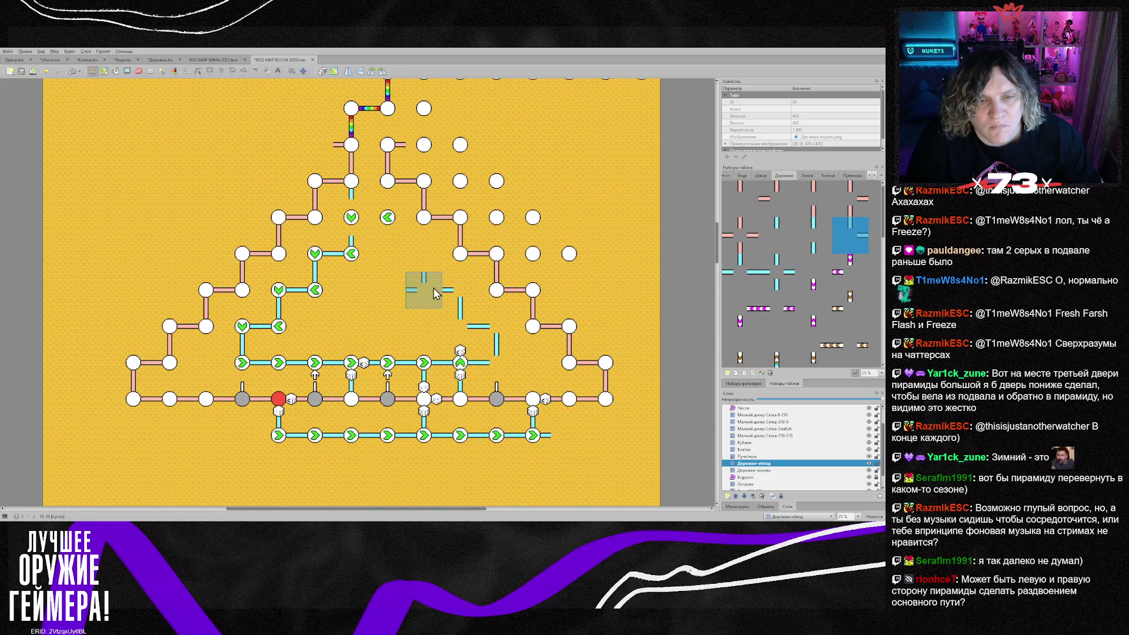
key("z")
key("z")
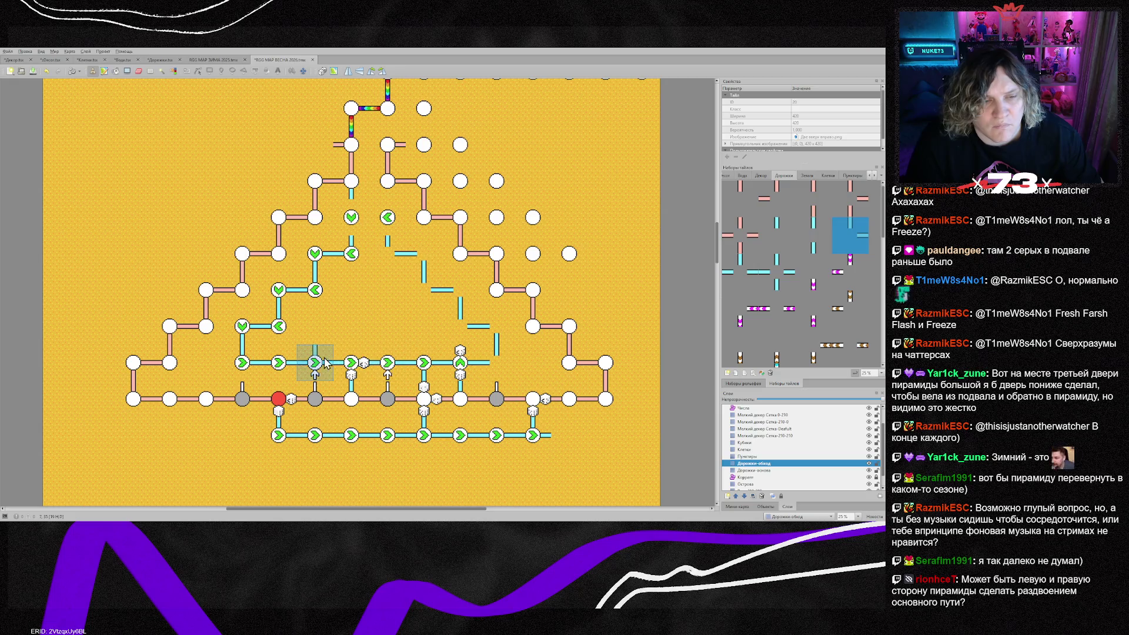
right_click(278, 363)
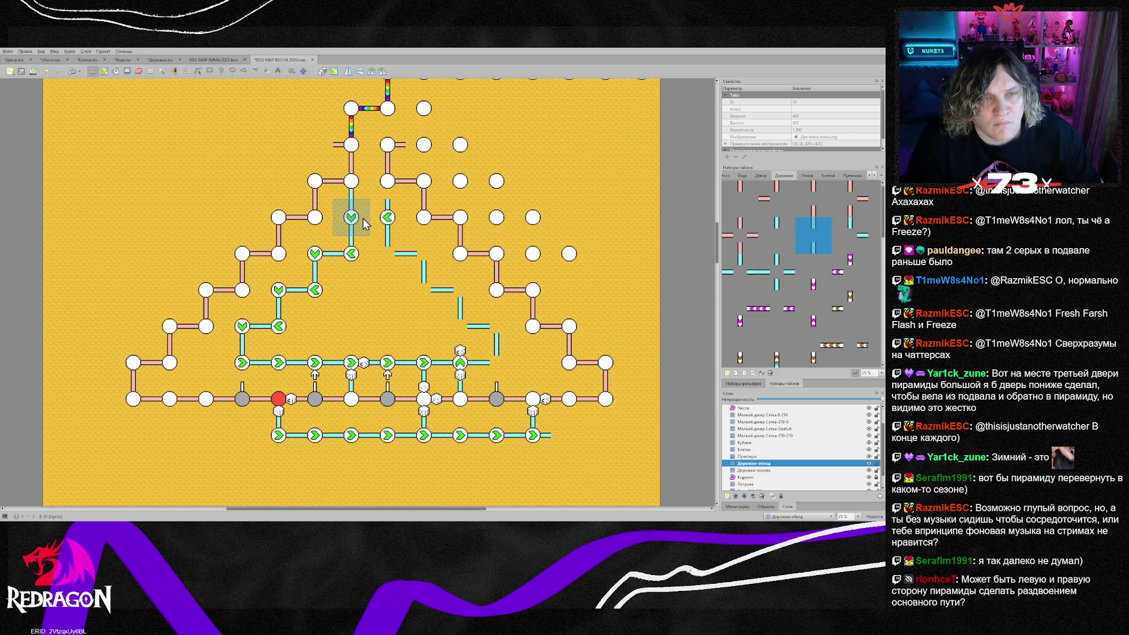
left_click(351, 181)
left_click(388, 182)
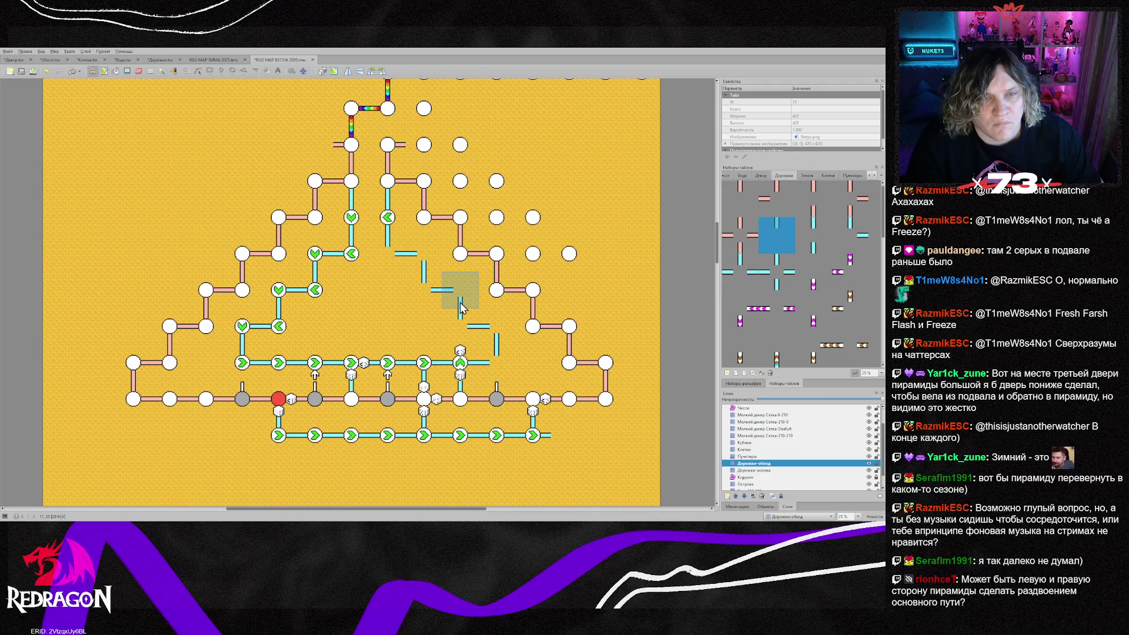
Stamp green arrow markers on the right branch's corridor, middle and upper nodes on Клетки
key("ctrl+Page_Up")
key("ctrl+Page_Up")
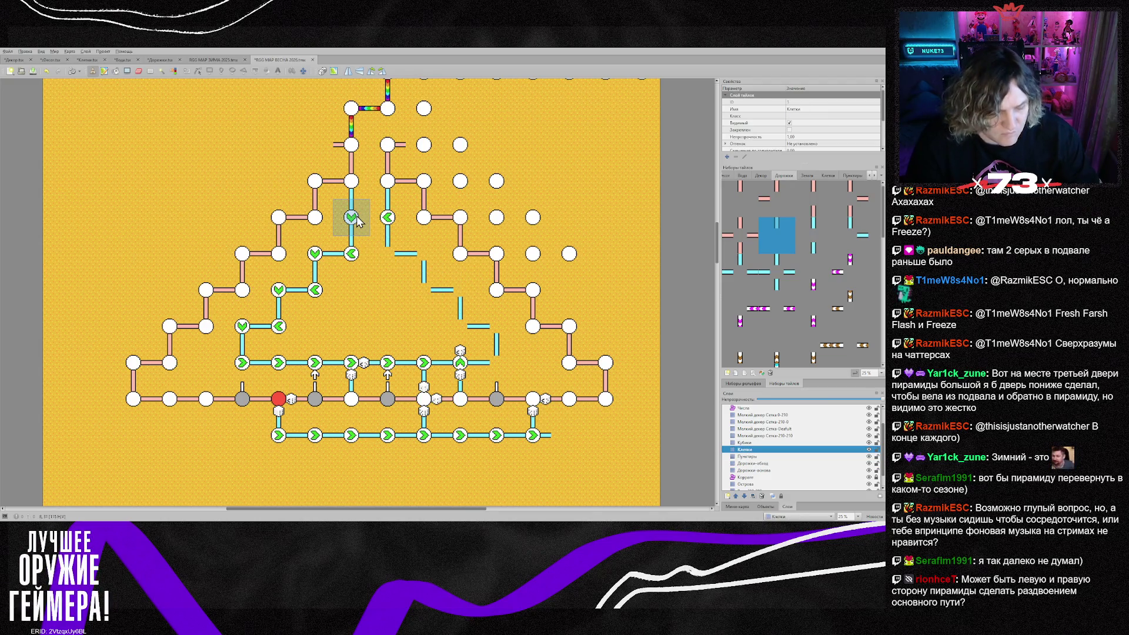
right_click(532, 435)
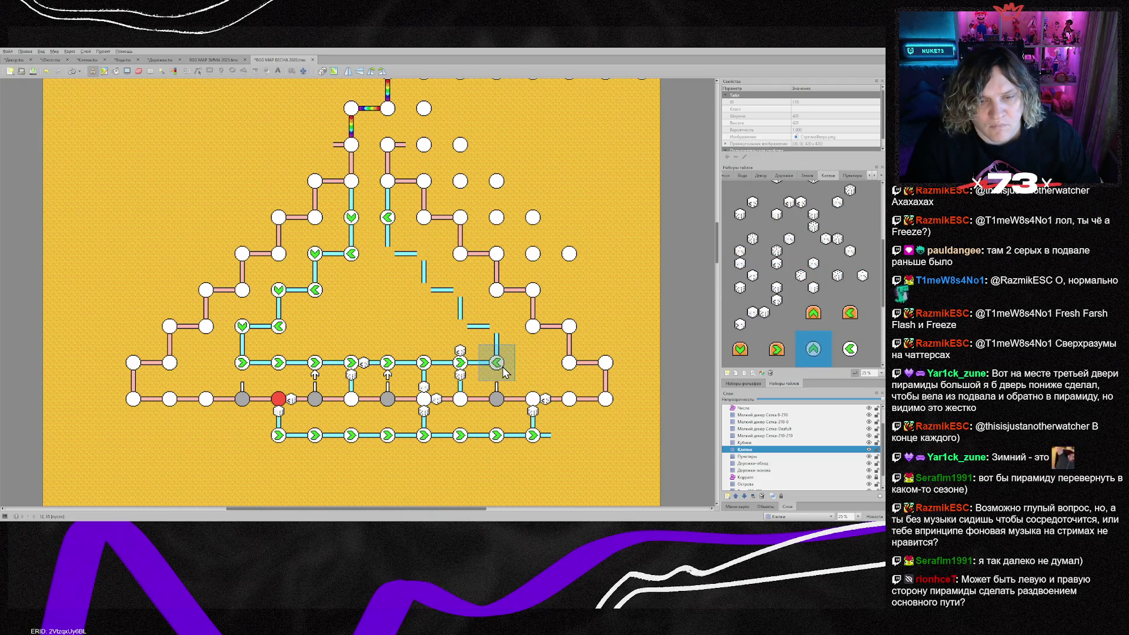
left_click(501, 330)
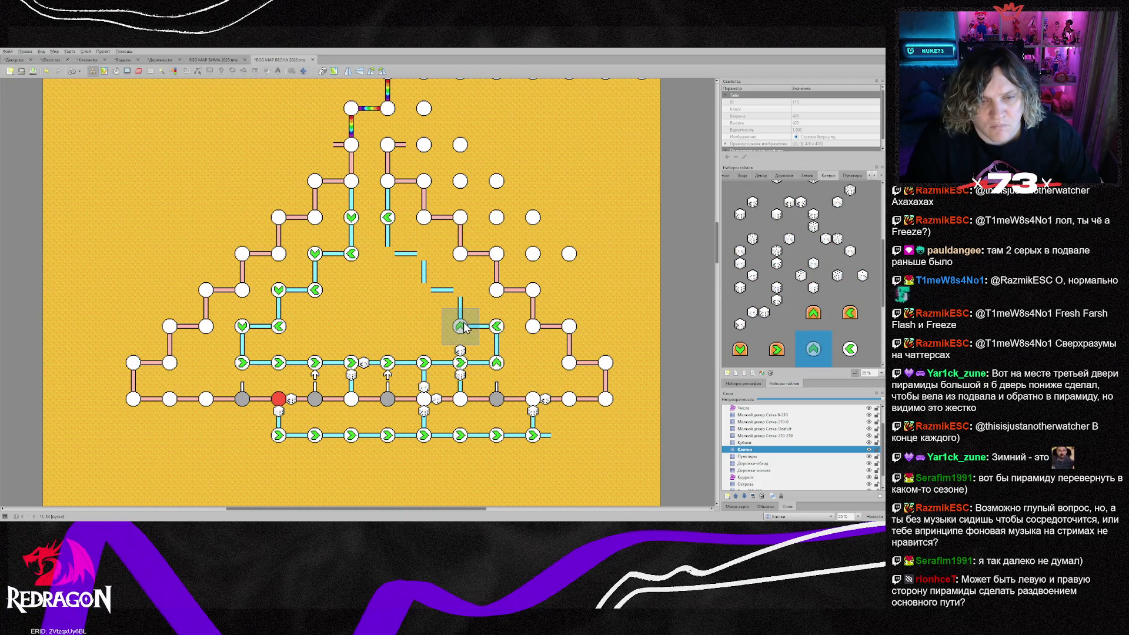
left_click(465, 294)
left_click(428, 294)
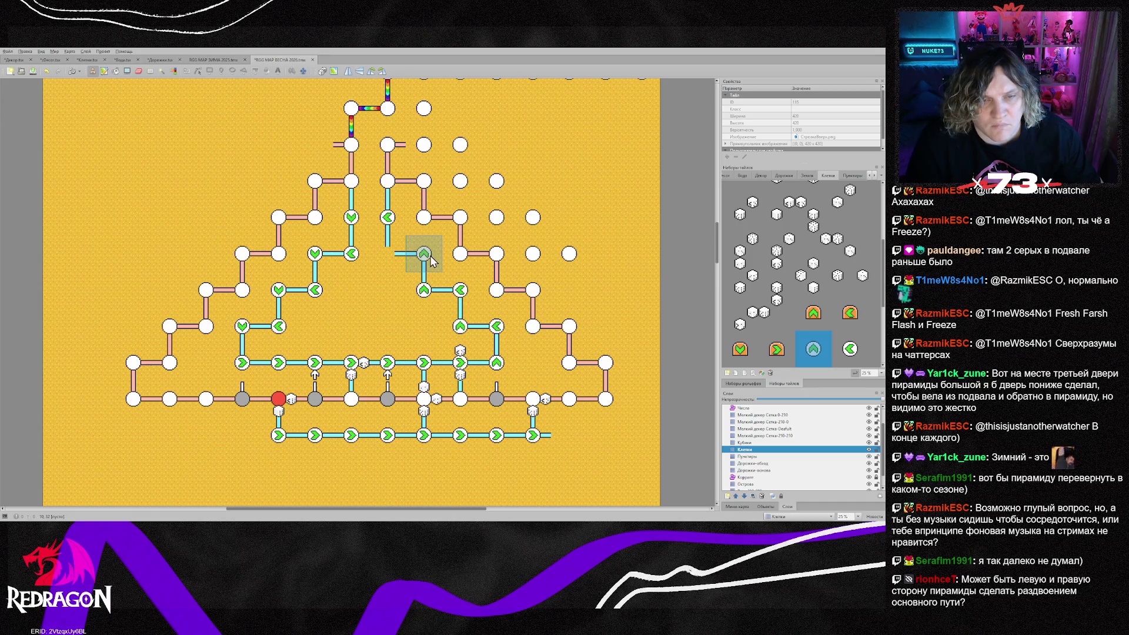
left_click(392, 256)
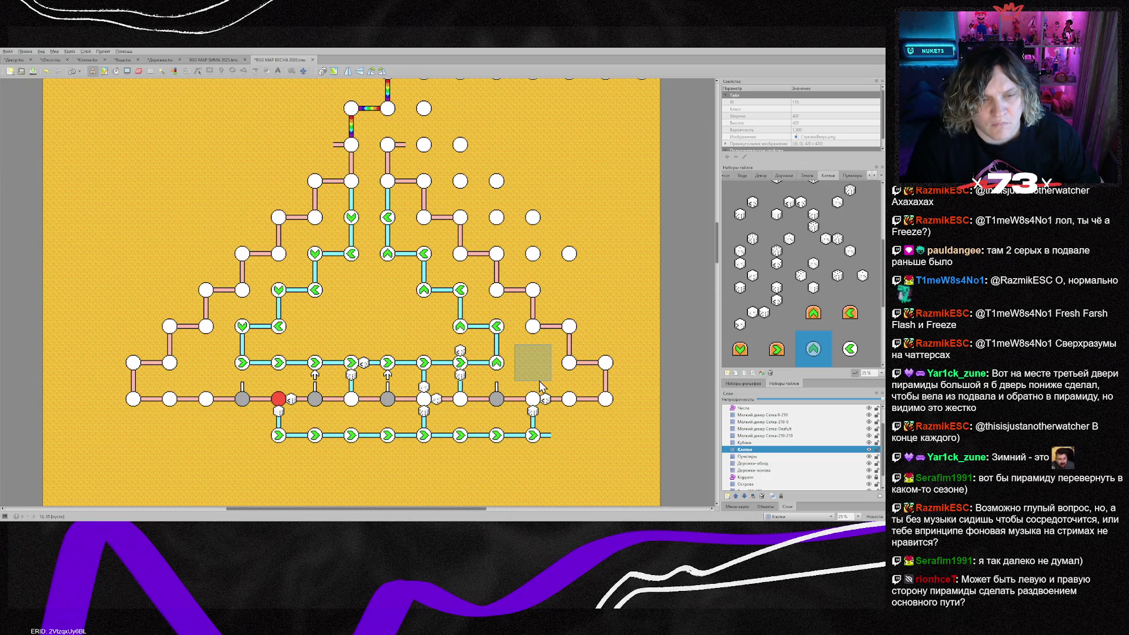
key("ctrl+Page_Up")
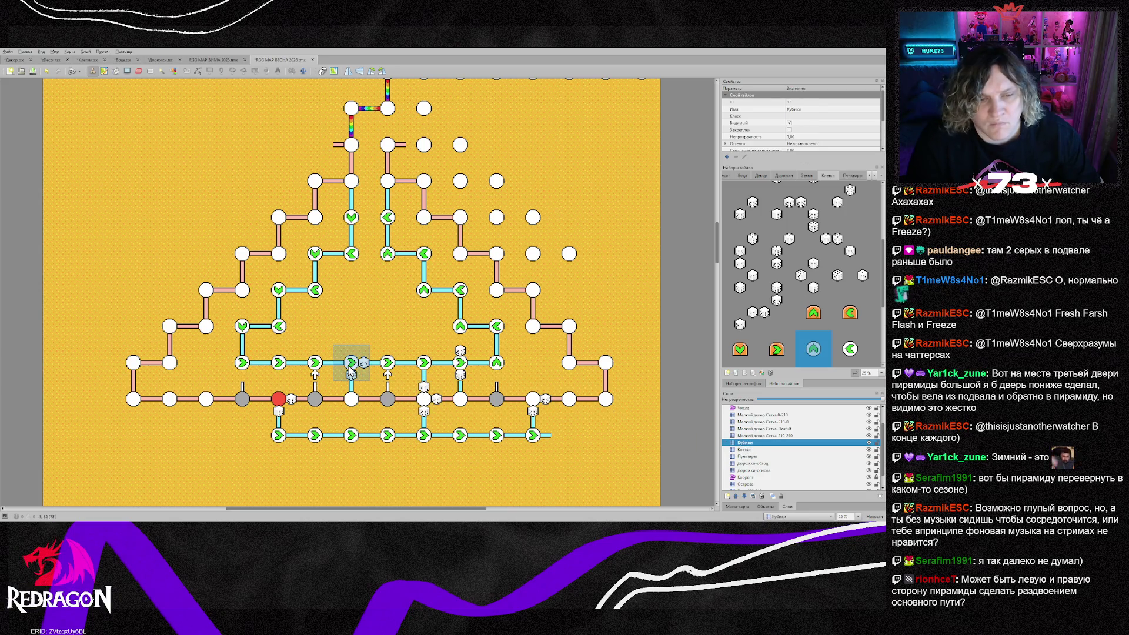
Copy a dice tile from the Кубики layer and stamp it on the central corridor node
right_click(351, 370)
left_click(462, 364)
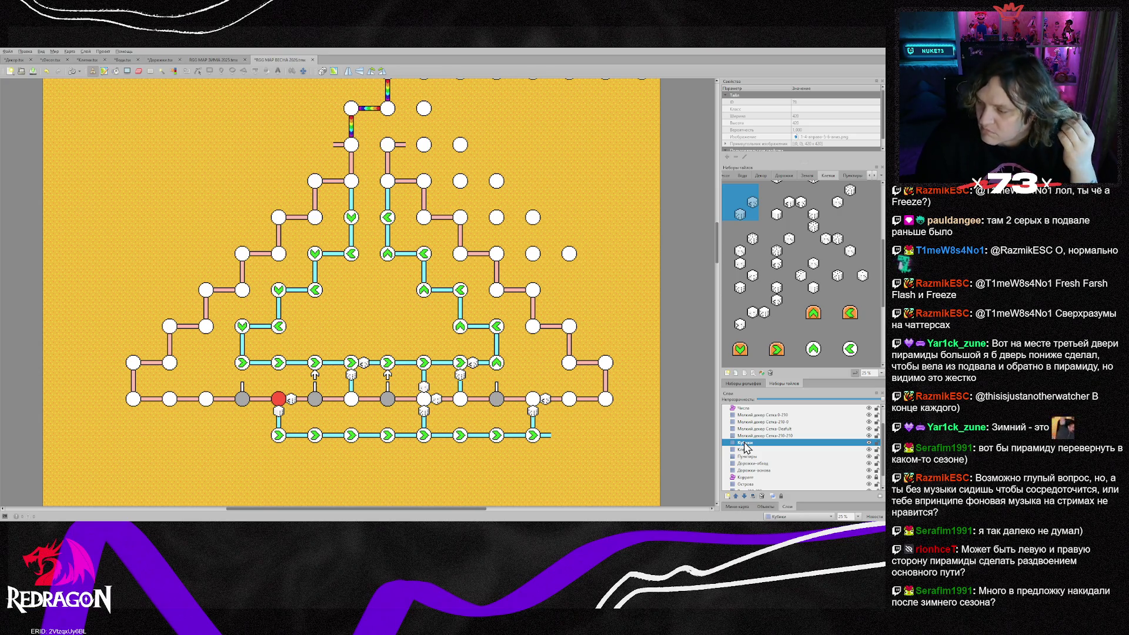
scroll(744, 447, "up", 1)
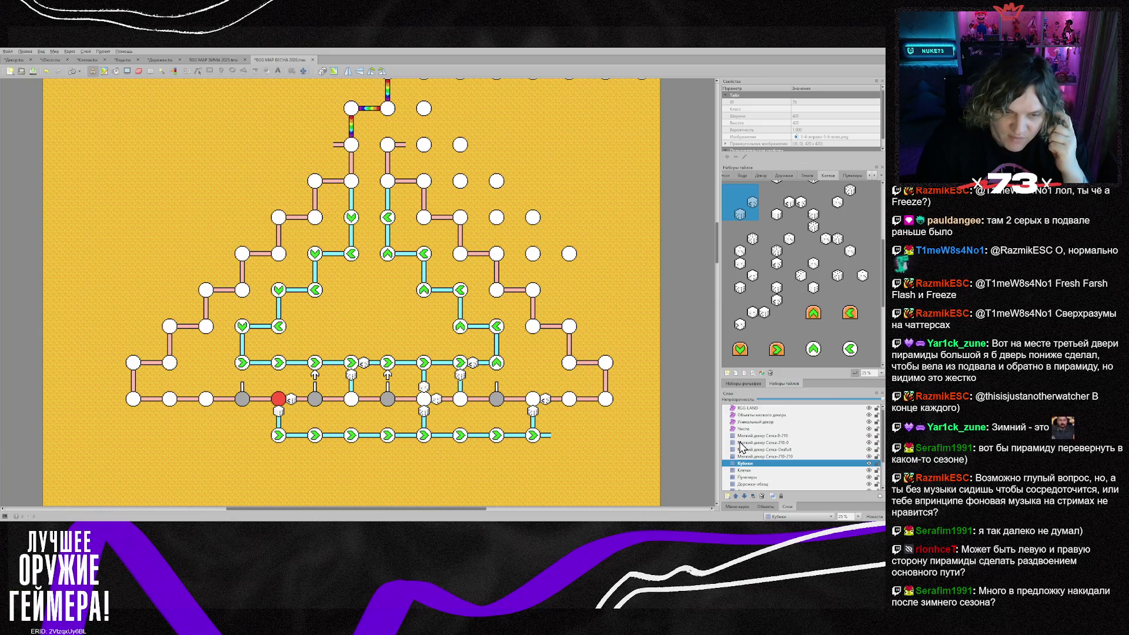
scroll(619, 444, "up", 1)
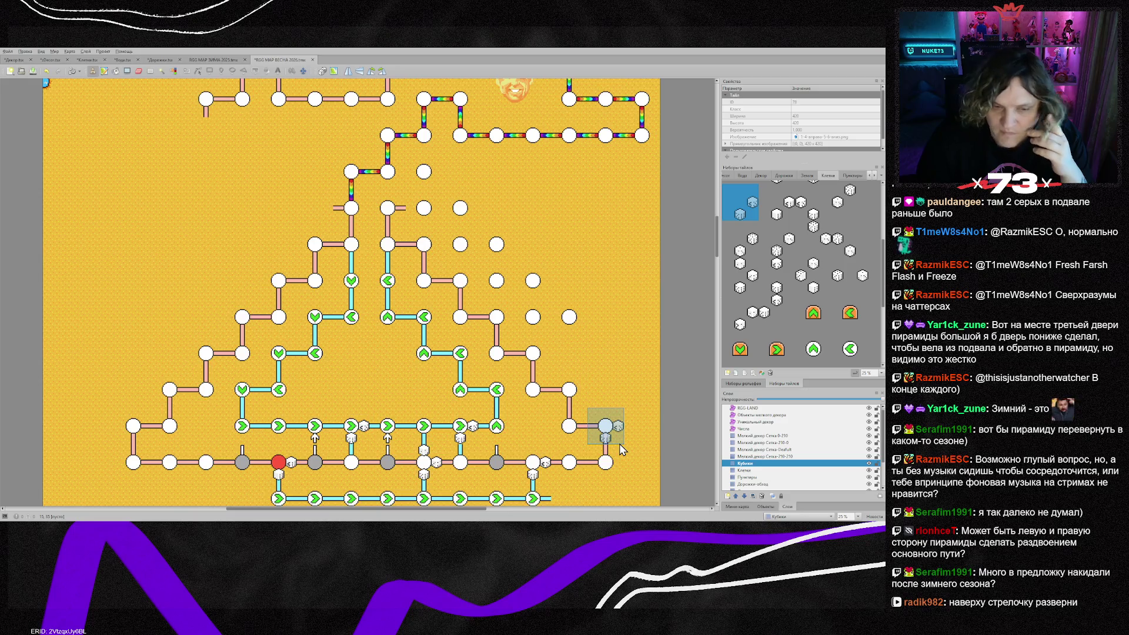
scroll(620, 443, "down", 1)
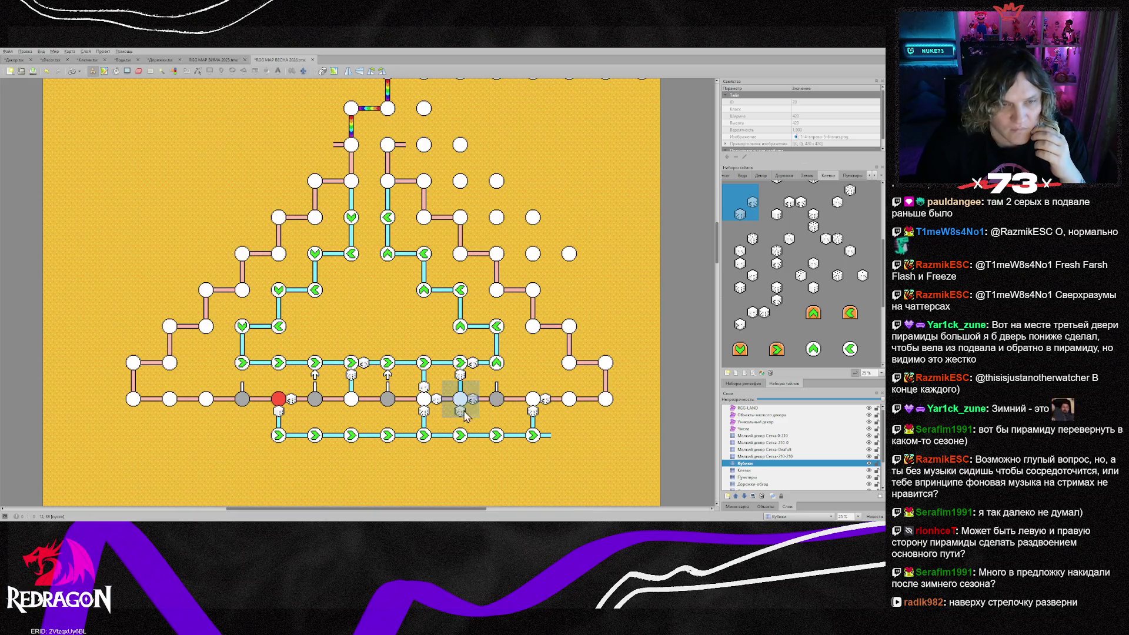
Erase the small up-arrow markers above the bottom row of nodes on the Пунктиры layer
left_click(751, 471)
left_click(813, 349)
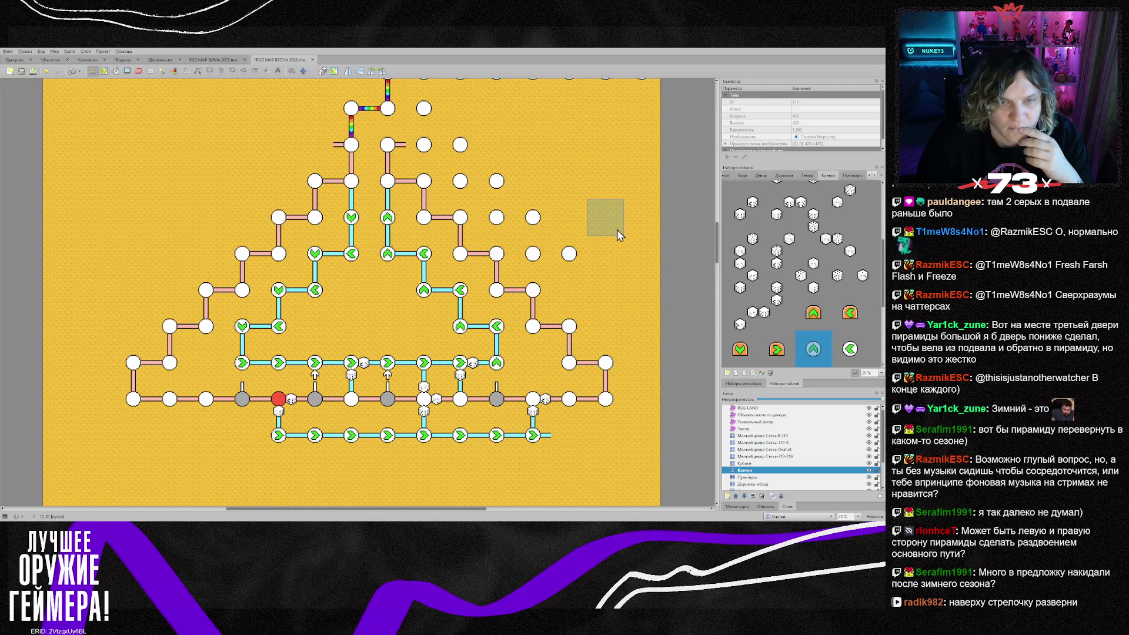
scroll(606, 366, "down", 1)
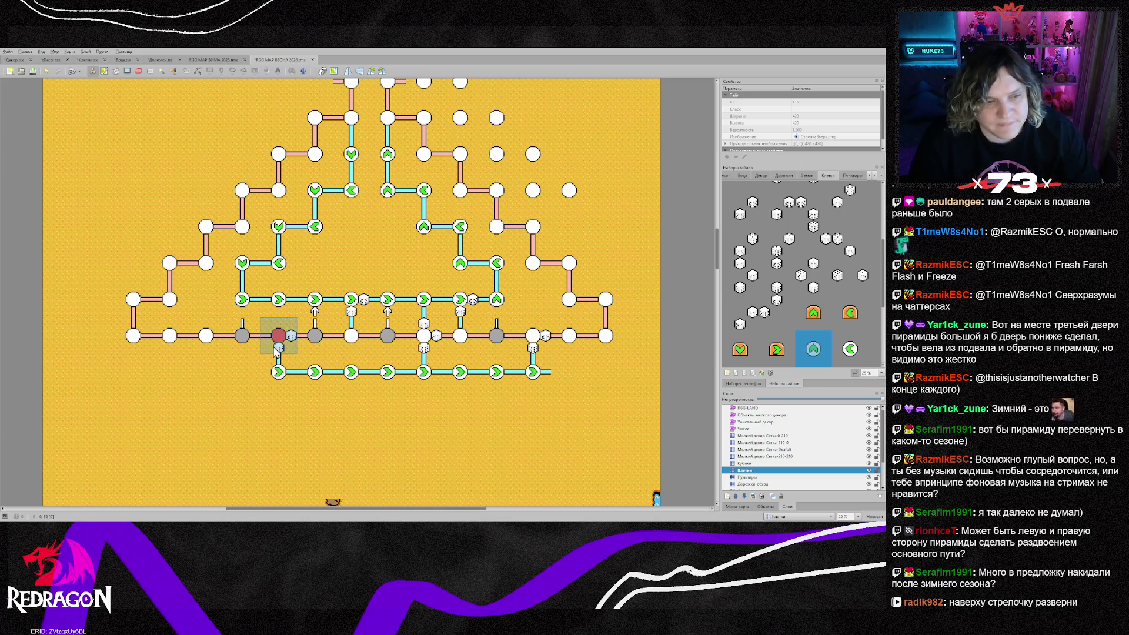
left_click(764, 478)
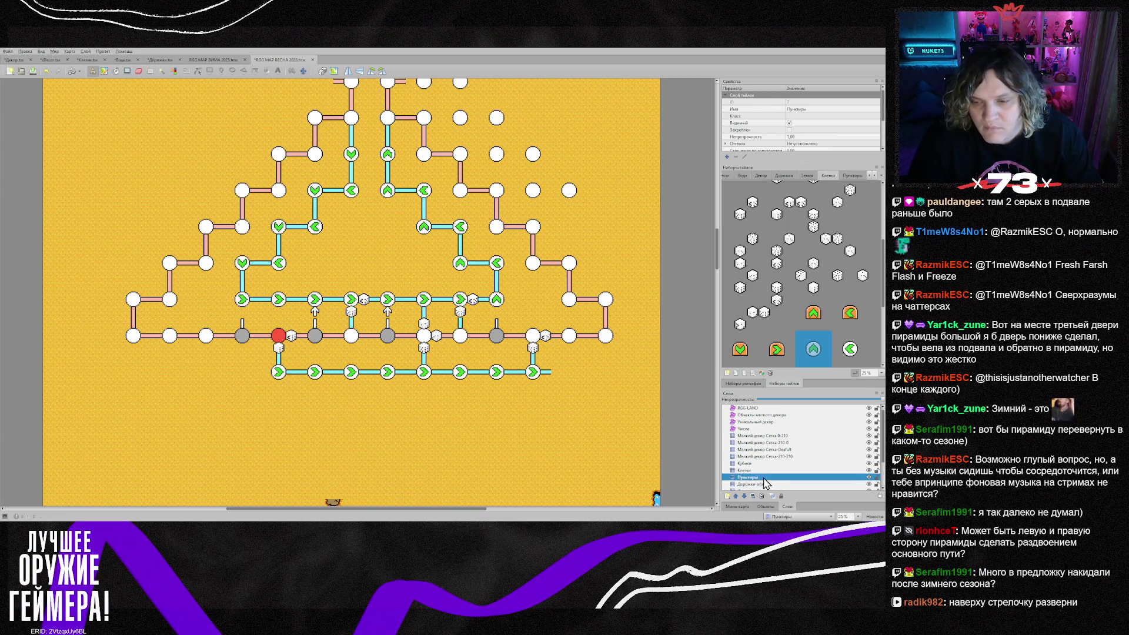
key("e")
left_click_drag(248, 320, 511, 324)
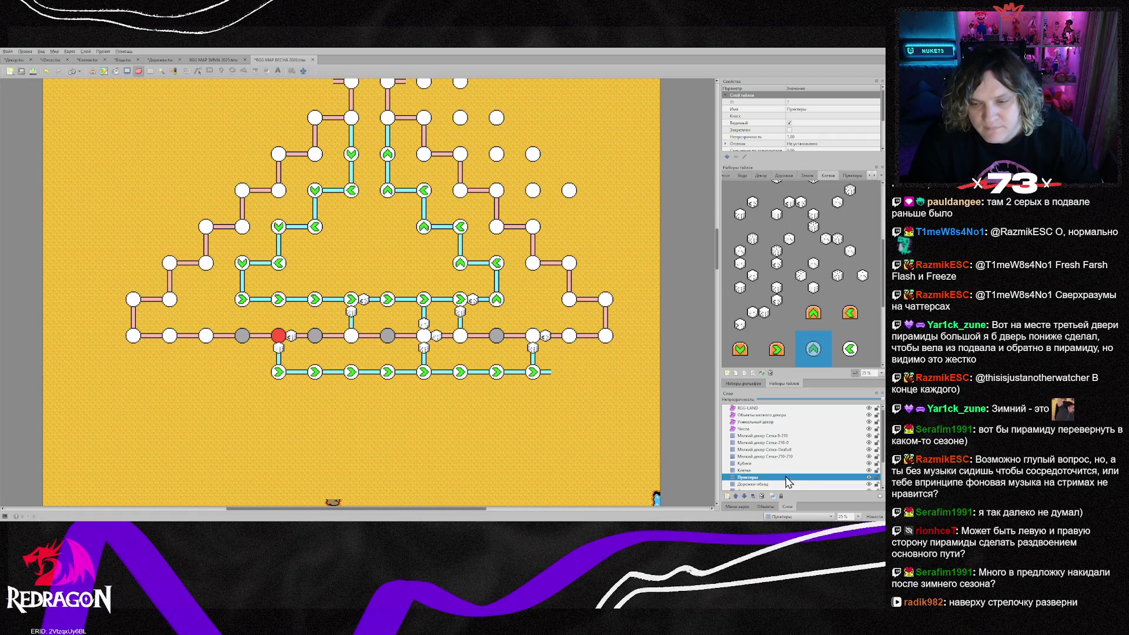
Select the Клетки, Дорожки-основа and Дорожки-обход layers together
left_click(764, 470)
scroll(759, 470, "down", 1)
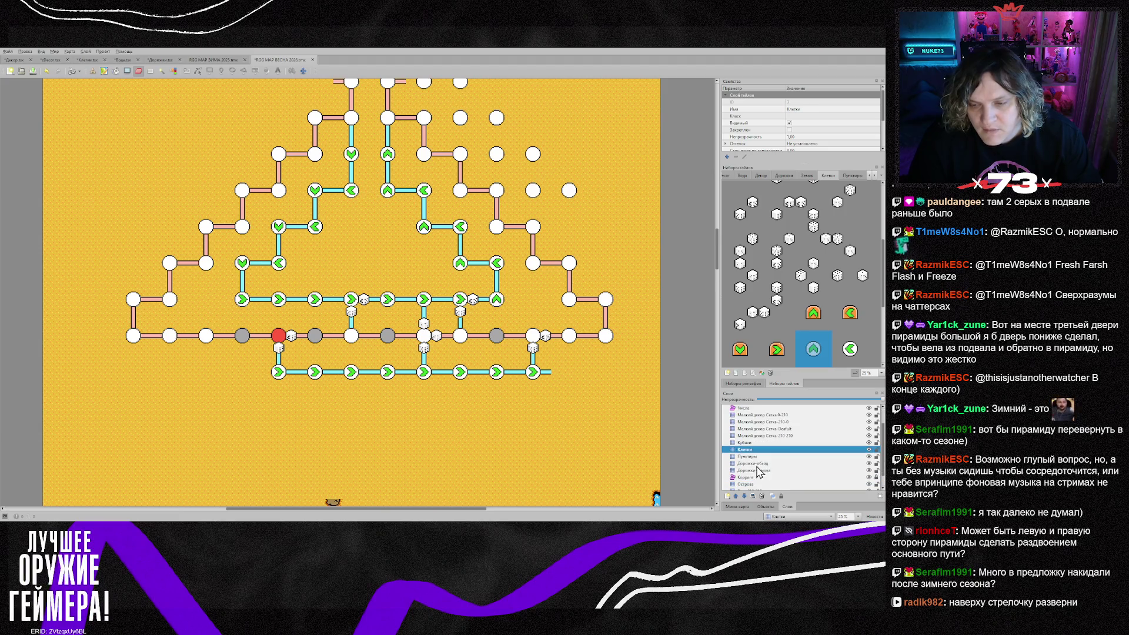
left_click(762, 470, "ctrl")
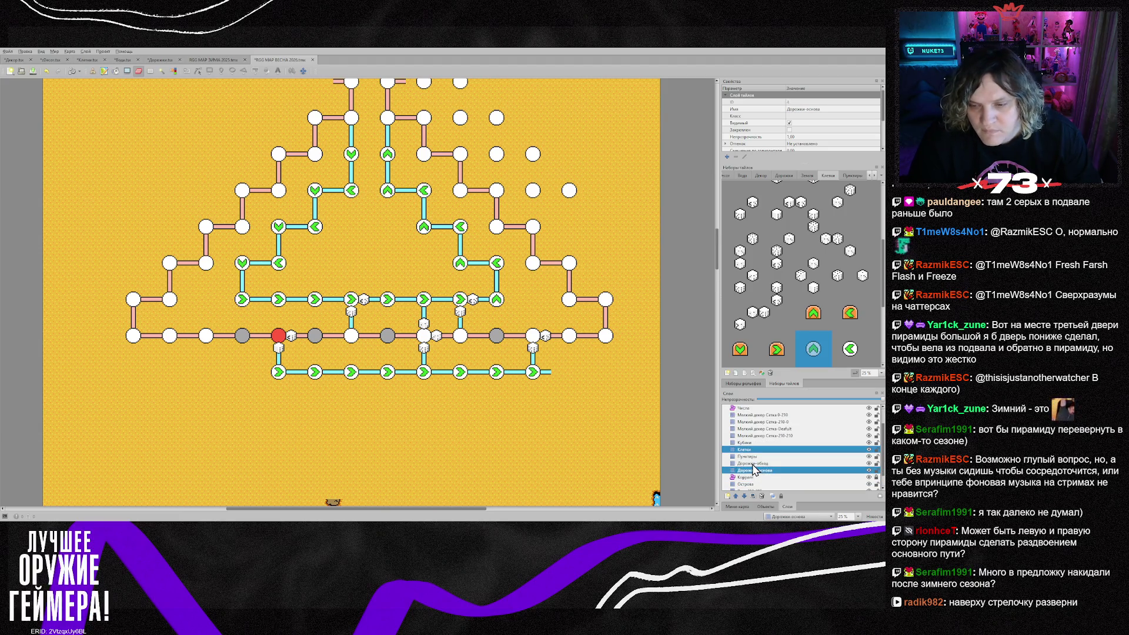
left_click(758, 464, "ctrl")
Cut the block of lower corridor tiles and paste it one node further left
mouse_move(235, 330)
left_mouse_down()
mouse_move(370, 385)
mouse_move(538, 384)
left_mouse_up()
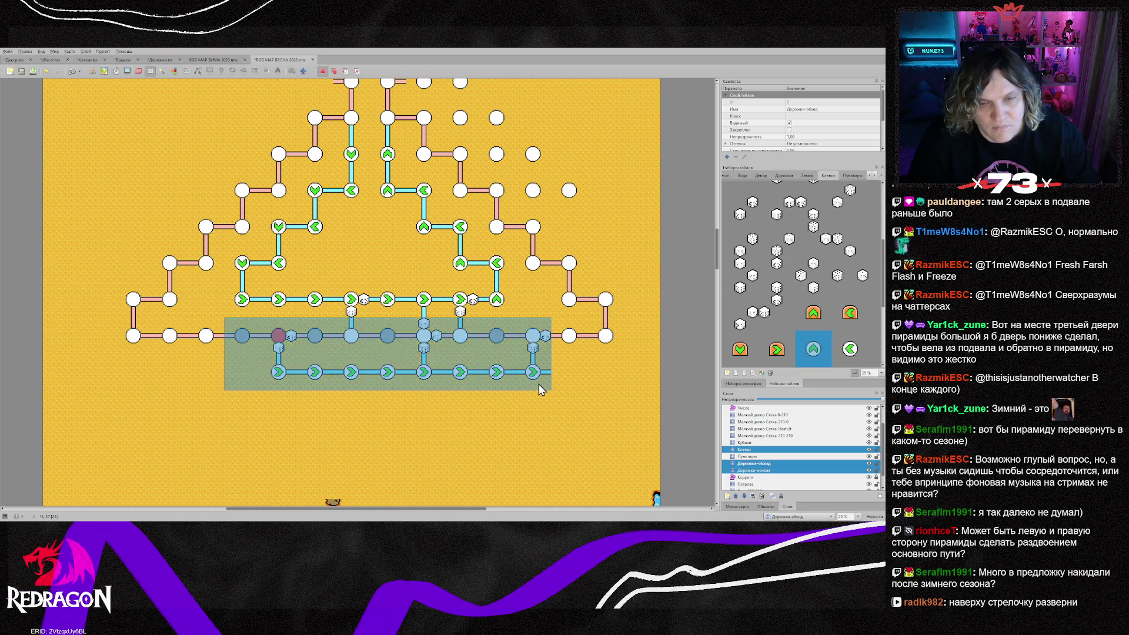
key("Delete")
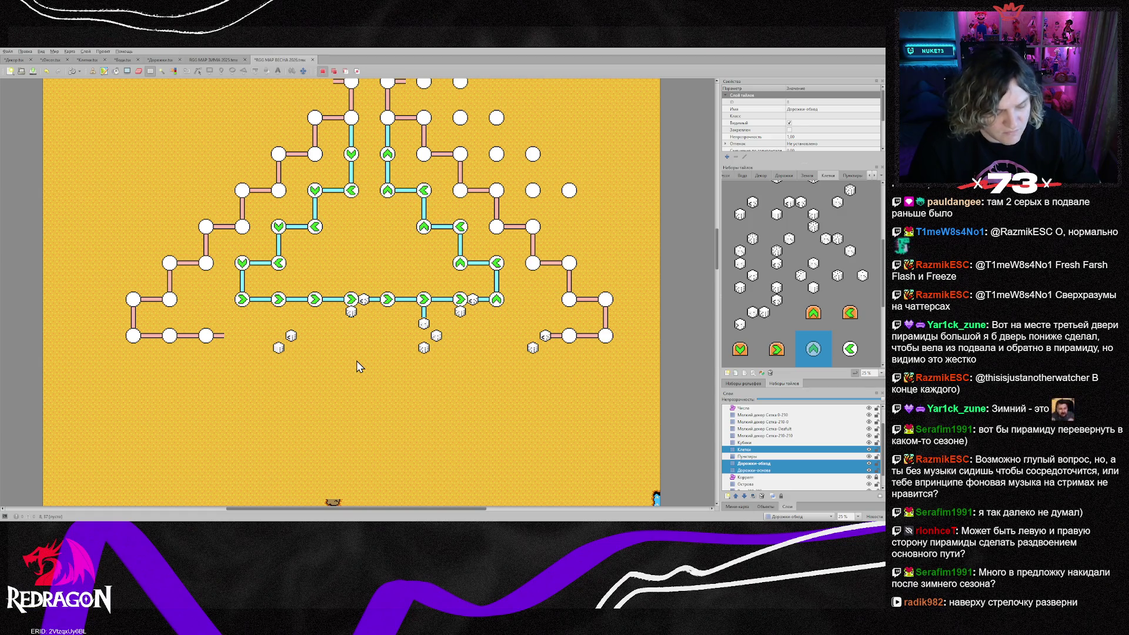
key("ctrl+v")
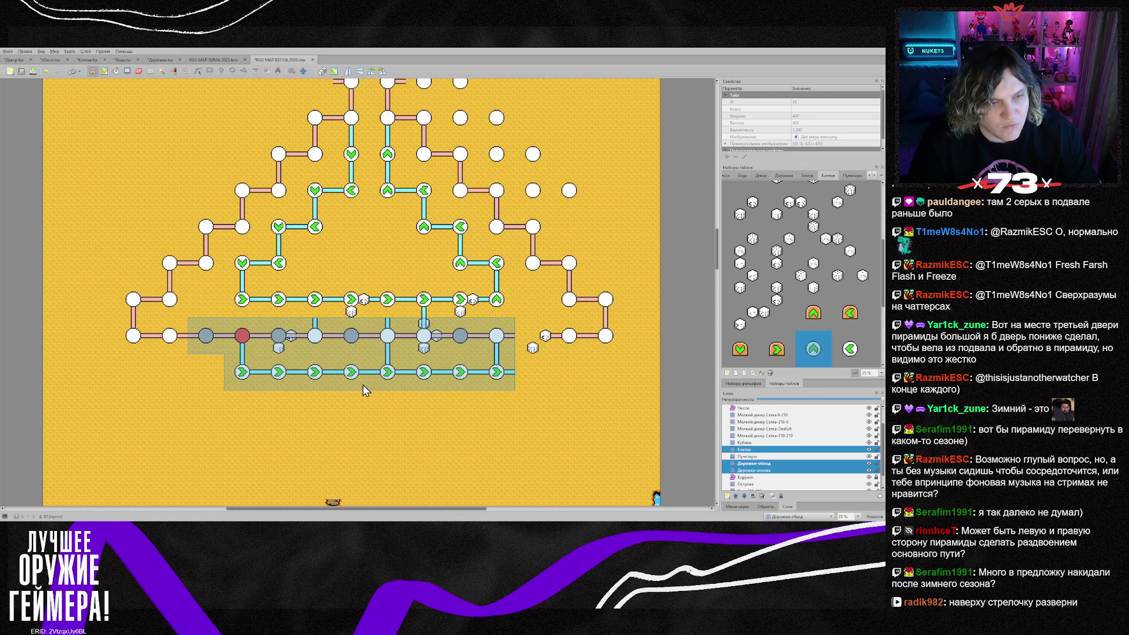
left_click(362, 384)
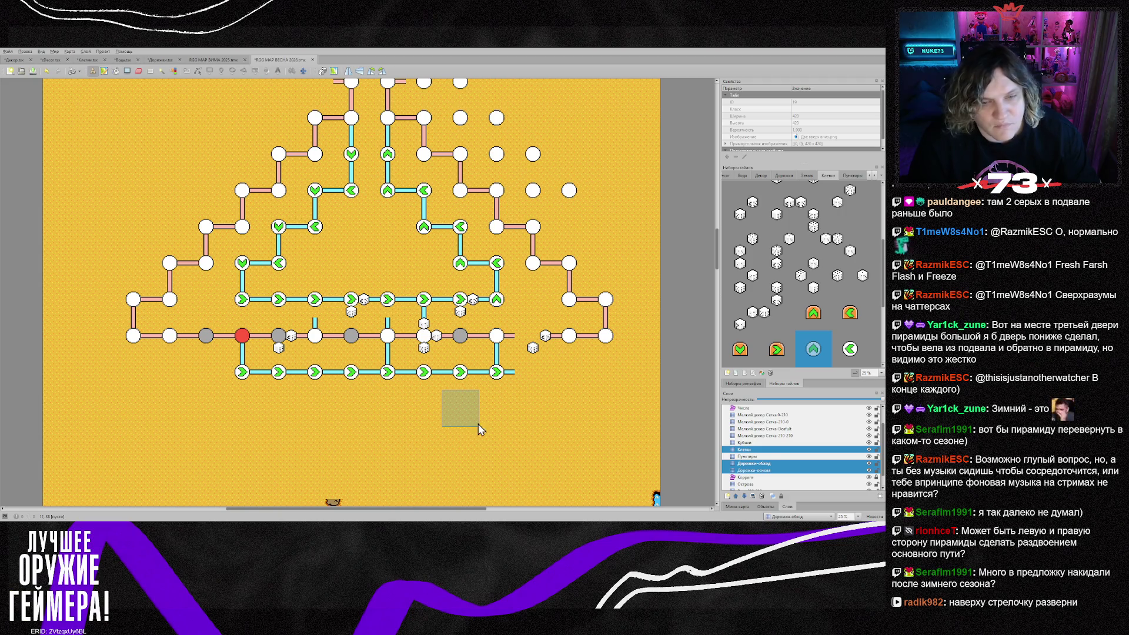
Erase the dice along the lower corridor, then sample a path tile for Дорожки-обход
left_click(776, 442)
left_click_drag(284, 352, 568, 336)
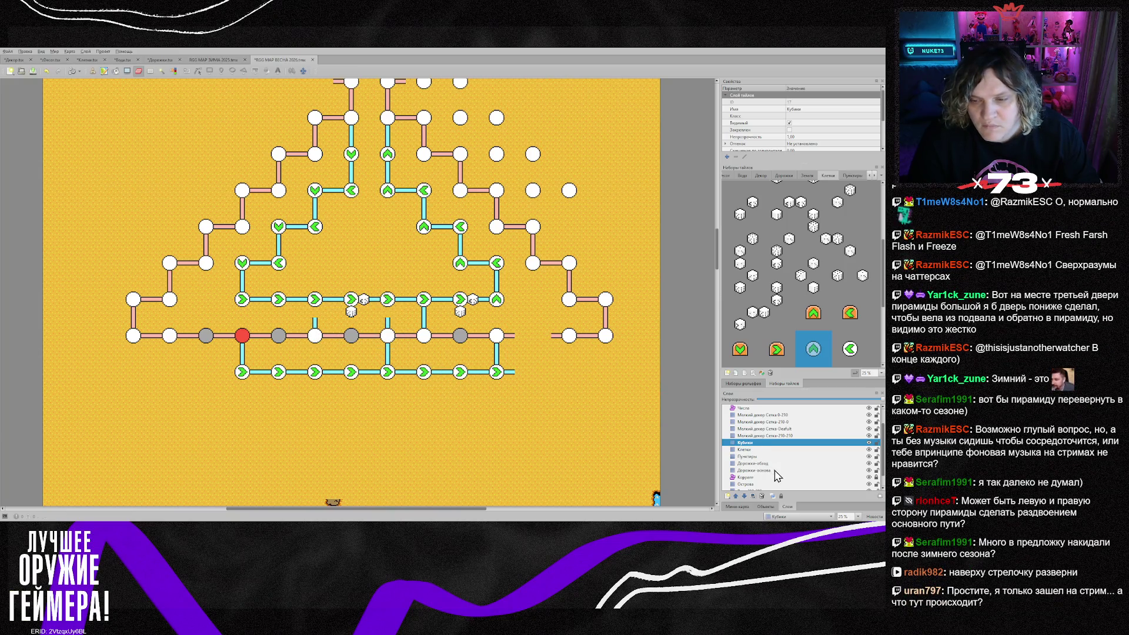
left_click(733, 464)
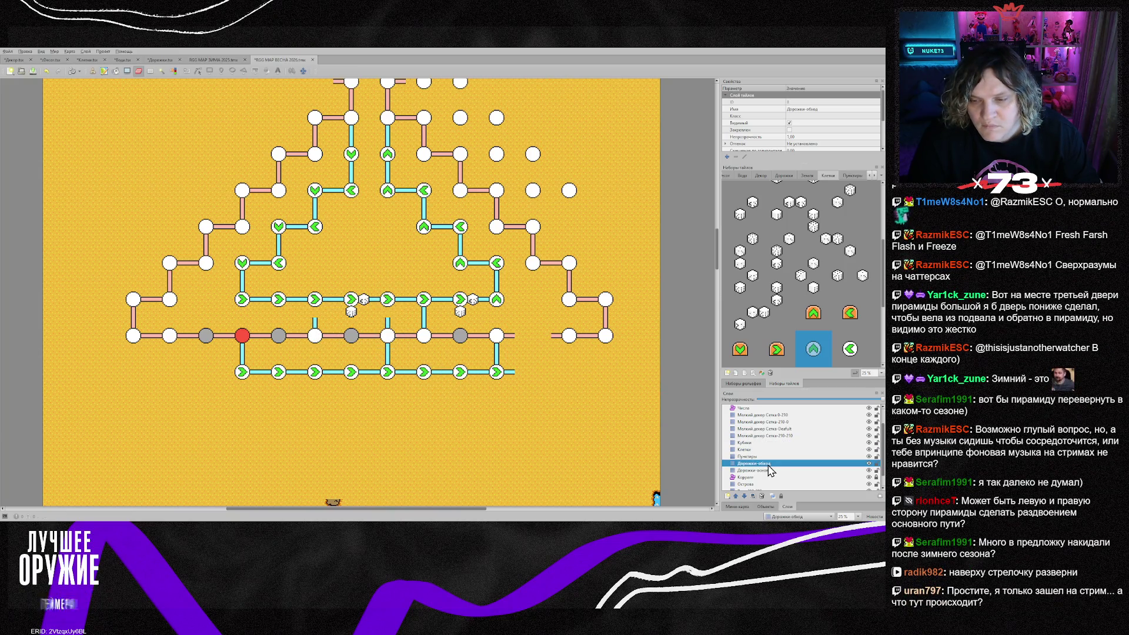
right_click(383, 380)
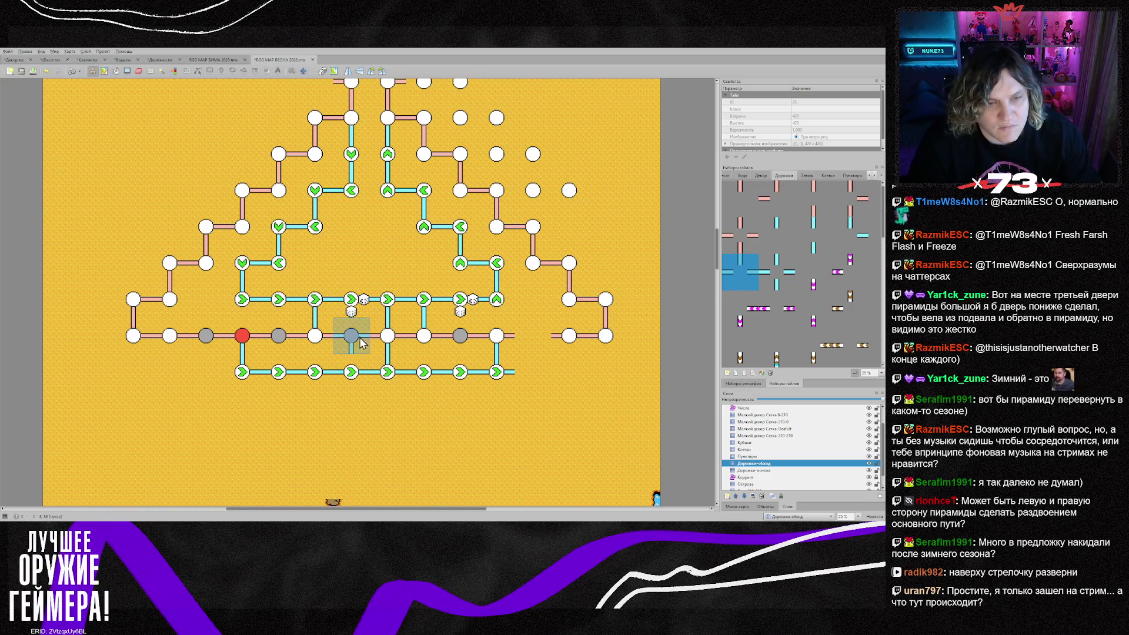
Erase the two dice from the upper cyan route on the Кубики layer
left_click(751, 443)
key("e")
left_click(357, 306)
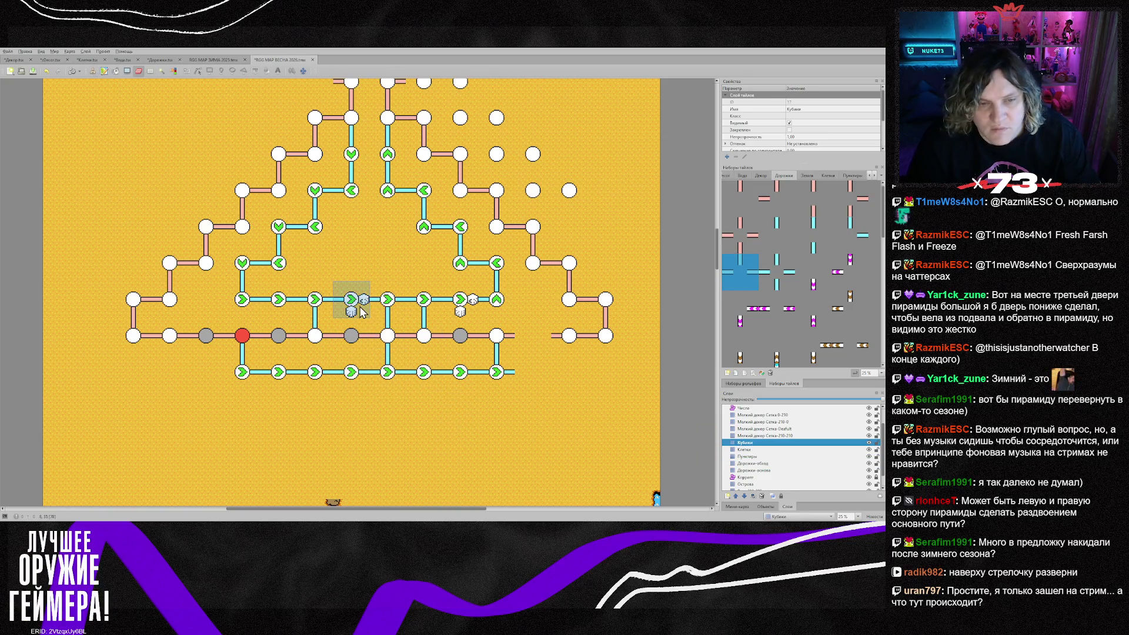
left_click(466, 306)
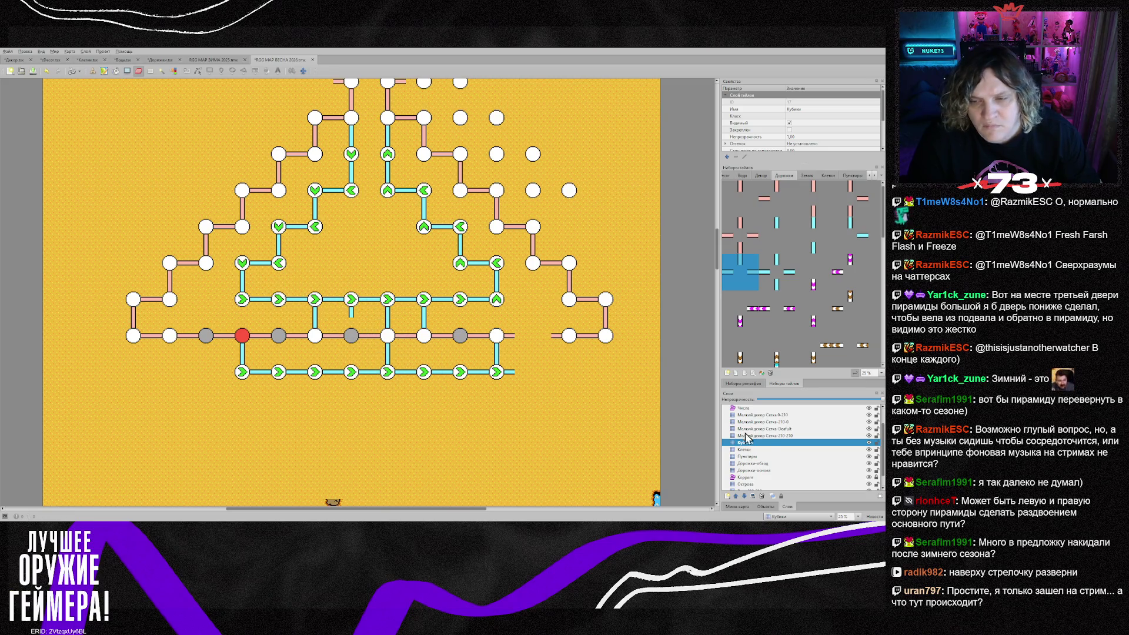
Sample a horizontal path tile for Дорожки-обход, then the blue circle node tile on Дорожки-основа
left_click(788, 464)
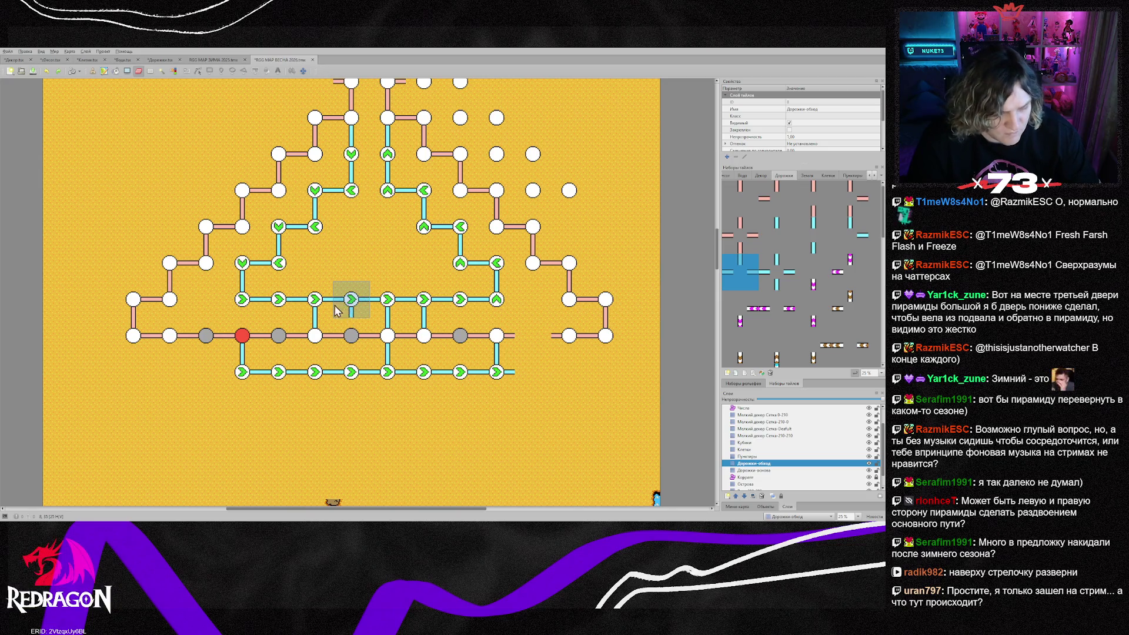
key("b")
right_click(263, 306)
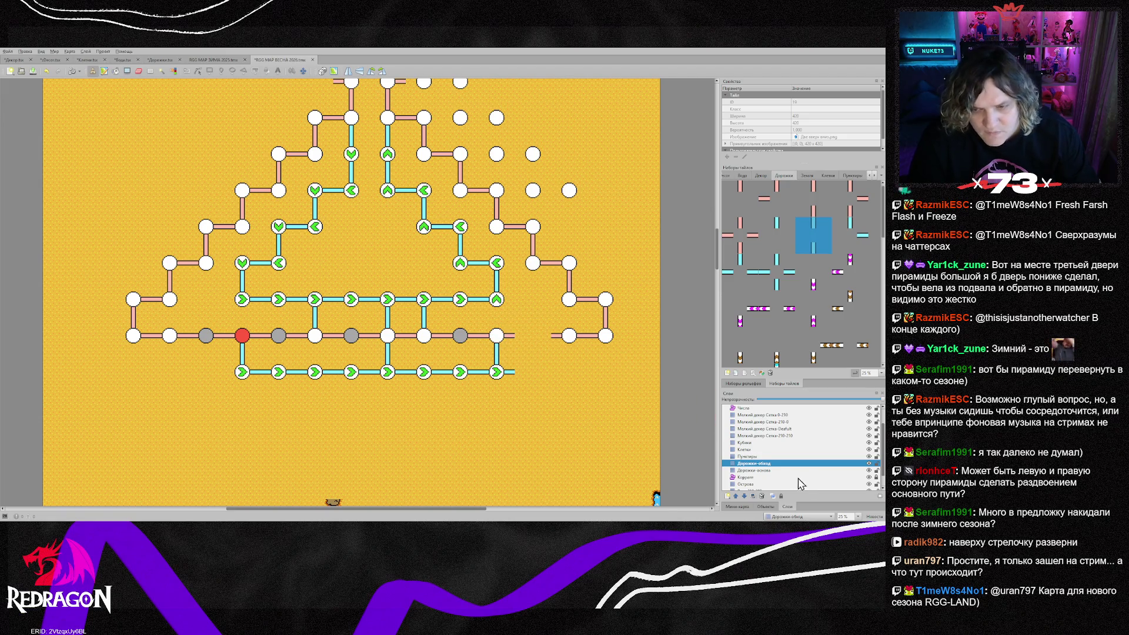
left_click(764, 471)
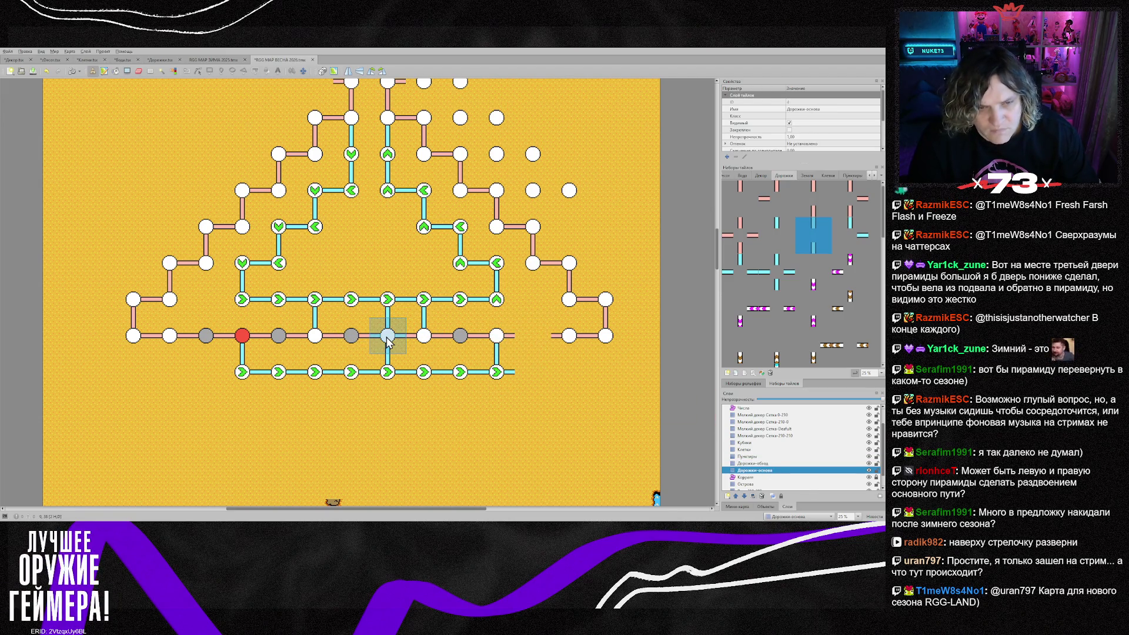
right_click(388, 341)
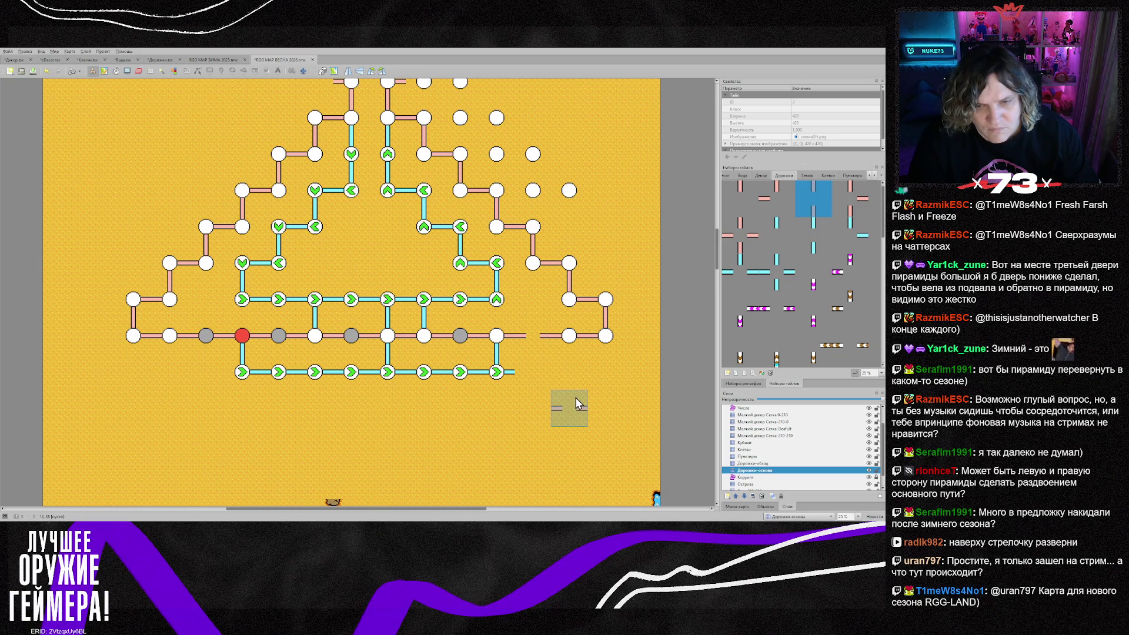
right_click(541, 344)
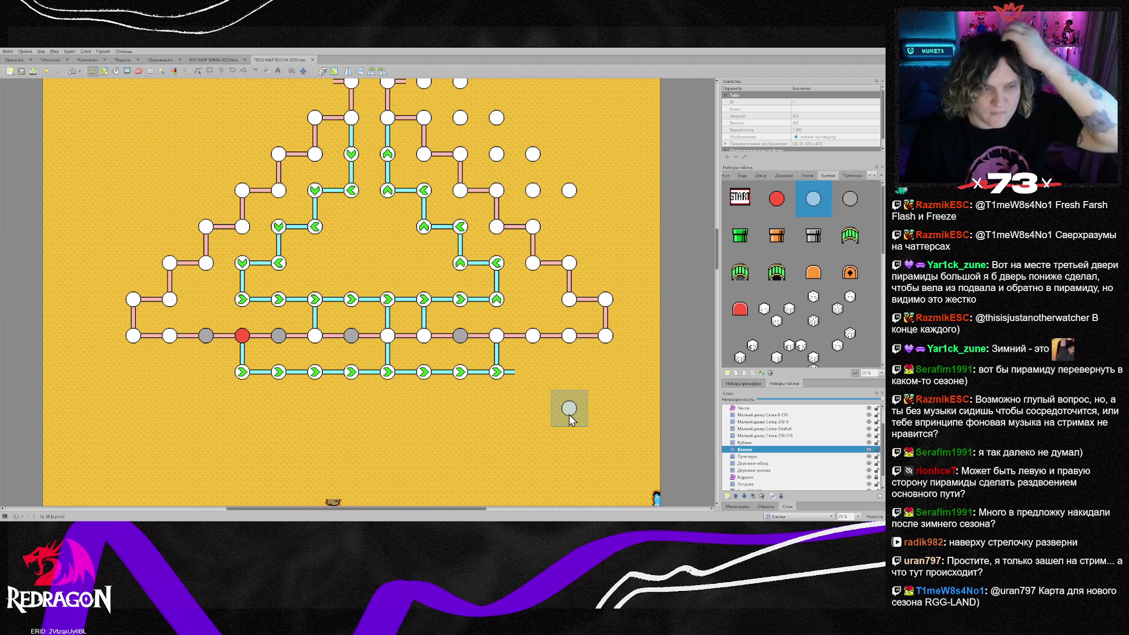
scroll(570, 415, "up", 2)
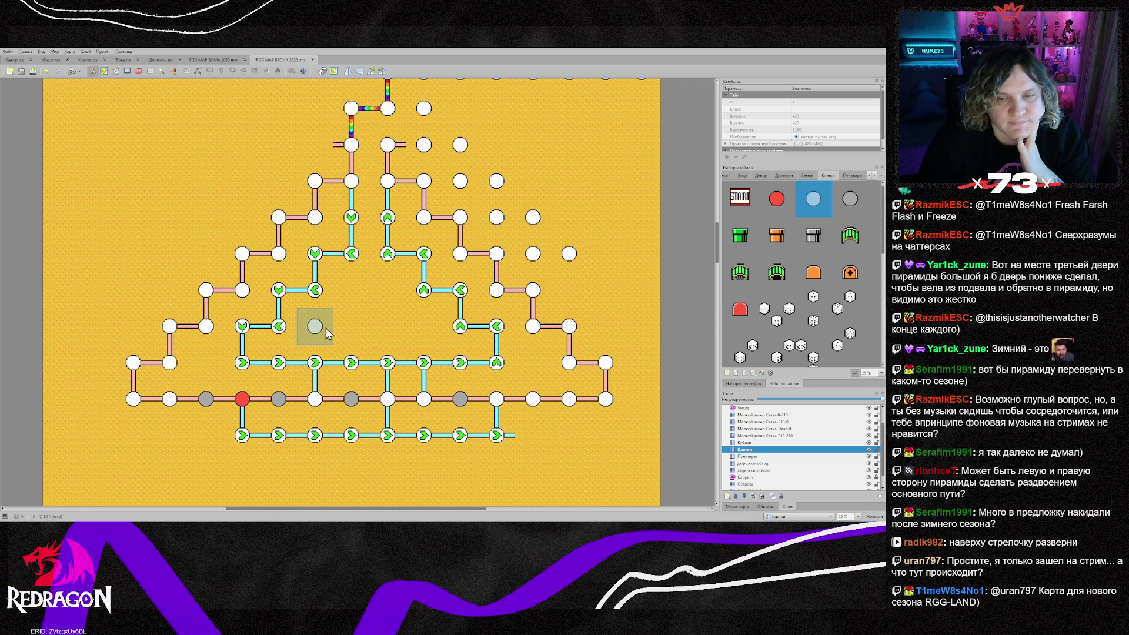
scroll(327, 333, "down", 2)
scroll(321, 333, "down", 2)
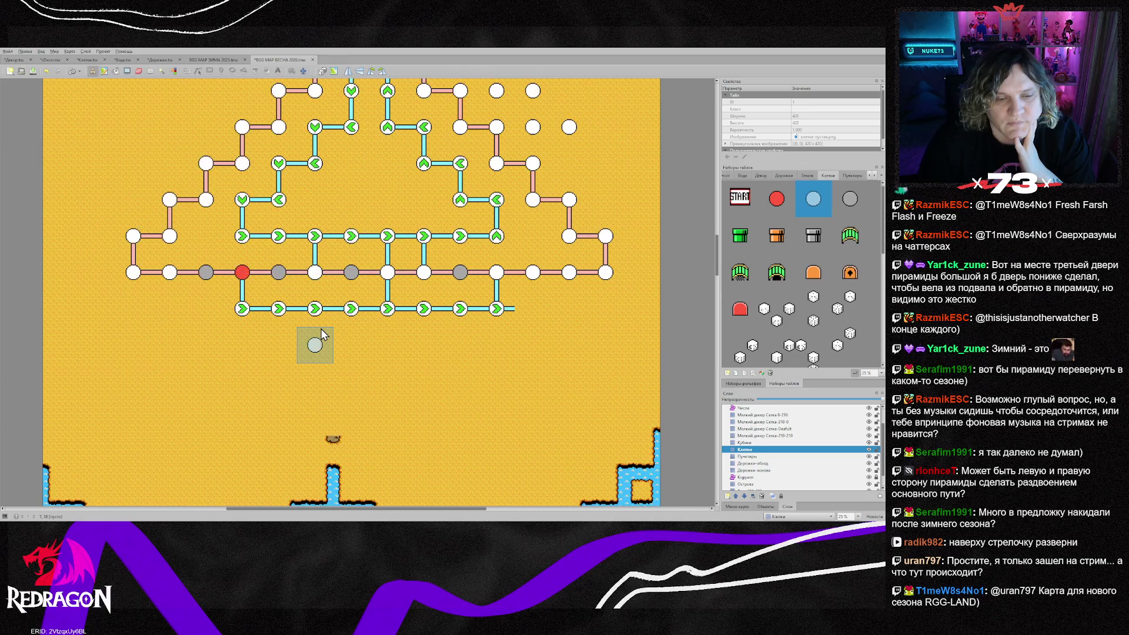
scroll(321, 333, "up", 4)
scroll(320, 334, "up", 8)
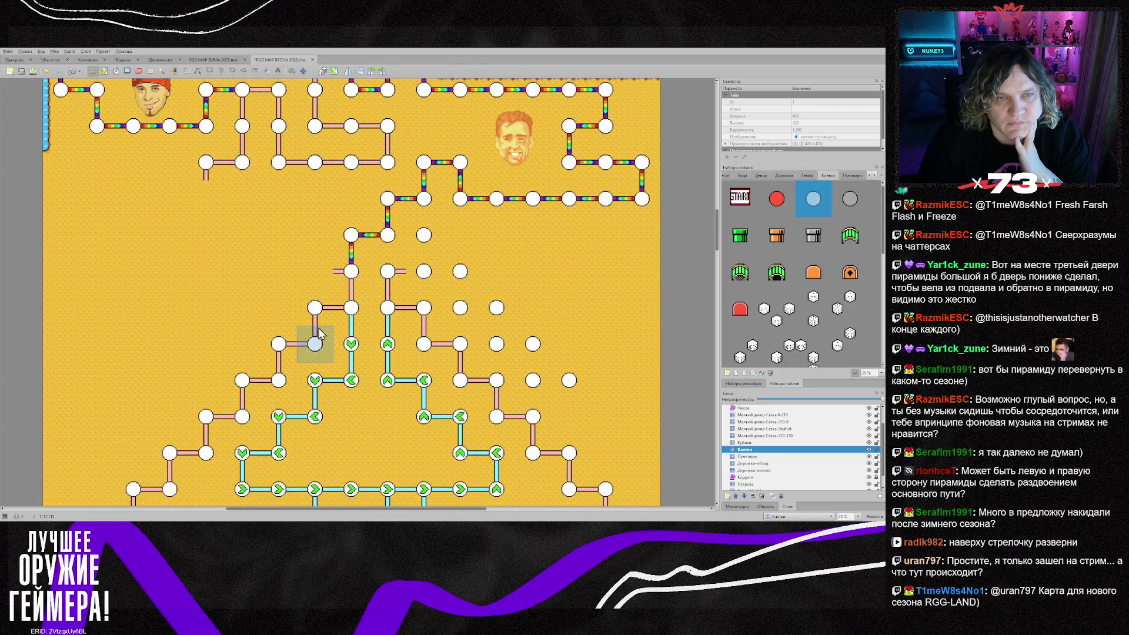
scroll(319, 334, "down", 10)
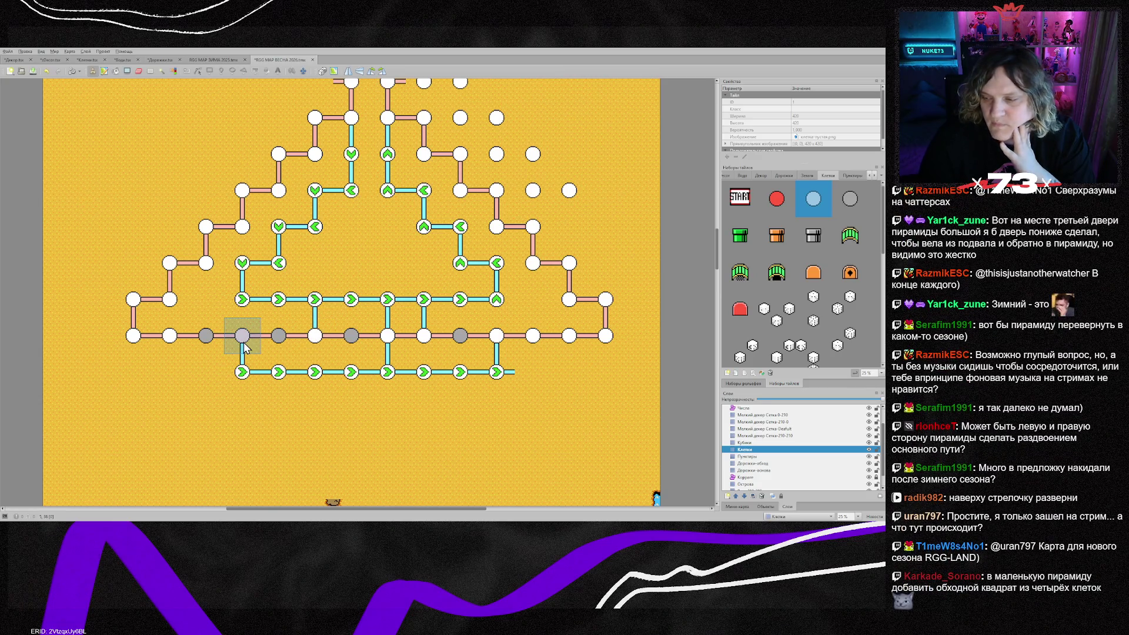
scroll(246, 347, "up", 2)
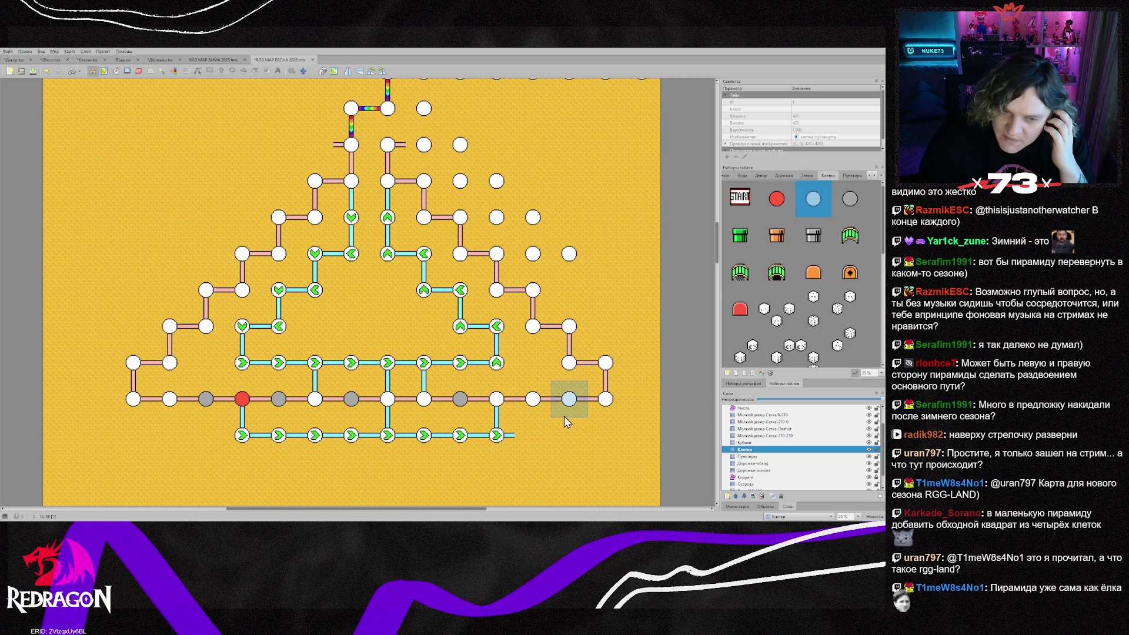
left_click(213, 60)
scroll(312, 300, "up", 15)
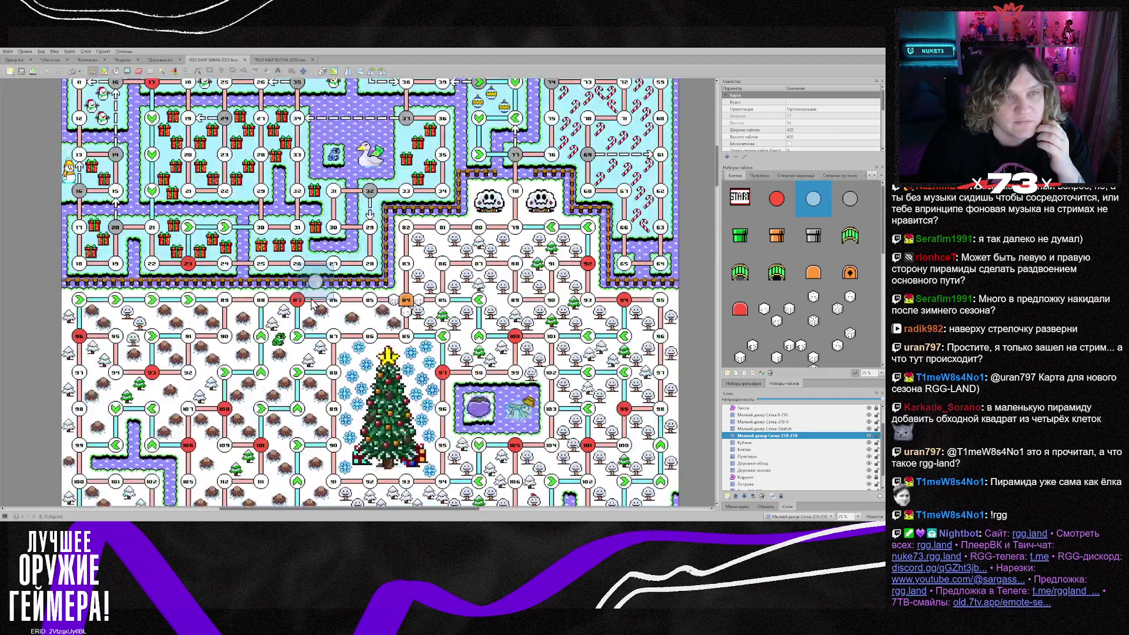
scroll(310, 298, "down", 5)
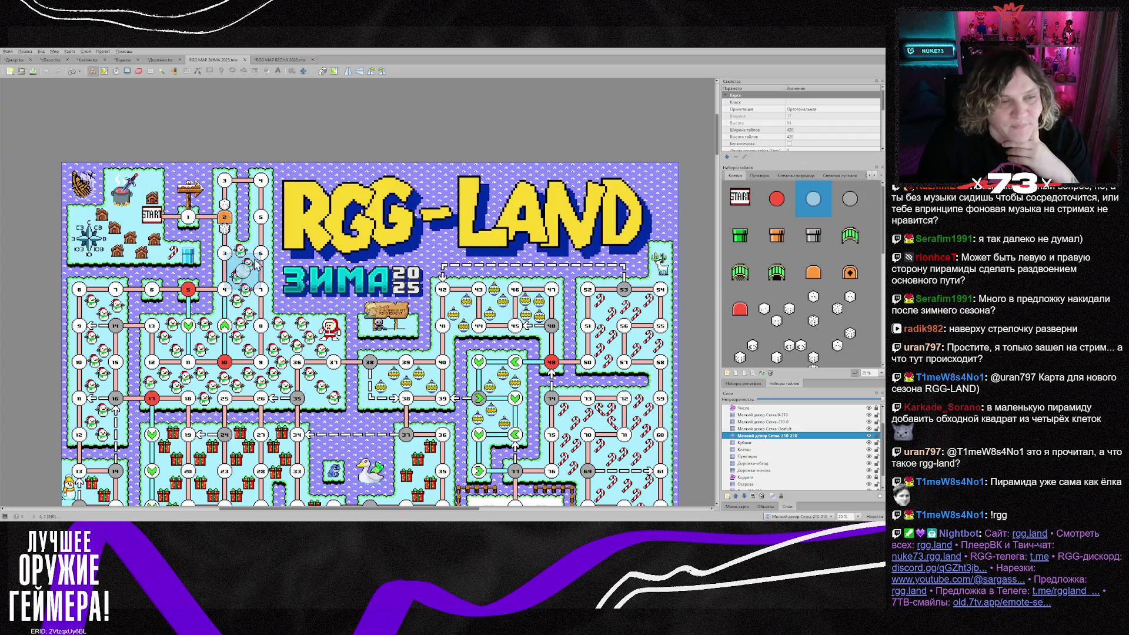
scroll(352, 379, "down", 3)
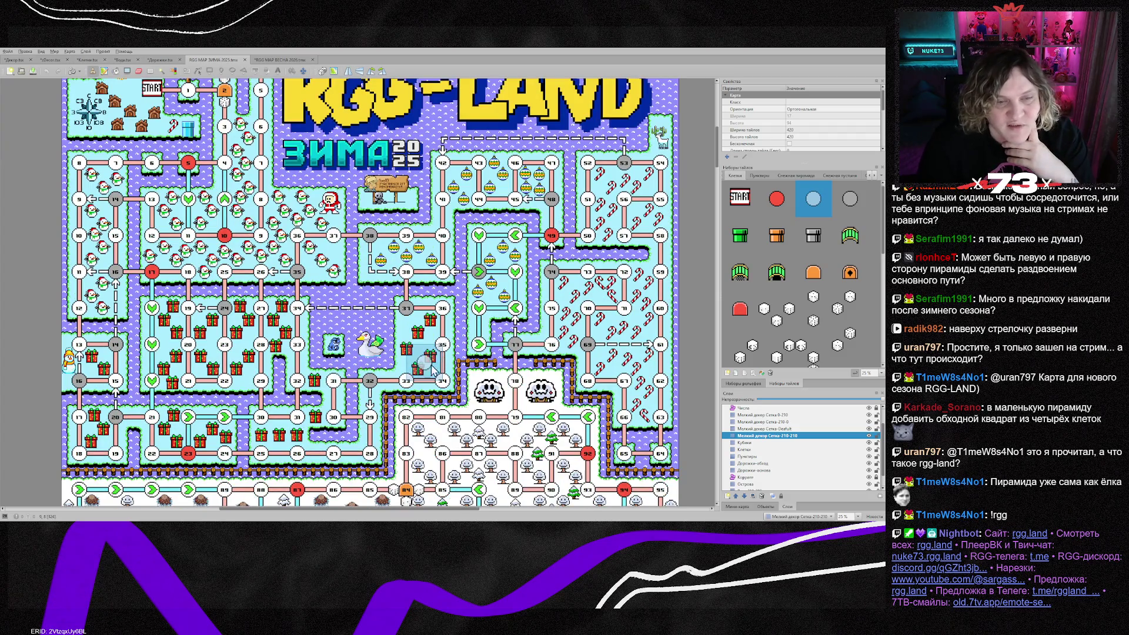
scroll(497, 376, "up", 3)
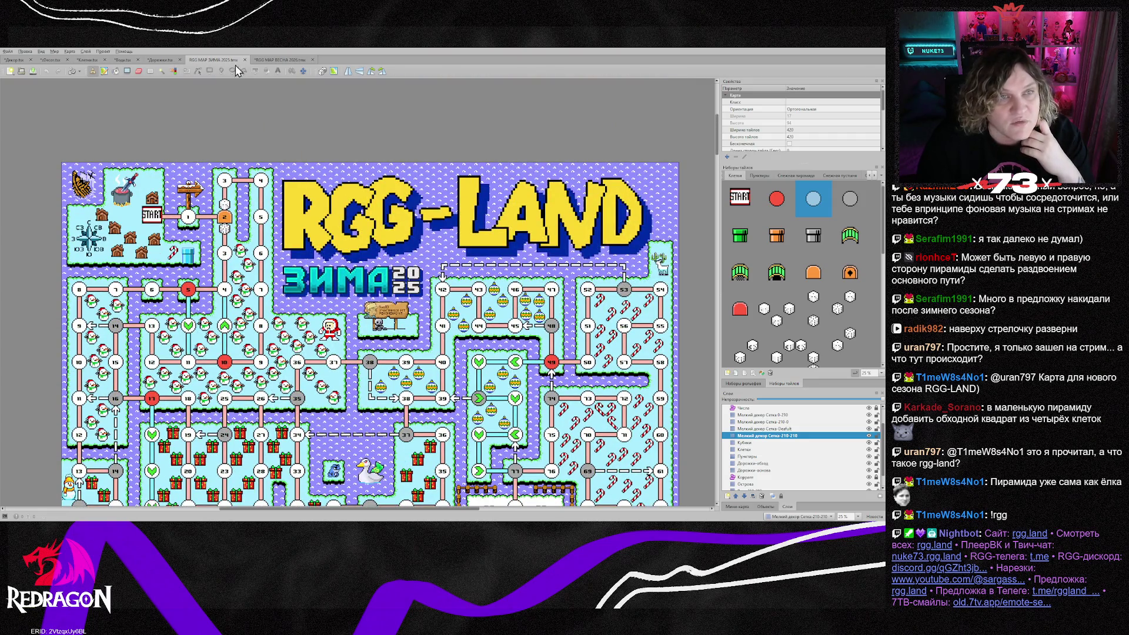
left_click(267, 60)
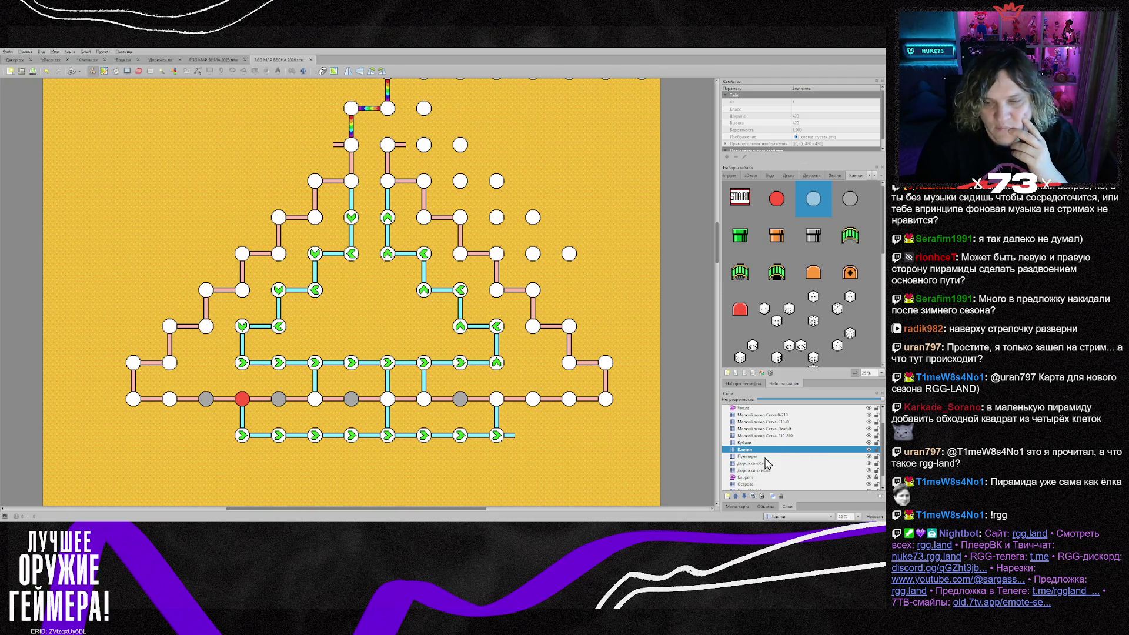
Turn a white lower-row node grey and place two single dice near the red node
right_click(461, 400)
left_click(533, 399)
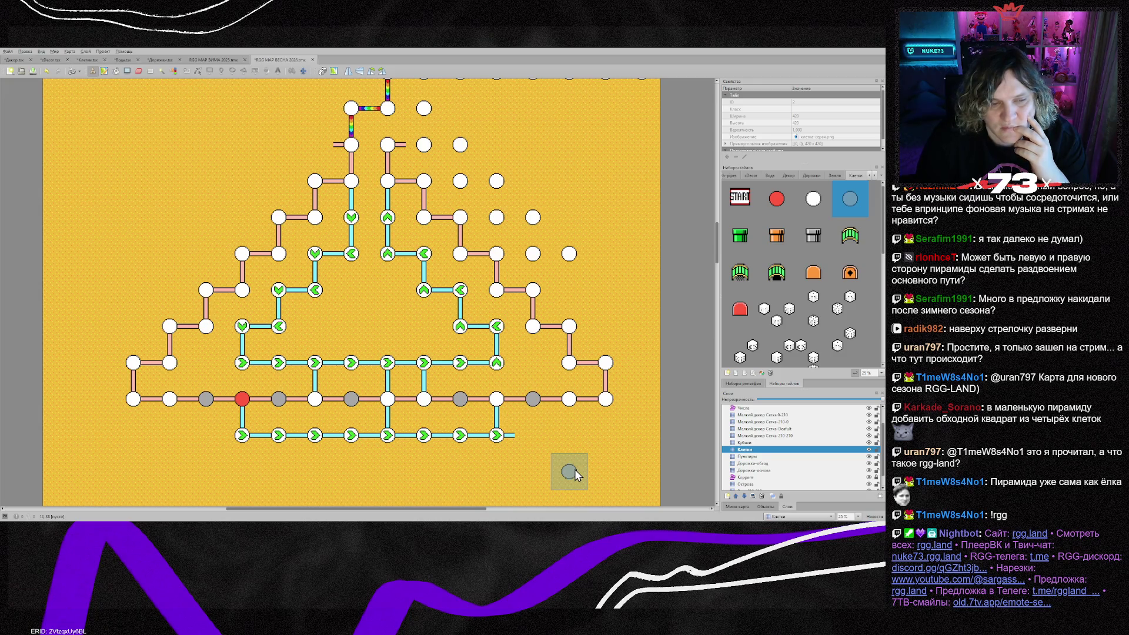
left_click(746, 443)
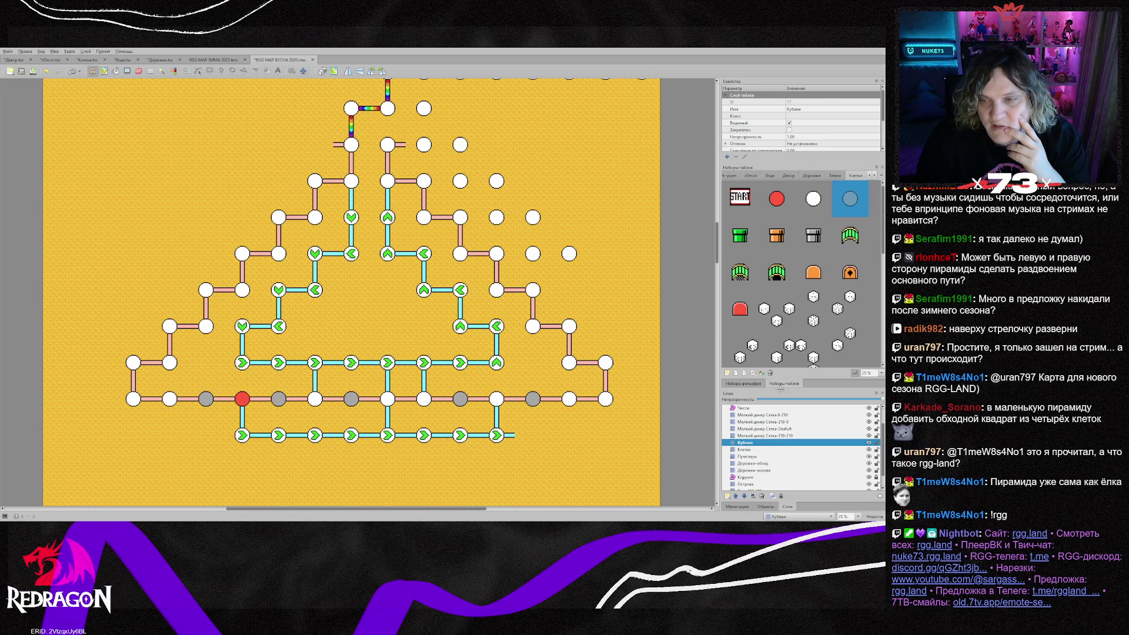
scroll(764, 341, "down", 1)
left_click(757, 318)
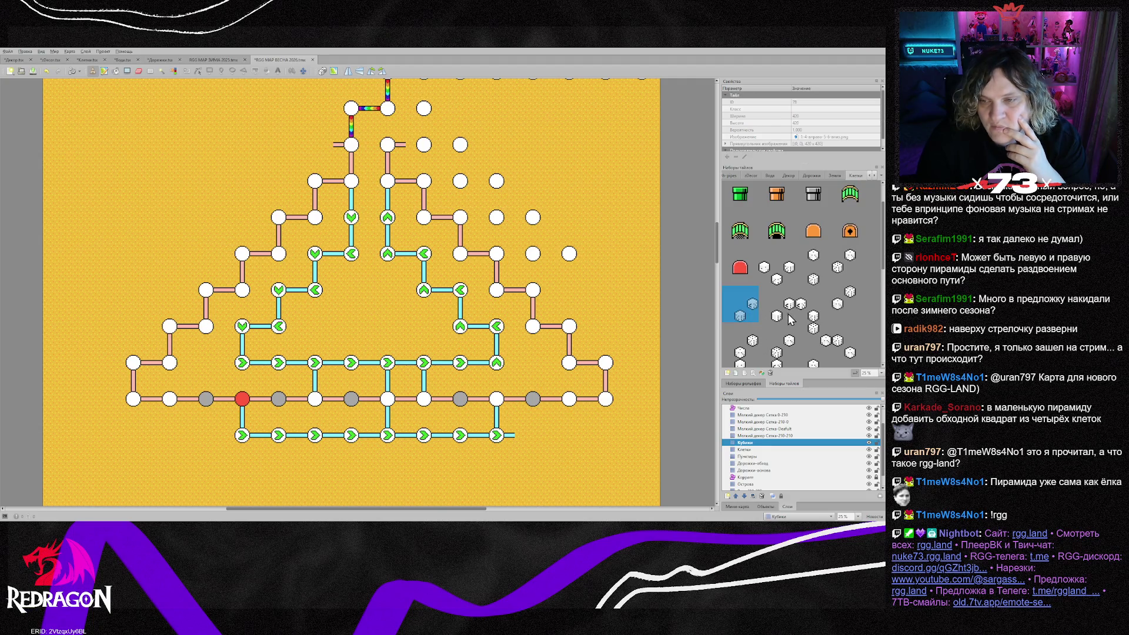
left_click(791, 319)
left_click(239, 419)
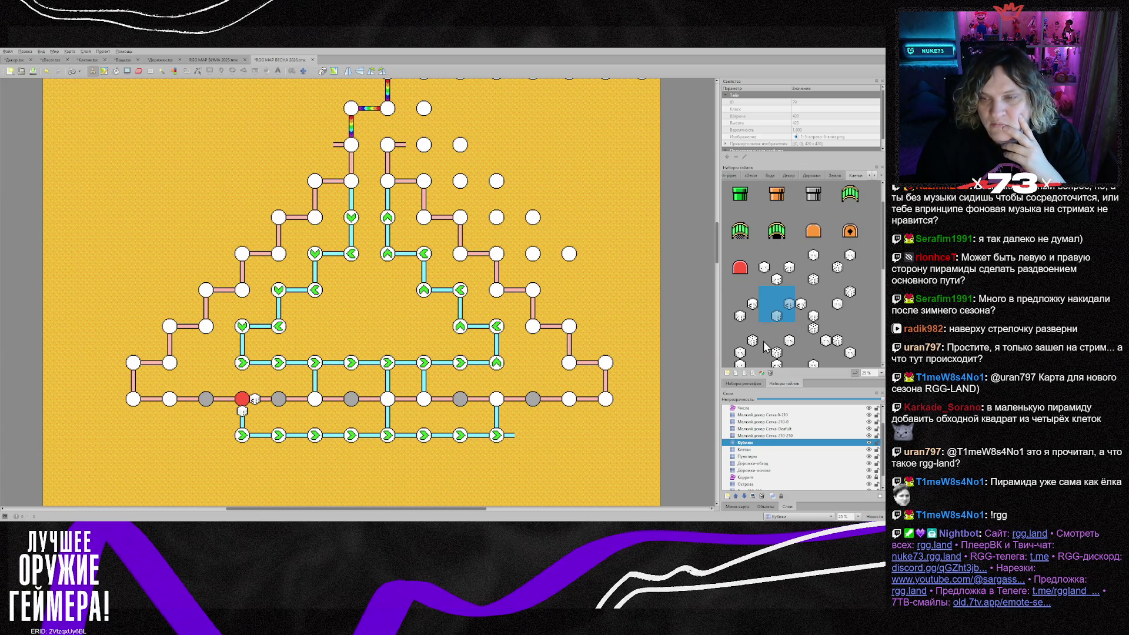
Stamp a 3x3 dice block by the central junction and a 2x2 block at the right junction
scroll(766, 347, "down", 1)
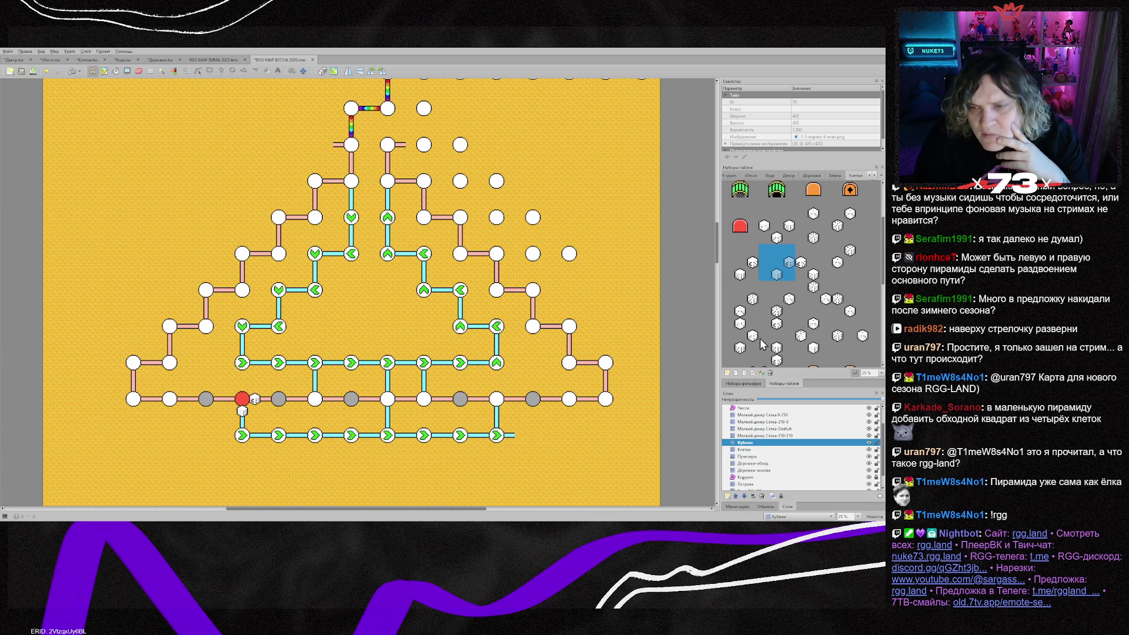
left_click_drag(727, 321, 754, 351)
left_click(382, 416)
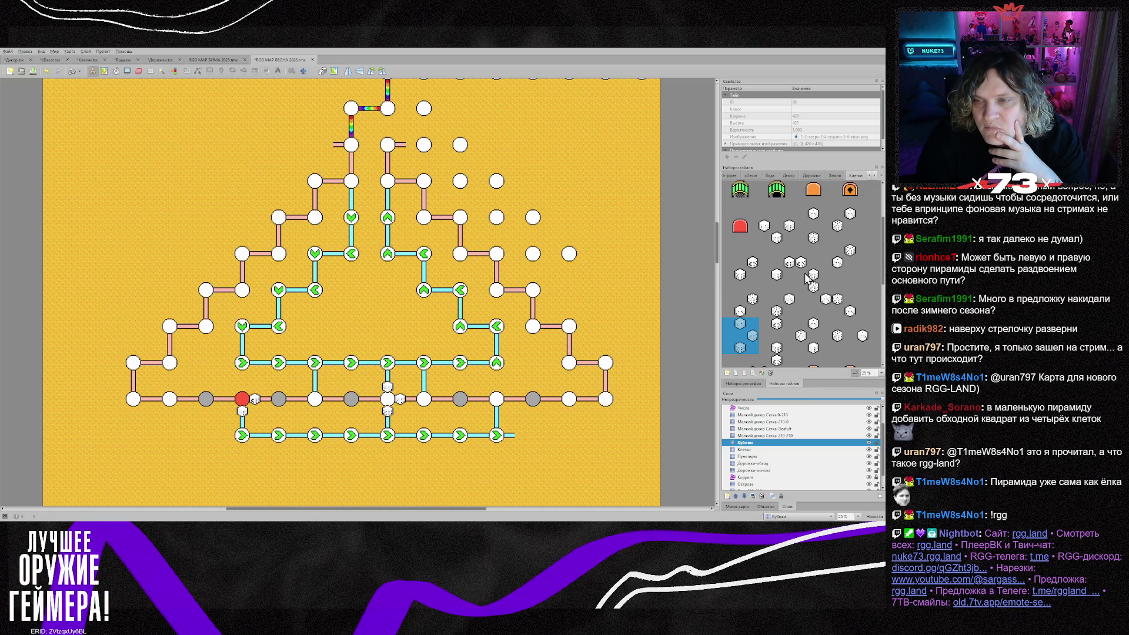
left_click_drag(729, 248, 752, 274)
left_click(497, 401)
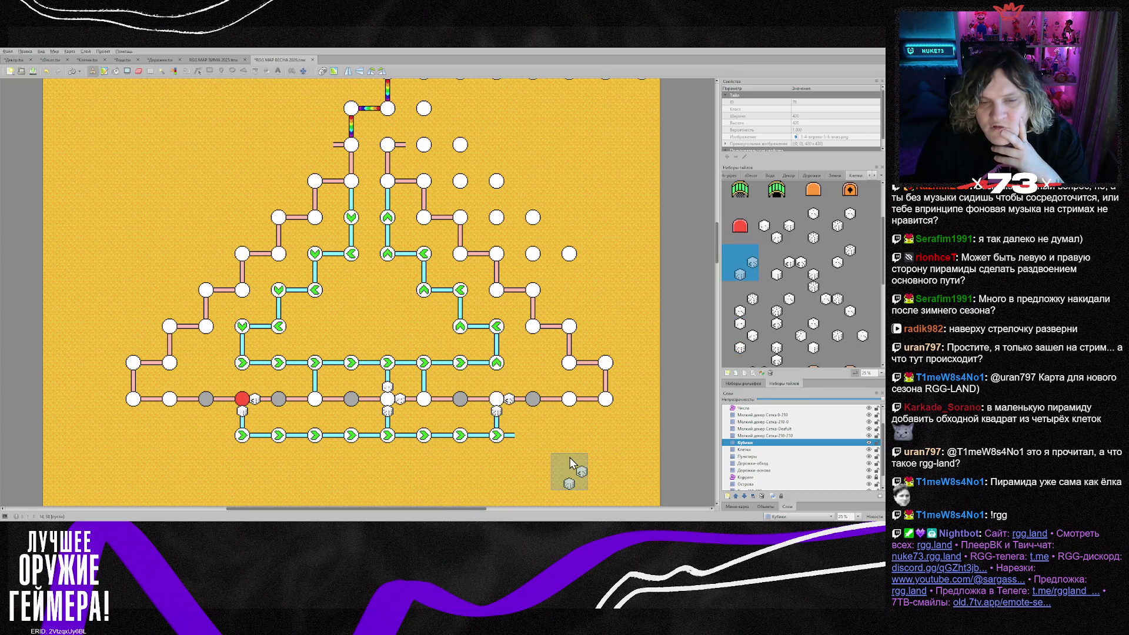
Add two more dice on the upper cyan route
key("e")
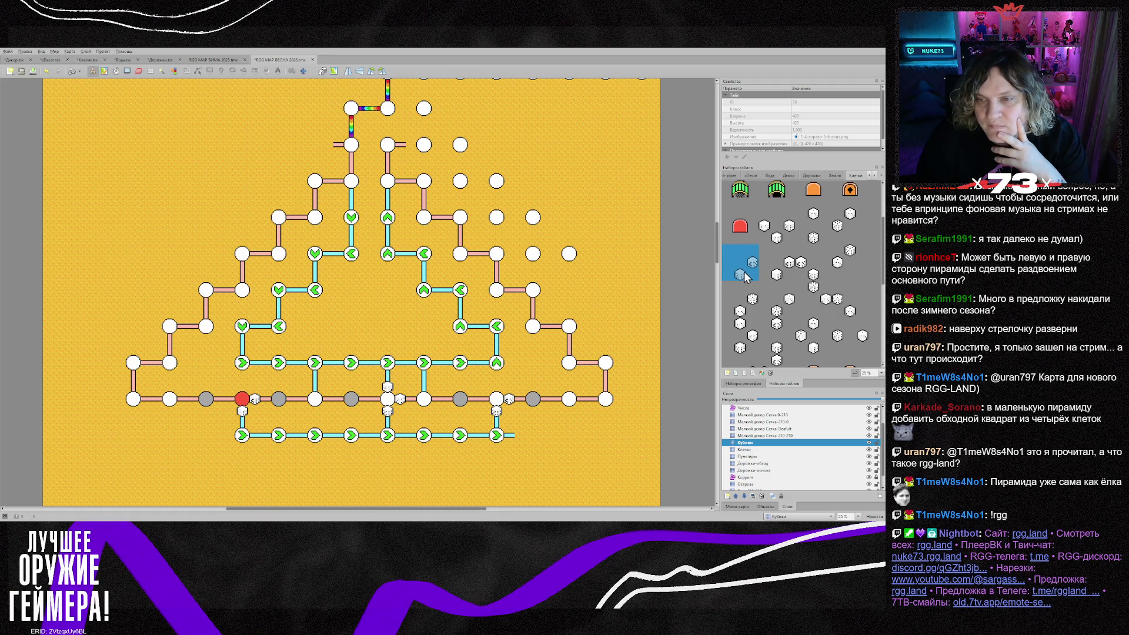
left_click(430, 373)
left_click(321, 373)
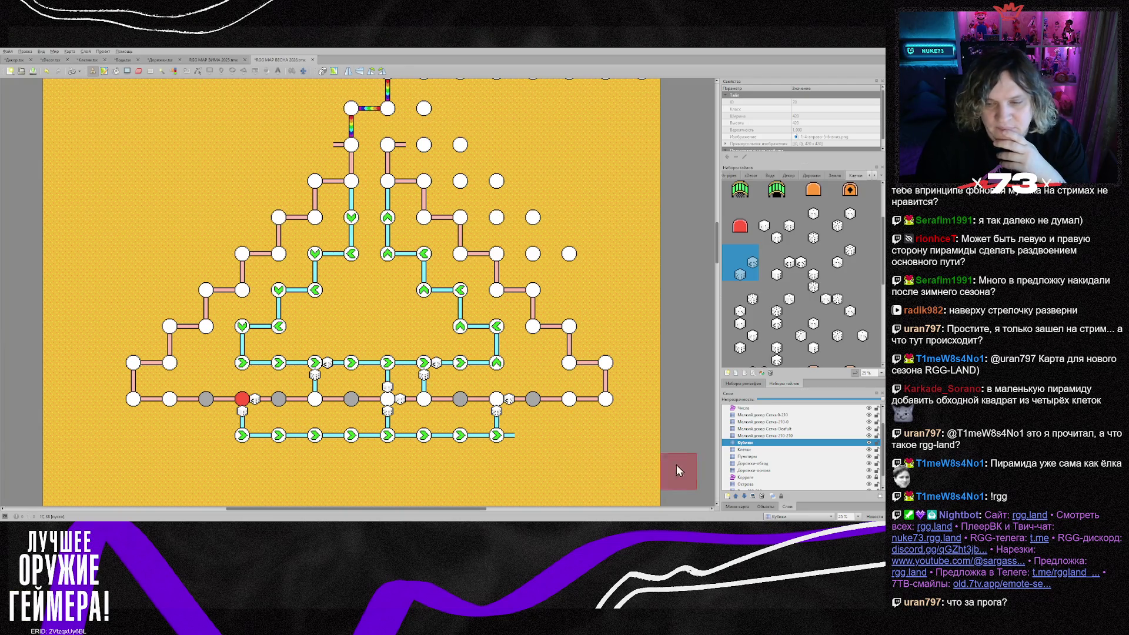
Choose a vertical dash tile on the Пунктиры layer
left_click(782, 457)
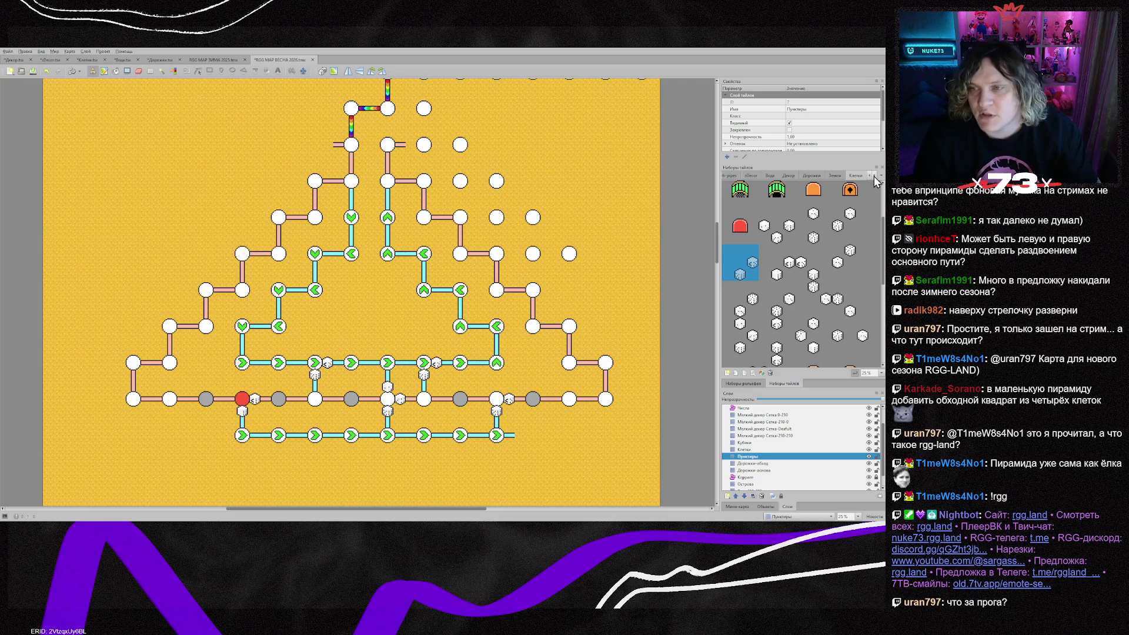
left_click(855, 175)
left_click(777, 199)
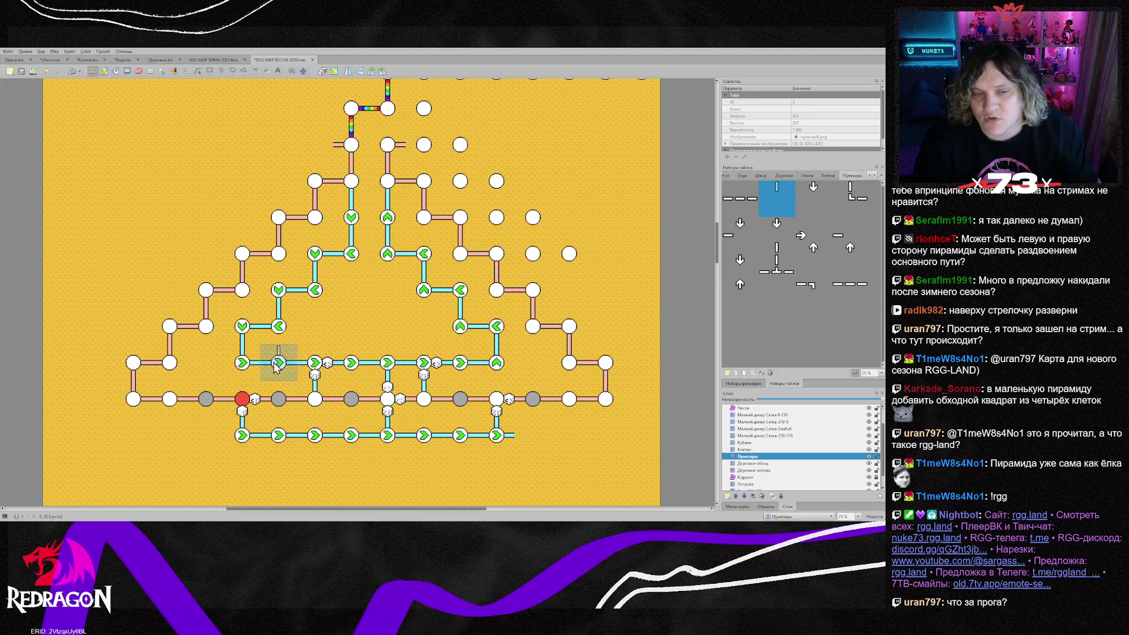
Stamp vertical dash tiles above the three grey nodes
left_click(209, 396)
left_click(351, 398)
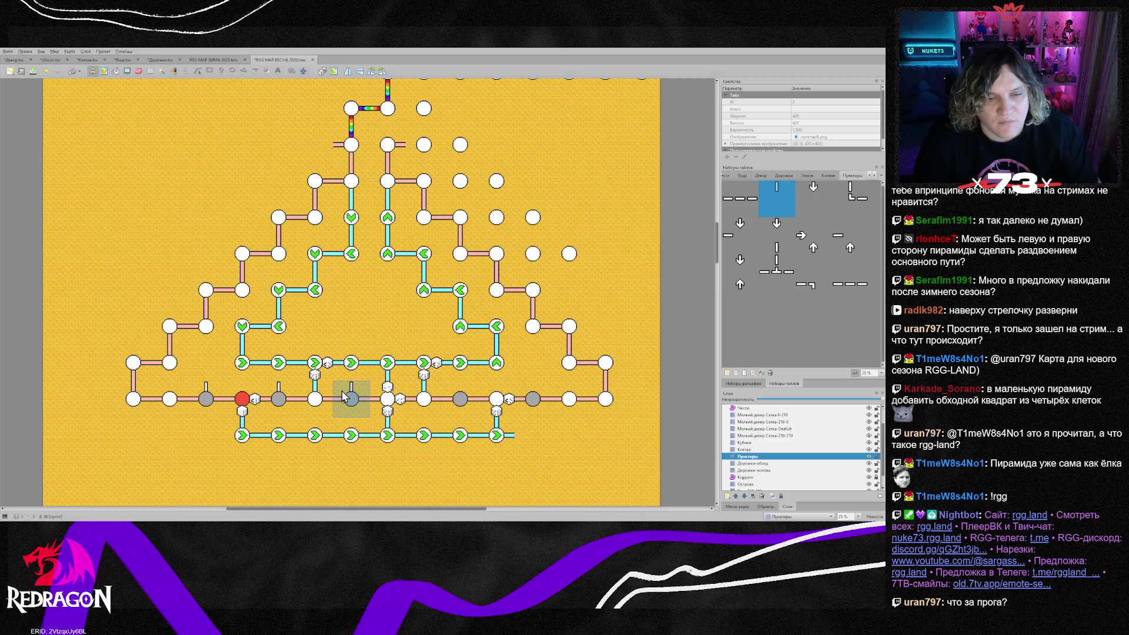
left_click(533, 398)
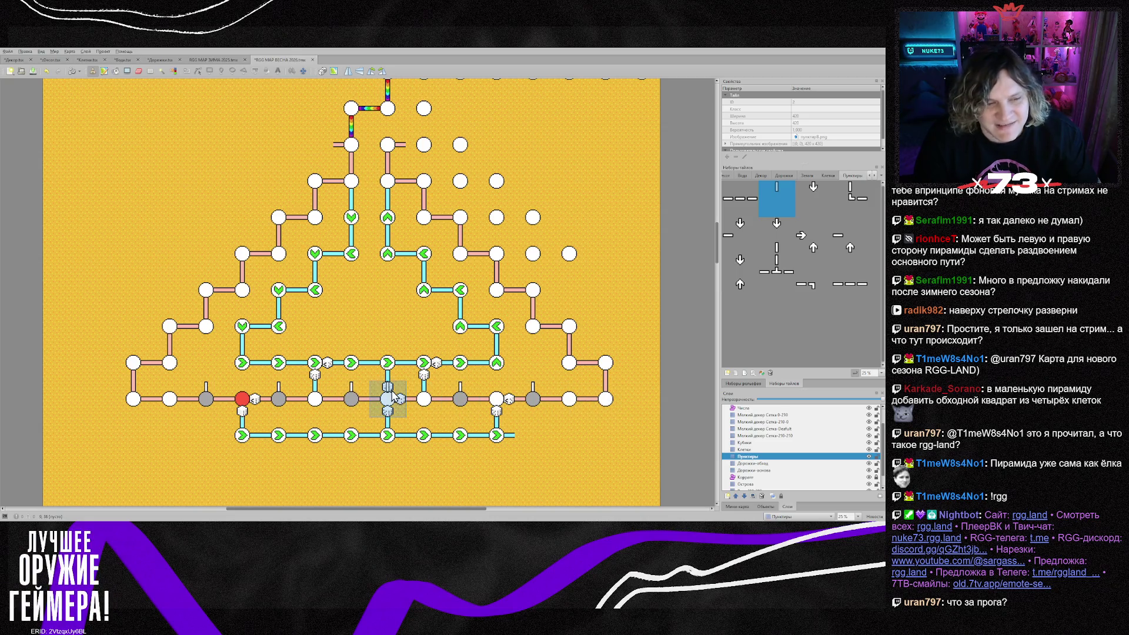
Add arrows: right-pointing at the left end, three up arrows below nodes, left-pointing at the right entry
left_click(814, 198)
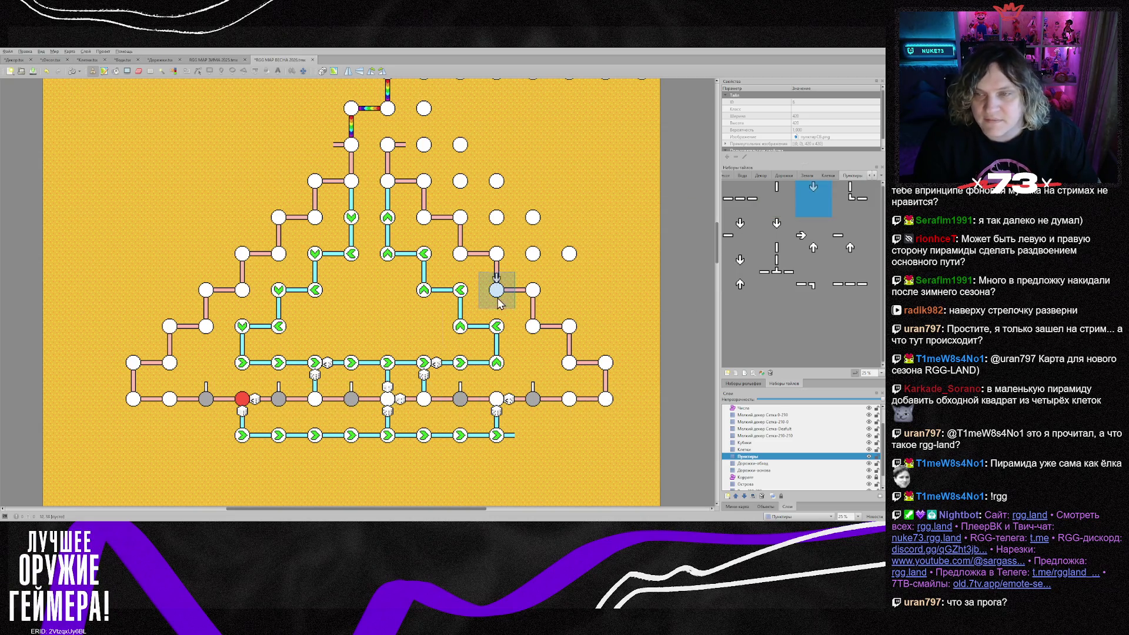
key("shift+z")
left_click(242, 364)
key("shift+z")
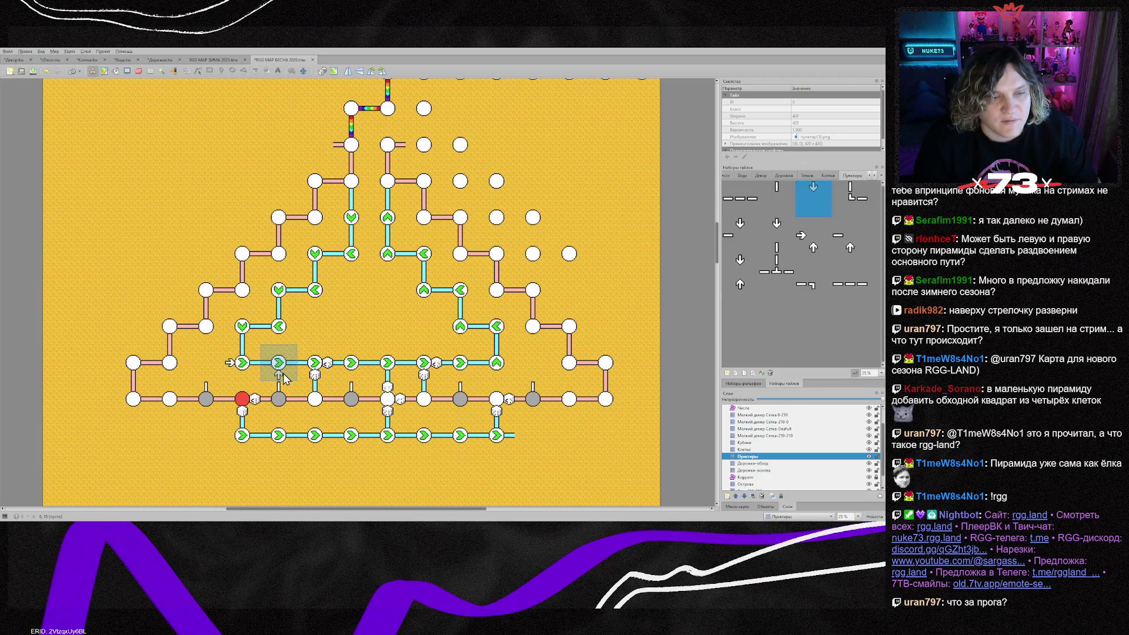
left_click(276, 376)
left_click(351, 377)
left_click(460, 376)
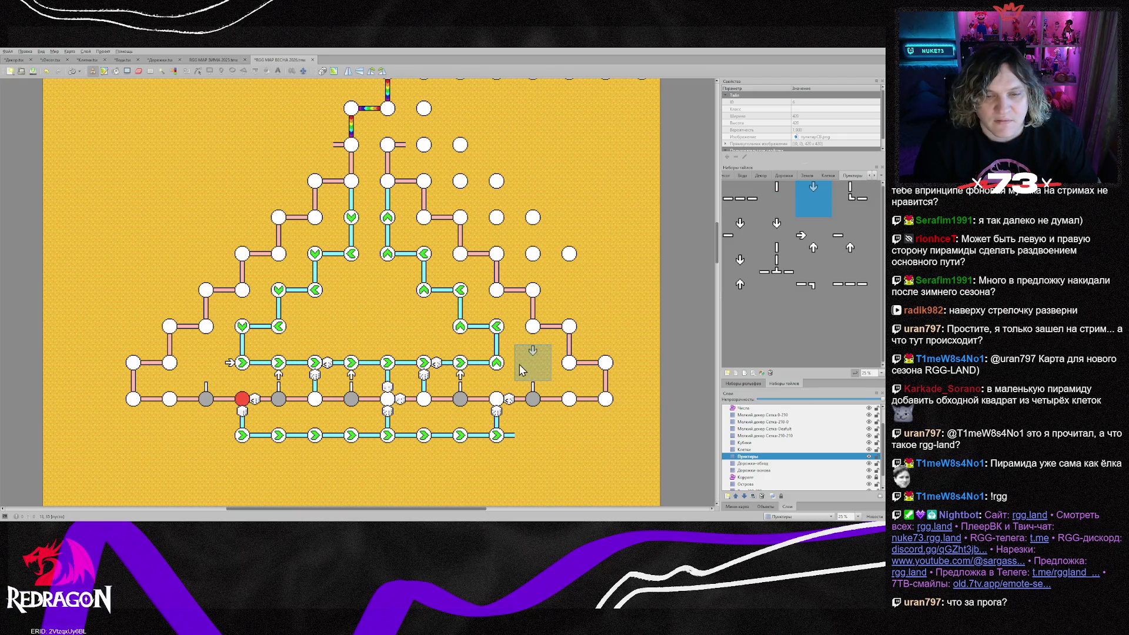
key("shift+z")
left_click(507, 364)
Stamp a rotated dashed corner piece at the row's right end
left_click(849, 198)
key("shift+z")
key("shift+z")
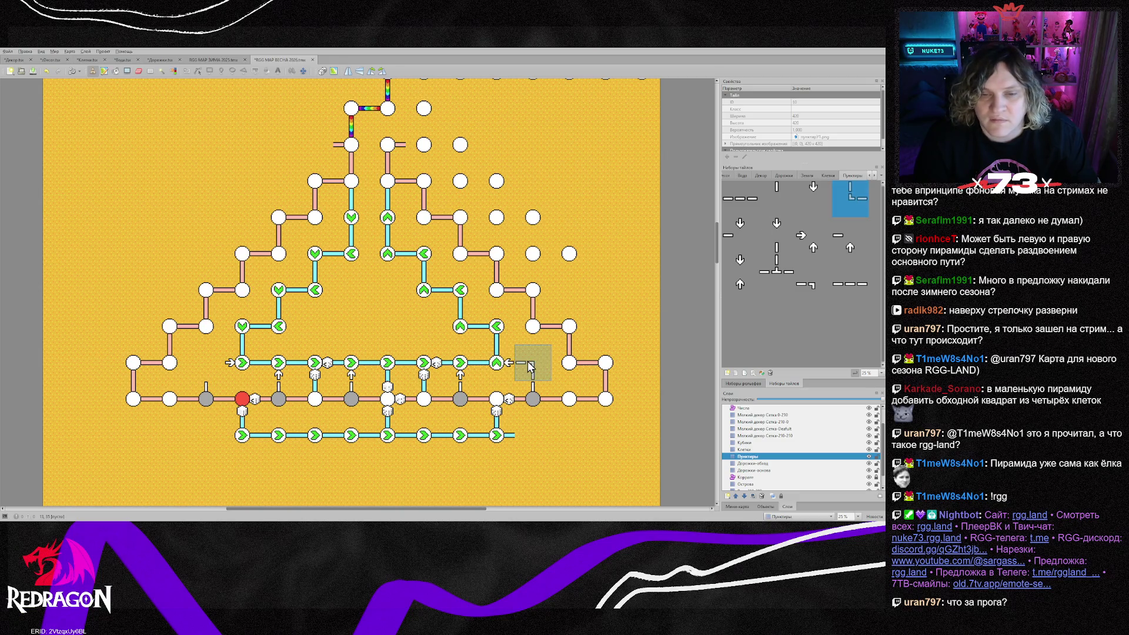
left_click(527, 361)
key("shift+z")
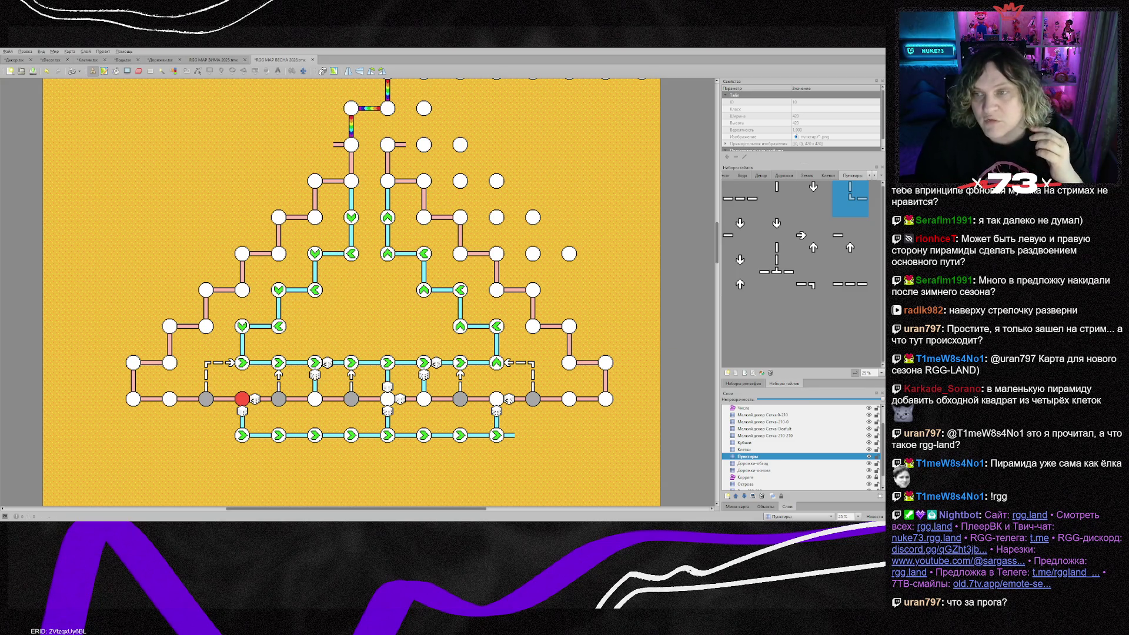
Open the zDecor tileset and pick the king sprite
left_click(873, 175)
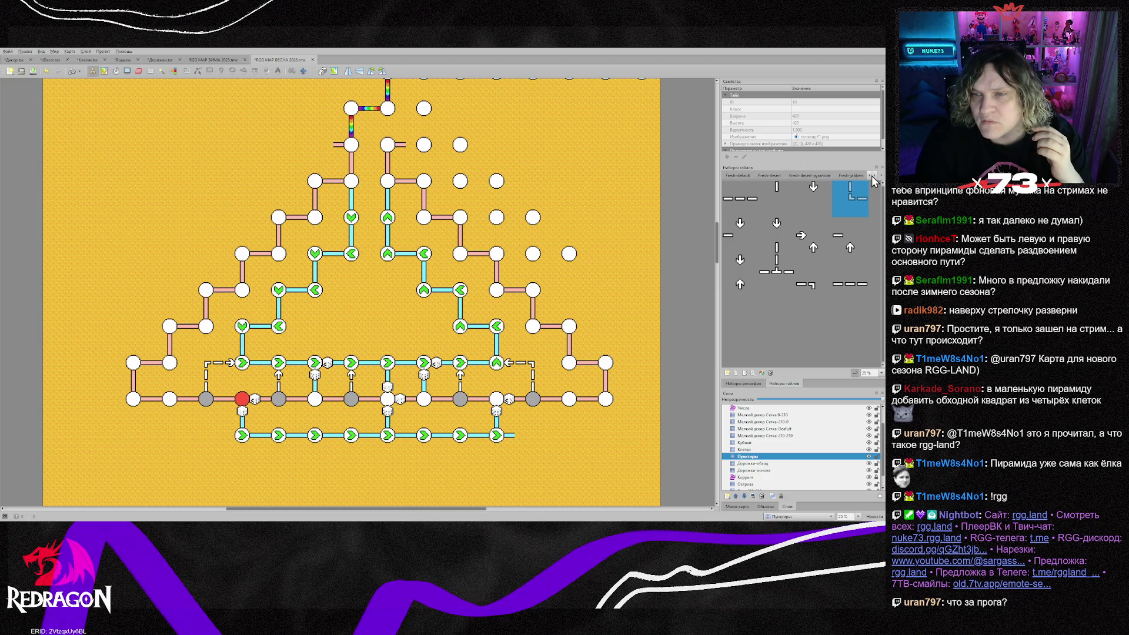
left_click(875, 176)
left_click(875, 176)
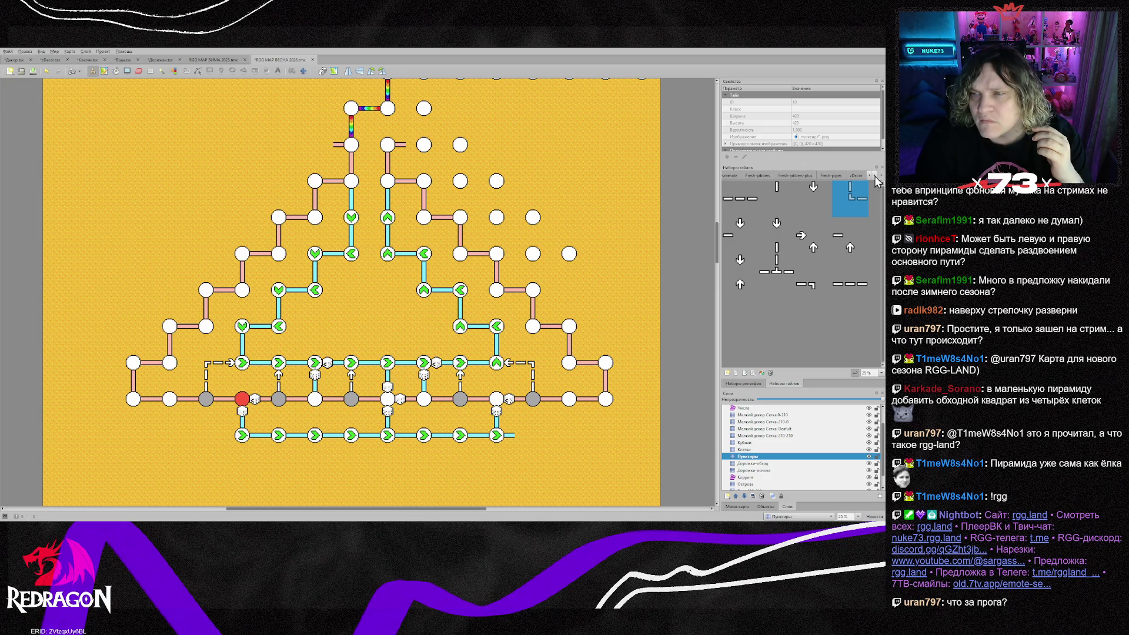
left_click(875, 176)
left_click(839, 175)
scroll(799, 305, "up", 10)
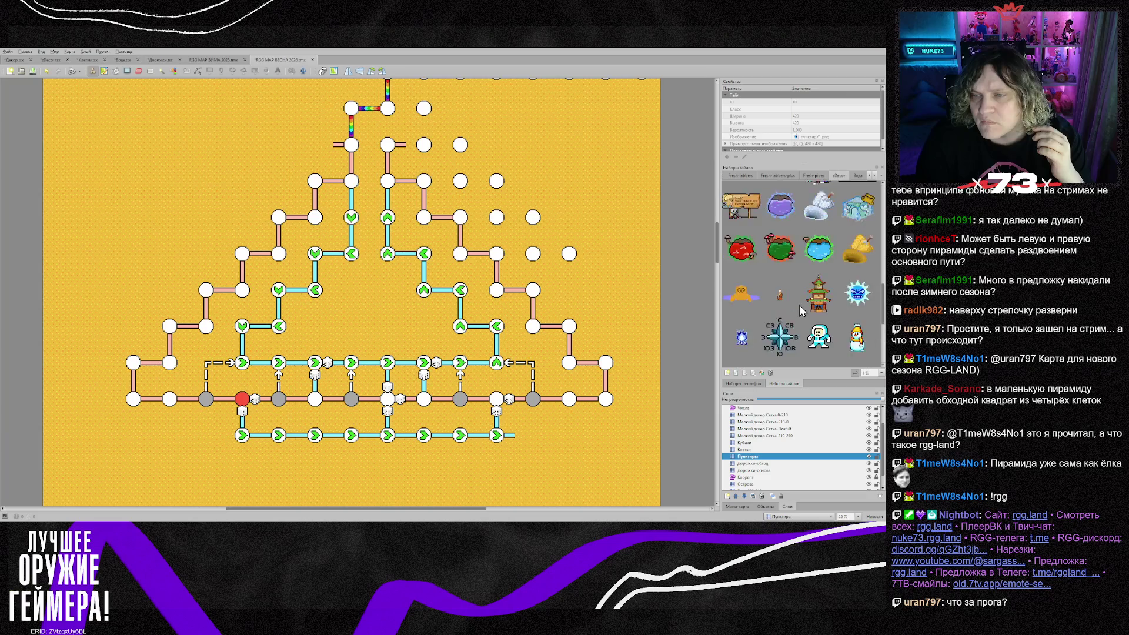
scroll(799, 305, "up", 8)
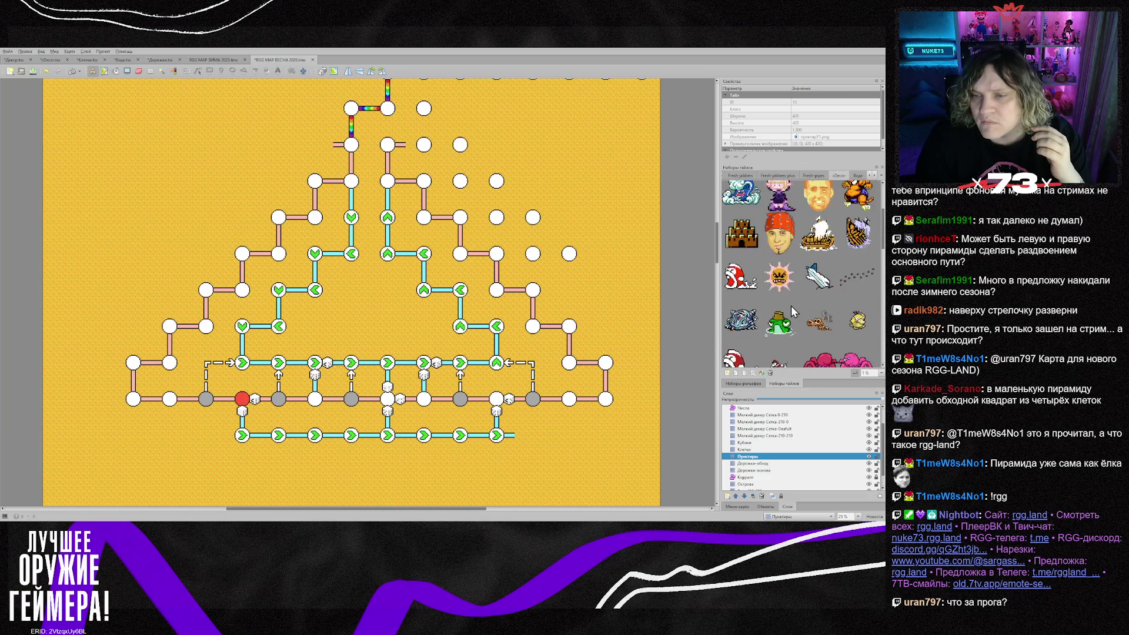
left_click(856, 289)
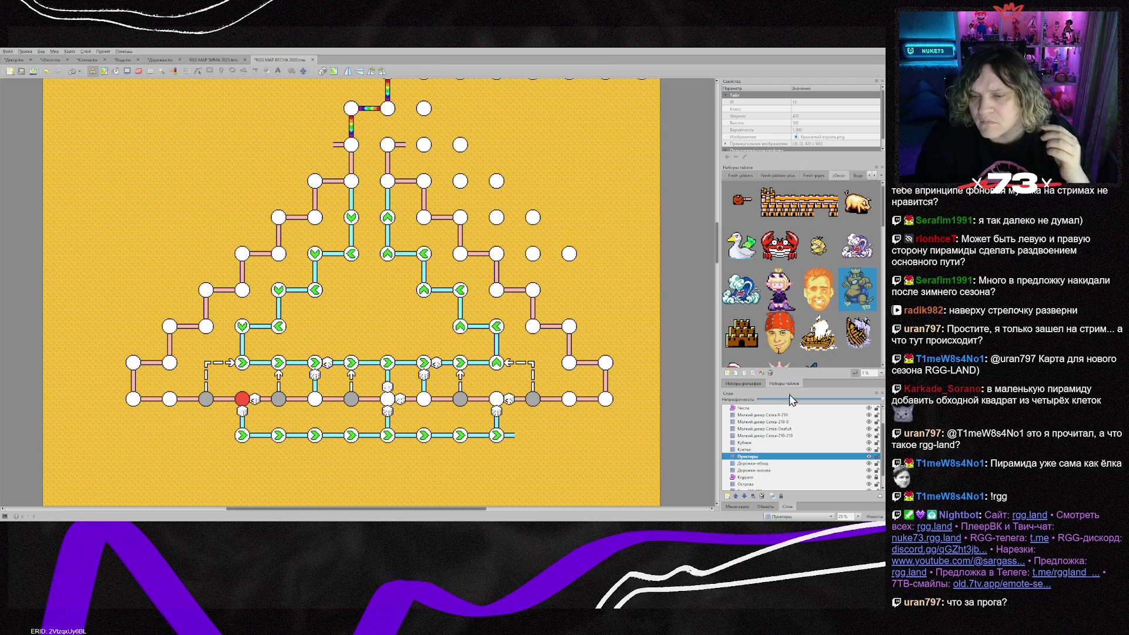
scroll(782, 417, "up", 1)
Insert the king as a tile object on the Уникальный декор layer inside the pyramid
left_click(764, 422)
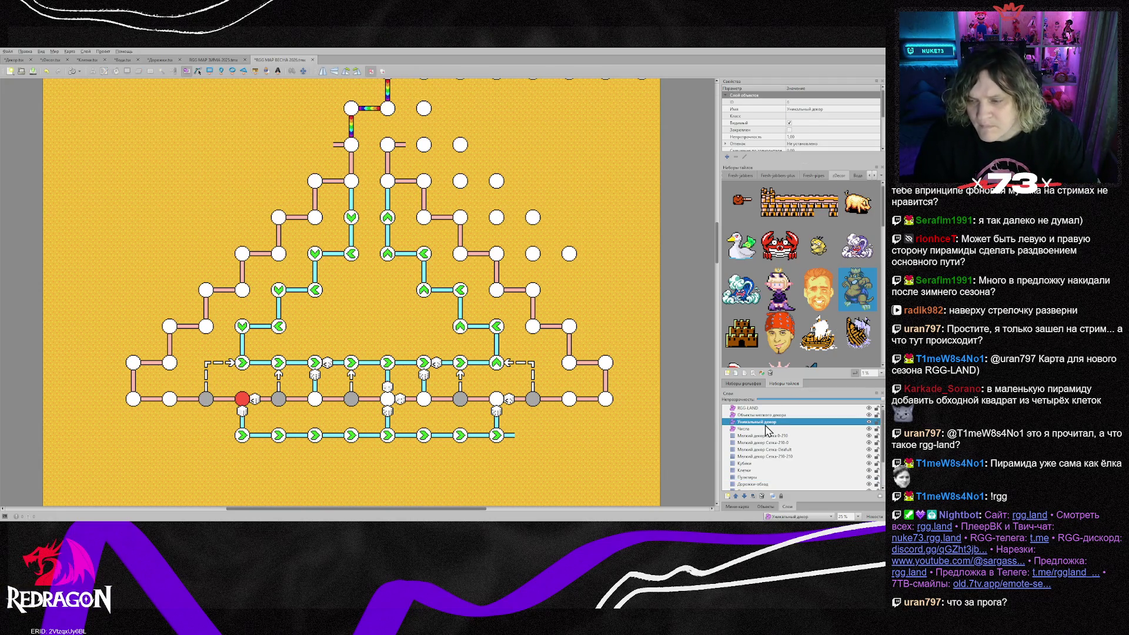
key("t")
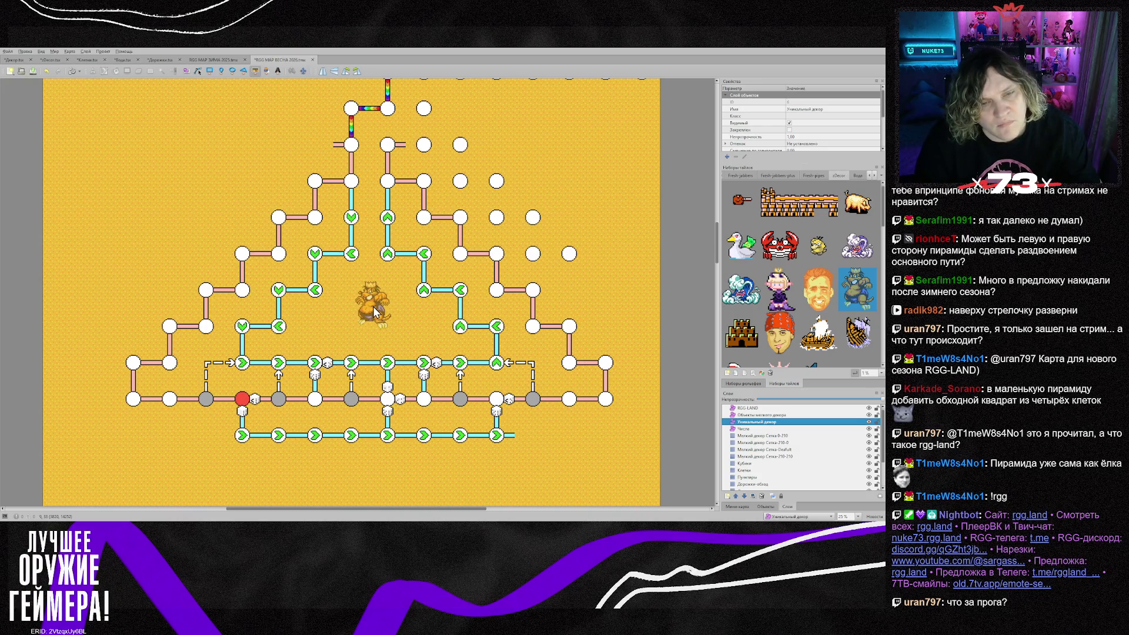
left_click(385, 312)
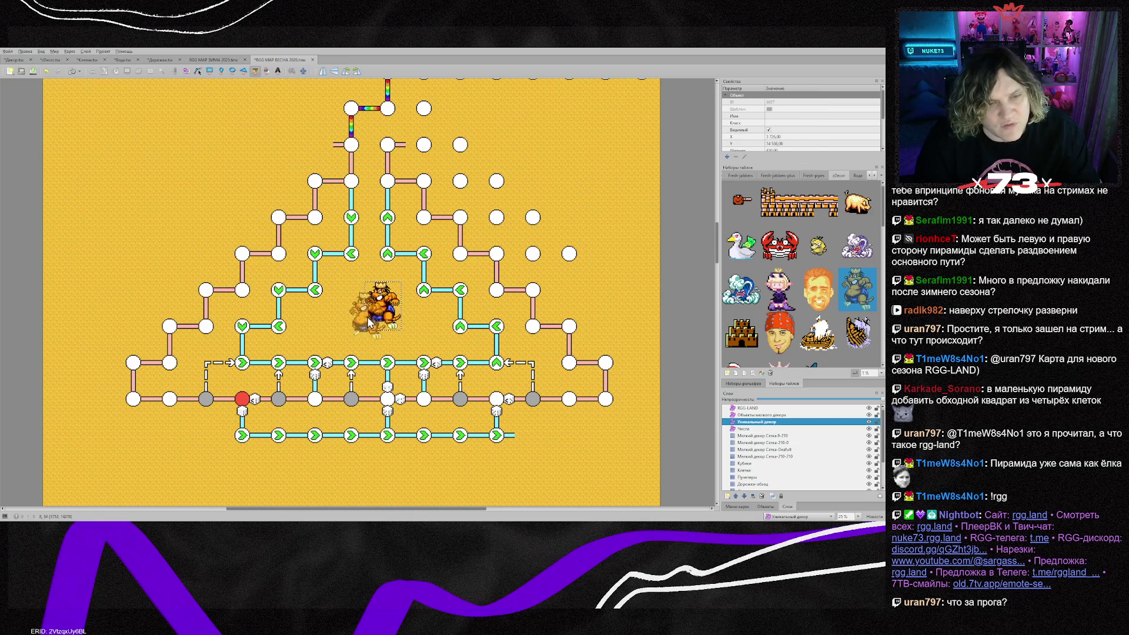
key("Escape")
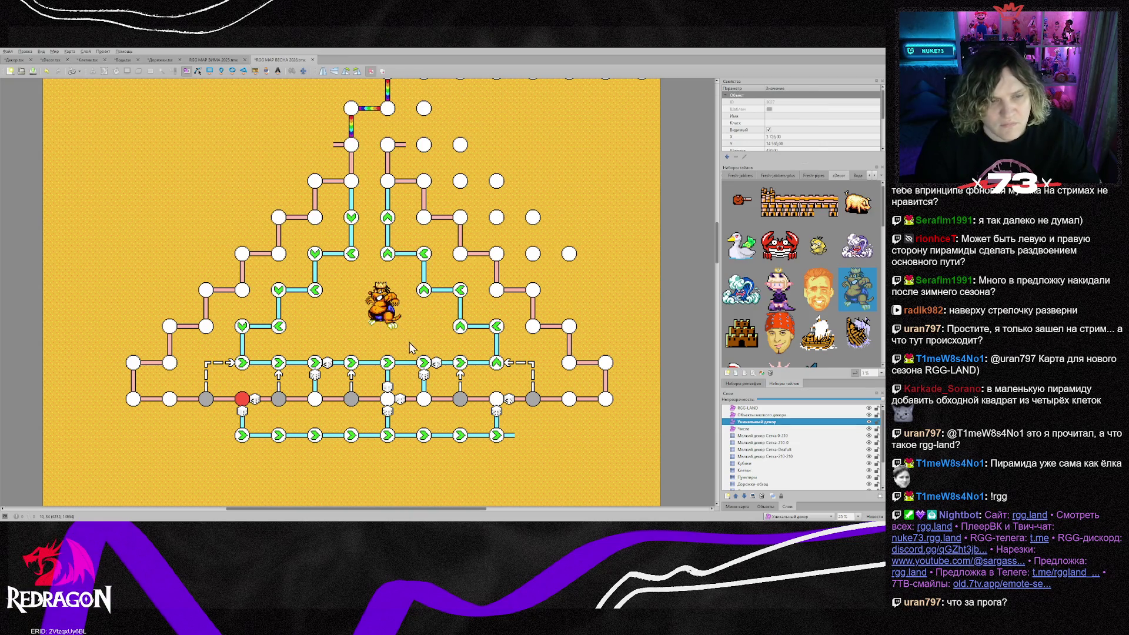
scroll(361, 334, "up", 1)
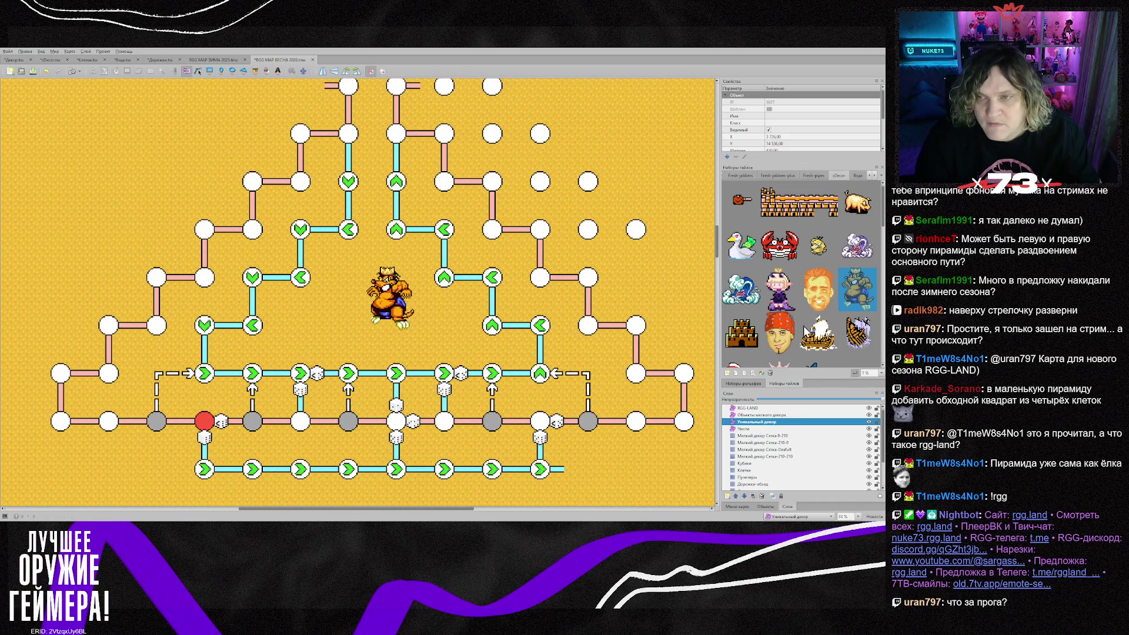
left_click(872, 174)
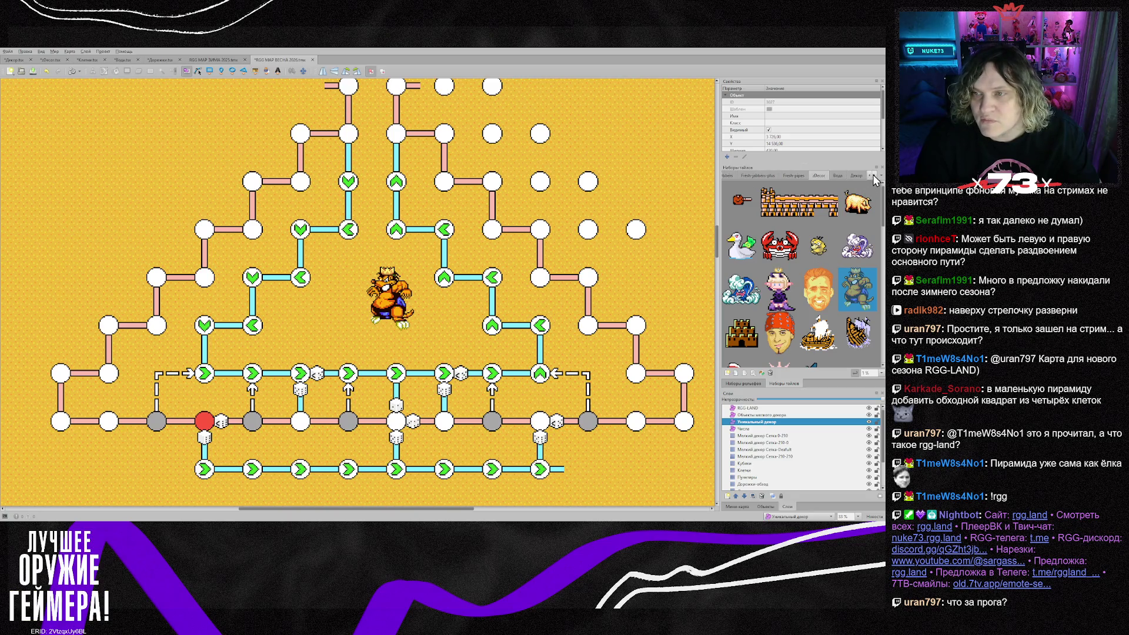
Stamp the grey-ringed green arrow tile from Клетки over three nodes on the cyan row
left_click(873, 174)
left_click(873, 174)
left_click(873, 174)
left_click(826, 177)
left_click(776, 276)
left_click(348, 373)
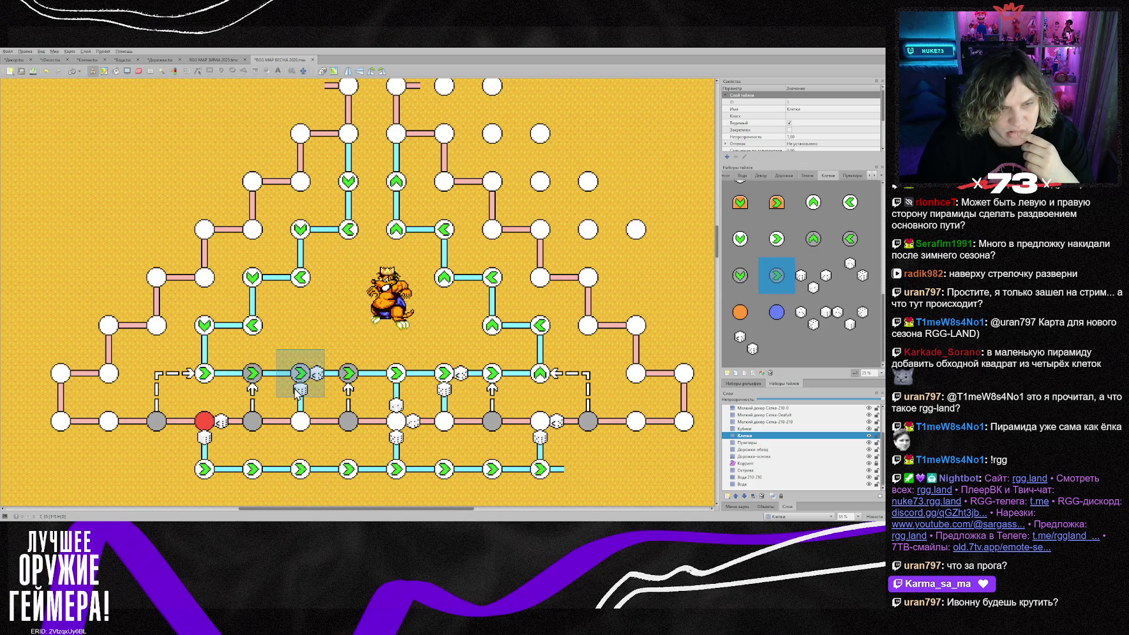
left_click(388, 388)
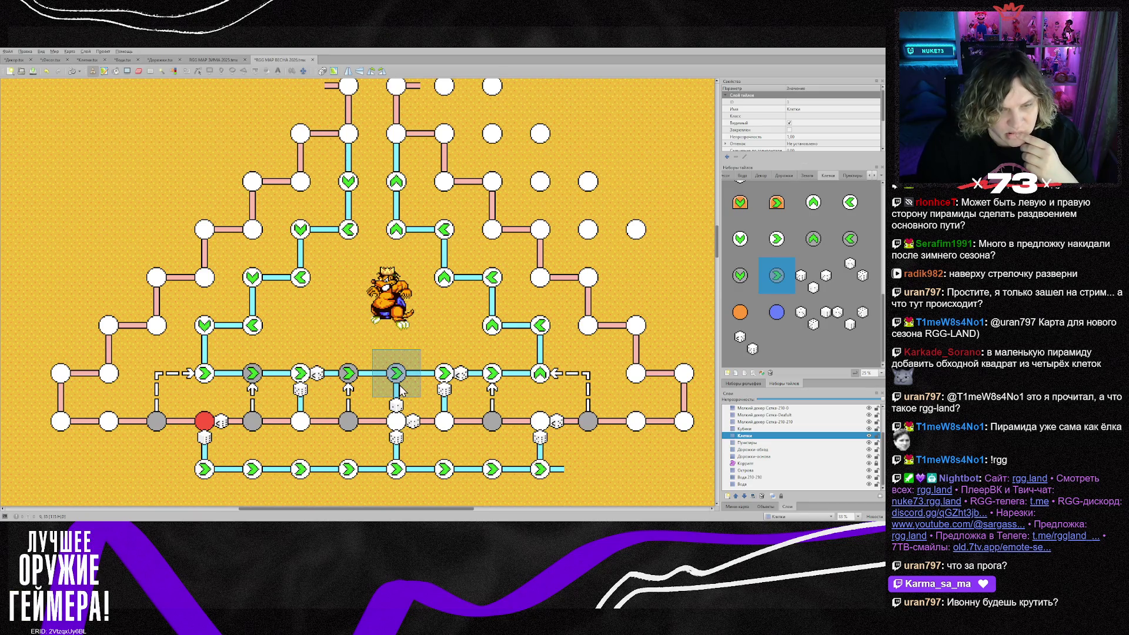
left_click(512, 383)
left_click(774, 444)
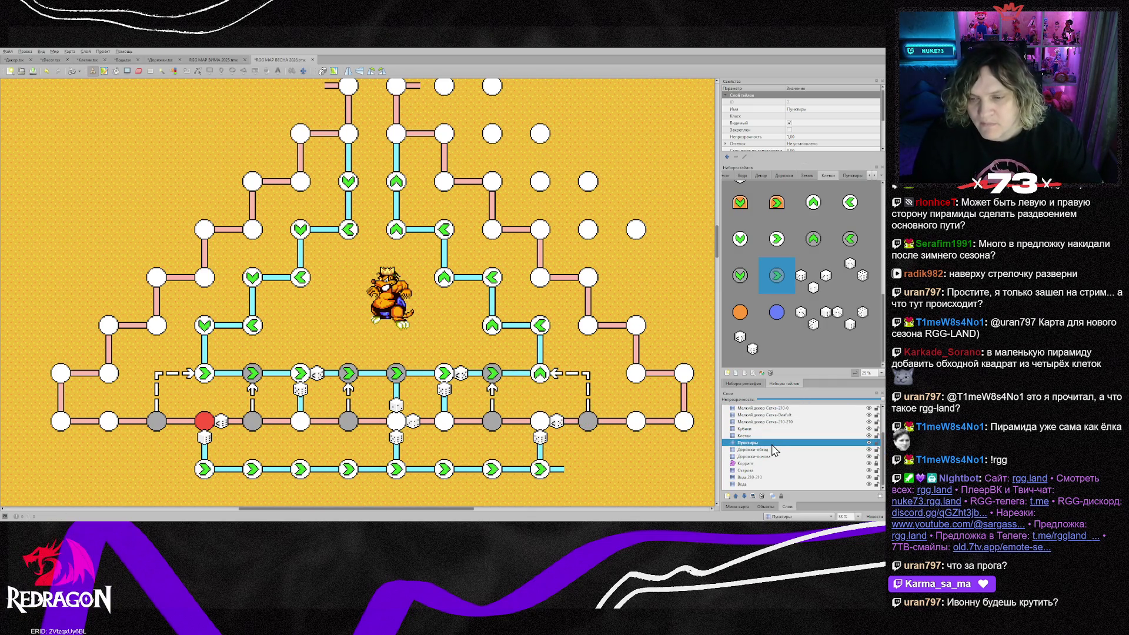
Copy the vertical stub tile from the map and add stubs at two grey nodes
right_click(595, 410)
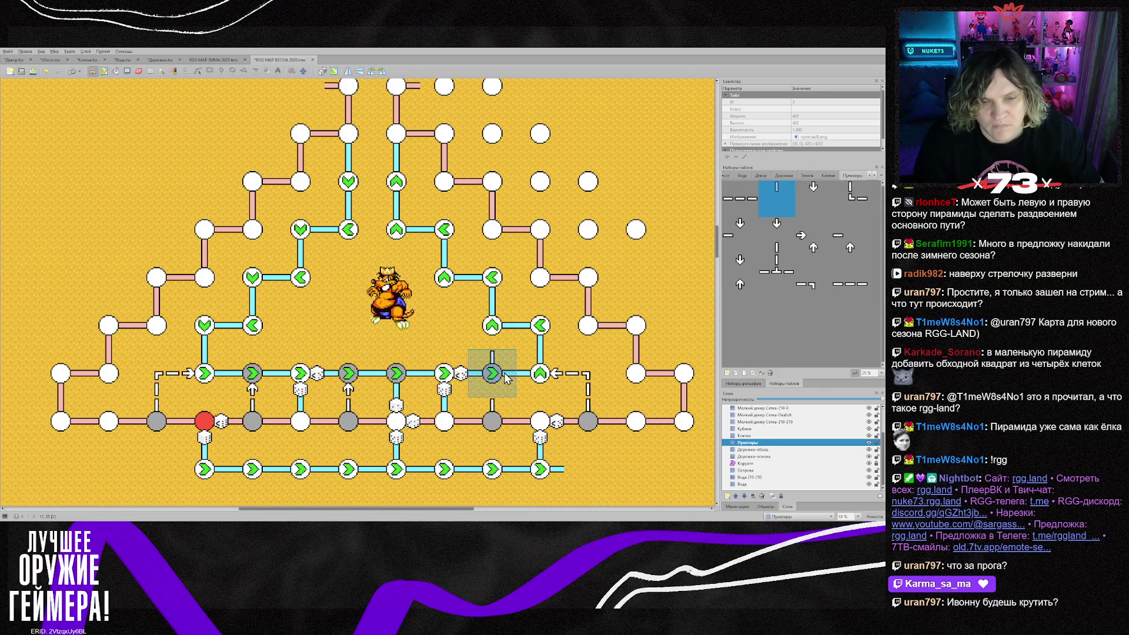
left_click(507, 378)
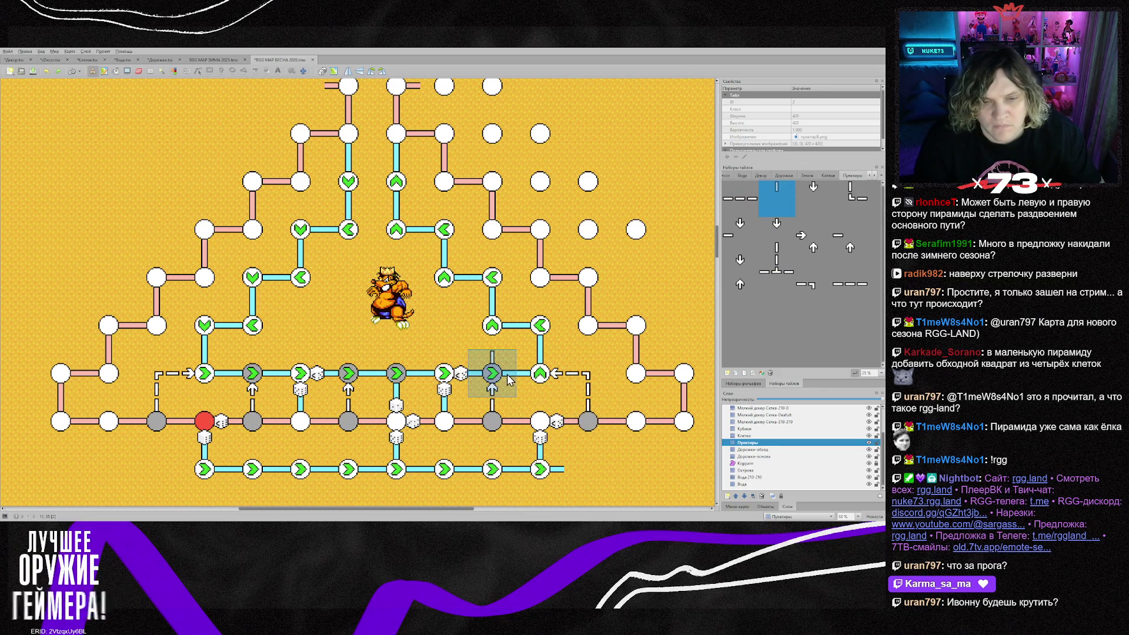
left_click(404, 376)
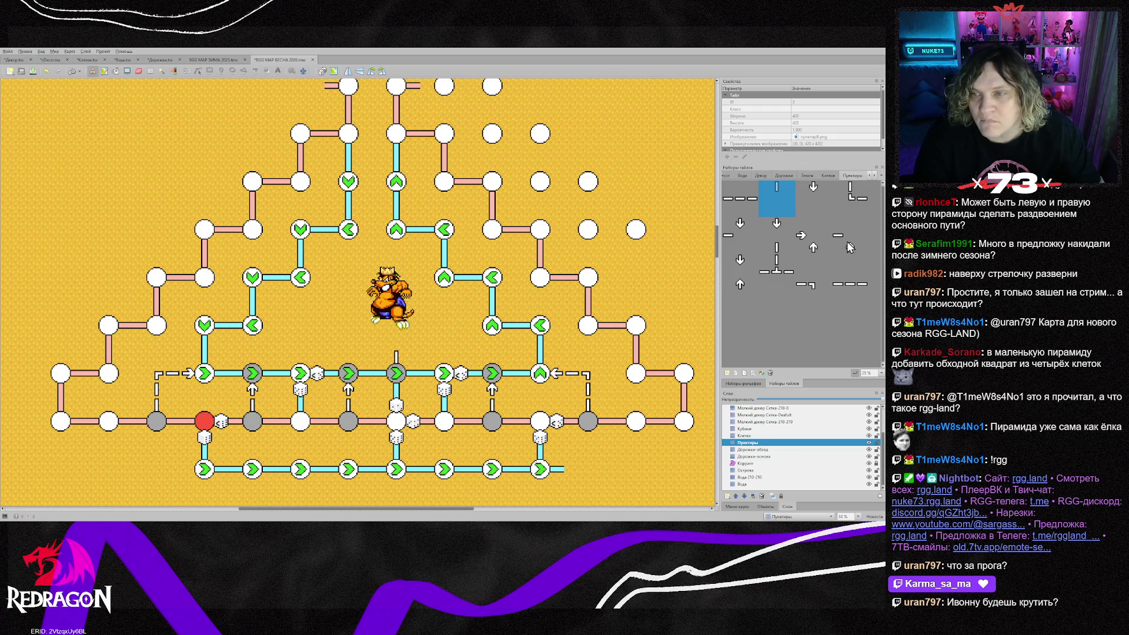
Stamp the dashed segment tile above three grey nodes
left_click(746, 272)
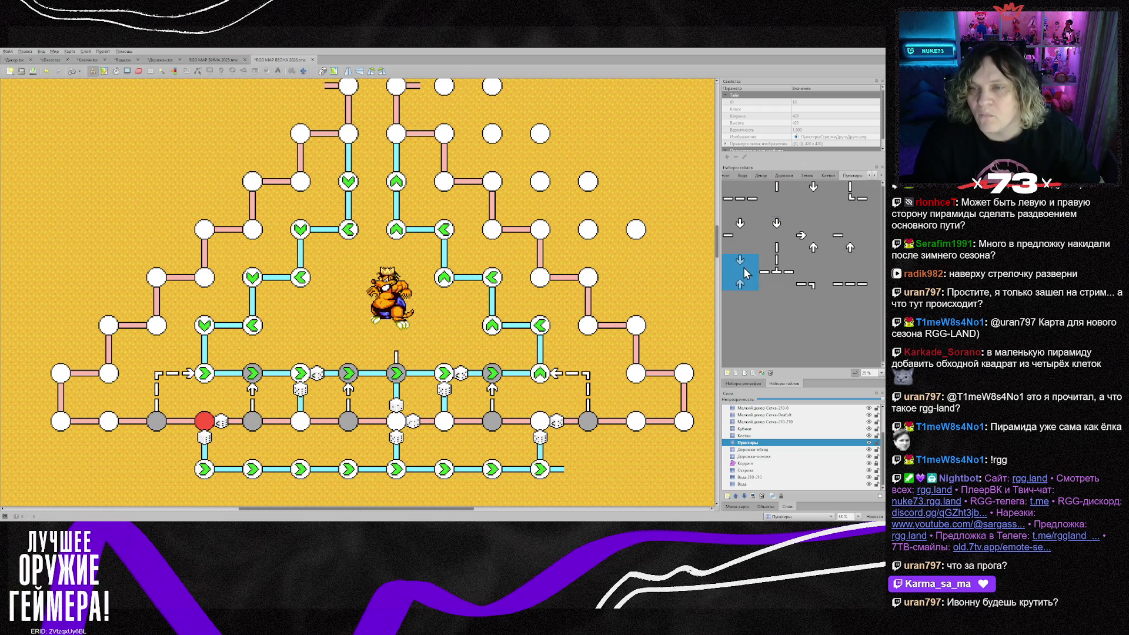
left_click(750, 230)
left_click(791, 234)
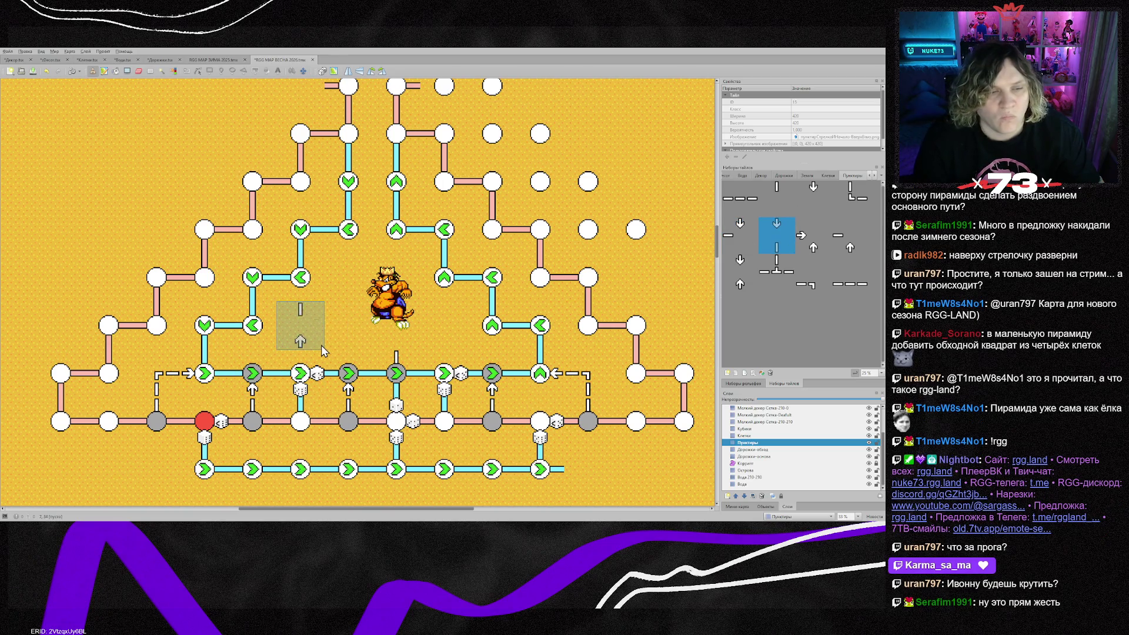
left_click(274, 376)
left_click(369, 377)
left_click(513, 376)
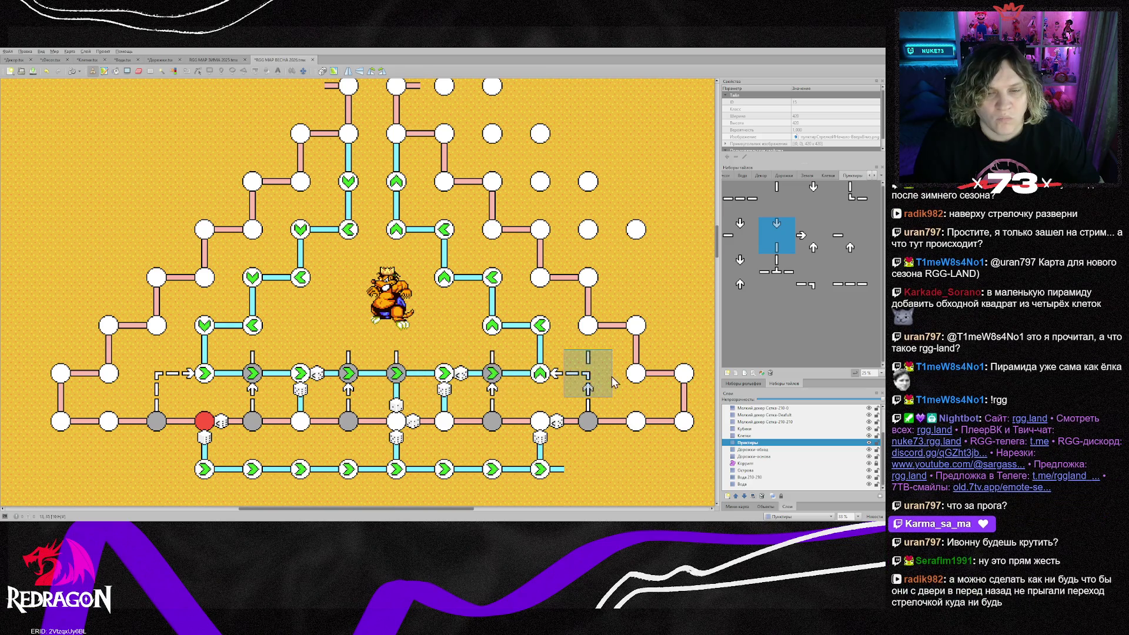
Add arrows below two upper nodes and two inner branch nodes
left_click(814, 195)
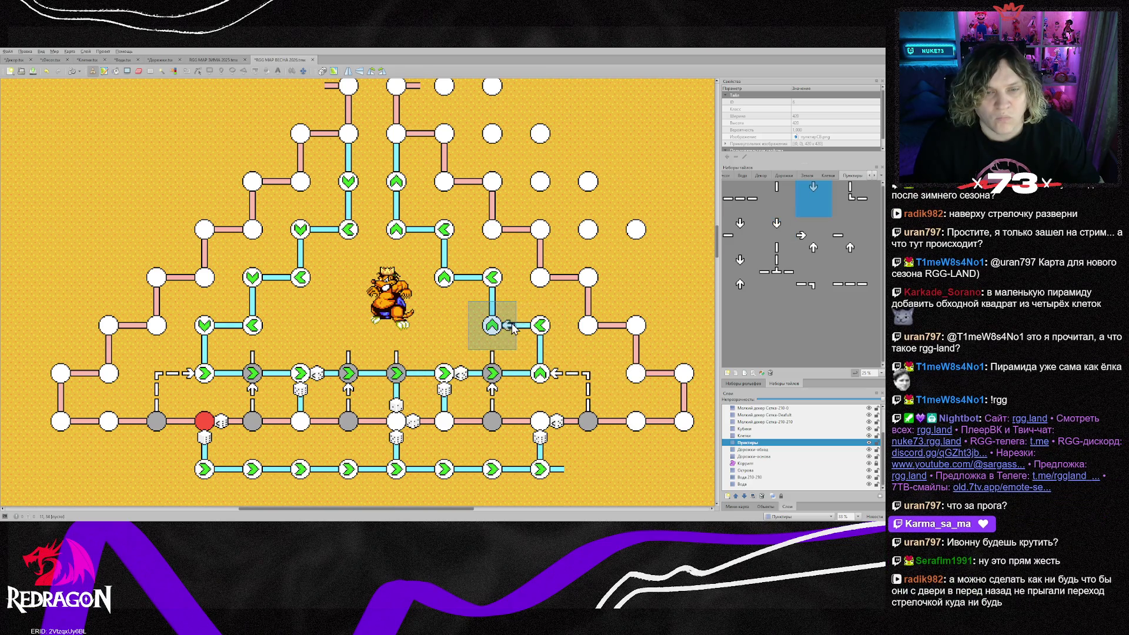
left_click(513, 330)
left_click(259, 332)
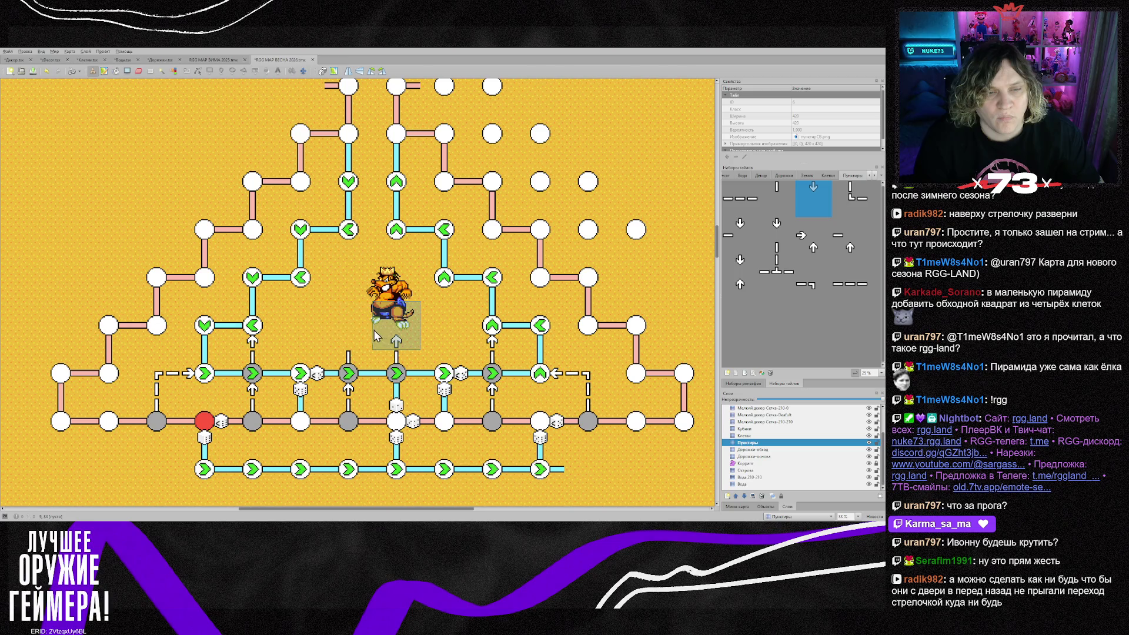
left_click(351, 255)
left_click(399, 254)
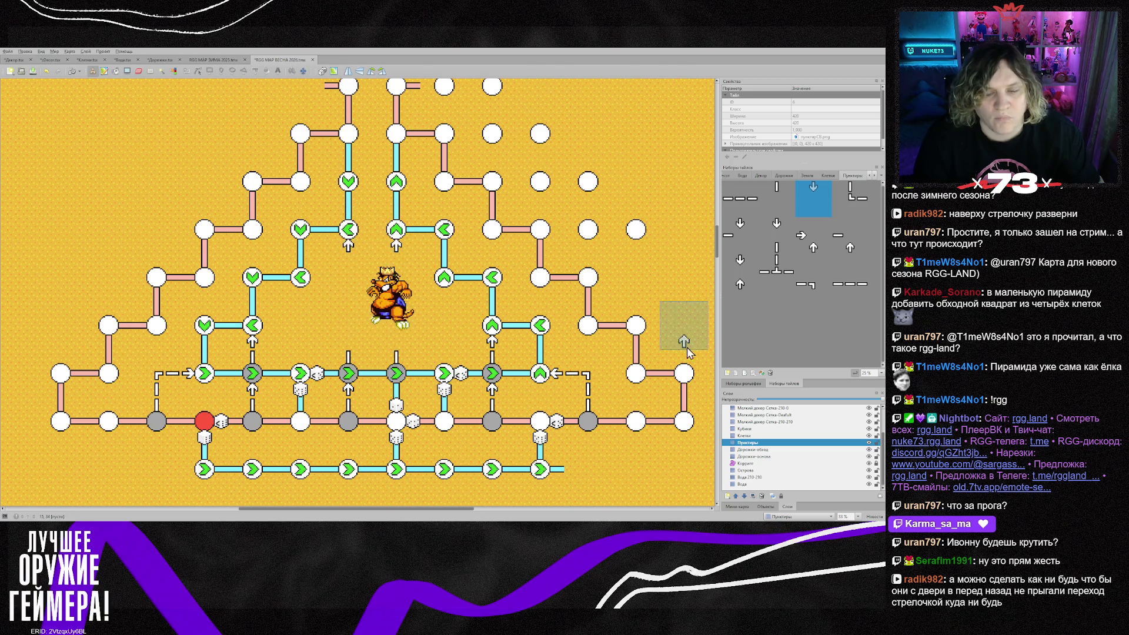
Paint a vertical dashed line up toward the king using the rotated straight dash
left_click(740, 199)
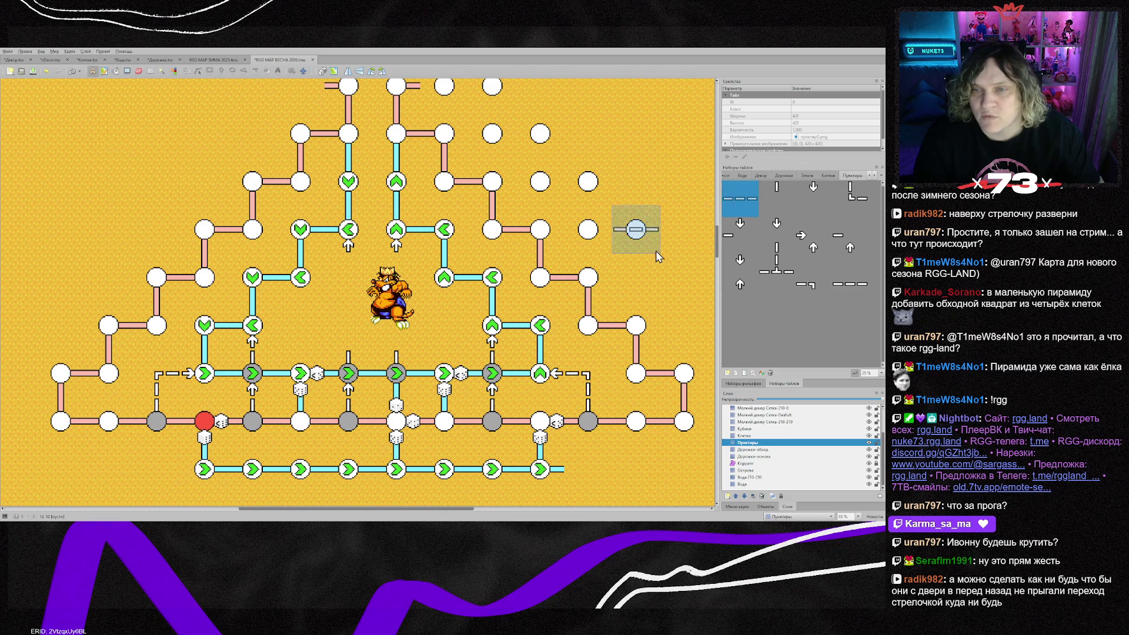
key("z")
left_click_drag(344, 304, 346, 352)
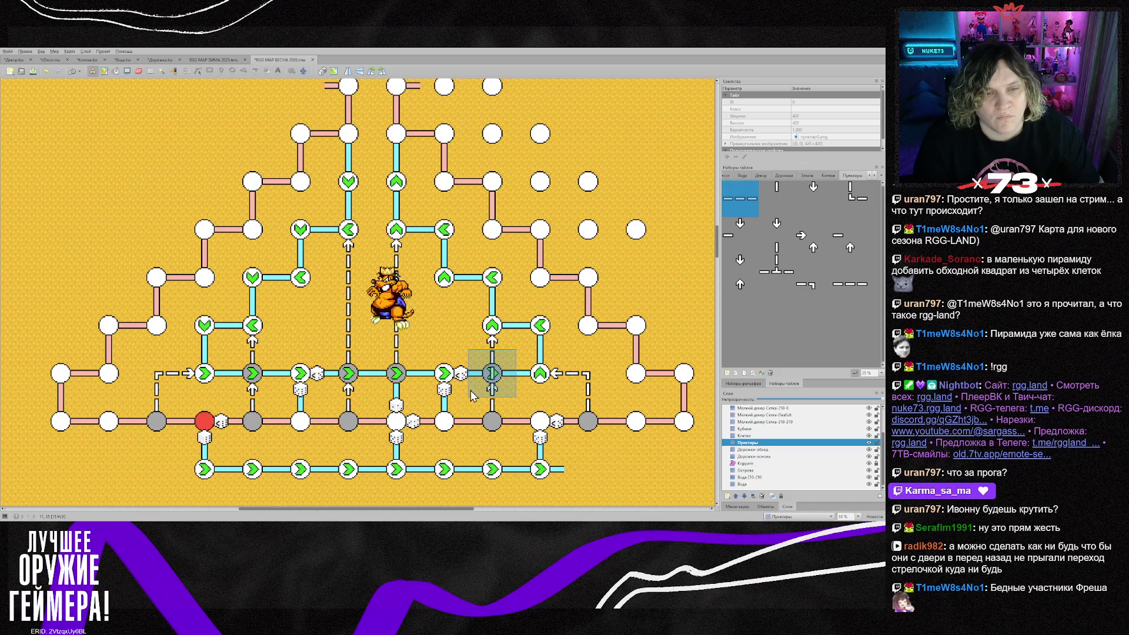
scroll(778, 451, "up", 2)
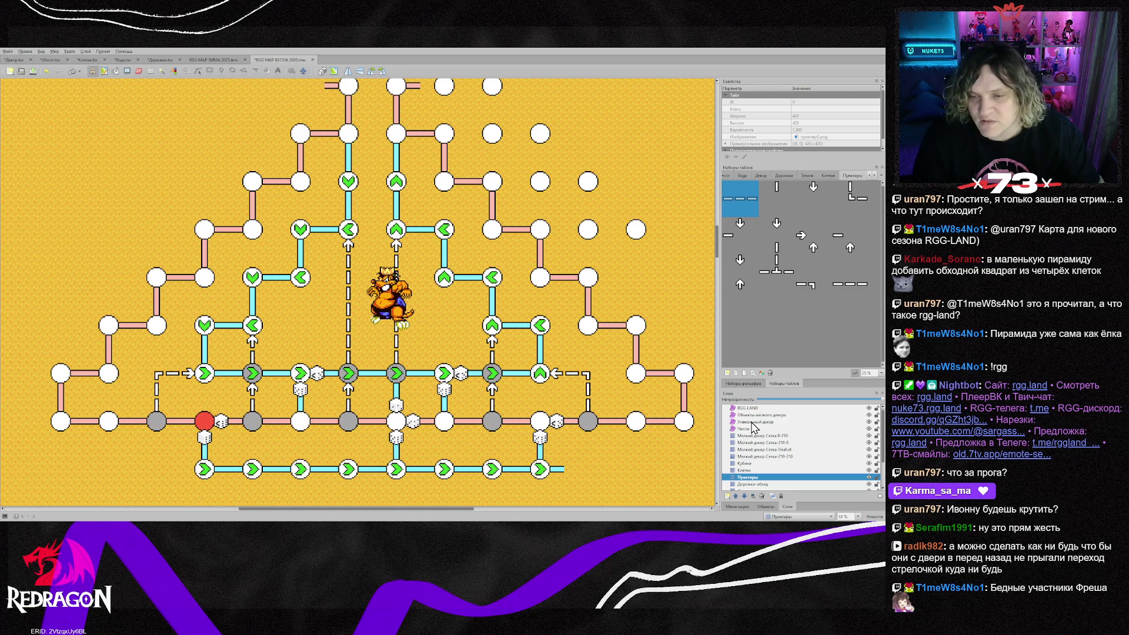
Nudge the king sprite slightly to the left
left_click(755, 422)
left_click_drag(391, 306, 373, 305)
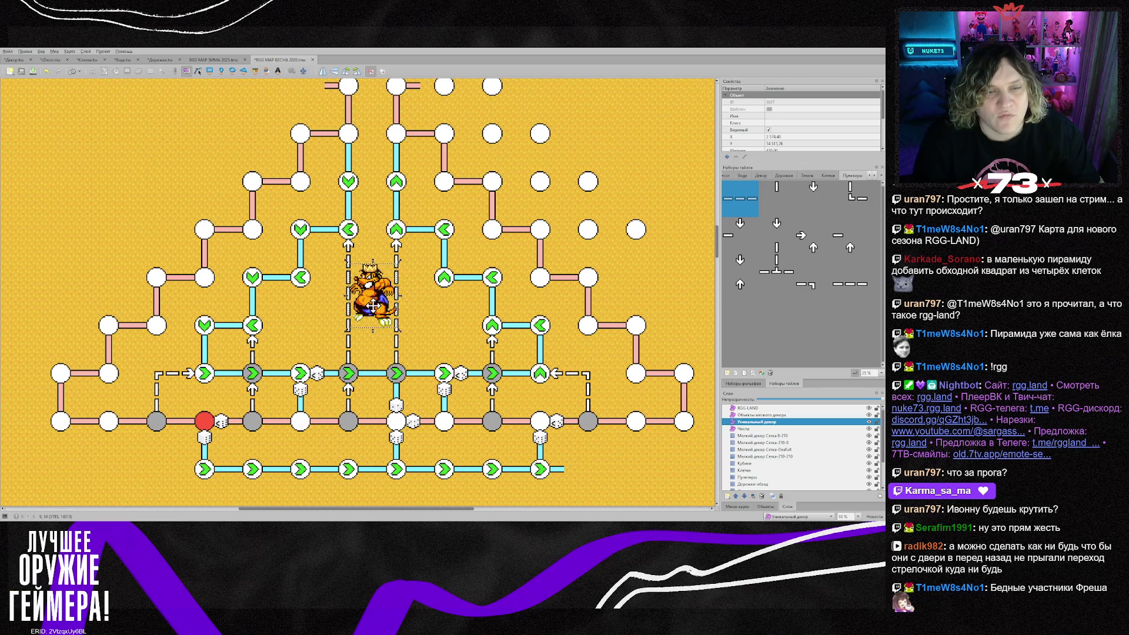
scroll(397, 358, "up", 1)
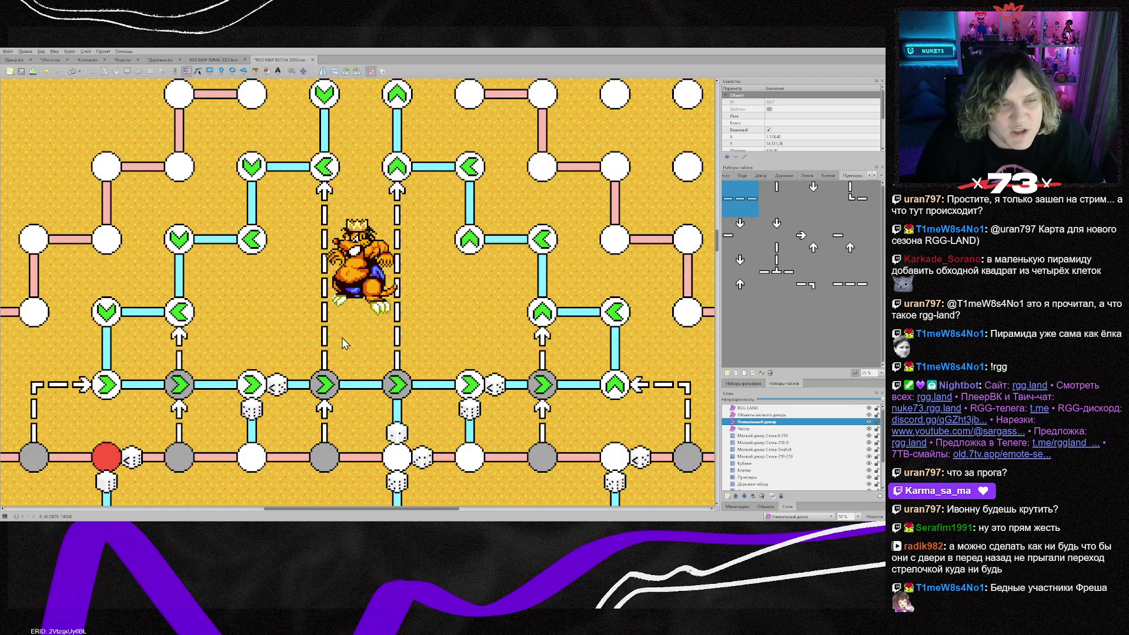
scroll(344, 344, "up", 2)
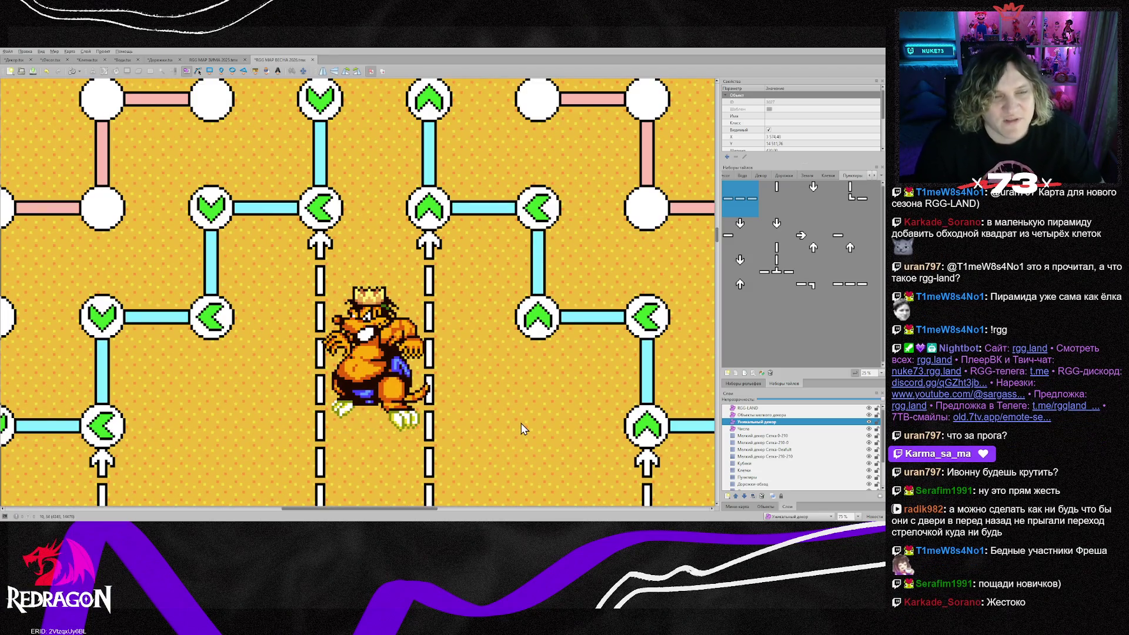
scroll(522, 428, "down", 3)
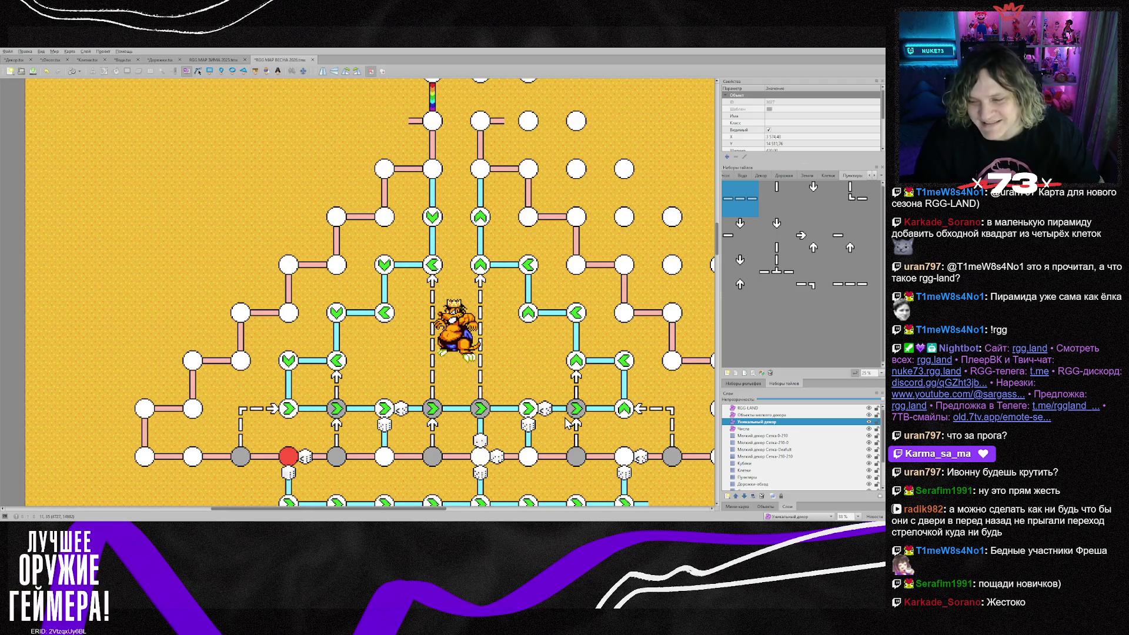
scroll(565, 422, "down", 2)
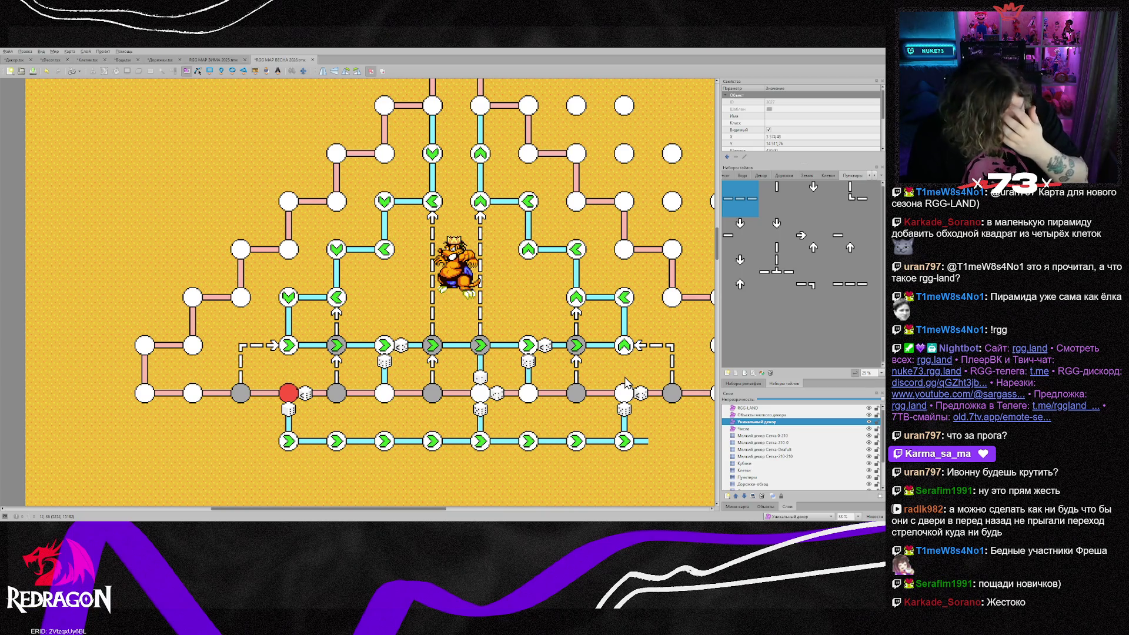
scroll(612, 382, "down", 2)
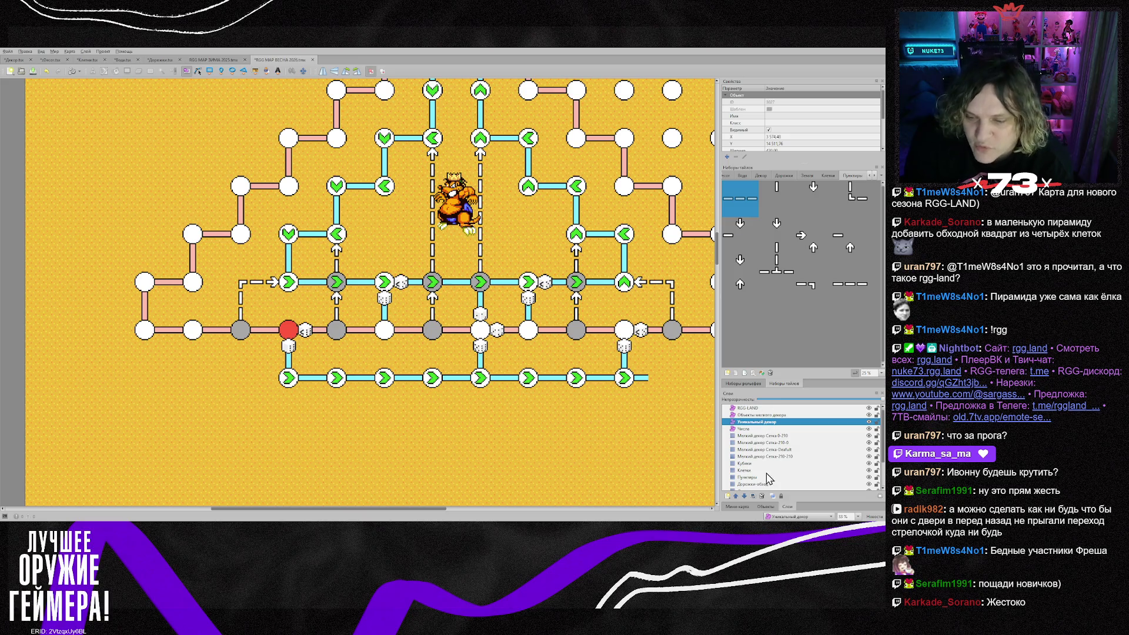
Make Кубики the active layer and open the blue water tileset
left_click(750, 464)
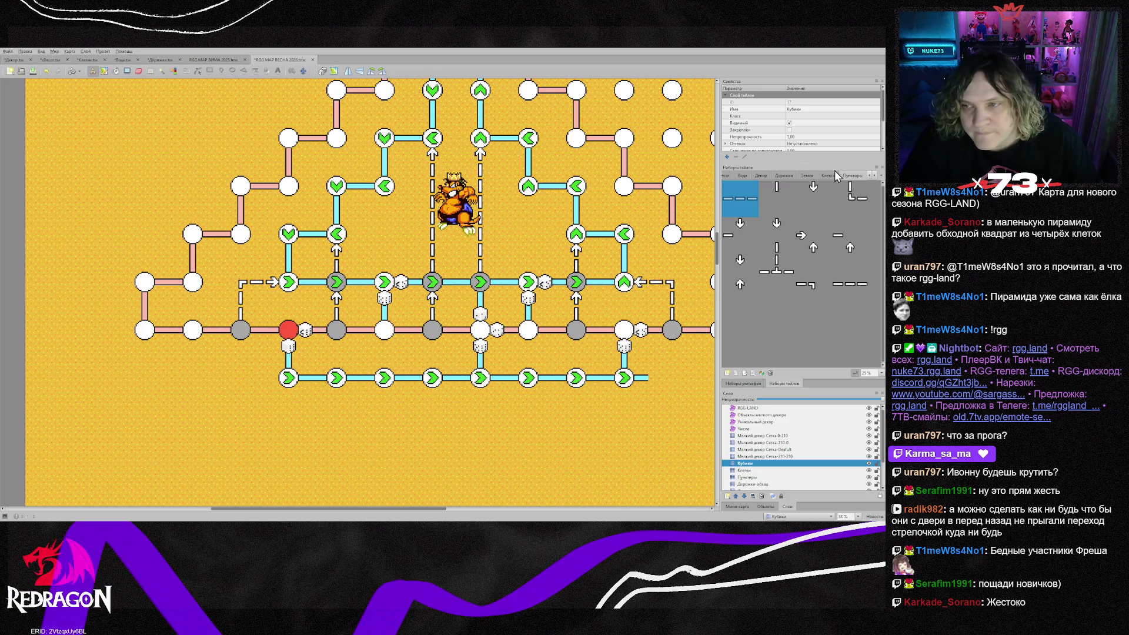
left_click(874, 174)
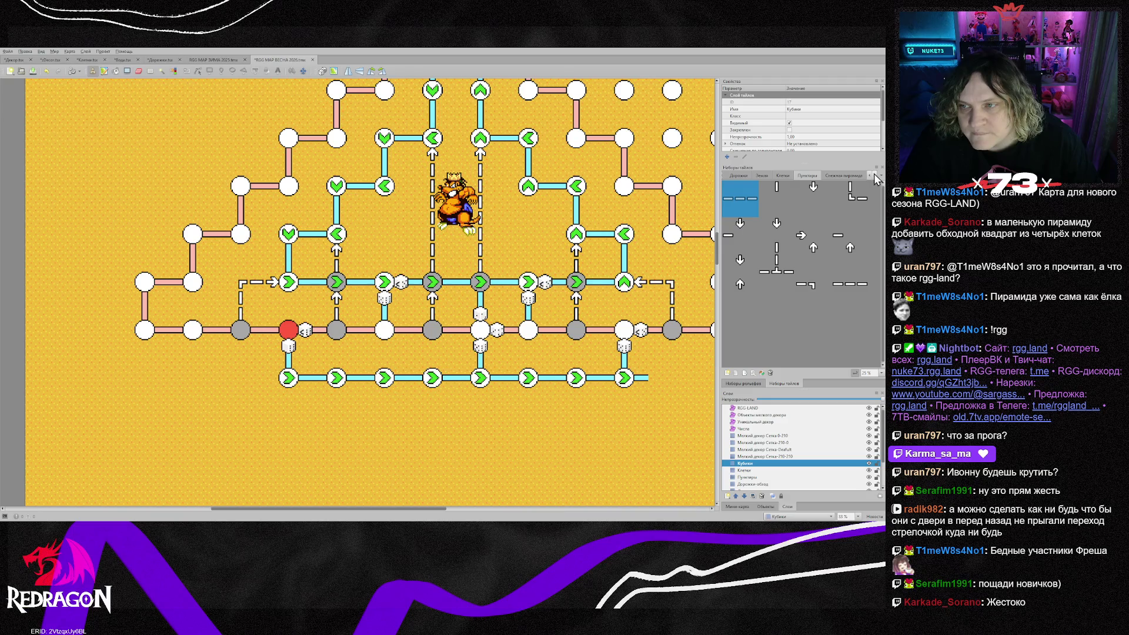
left_click(873, 175)
left_click(869, 175)
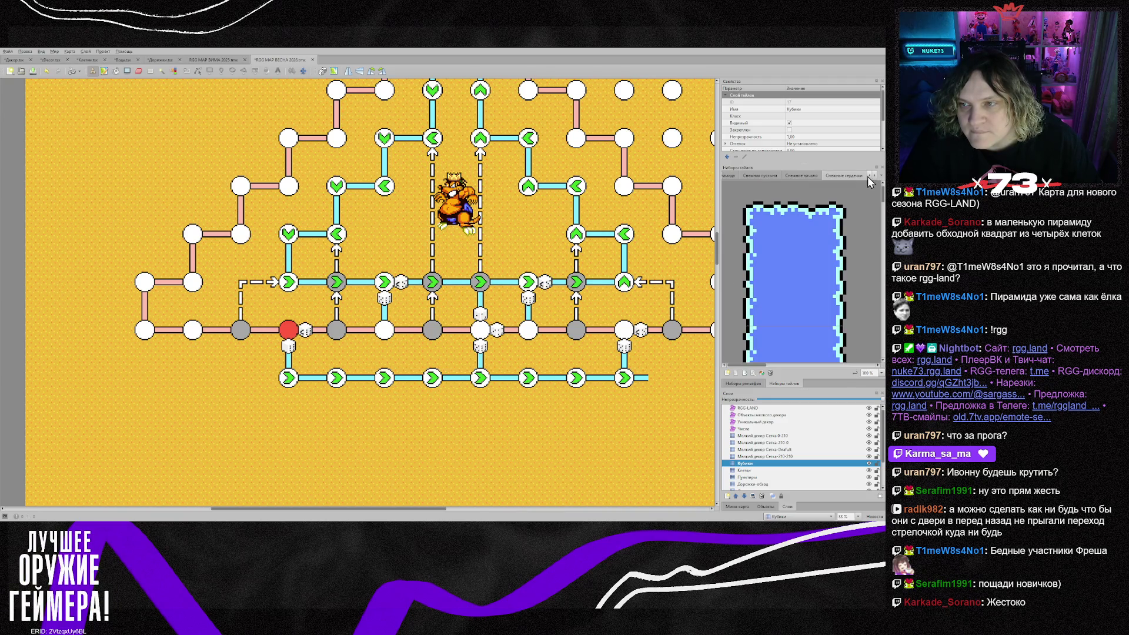
Cycle past the water and icy block tilesets to Клетки, and scroll the map's left part into view
left_click(868, 175)
left_click(868, 175)
left_click(867, 176)
left_click(868, 175)
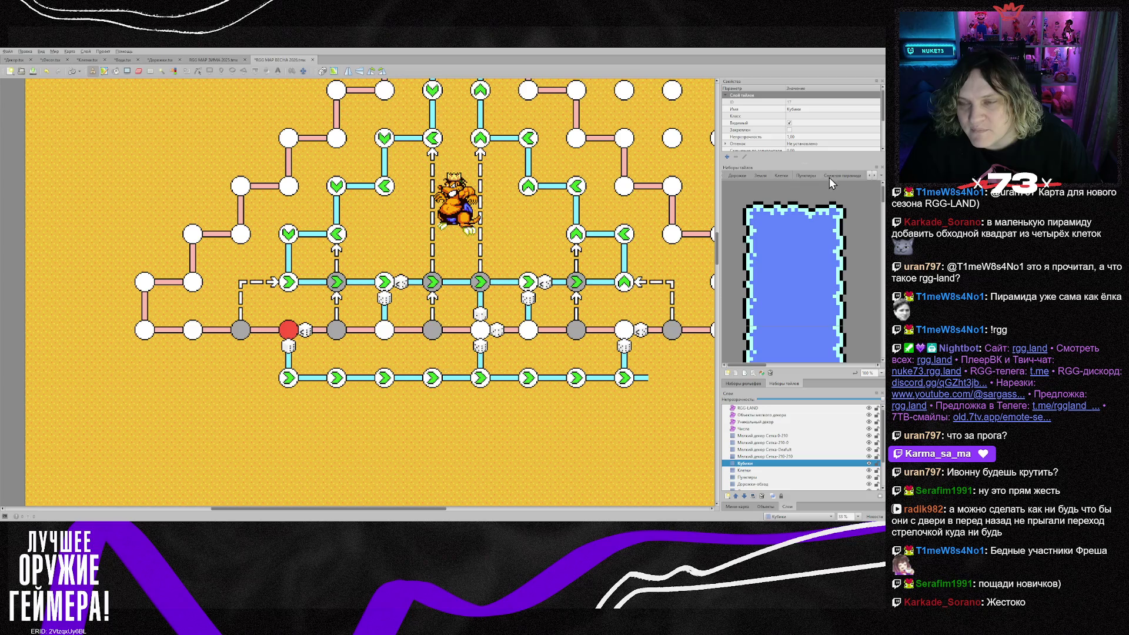
left_click(869, 175)
left_click(870, 175)
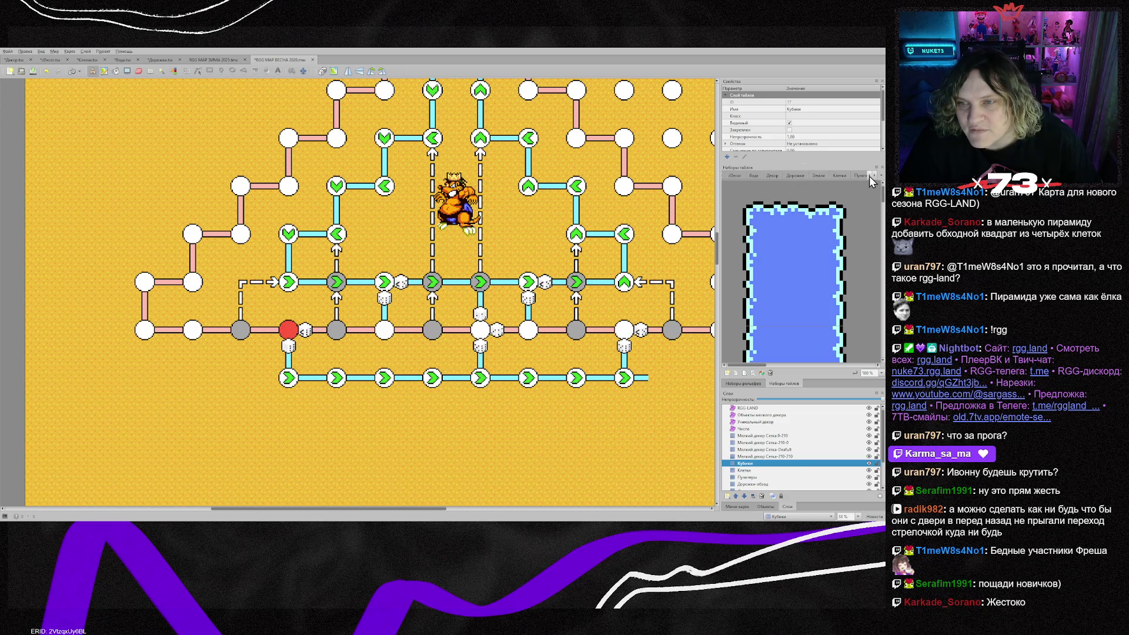
left_click(874, 176)
left_click(874, 176)
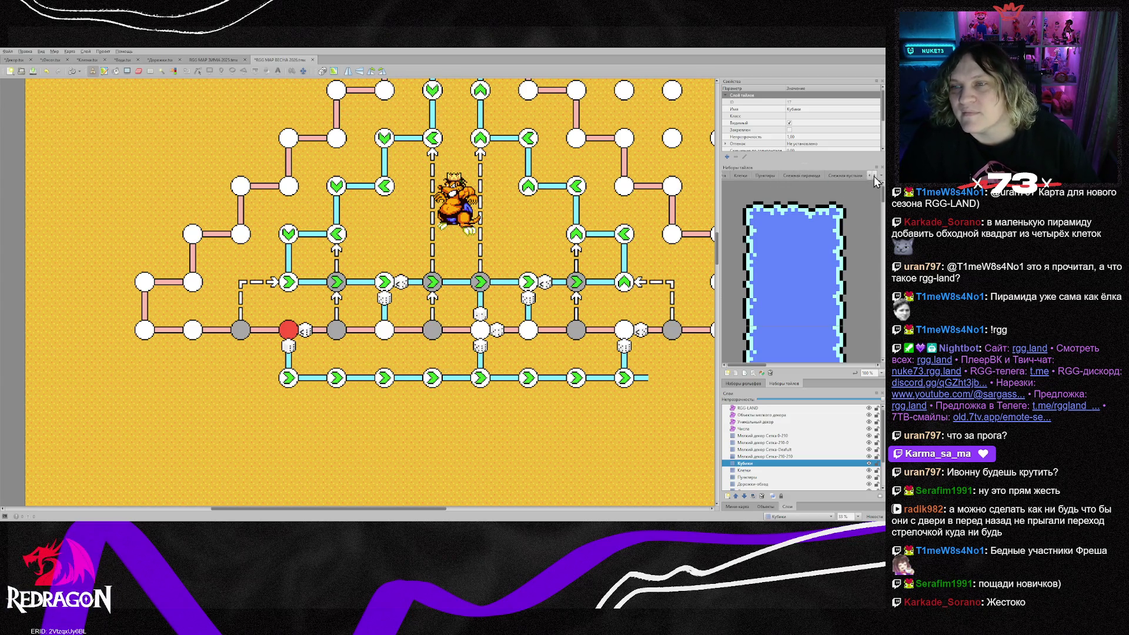
left_click(867, 176)
left_click(869, 175)
left_click(870, 175)
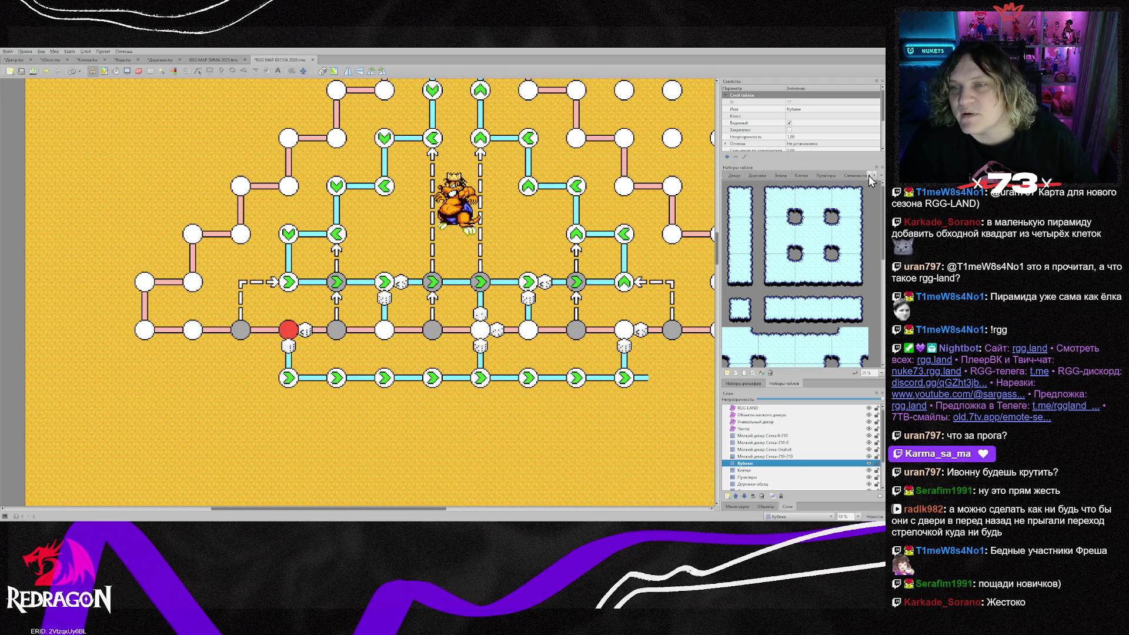
left_click(799, 175)
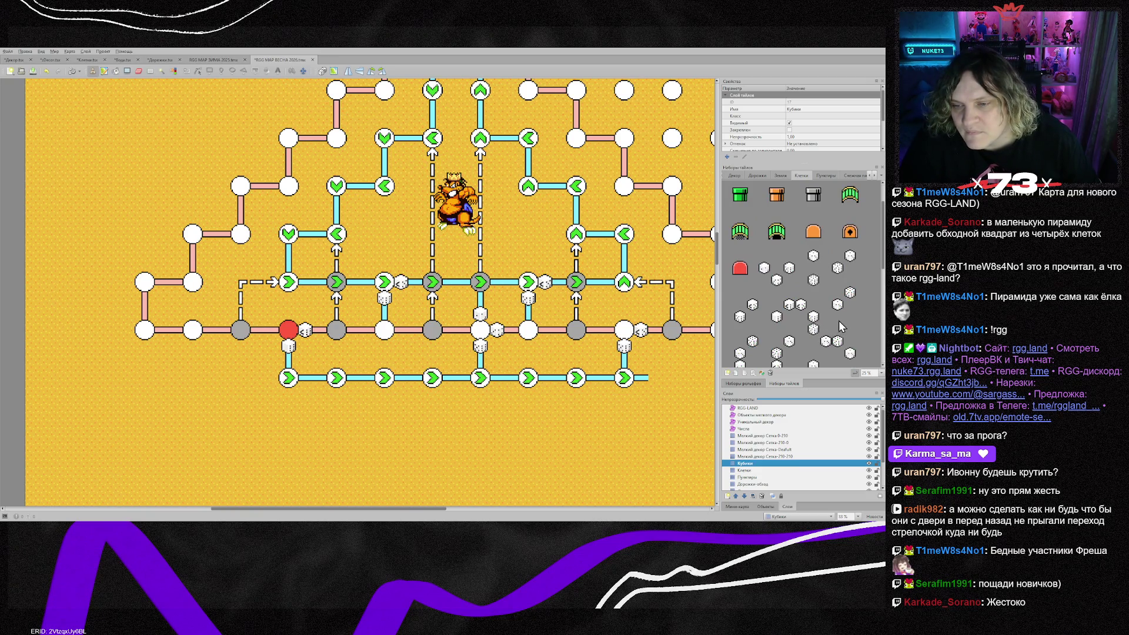
scroll(841, 327, "down", 1)
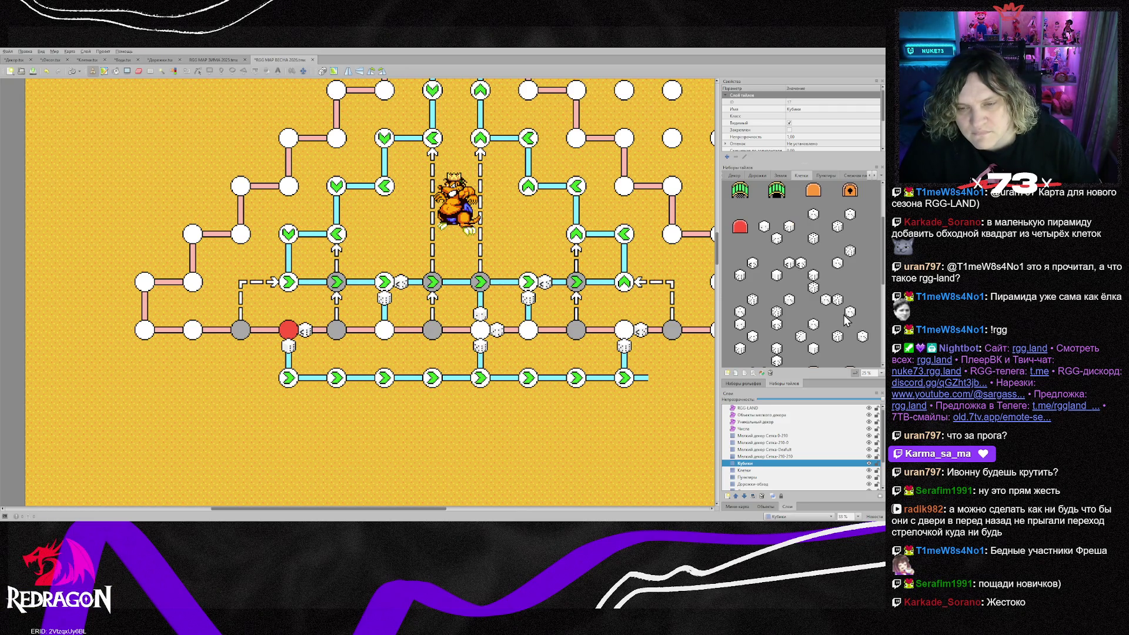
left_click_drag(413, 510, 496, 517)
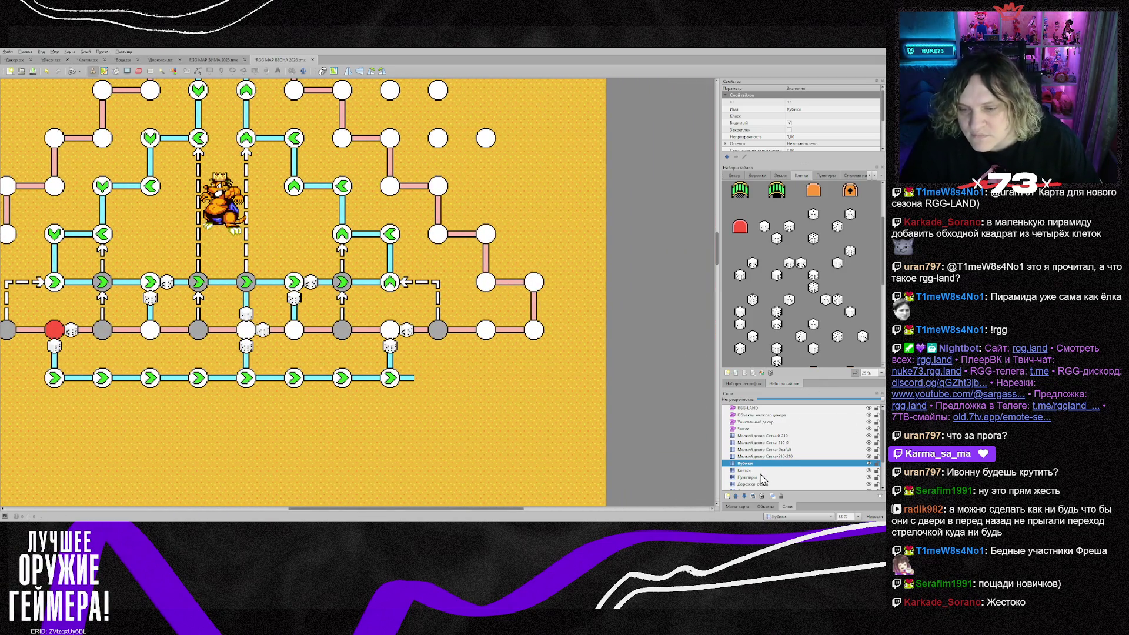
On the Клетки layer, stamp green right-arrow nodes into the bottom row's gaps
left_click(761, 471)
scroll(815, 287, "up", 2)
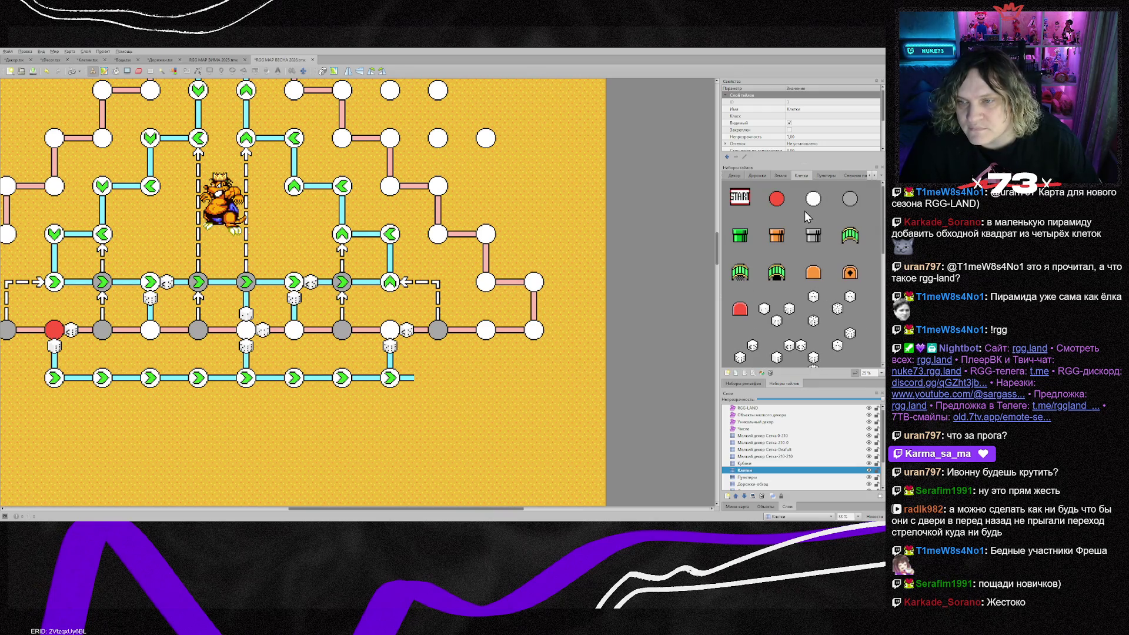
scroll(807, 217, "down", 4)
left_click(777, 321)
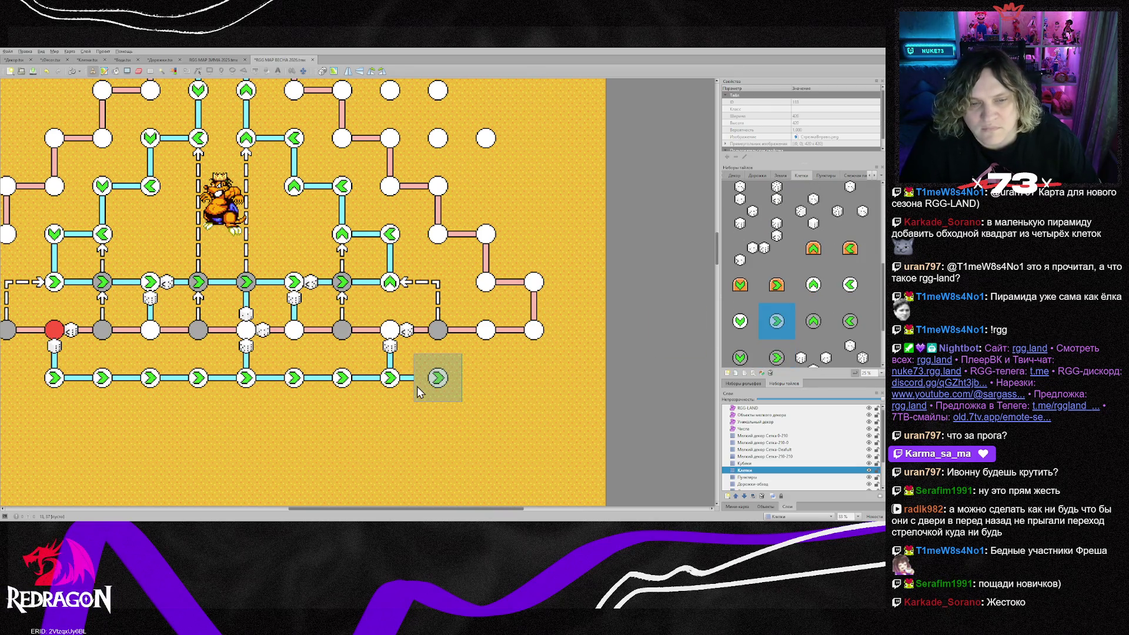
left_click_drag(447, 385, 468, 384)
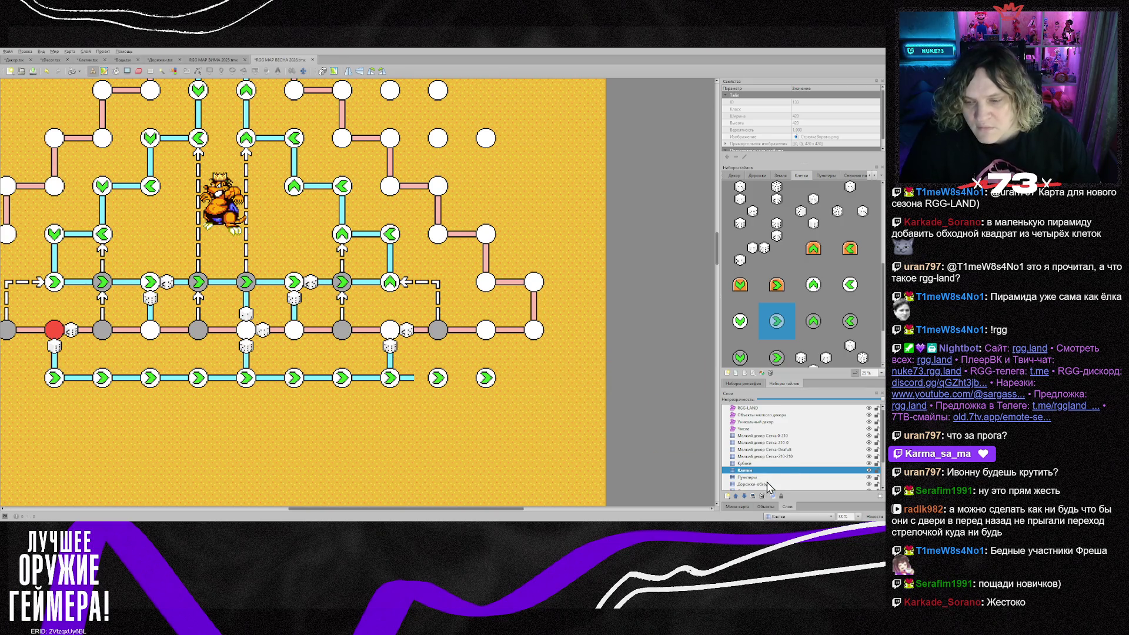
On the Дорожки-обход layer, paint cyan path along the bottom row ending in a T-junction
scroll(767, 487, "down", 1)
left_click(759, 464)
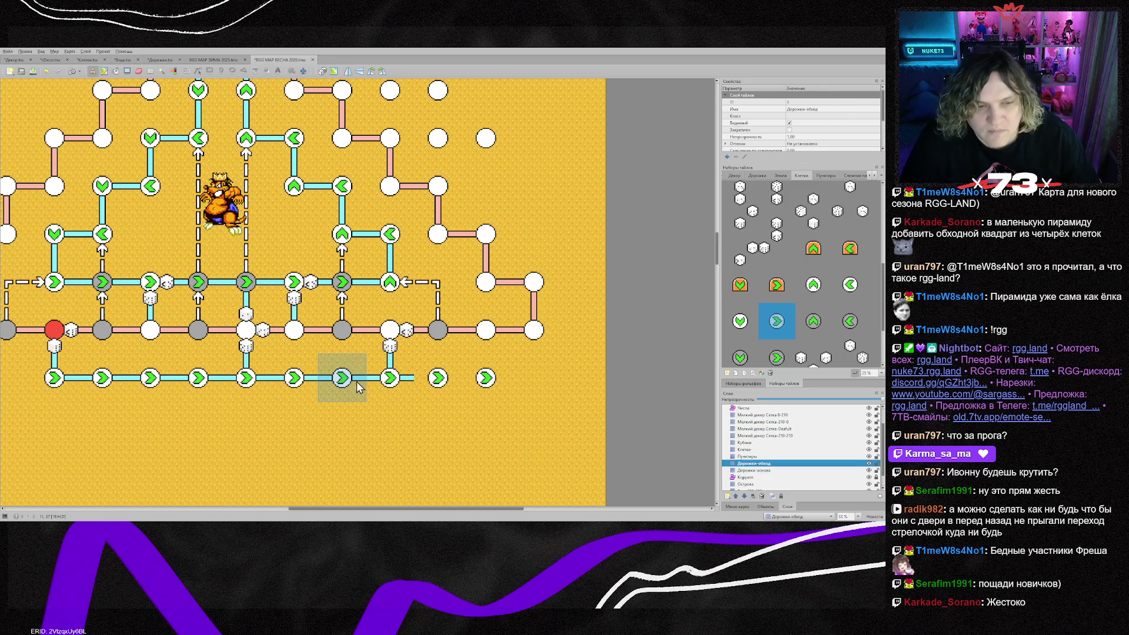
right_click(356, 381)
left_click_drag(356, 381, 468, 387)
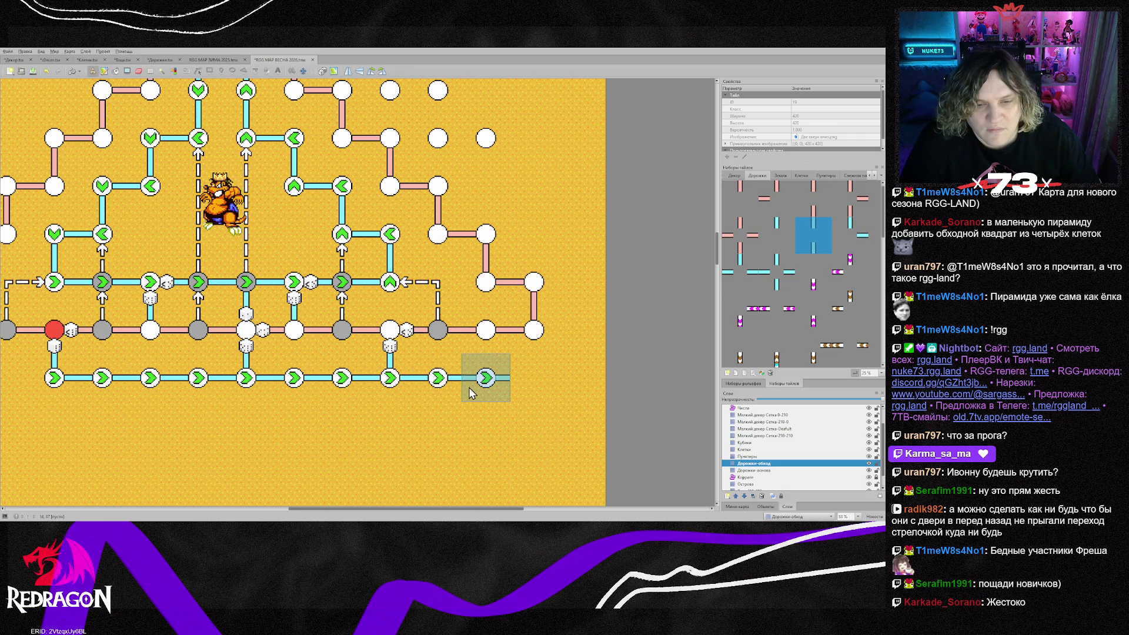
right_click(390, 381)
left_click(479, 382)
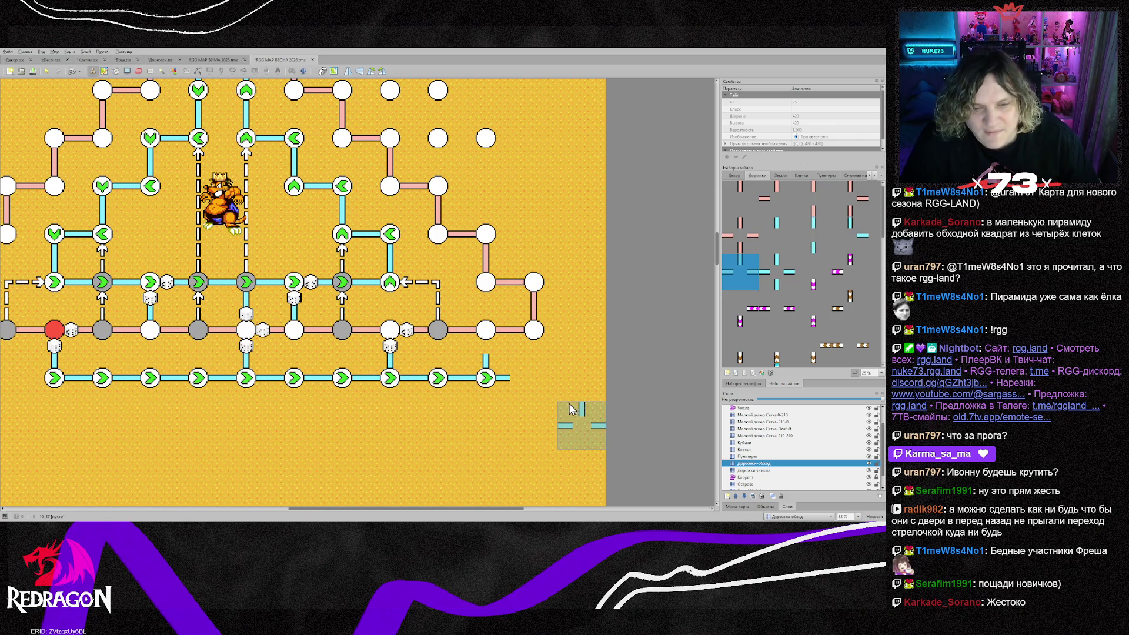
Extend the bottom path's right end and add a vertical piece linking the node above
right_click(61, 347)
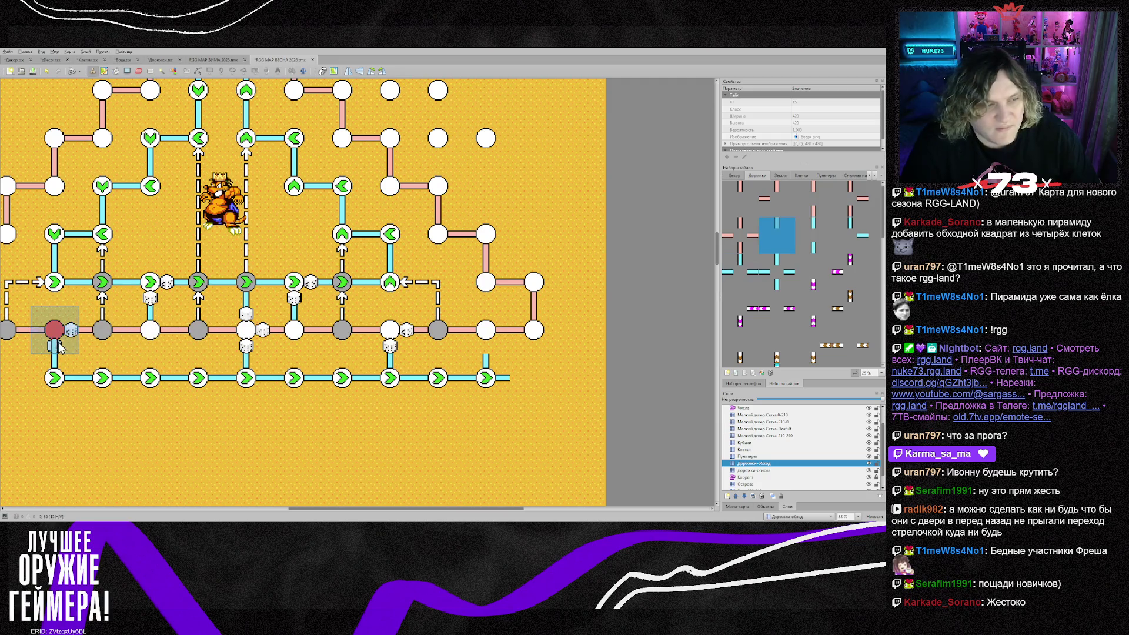
left_click(521, 390)
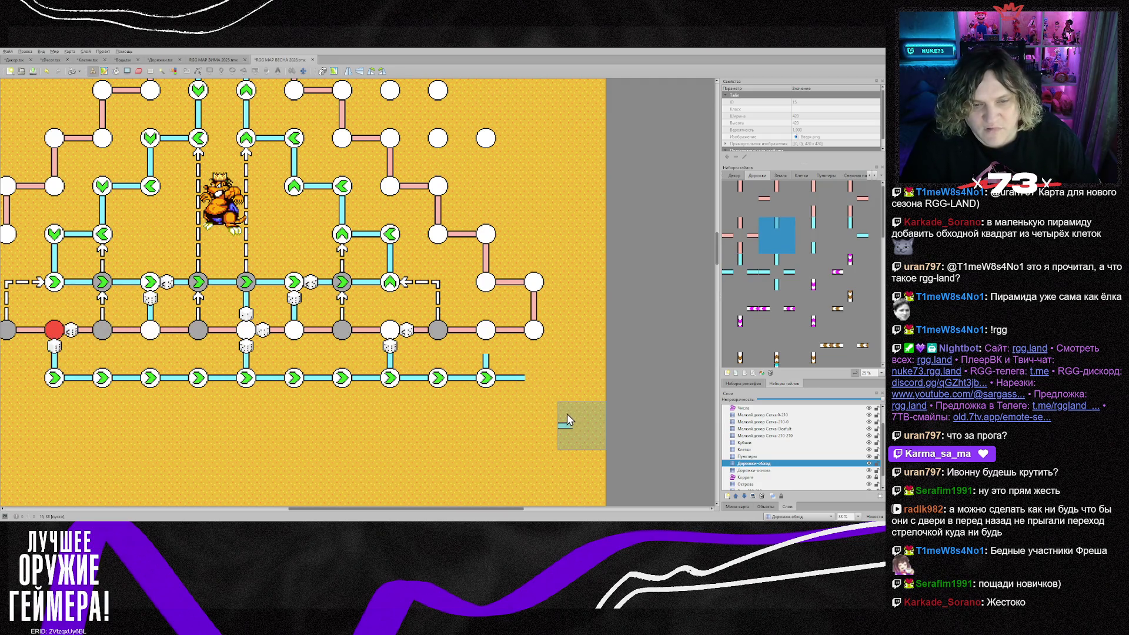
key("shift+z")
left_click(489, 344)
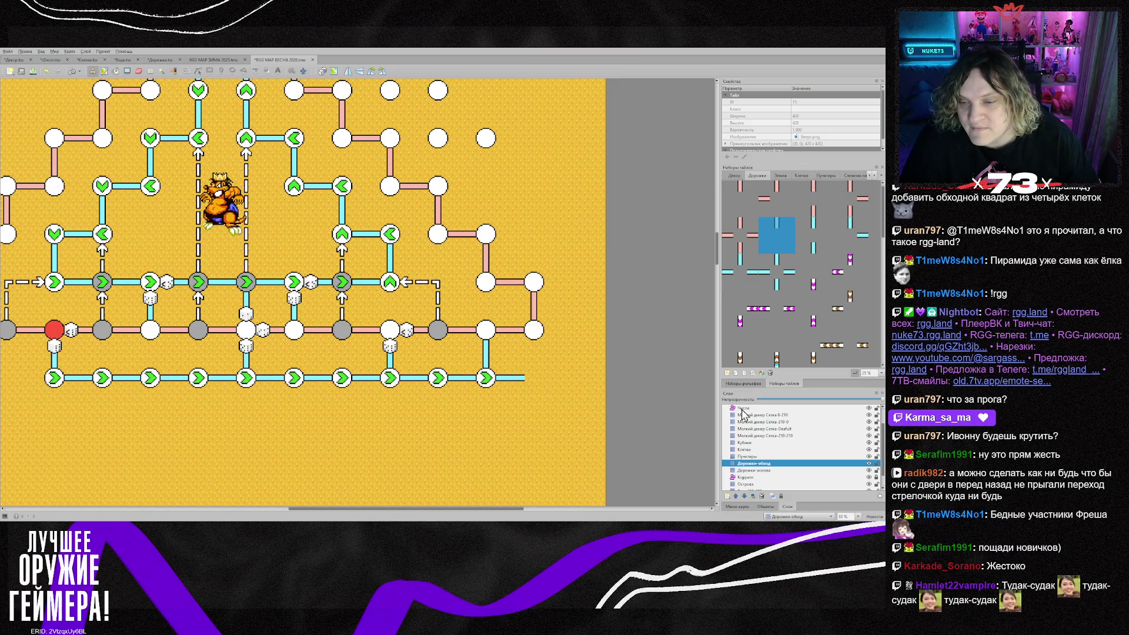
On the Кубики layer, browse the Клетки tileset and try out dice tile selections
left_click(761, 442)
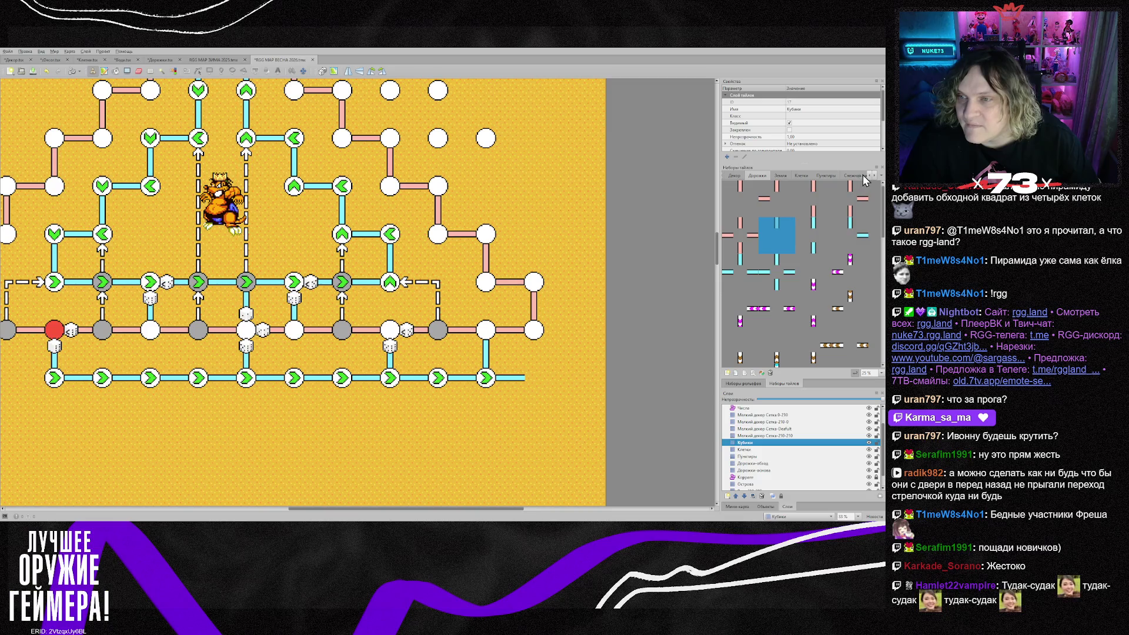
left_click(801, 176)
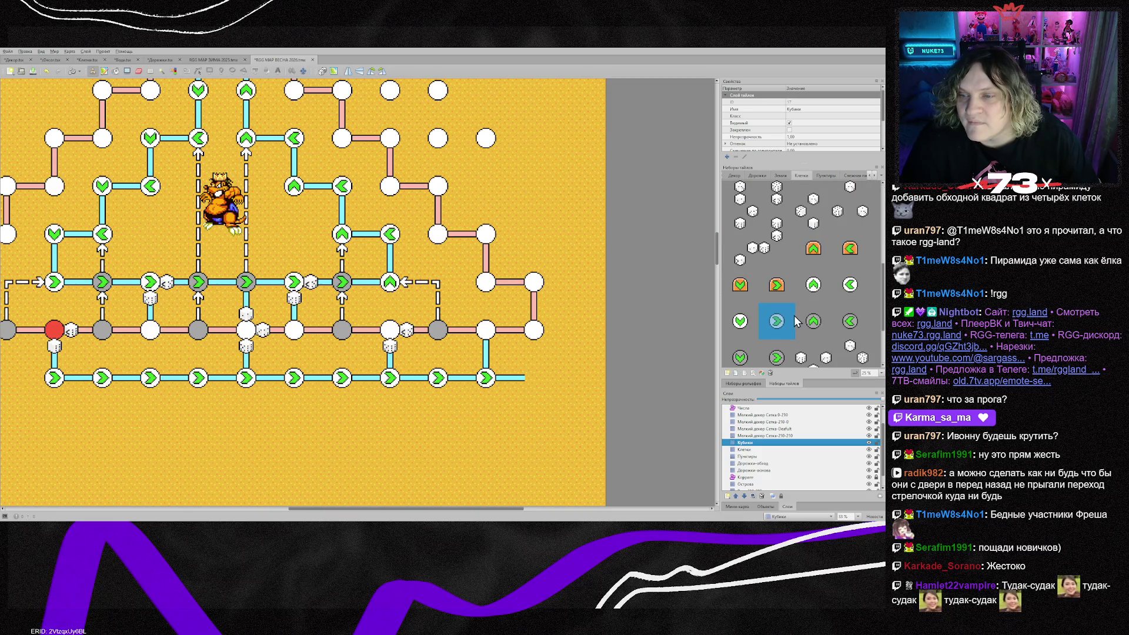
scroll(791, 320, "up", 1)
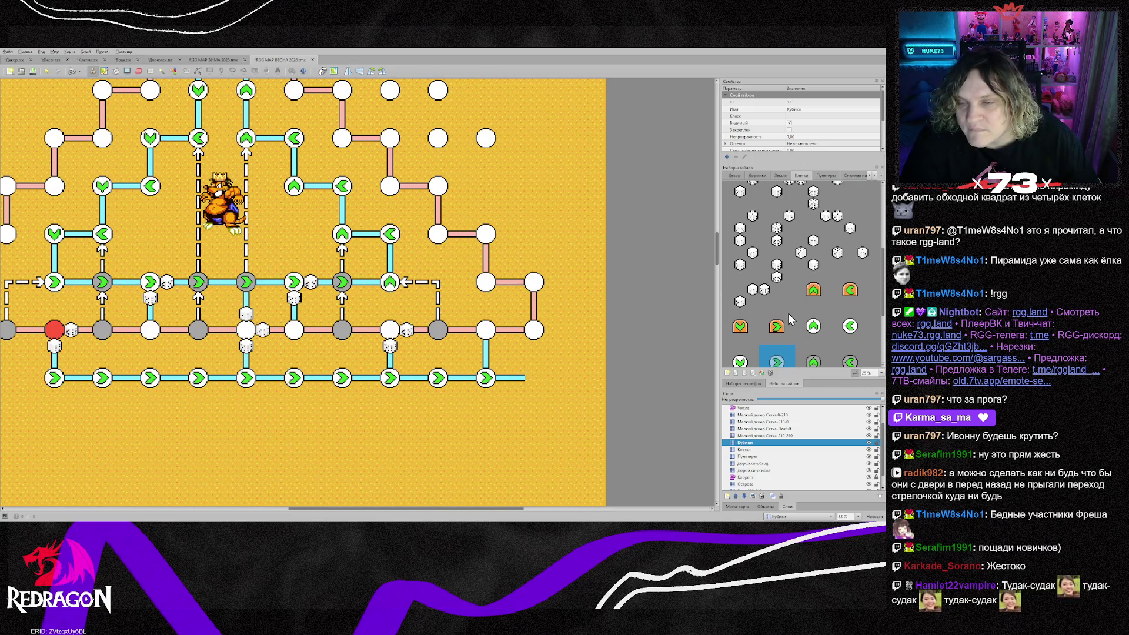
scroll(787, 317, "up", 1)
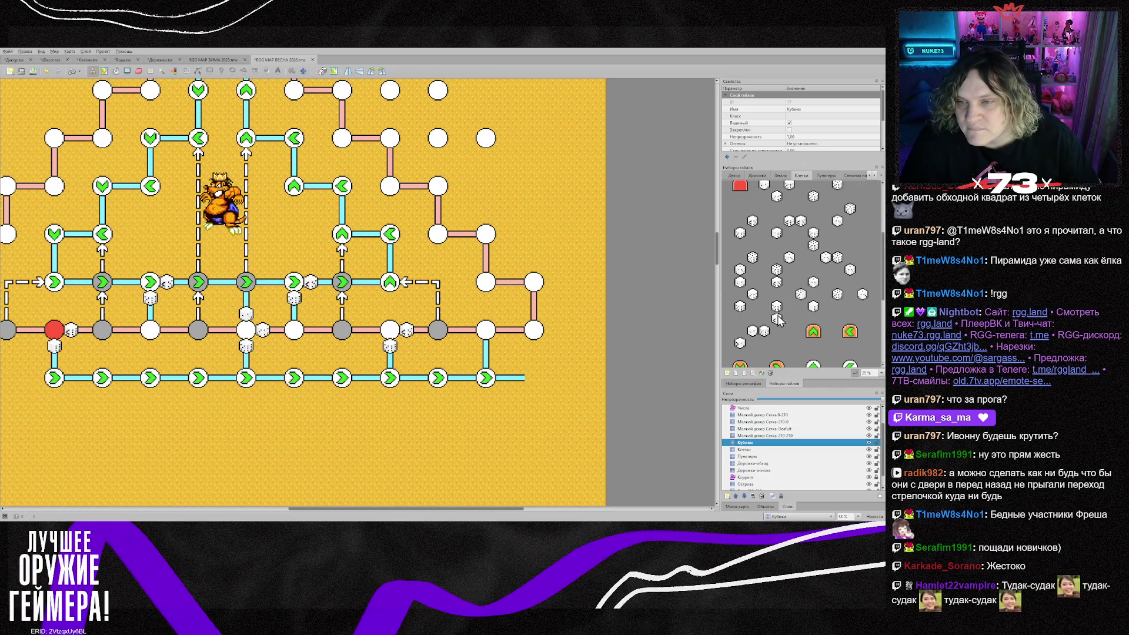
scroll(778, 319, "up", 1)
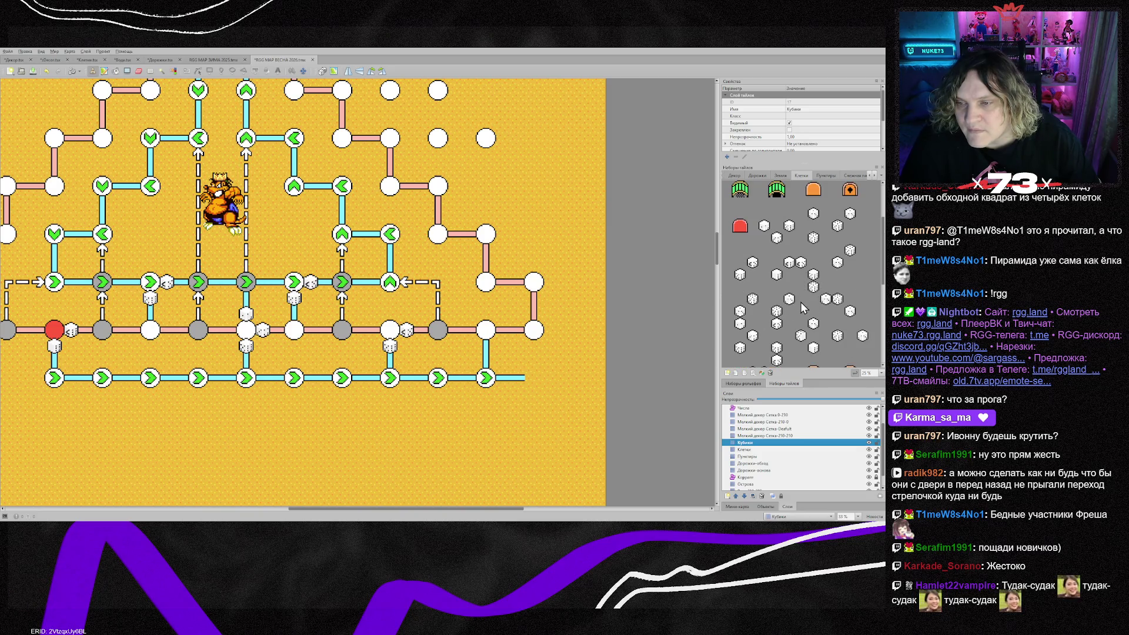
scroll(802, 292, "down", 1)
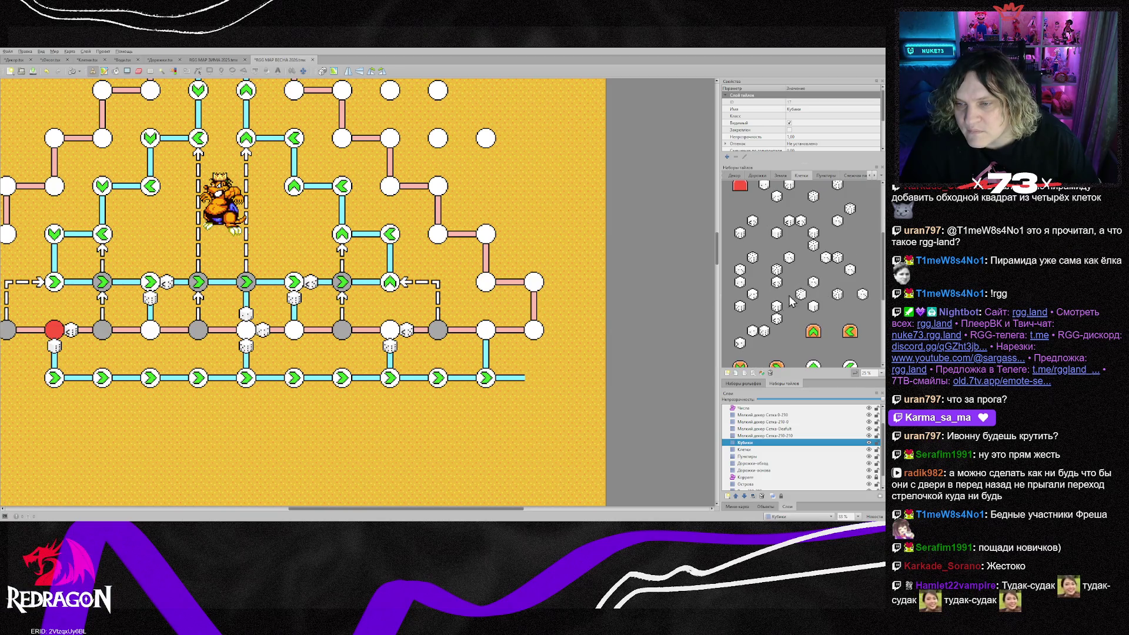
left_click_drag(777, 286, 791, 307)
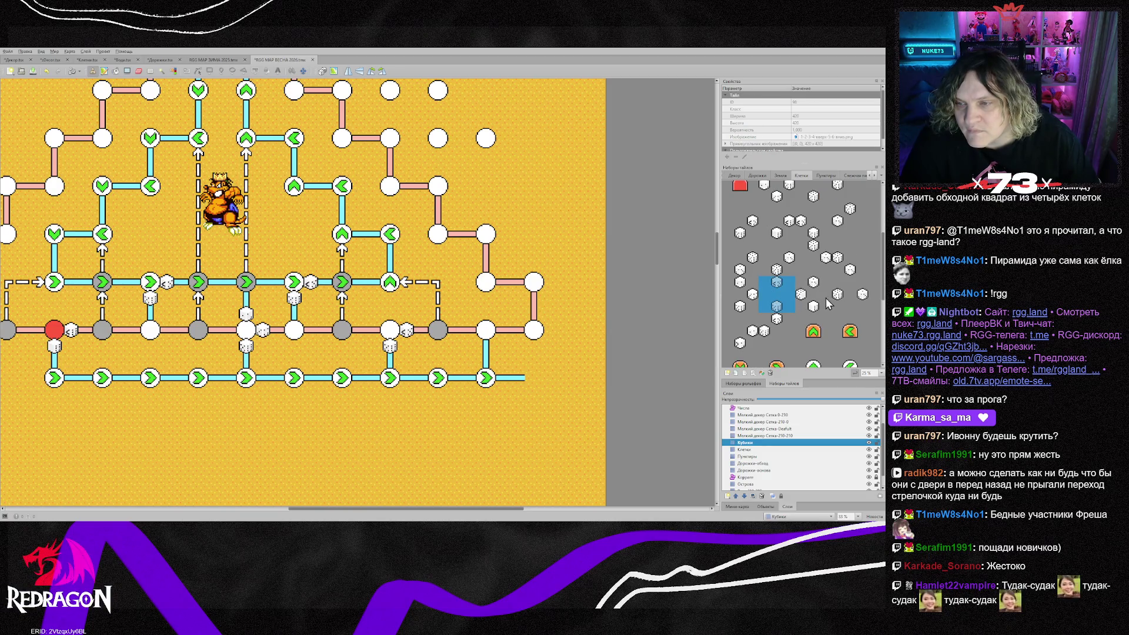
left_click_drag(837, 244, 859, 269)
scroll(860, 252, "up", 1)
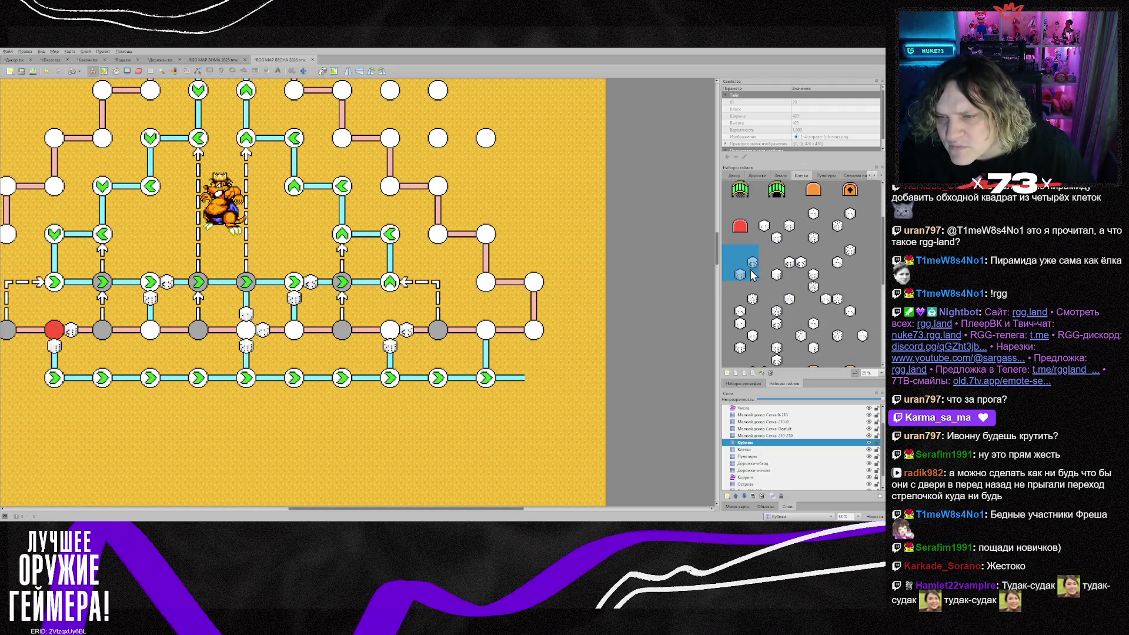
left_click_drag(740, 286, 753, 312)
scroll(777, 315, "down", 1)
scroll(772, 305, "down", 3)
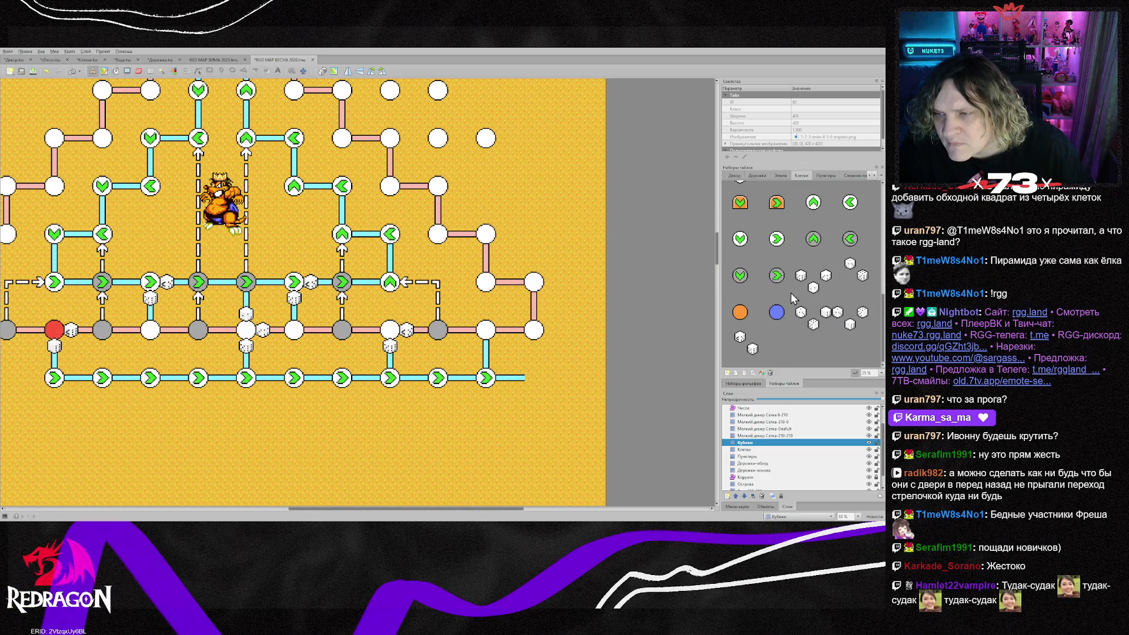
Stamp the dice-pair marker beside the bottom route's last node and clear the brush
left_click_drag(840, 262, 862, 287)
left_click(502, 393)
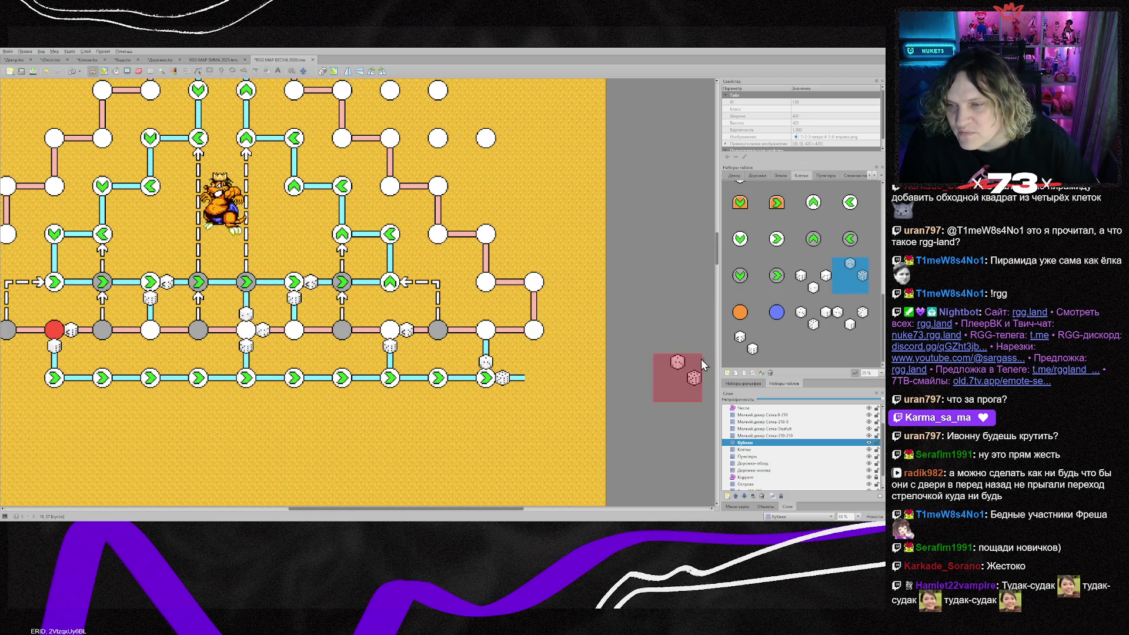
right_click(594, 408)
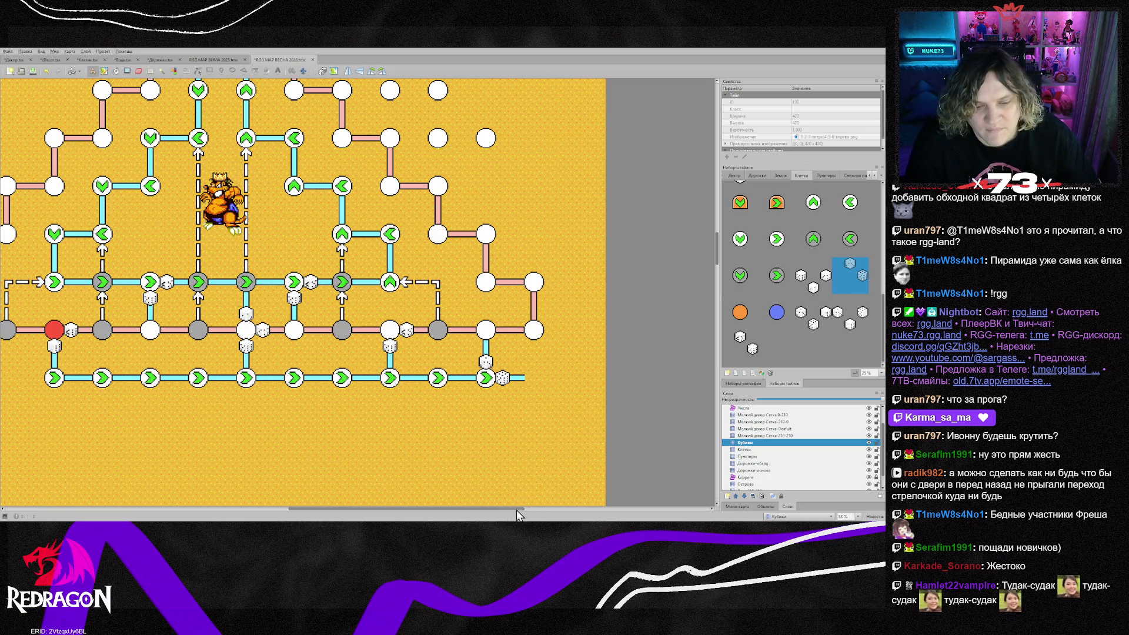
key("ctrl+Page_Down")
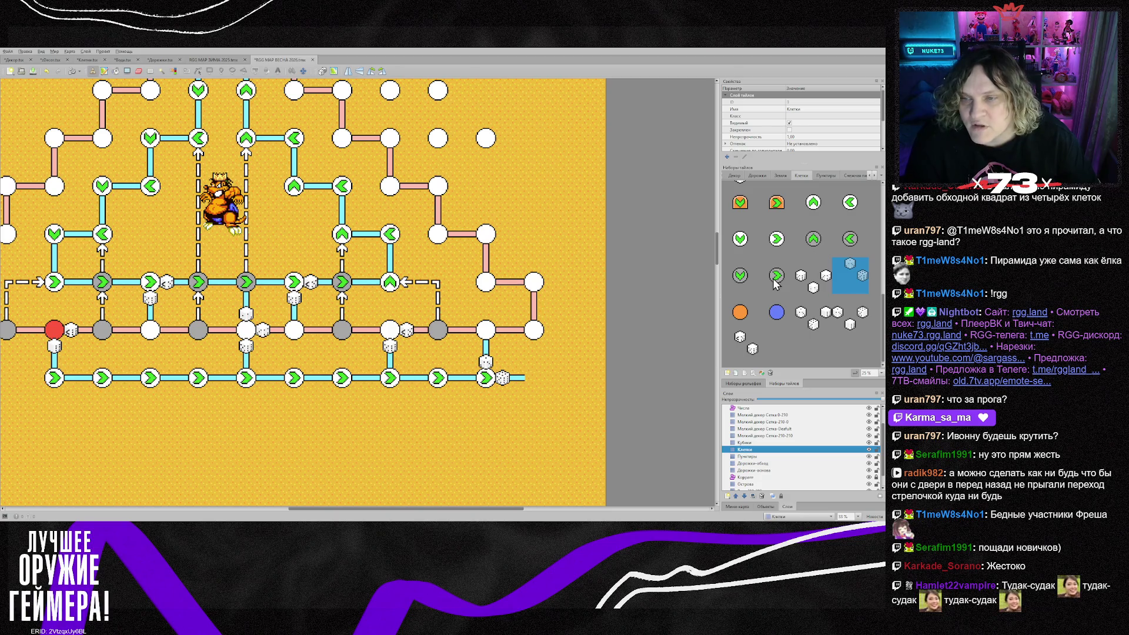
Turn a bottom-row arrow node grey using the arrow node tile
left_click(774, 282)
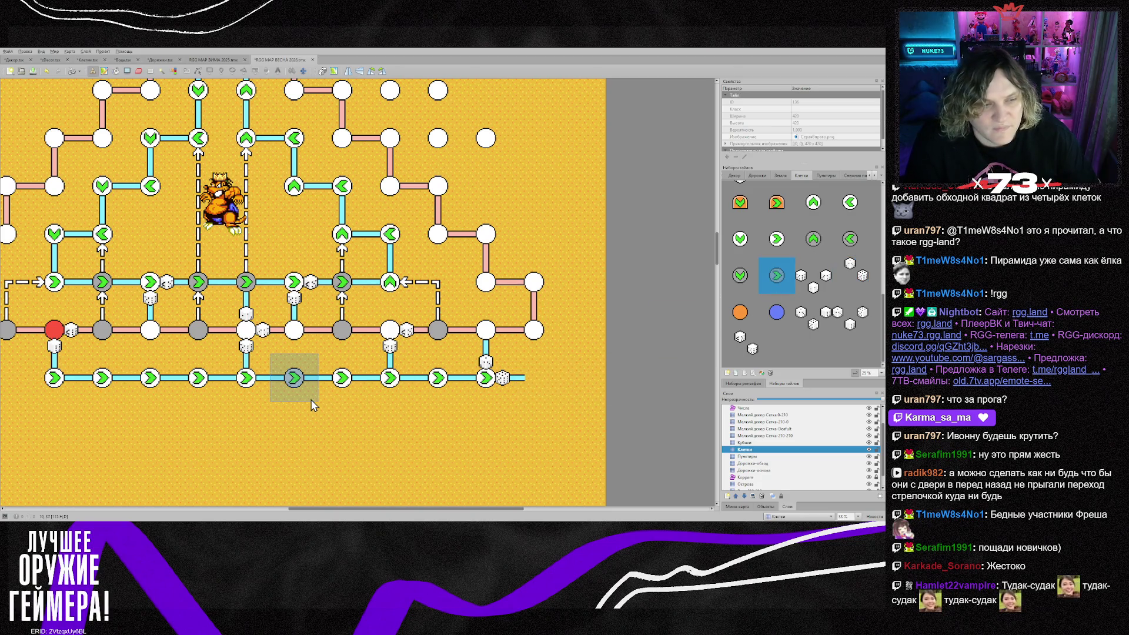
left_click(161, 393)
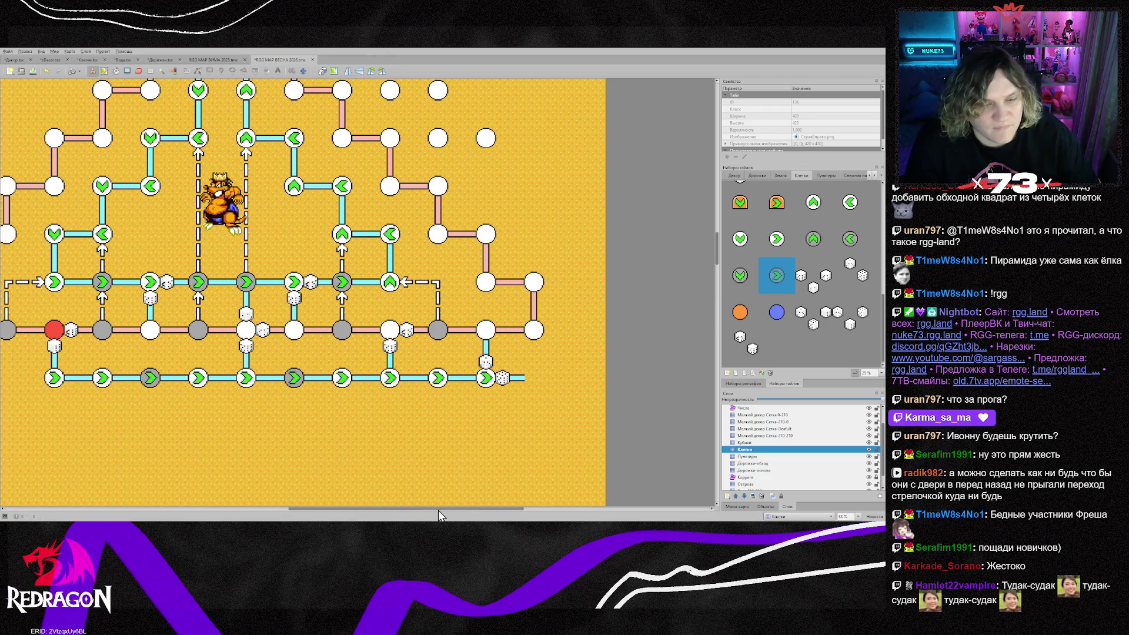
left_click_drag(439, 509, 360, 510)
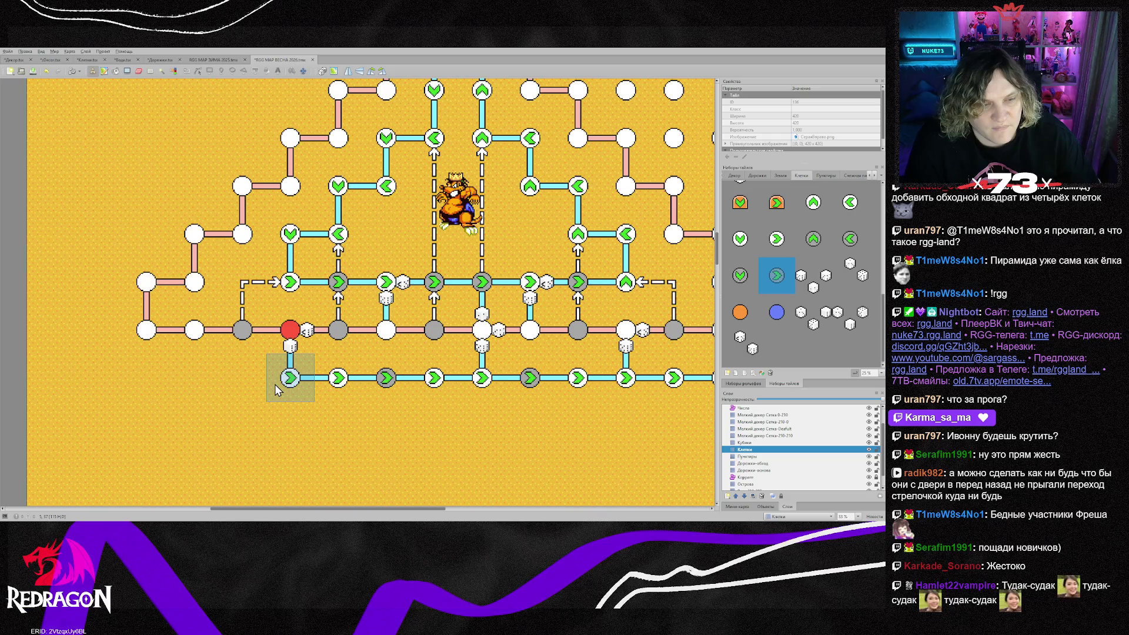
On the Пунктиры layer, add two vertical dashes and two up-arrow links between the rows
left_click(753, 457)
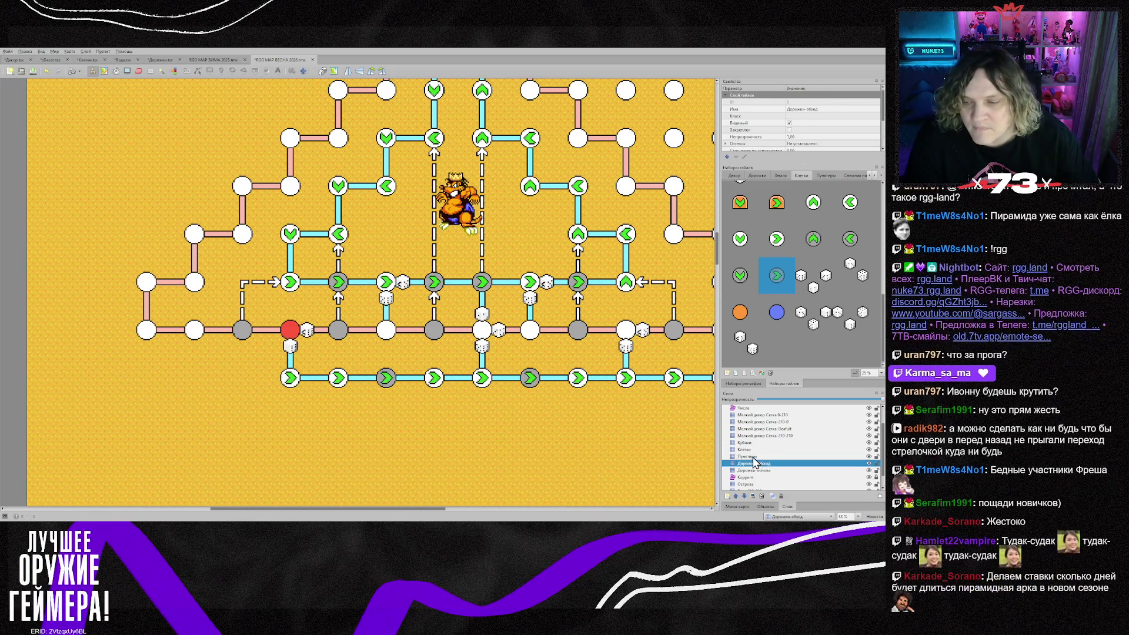
right_click(235, 346)
left_click(386, 378)
left_click(532, 376)
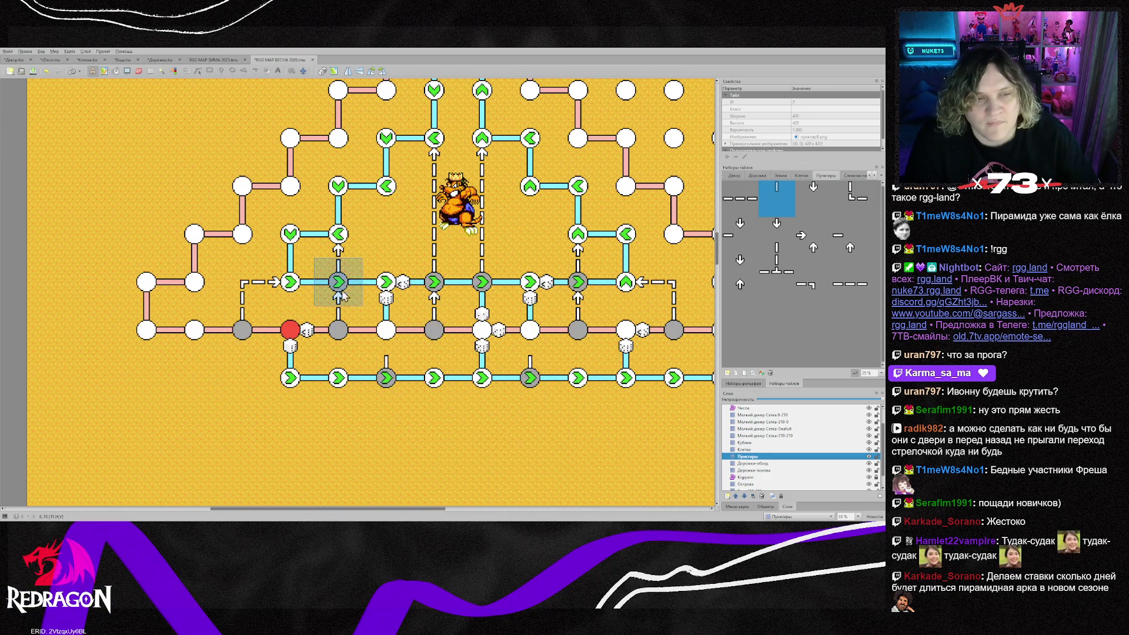
right_click(340, 247)
left_click(386, 341)
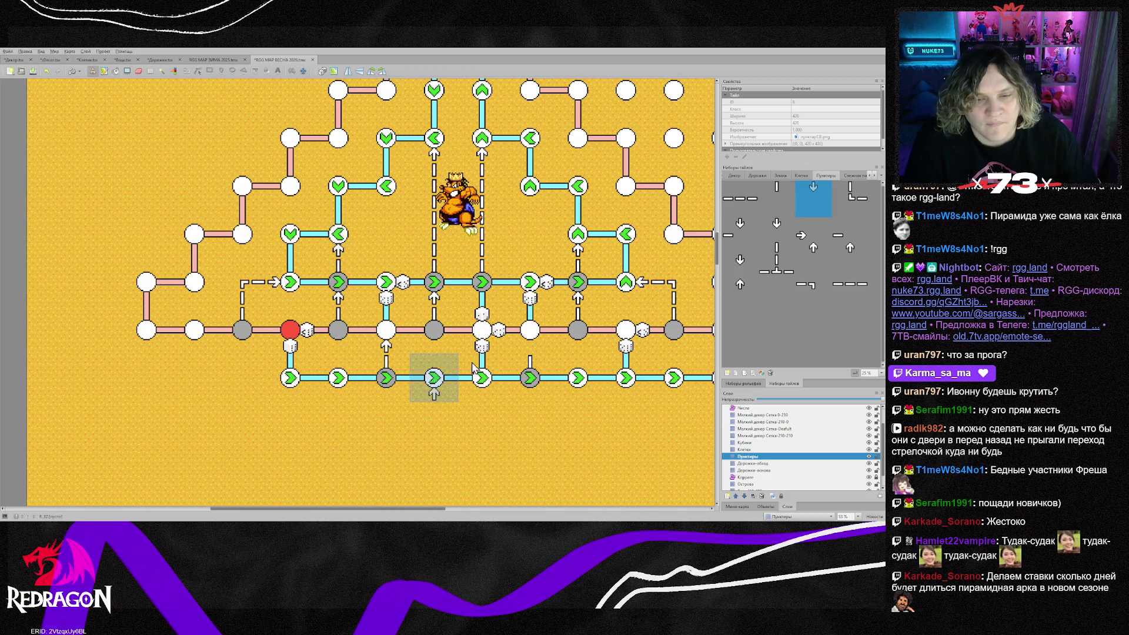
left_click(536, 346)
left_click_drag(430, 509, 477, 515)
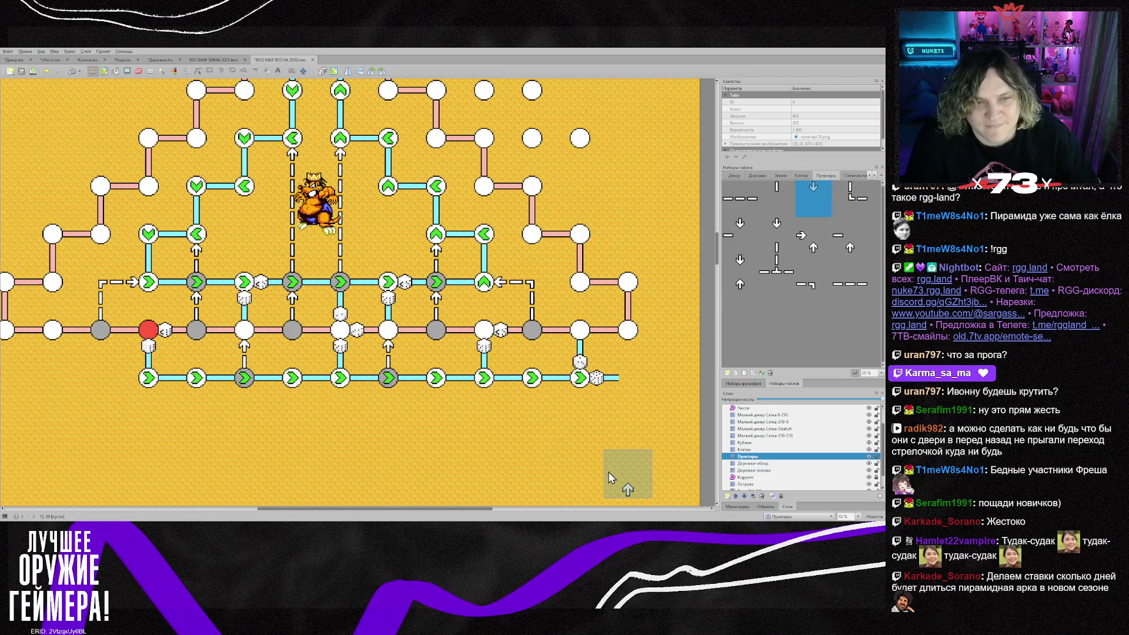
scroll(609, 474, "up", 3)
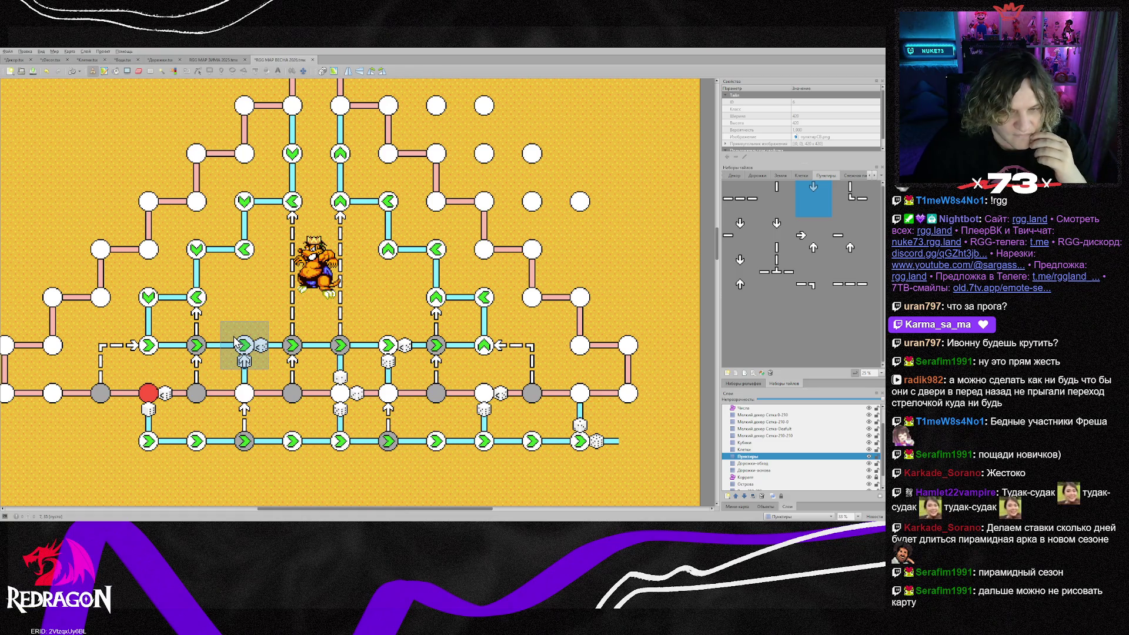
Pan around the whole map, then pick a pink path piece on the Дорожки-основа layer
scroll(582, 258, "up", 3)
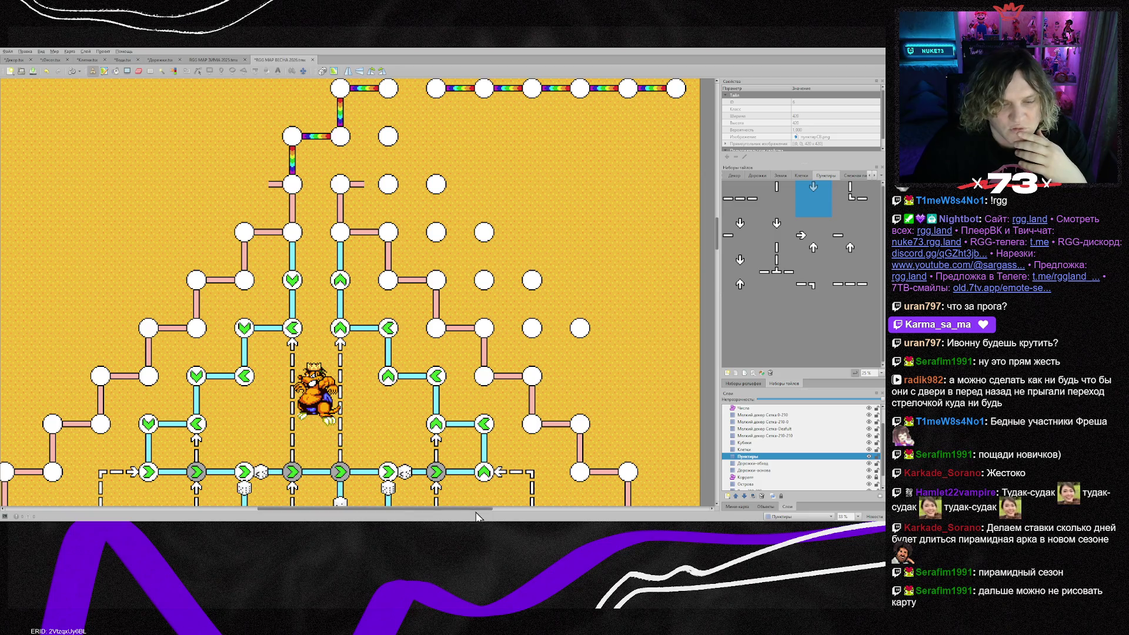
left_click_drag(477, 510, 406, 506)
scroll(343, 405, "down", 5)
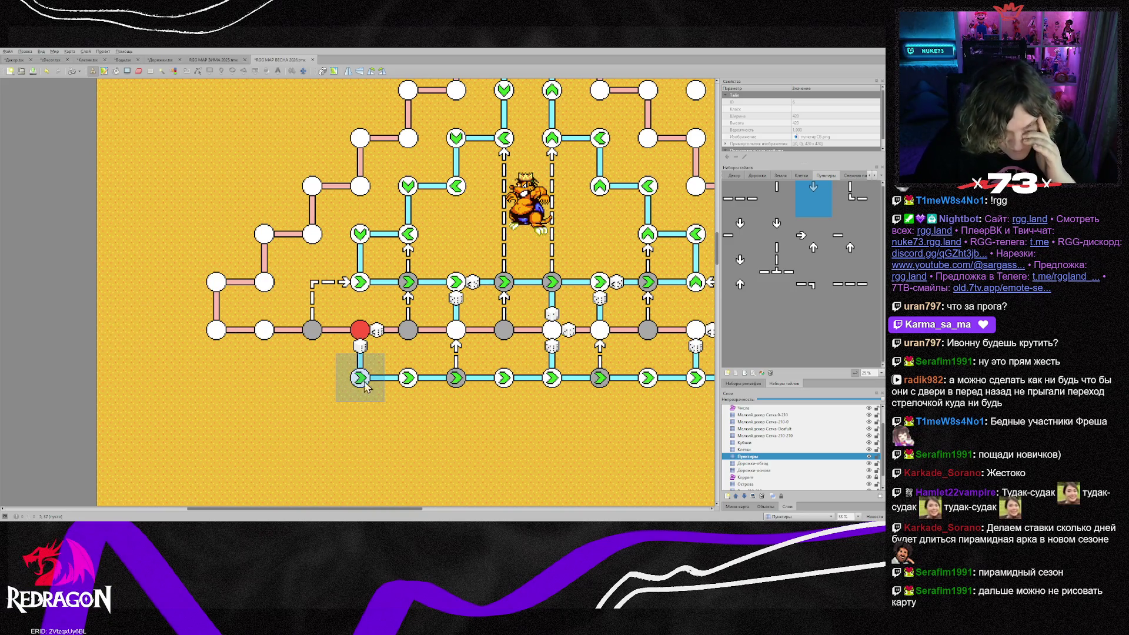
scroll(364, 386, "down", 2)
left_click_drag(399, 508, 493, 508)
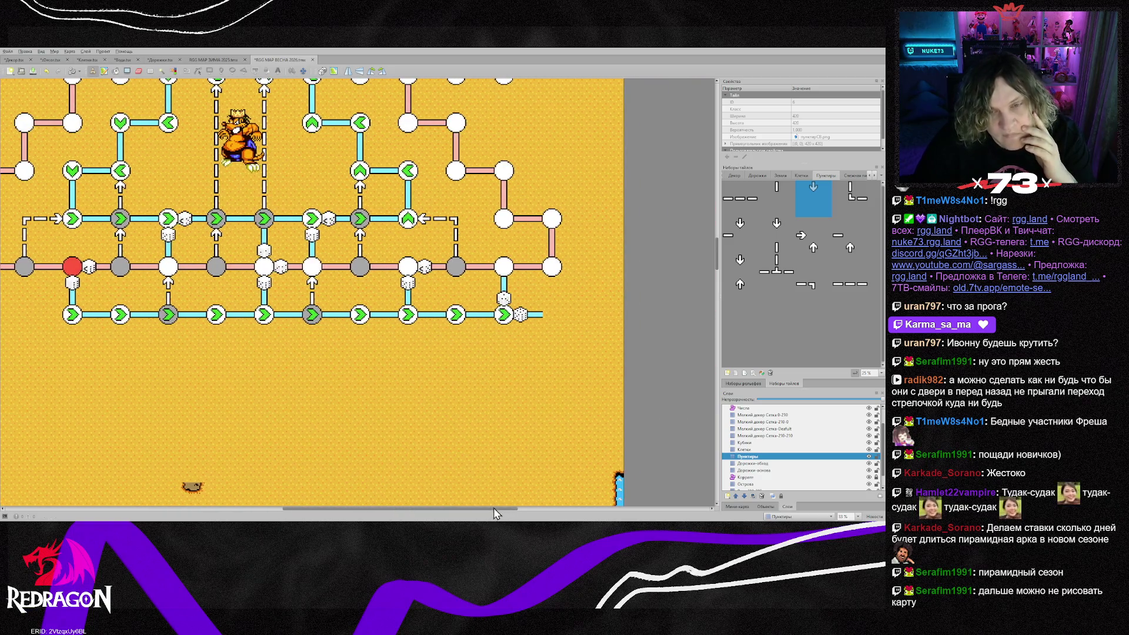
scroll(565, 354, "up", 2)
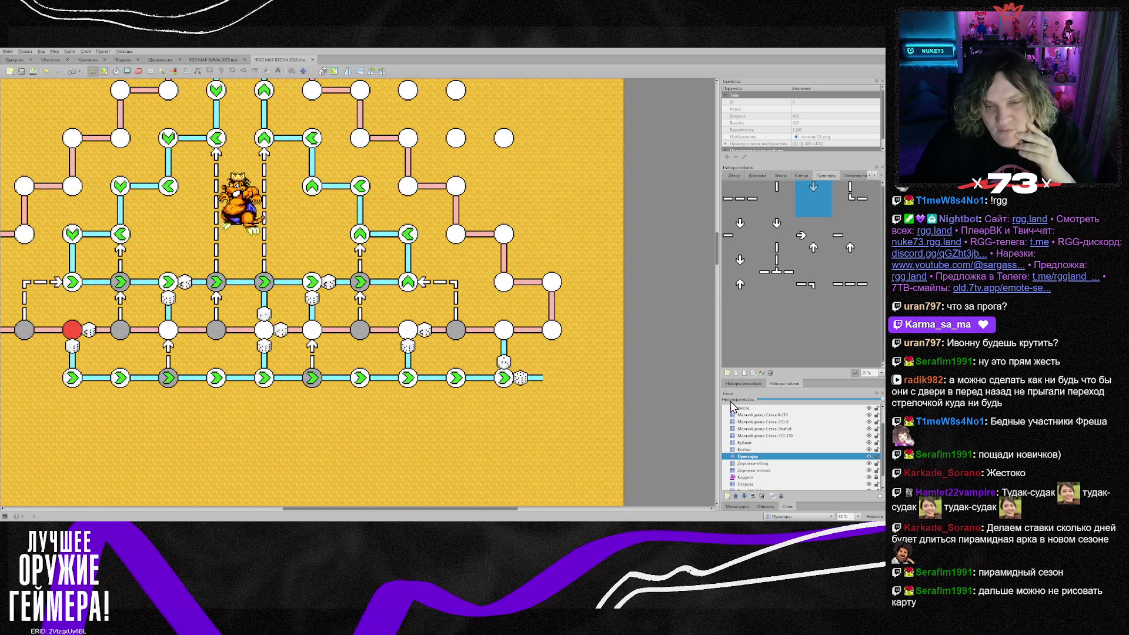
left_click(776, 472)
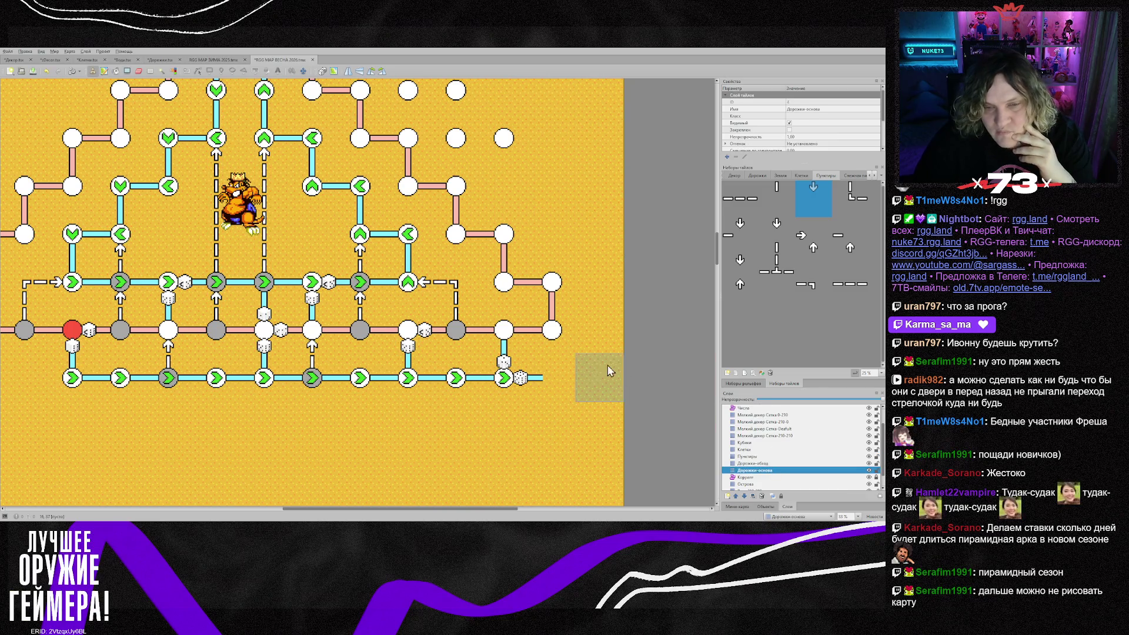
right_click(553, 341)
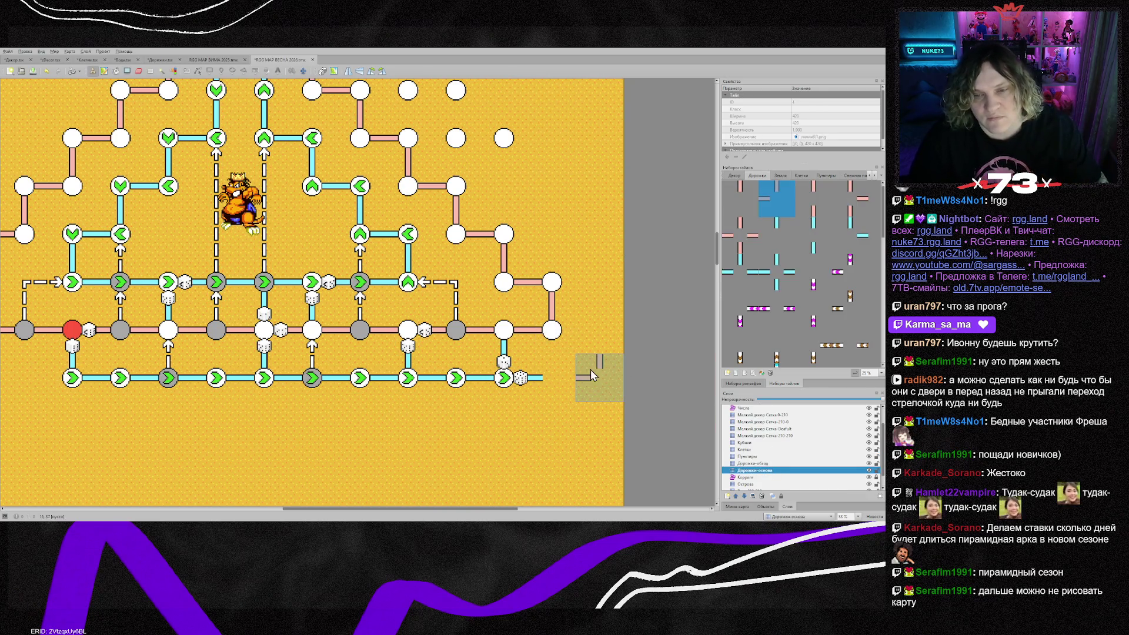
Place flipped pink pieces past the route's end and paint a dashed pink line along the map bottom
key("x")
key("y")
left_click(552, 378)
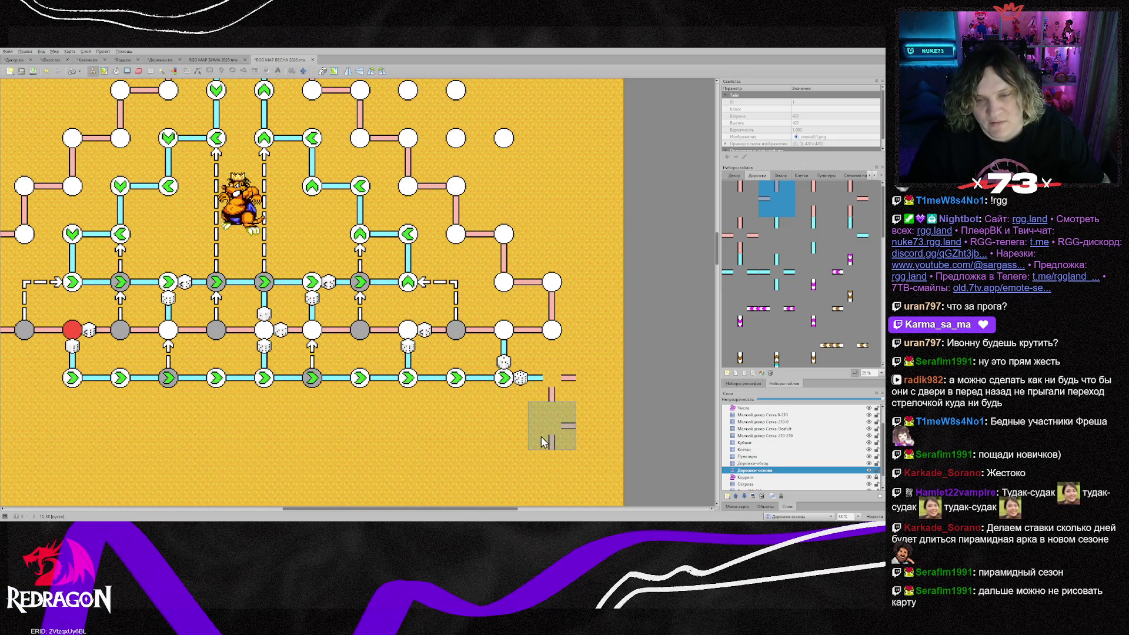
left_click(544, 436)
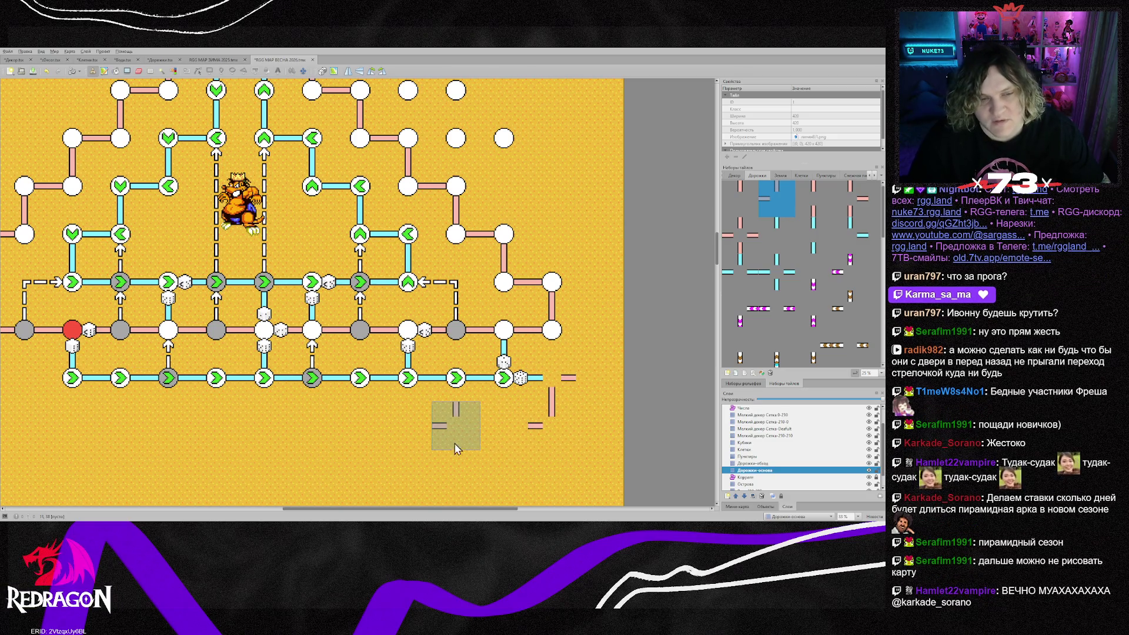
right_click(407, 379)
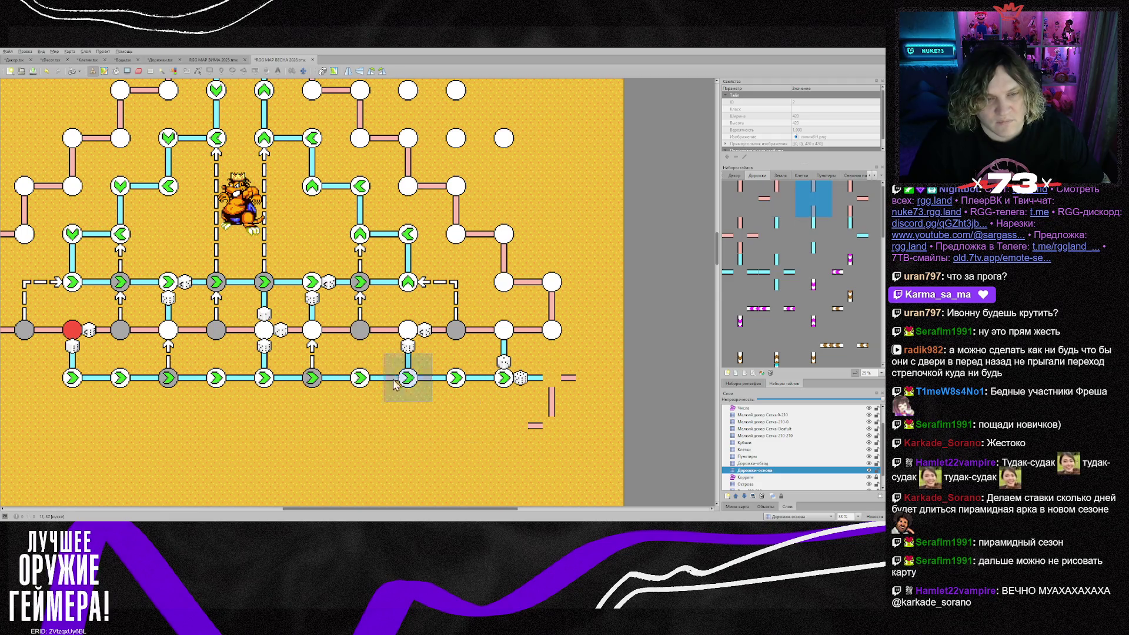
left_click_drag(514, 440, 59, 437)
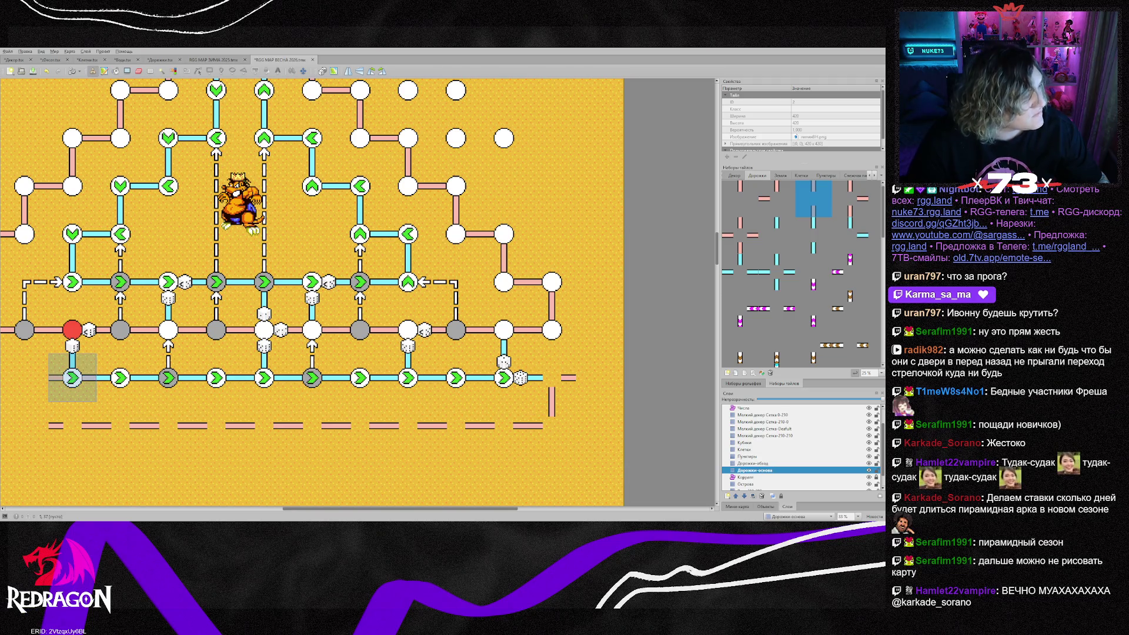
Add a vertical stub, leftward horizontal pieces and an upward corner on the left side
scroll(334, 443, "left", 5)
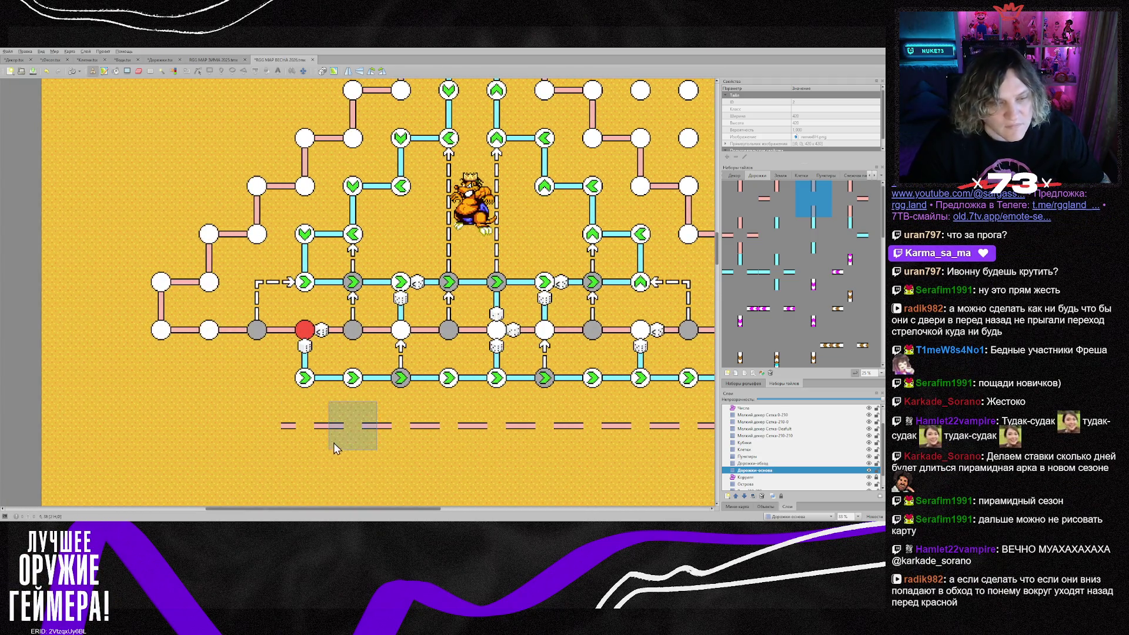
right_click(165, 335)
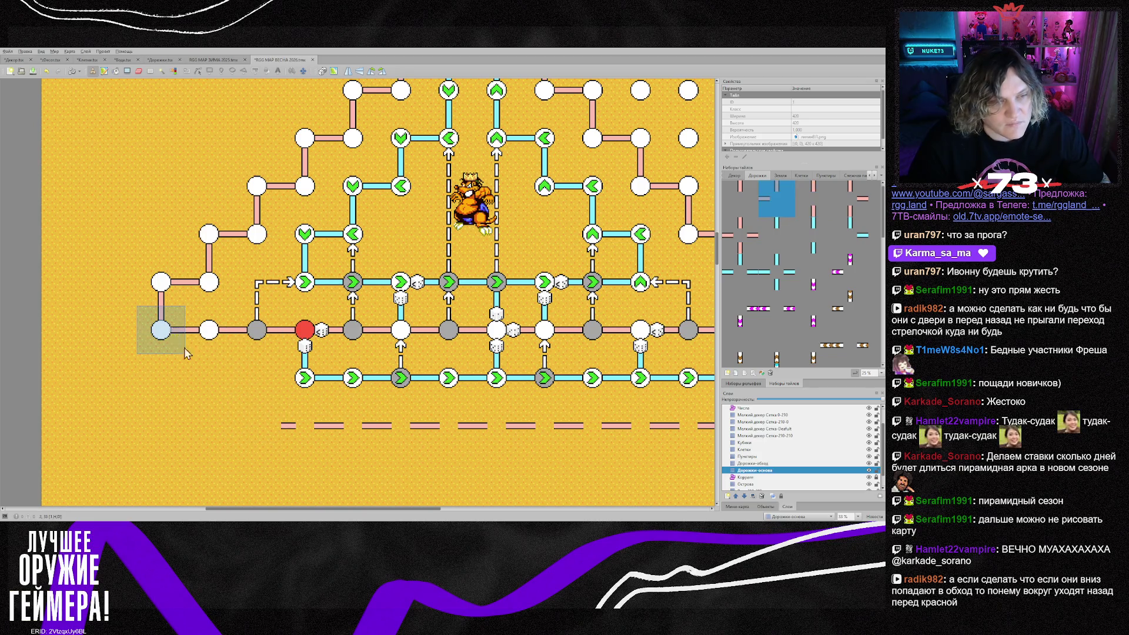
left_click(270, 412)
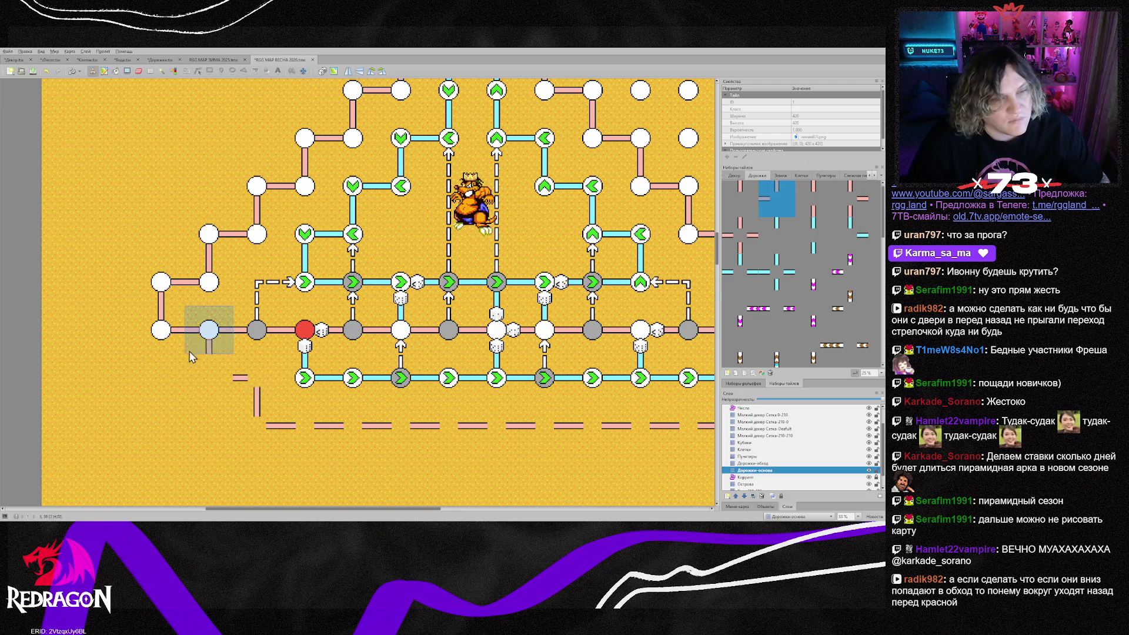
left_click(214, 377)
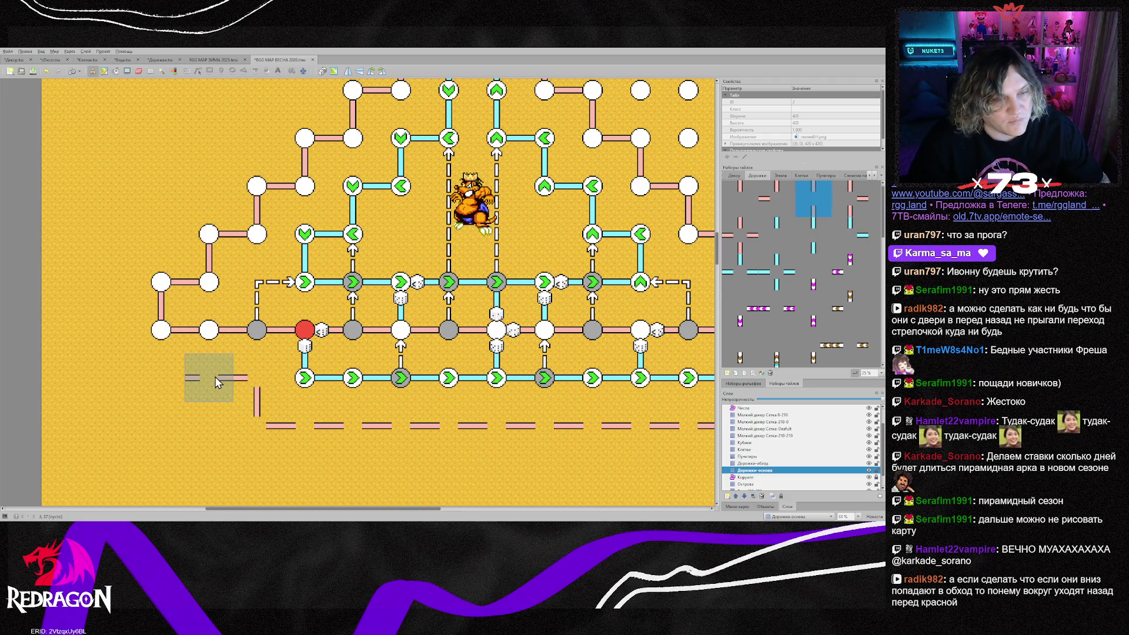
left_click(164, 369)
left_click(116, 379)
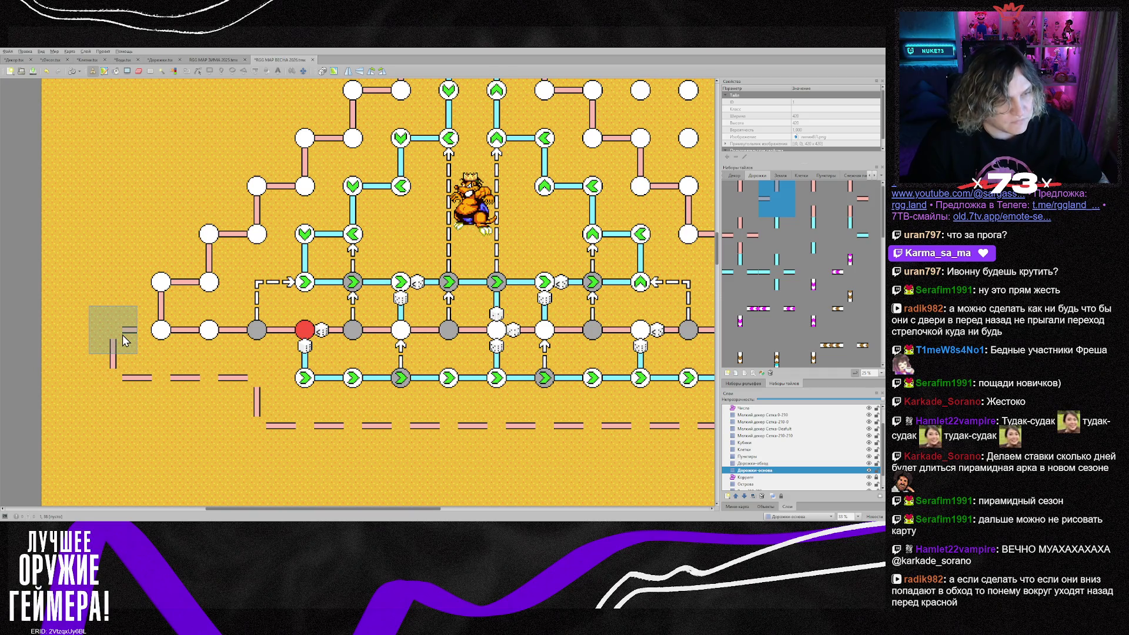
Paint vertical dashed pieces climbing up the map's left column
right_click(162, 384)
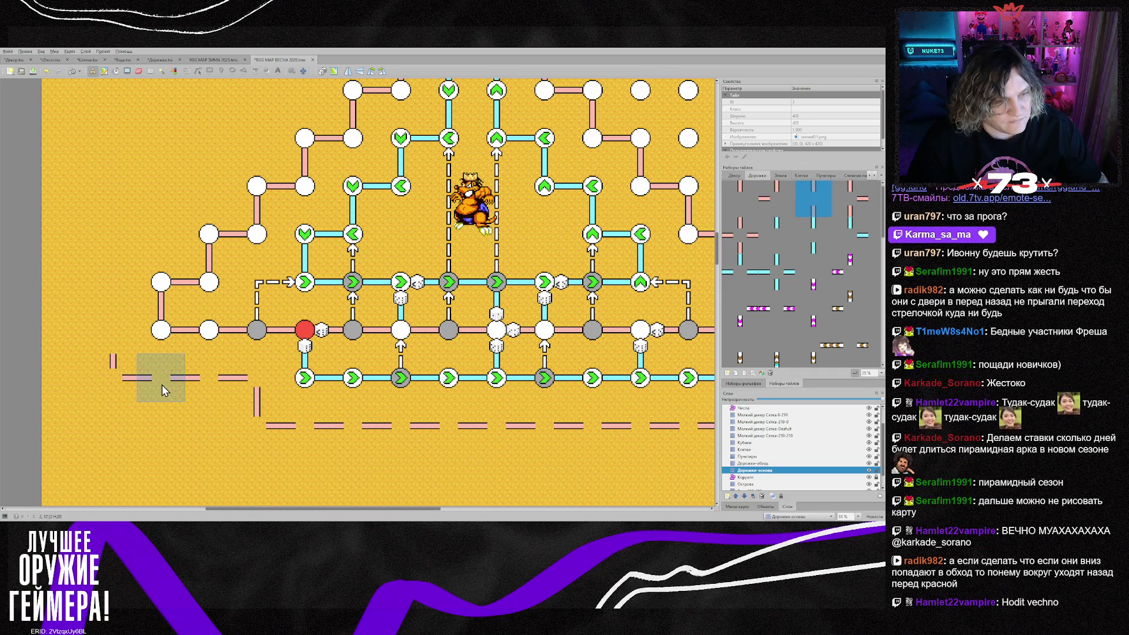
left_click(121, 342)
right_click(160, 279)
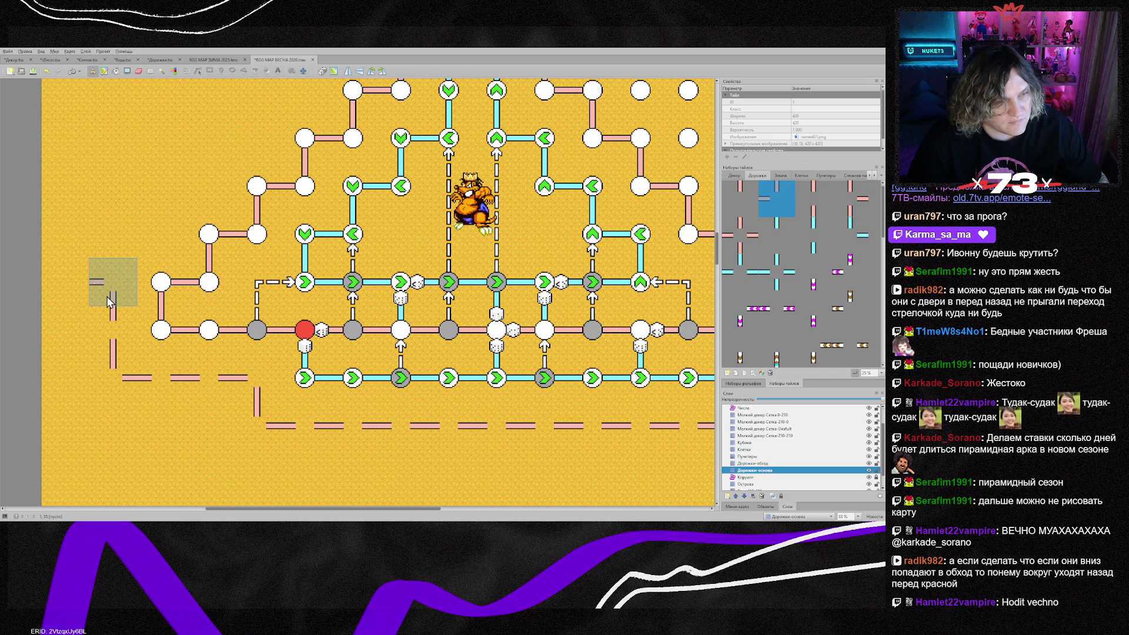
left_click(109, 277)
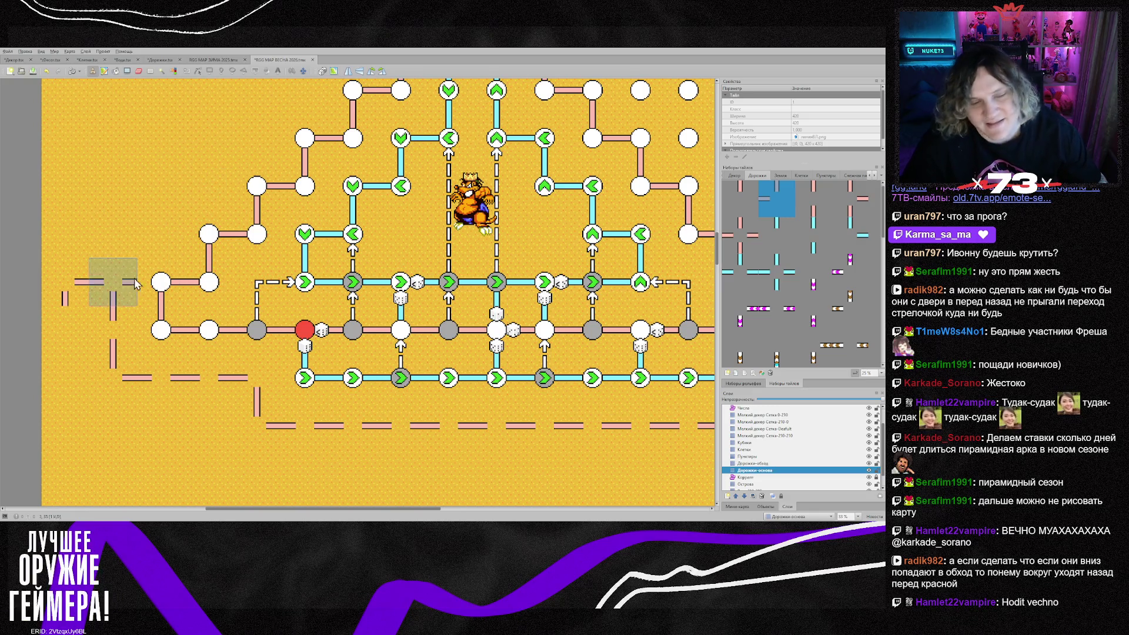
right_click(189, 386)
left_click(66, 329)
left_click(66, 379)
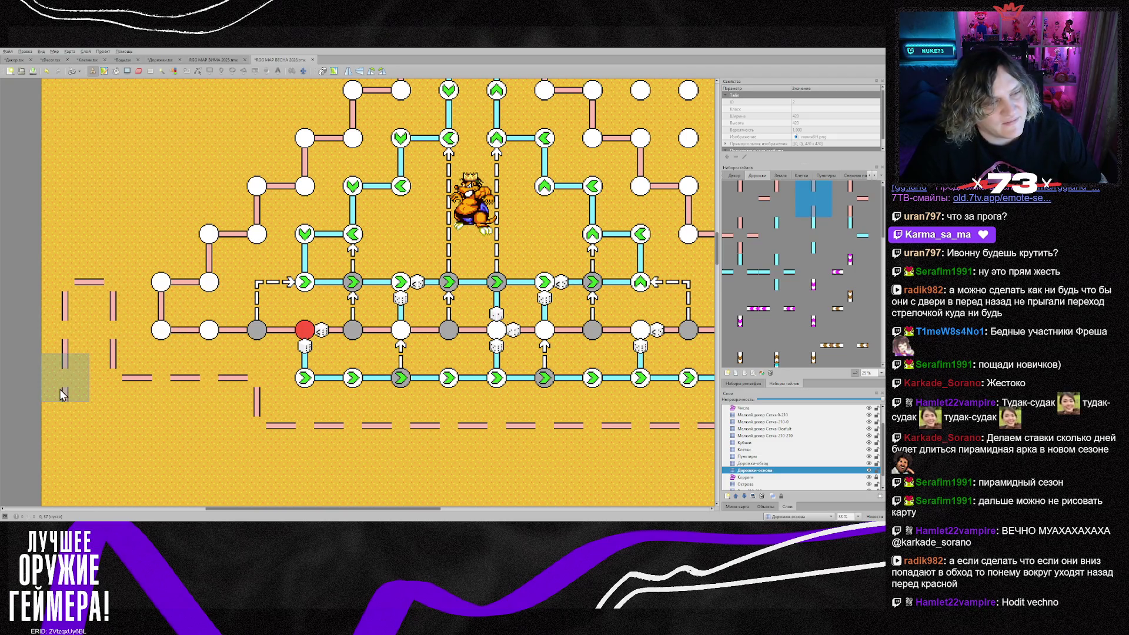
scroll(234, 465, "down", 1)
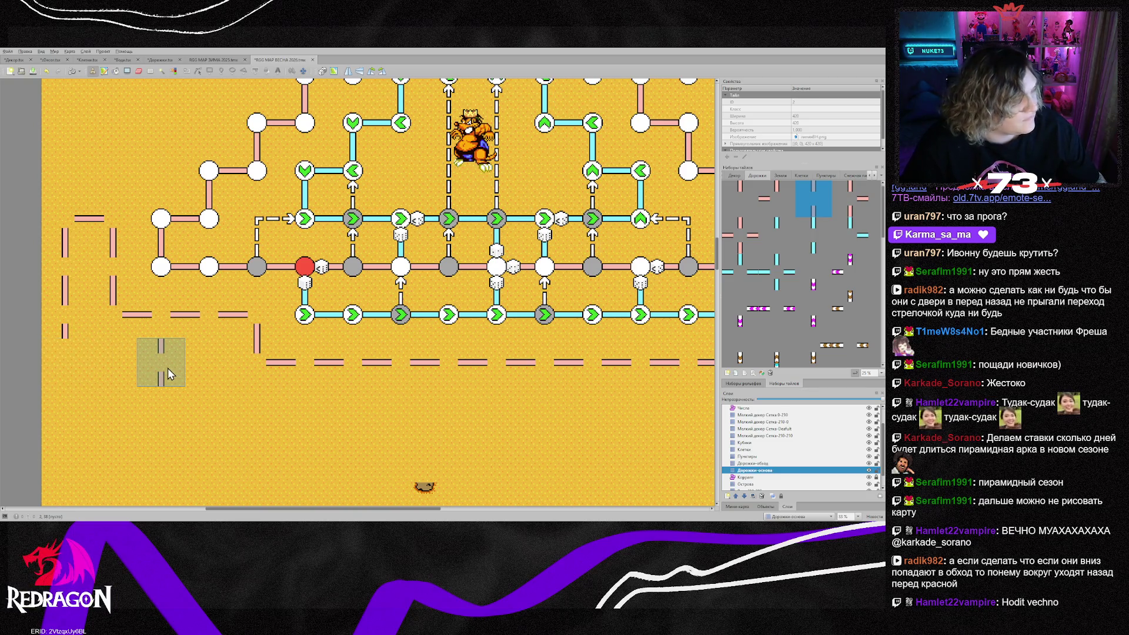
Place a vertical dashed piece on the left route
scroll(126, 365, "up", 3)
scroll(126, 365, "up", 4)
scroll(126, 365, "down", 4)
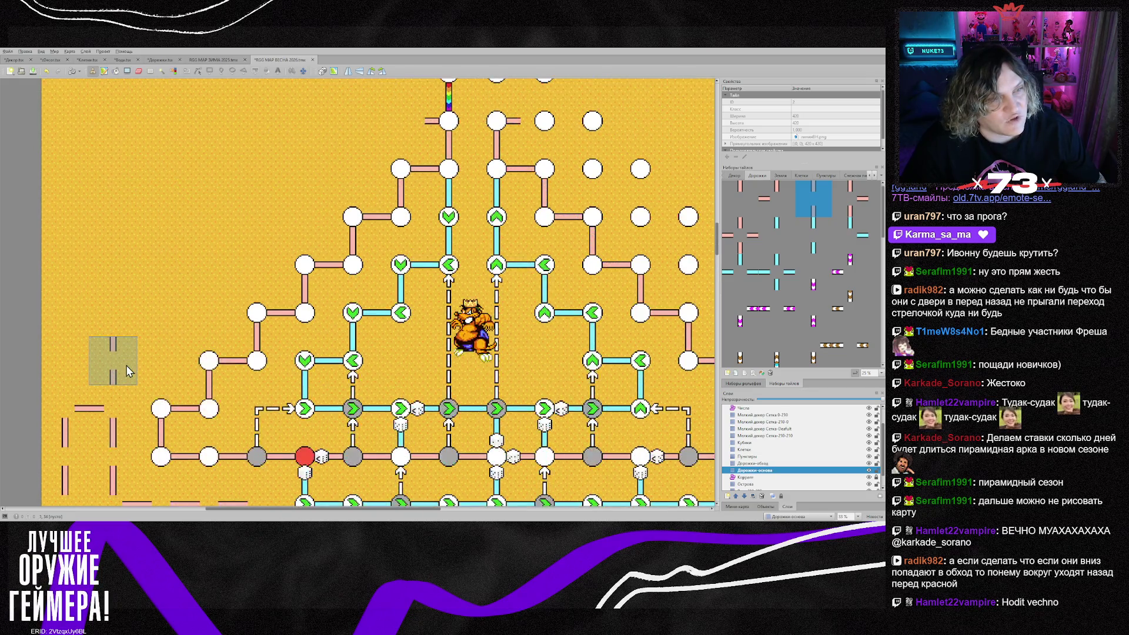
scroll(126, 373, "up", 3)
scroll(119, 391, "down", 4)
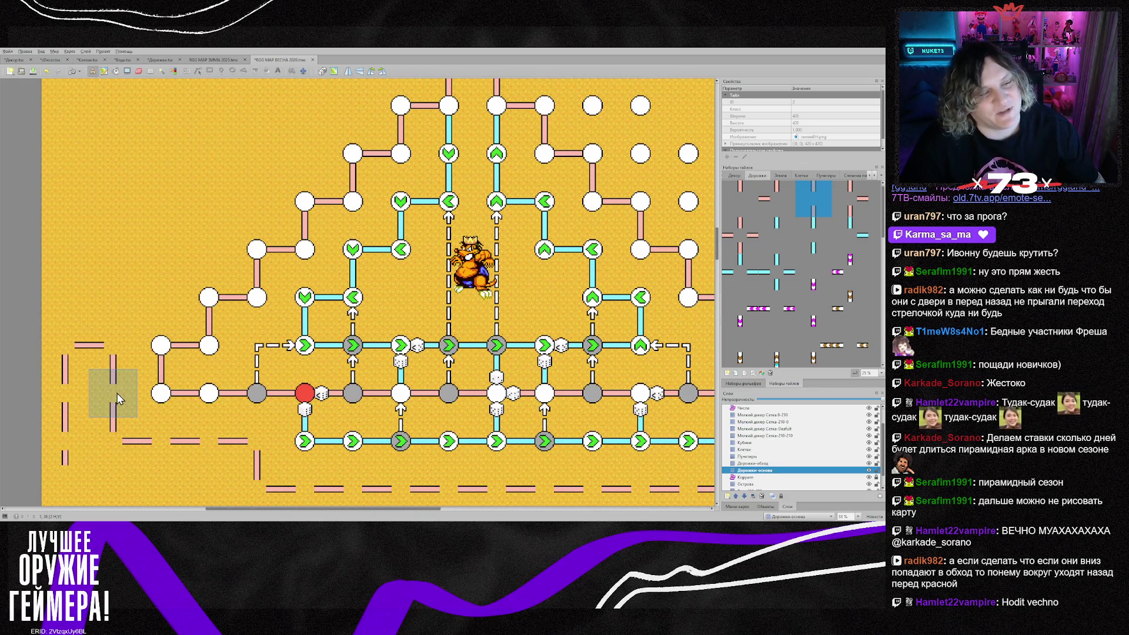
scroll(117, 353, "up", 7)
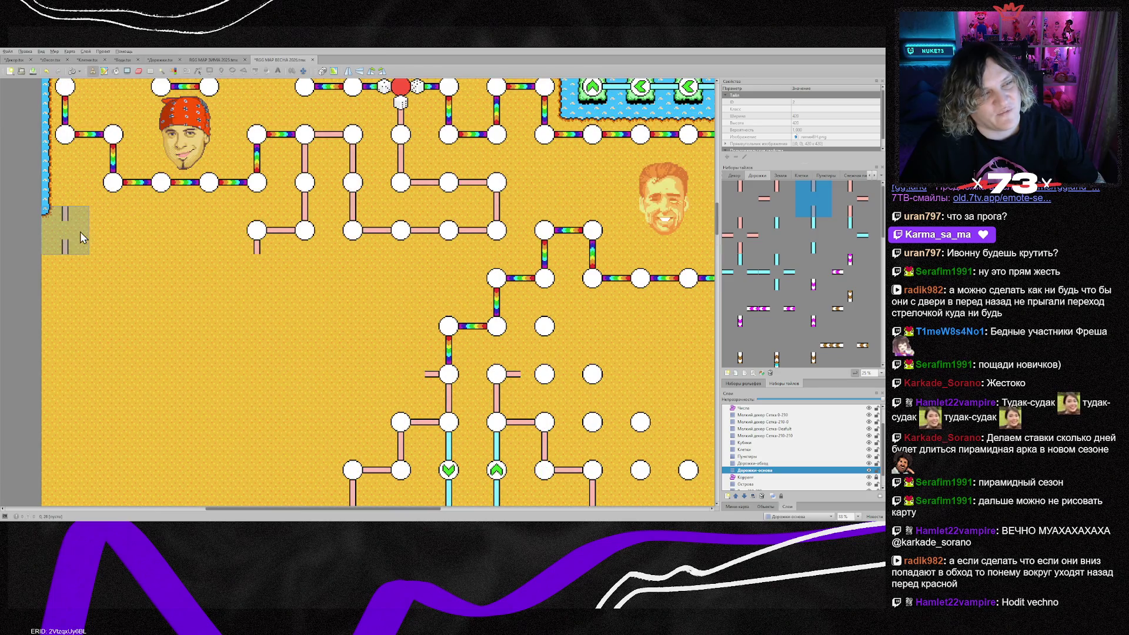
scroll(84, 471, "down", 6)
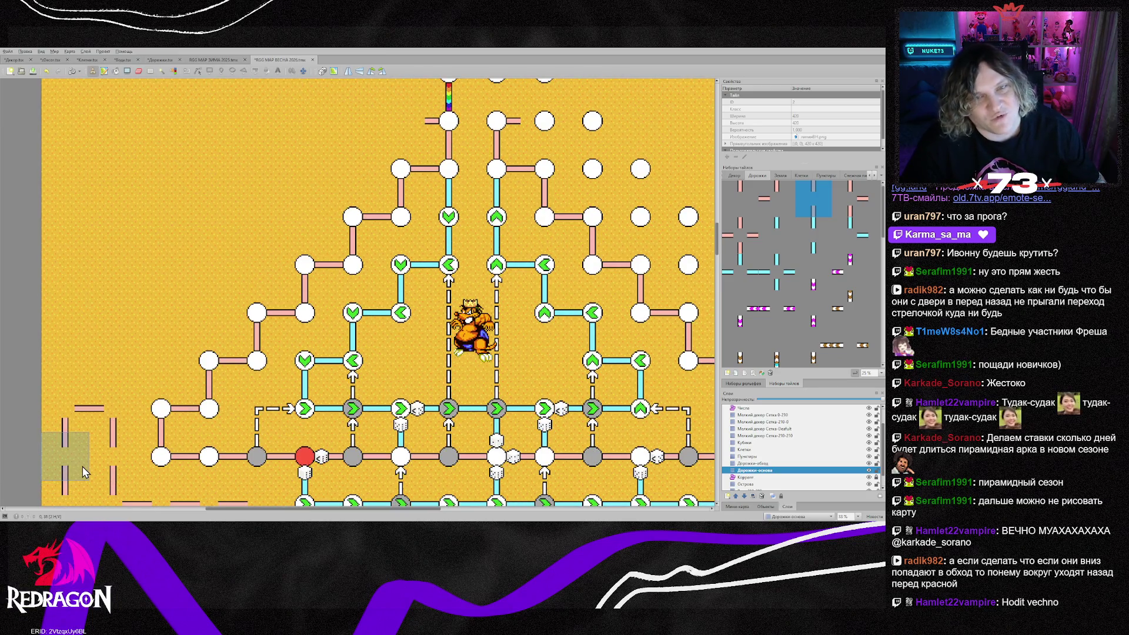
scroll(95, 433, "up", 5)
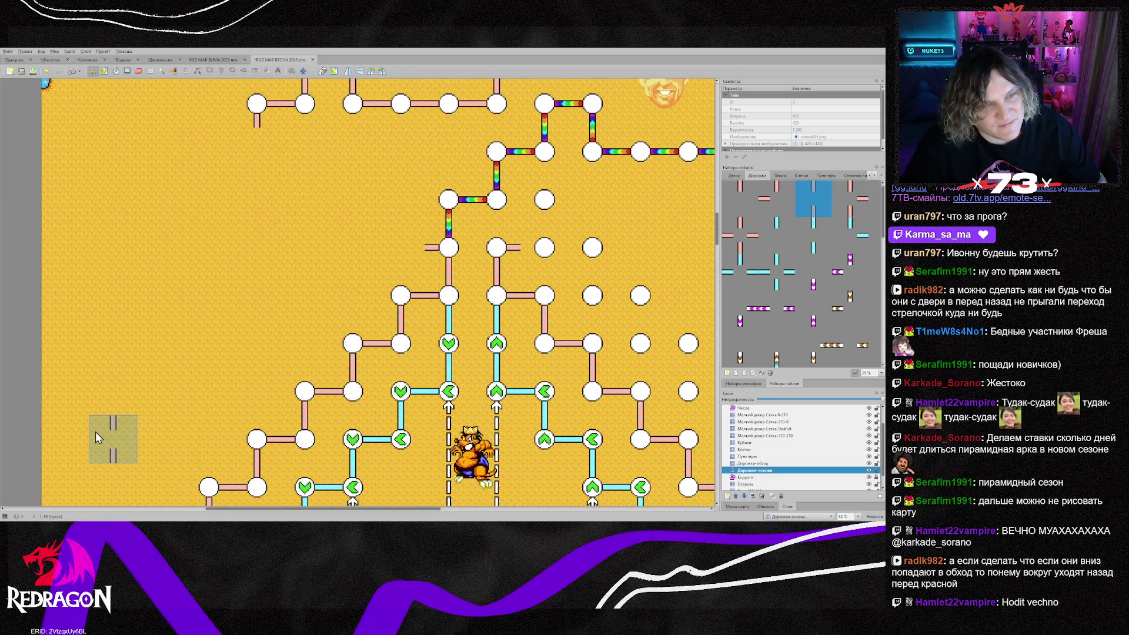
scroll(95, 433, "down", 6)
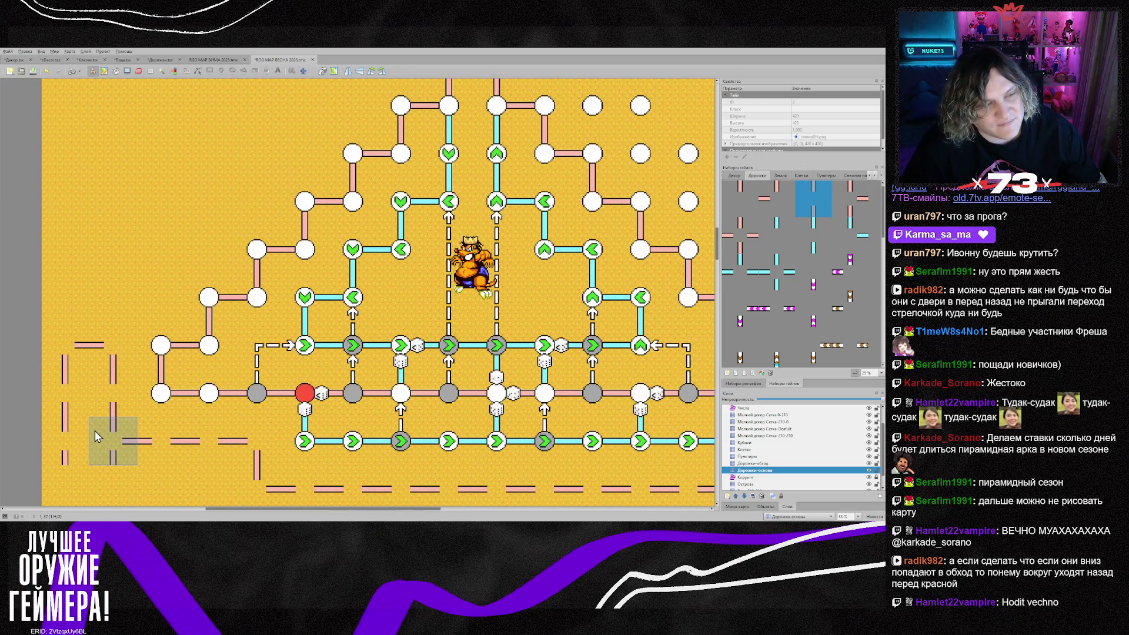
scroll(94, 434, "up", 2)
scroll(91, 428, "up", 3)
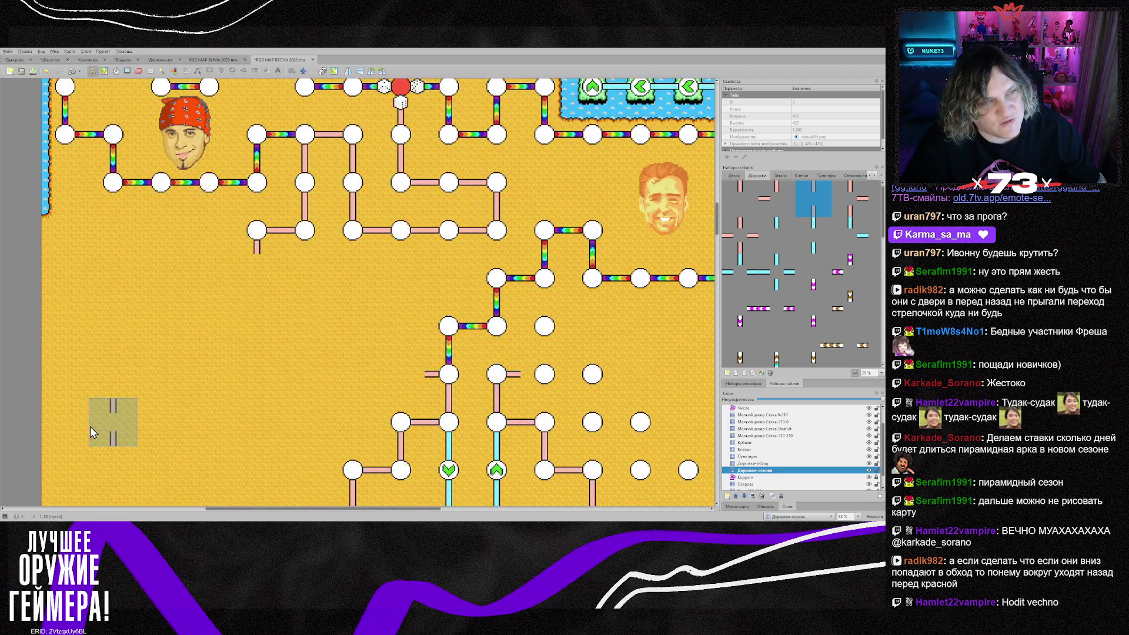
scroll(92, 432, "down", 7)
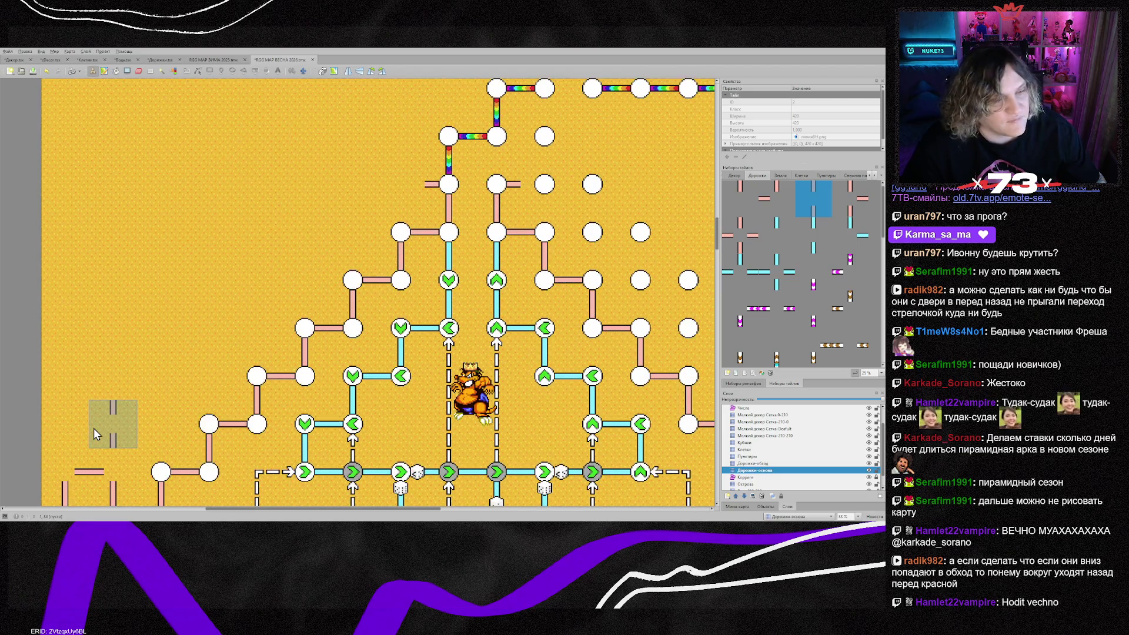
left_click(111, 347)
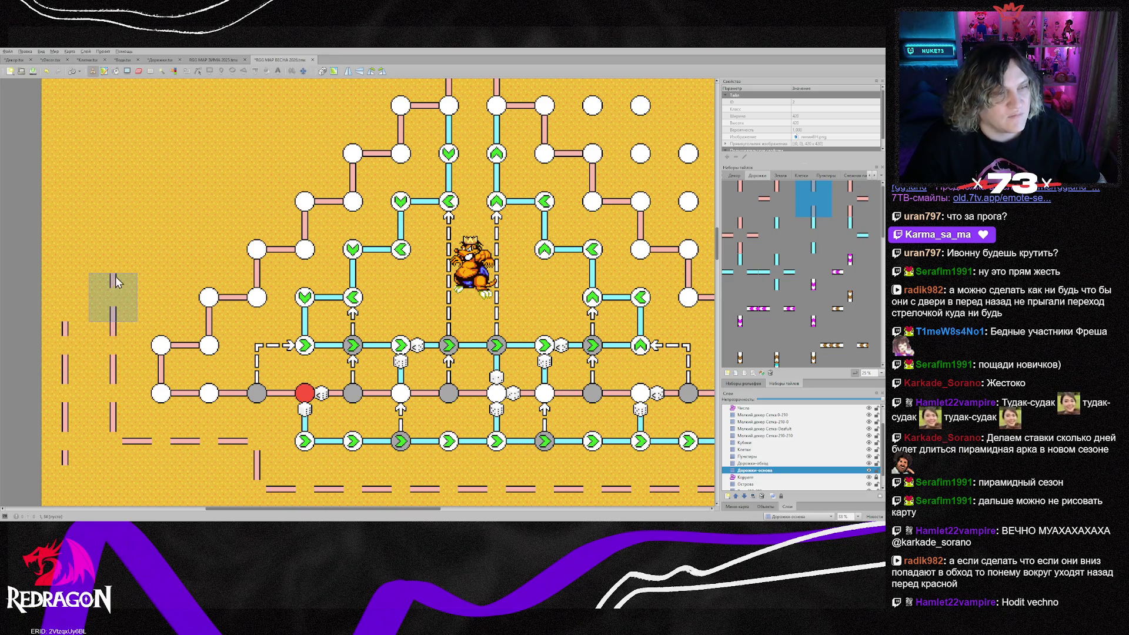
Add a corner where the left route turns and drag vertical dashes down the left column
scroll(116, 281, "up", 7)
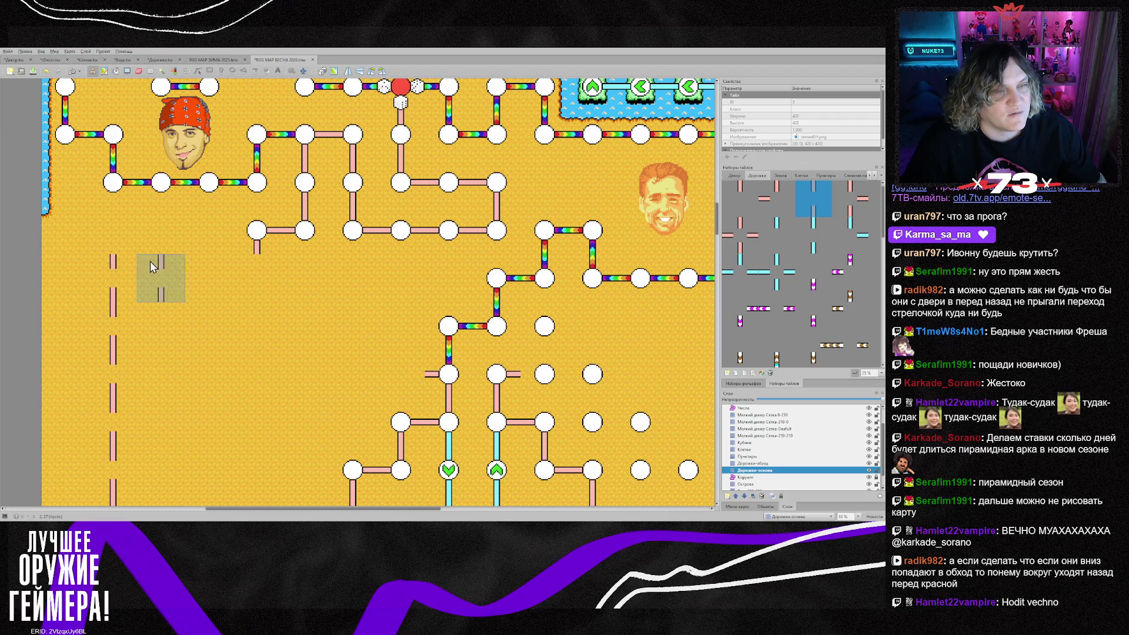
right_click(280, 234)
left_click(133, 244)
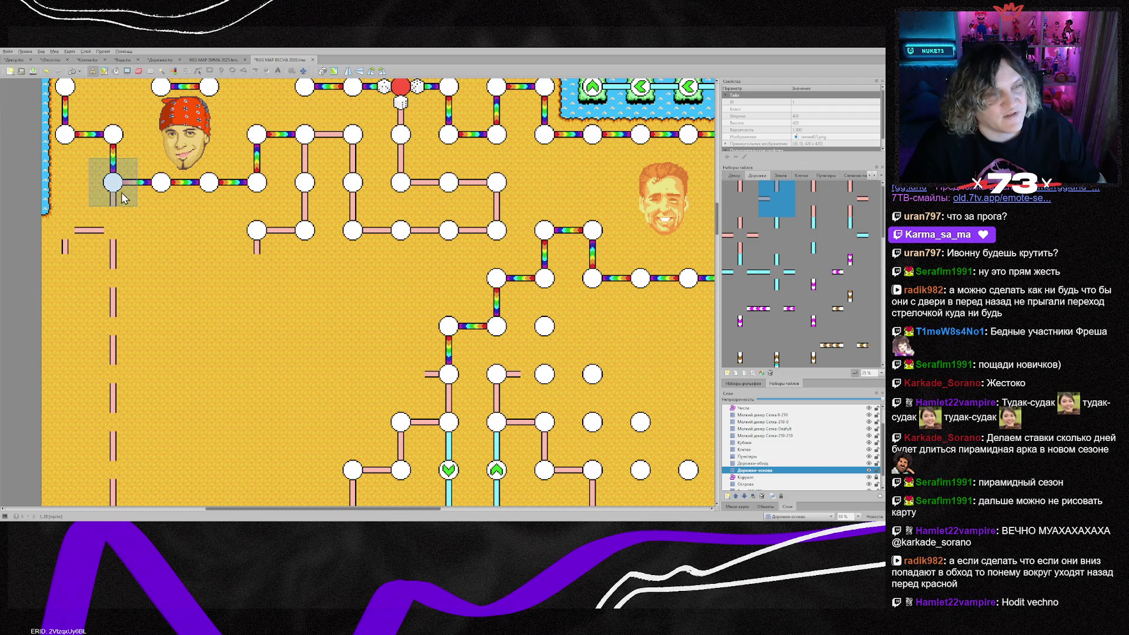
scroll(106, 274, "down", 3)
right_click(103, 197)
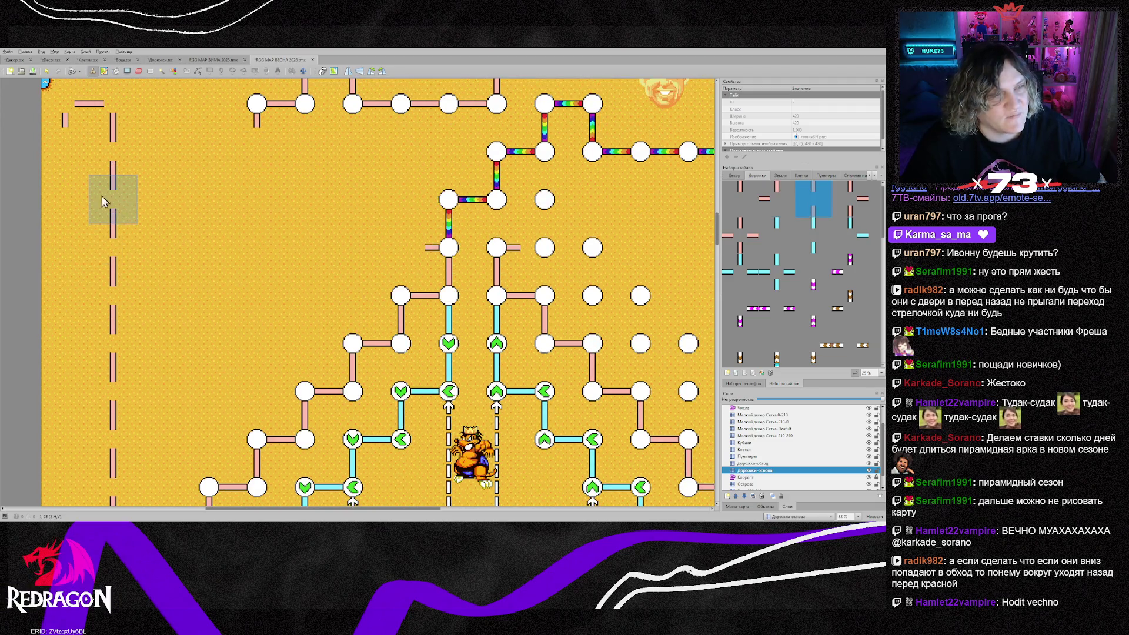
scroll(73, 335, "down", 3)
left_click_drag(65, 238, 82, 385)
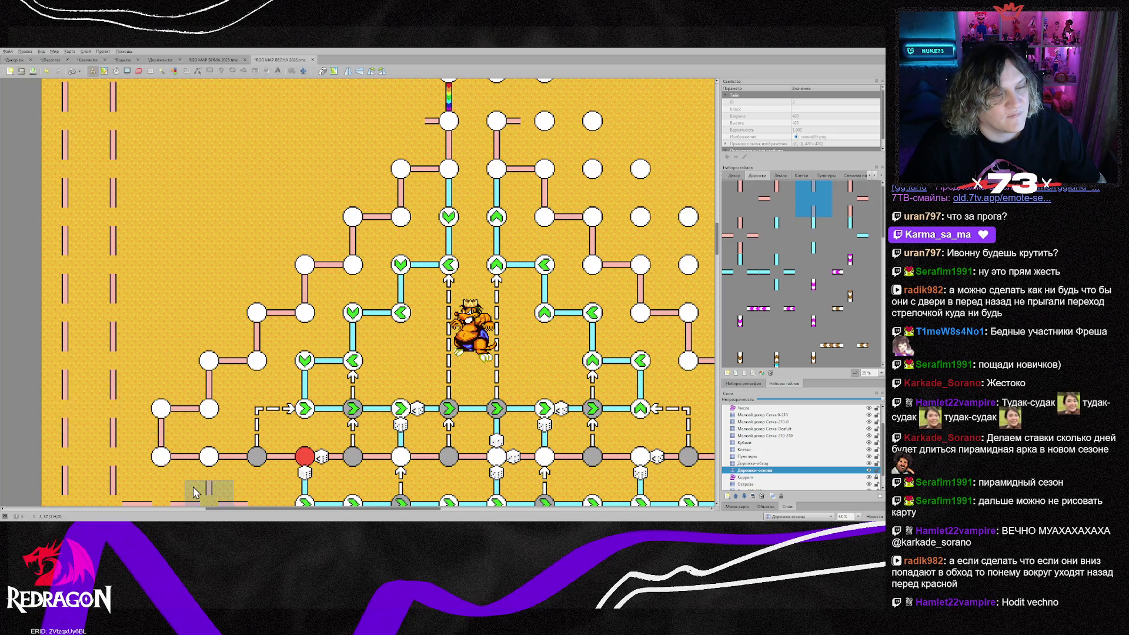
scroll(194, 488, "down", 3)
scroll(194, 488, "up", 7)
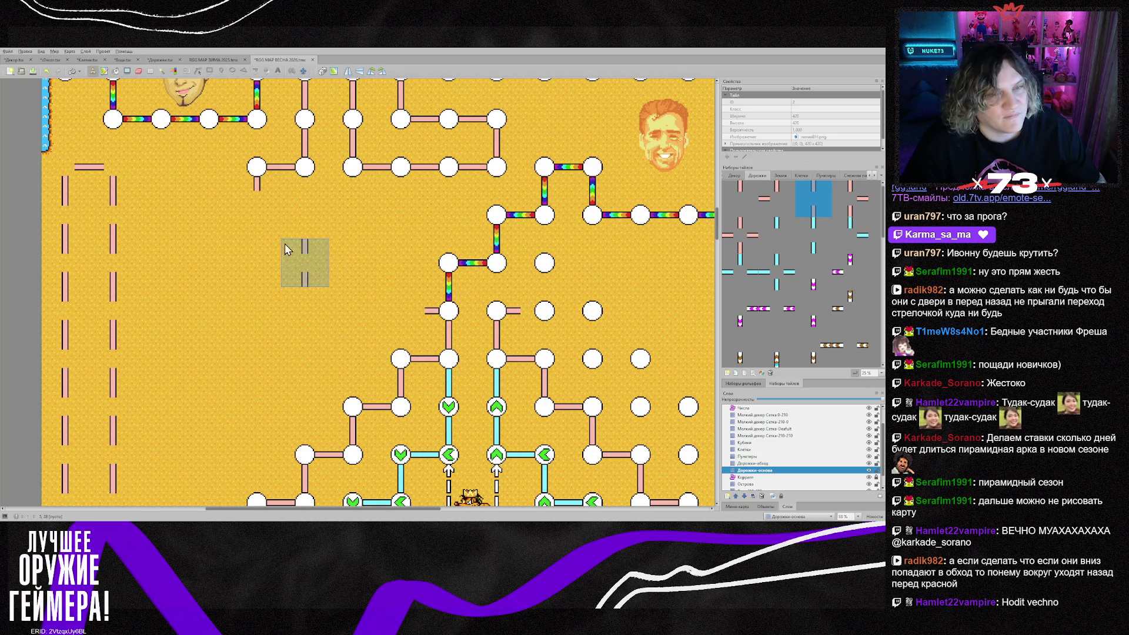
left_click(757, 450)
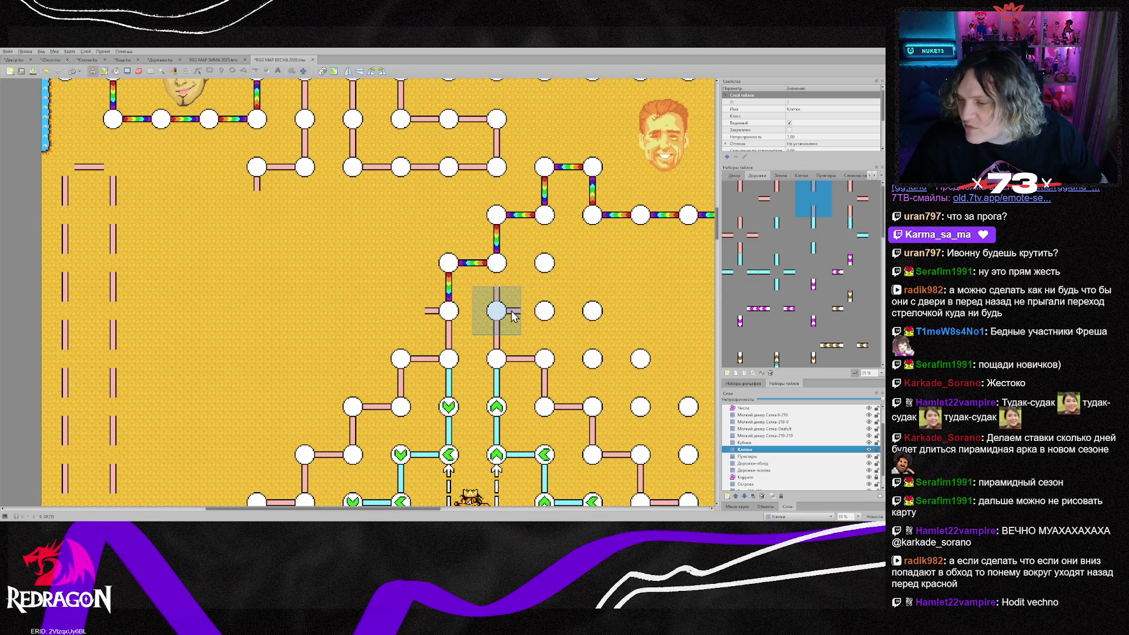
Pick the empty white node tile and stamp node circles down the two left columns
scroll(513, 316, "down", 5)
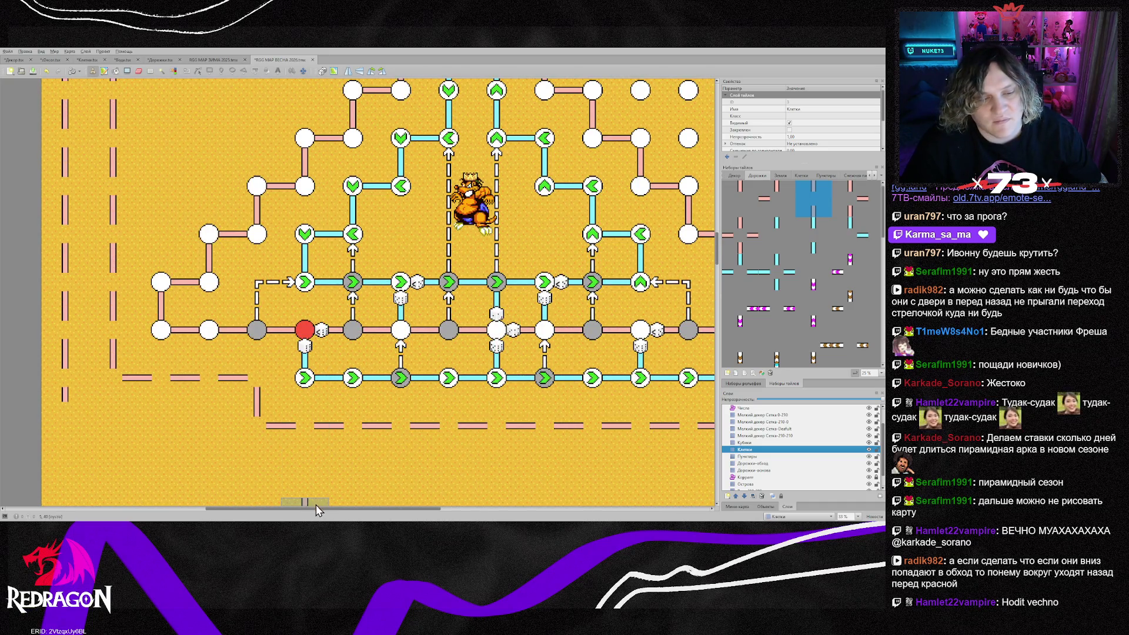
mouse_move(316, 507)
left_mouse_down()
mouse_move(362, 510)
mouse_move(312, 511)
left_mouse_up()
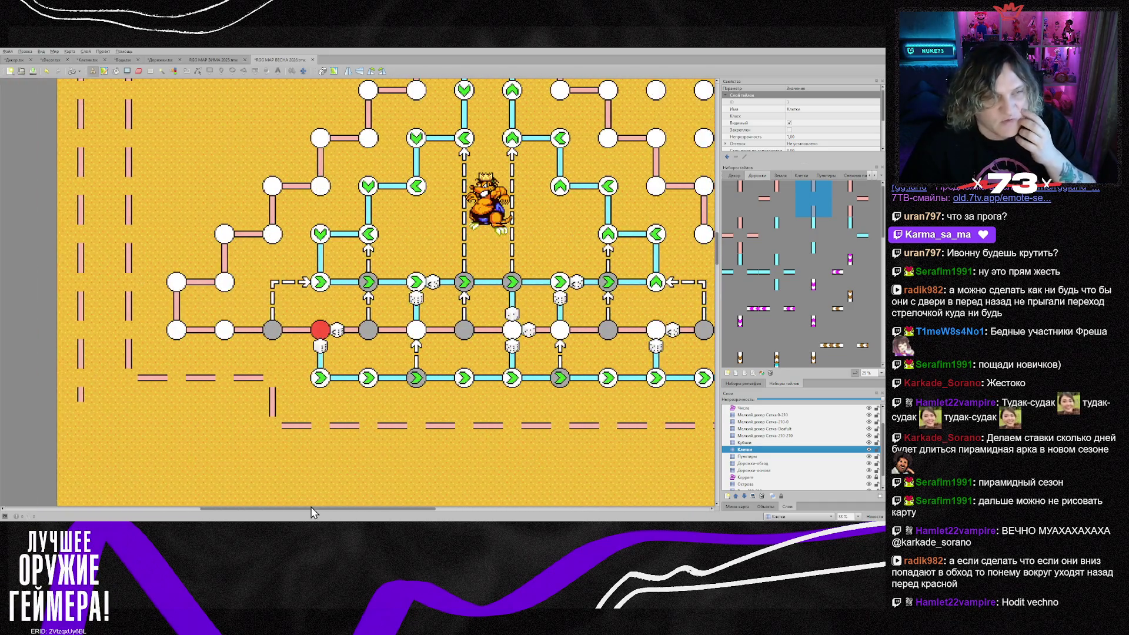
right_click(177, 281)
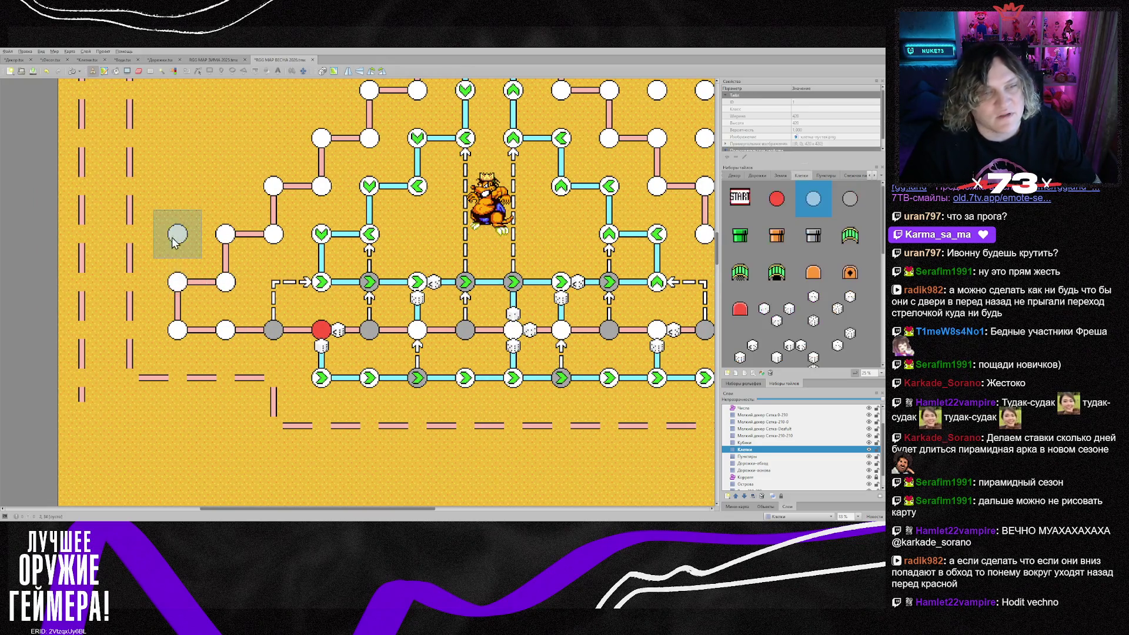
scroll(151, 212, "up", 4)
mouse_move(81, 121)
left_mouse_down()
mouse_move(126, 107)
mouse_move(129, 441)
left_mouse_up()
left_click_drag(77, 348, 80, 487)
scroll(177, 388, "down", 4)
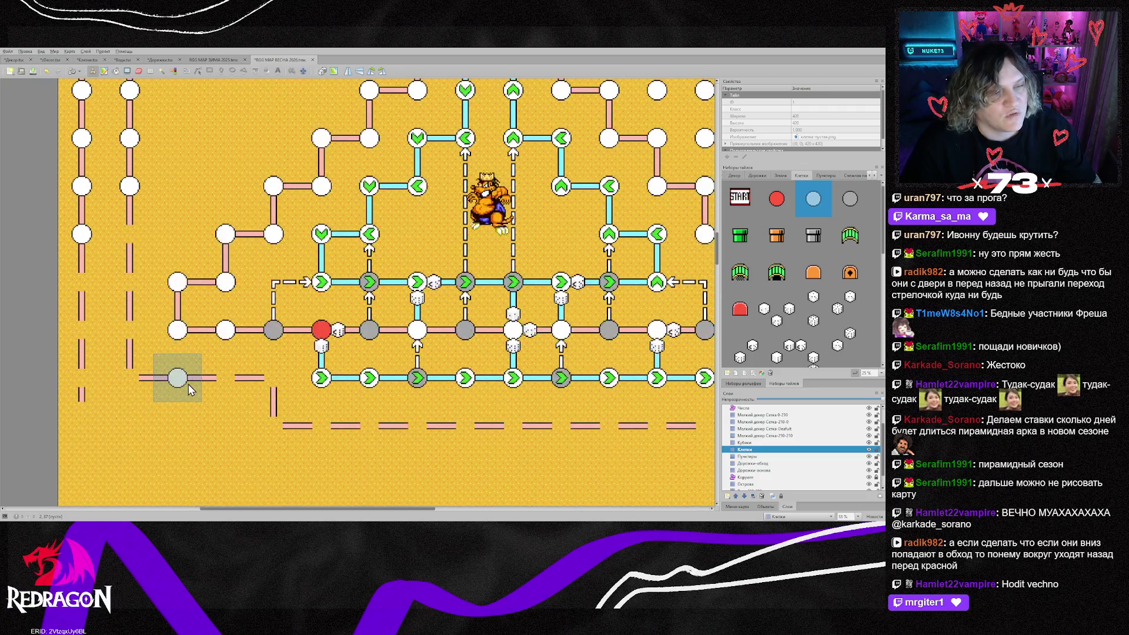
Add white node circles along the bottom row
mouse_move(130, 235)
left_mouse_down()
mouse_move(142, 365)
mouse_move(226, 379)
mouse_move(270, 424)
mouse_move(657, 426)
left_mouse_up()
left_click(482, 509)
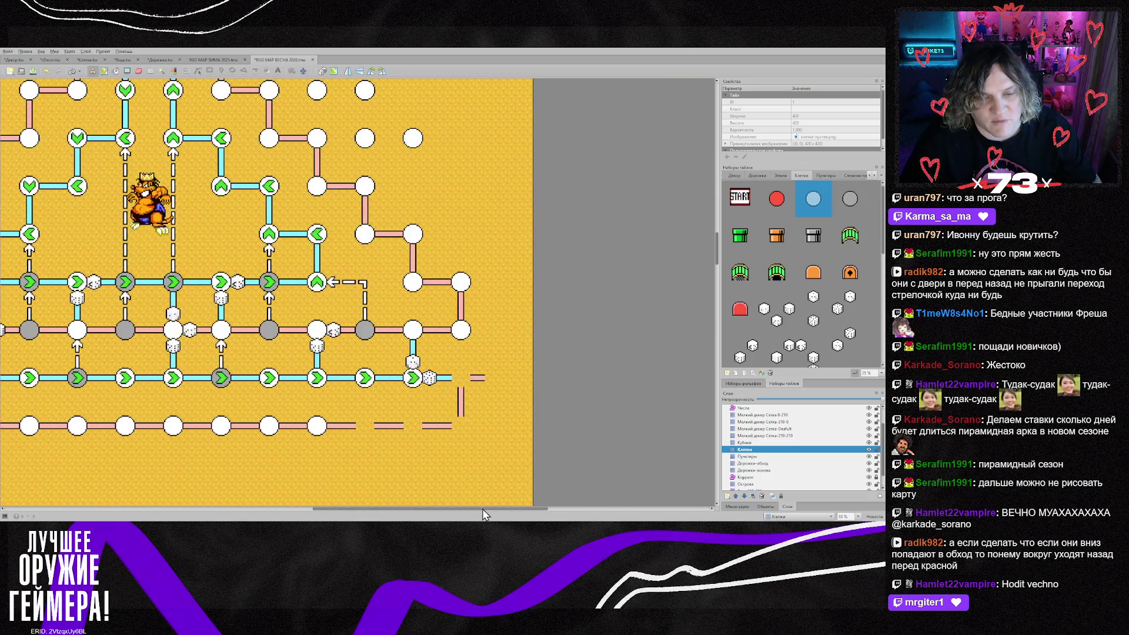
mouse_move(411, 437)
left_mouse_down()
mouse_move(494, 437)
mouse_move(493, 393)
mouse_move(548, 389)
left_mouse_up()
left_click_drag(455, 510, 313, 494)
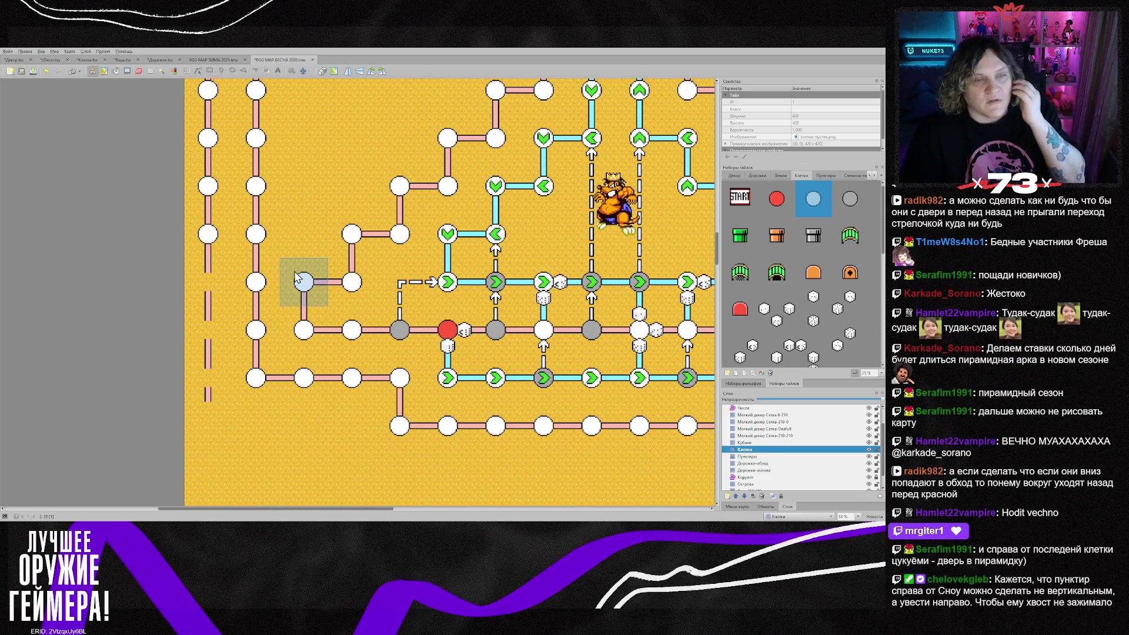
scroll(299, 284, "up", 5)
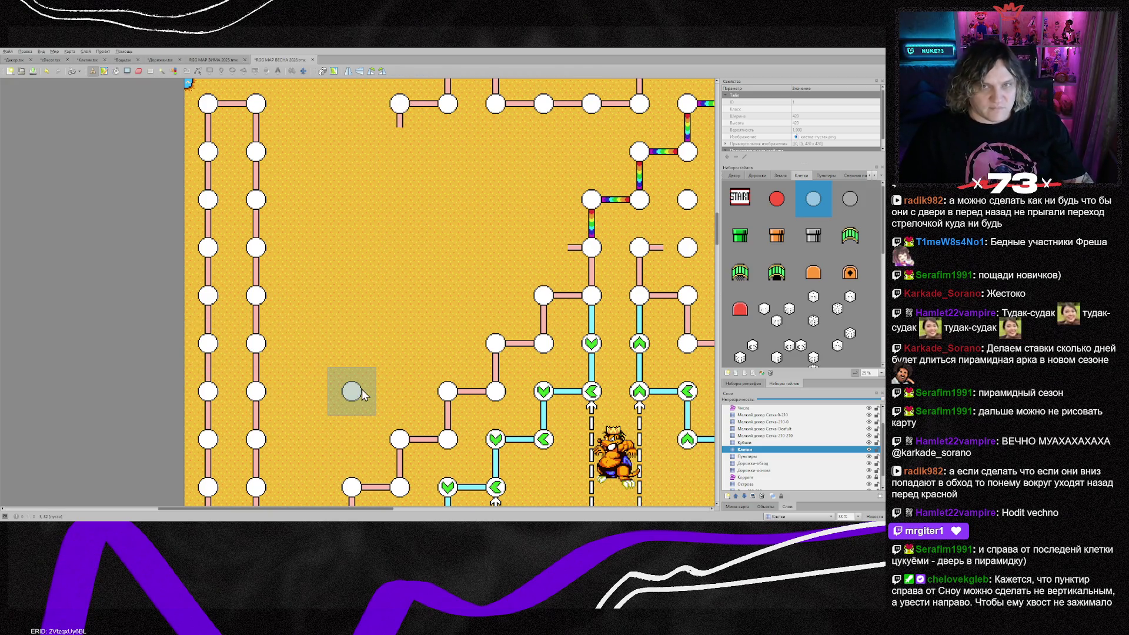
scroll(362, 393, "up", 2)
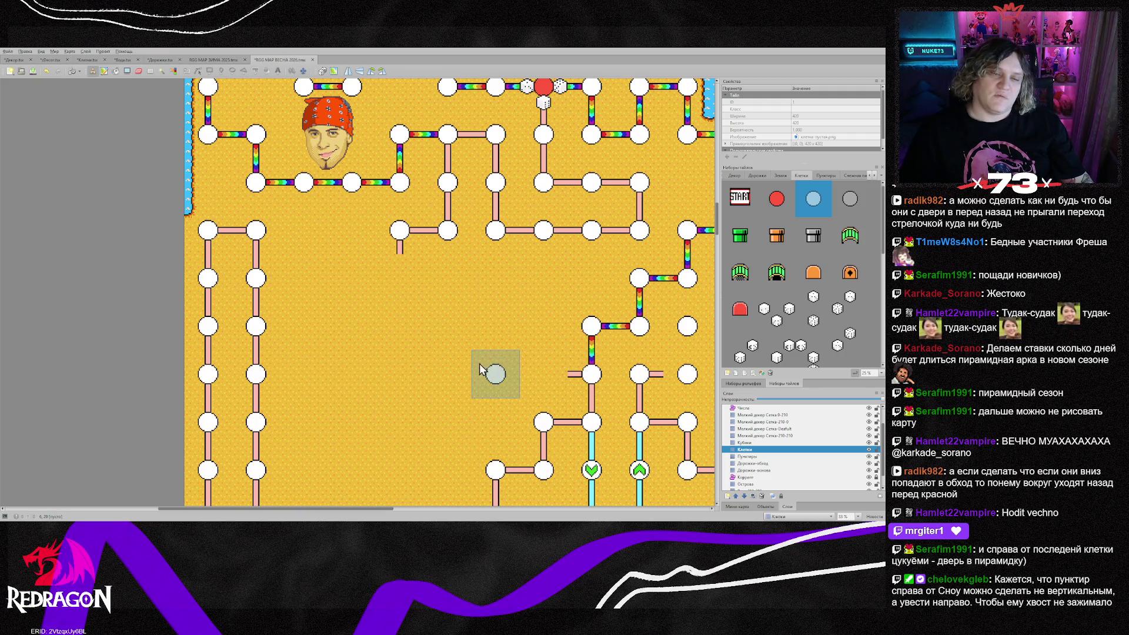
scroll(377, 398, "down", 5)
scroll(377, 398, "up", 2)
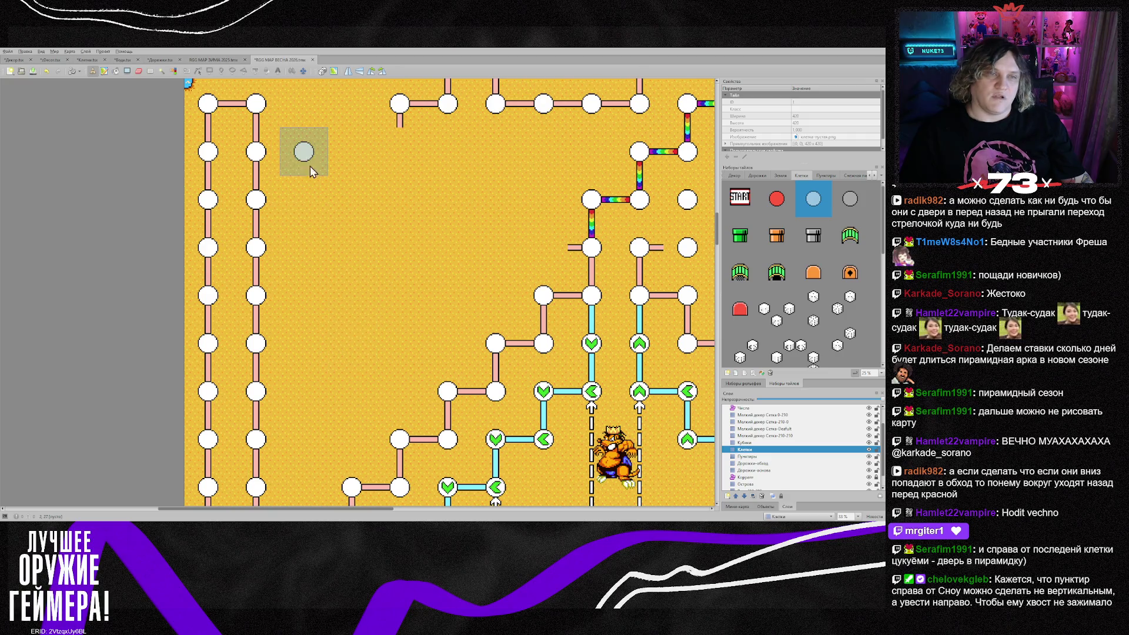
scroll(397, 197, "up", 2)
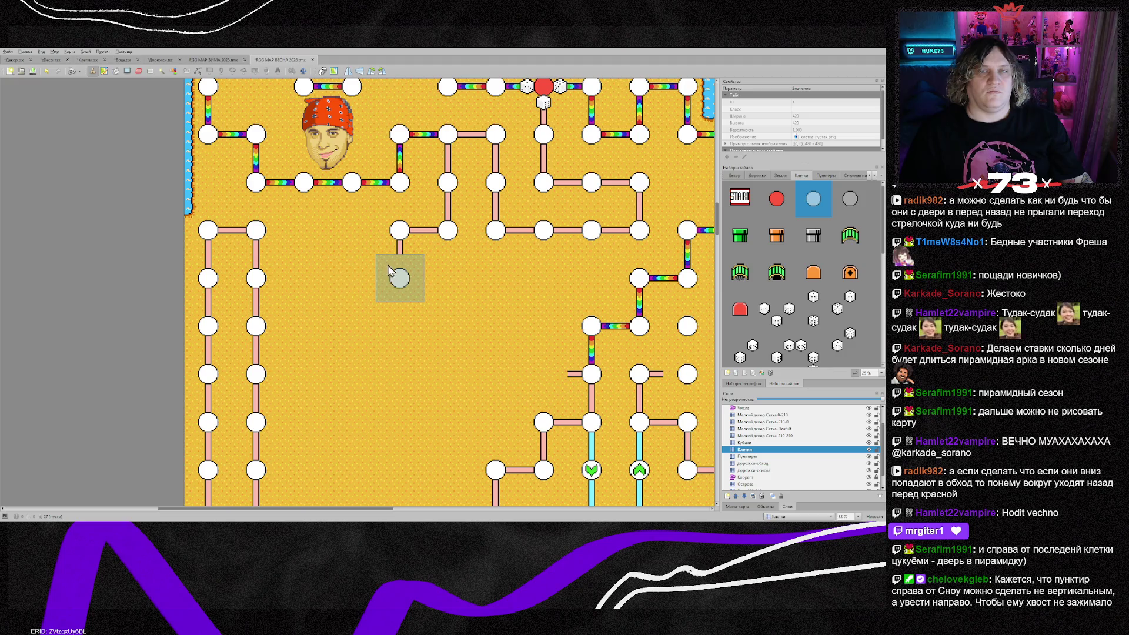
scroll(352, 422, "down", 4)
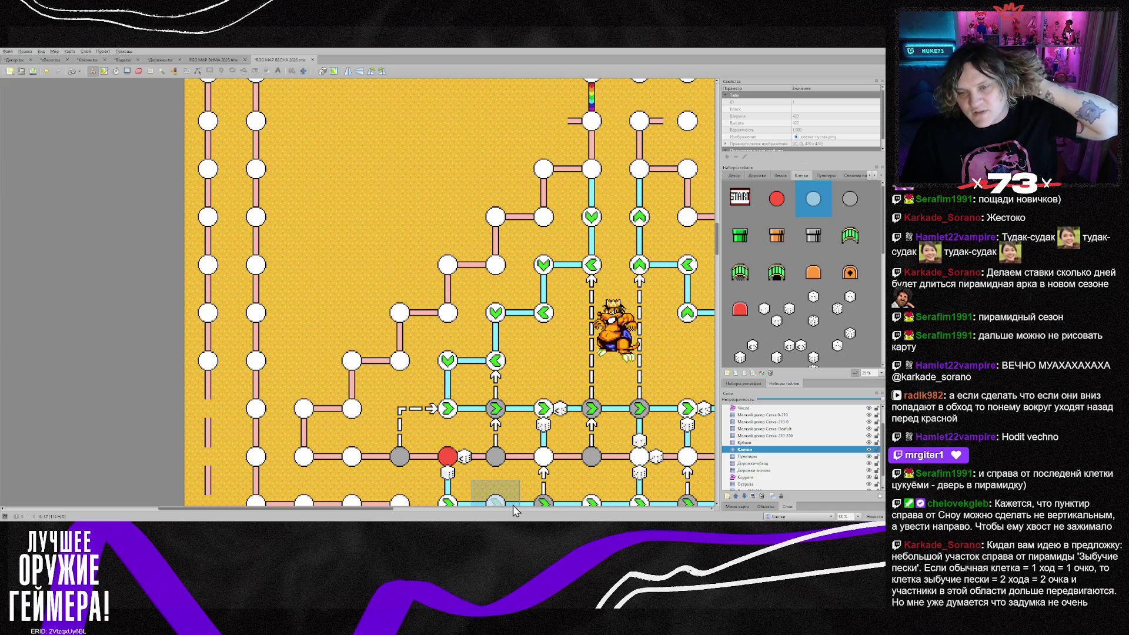
left_click_drag(372, 509, 447, 516)
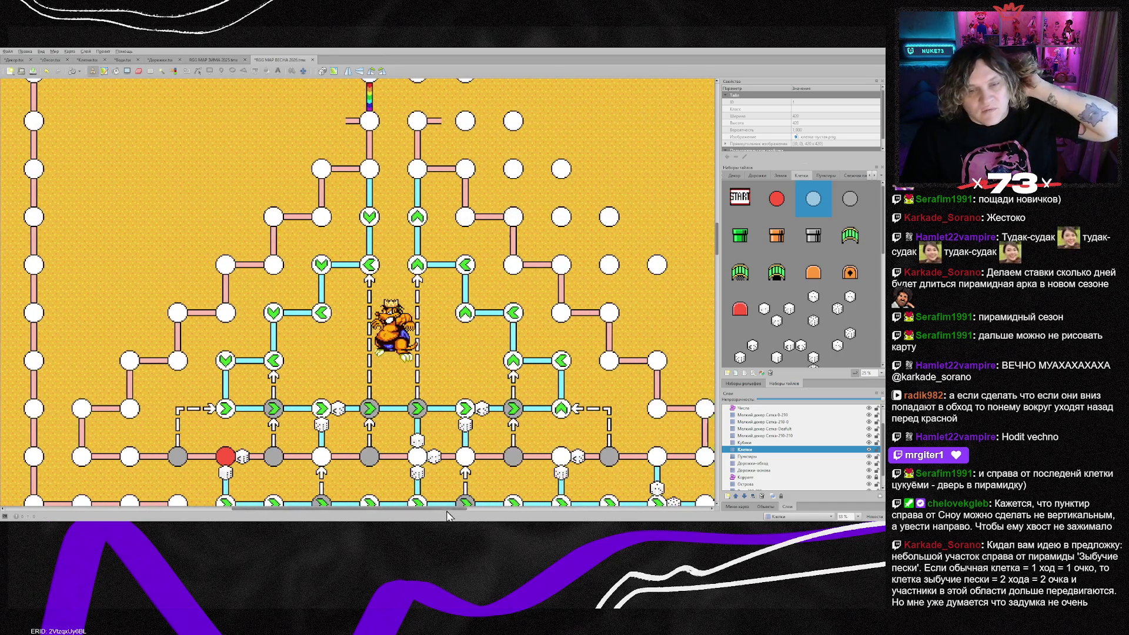
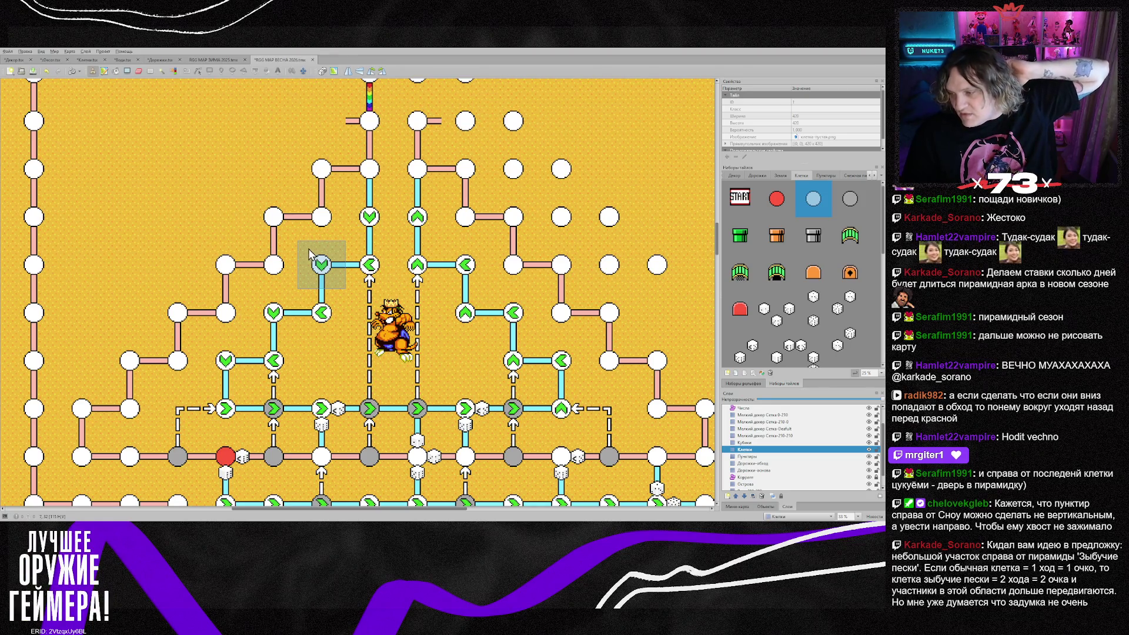
Stamp the light-blue circle tile onto a lower white node cell, then scroll to review the board
left_click(282, 257)
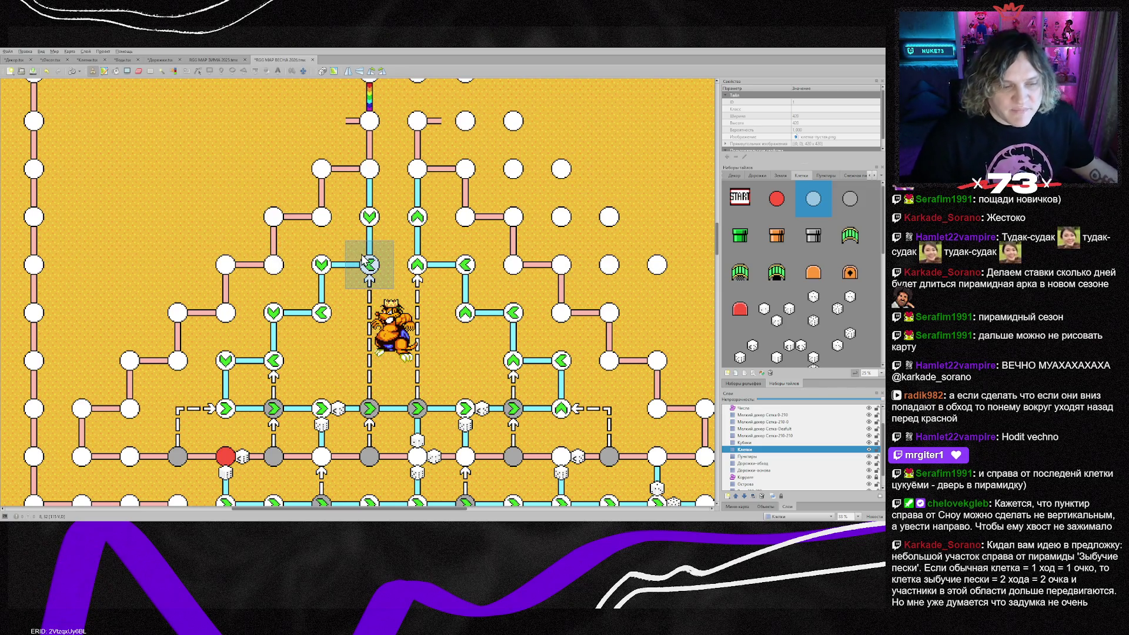
scroll(358, 251, "down", 1)
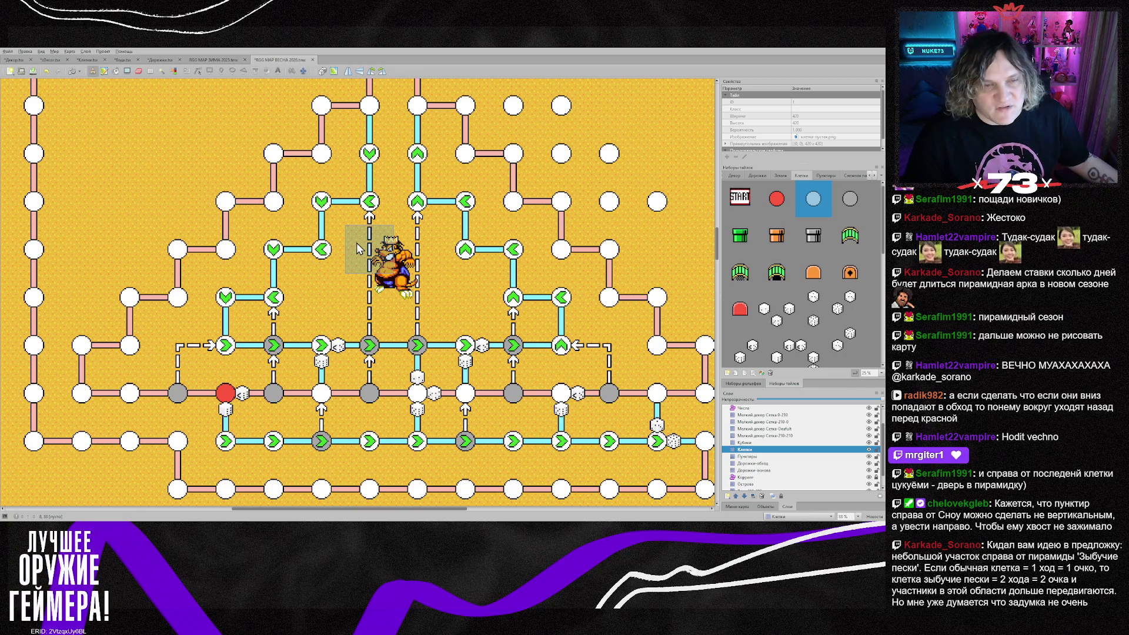
scroll(357, 244, "down", 1)
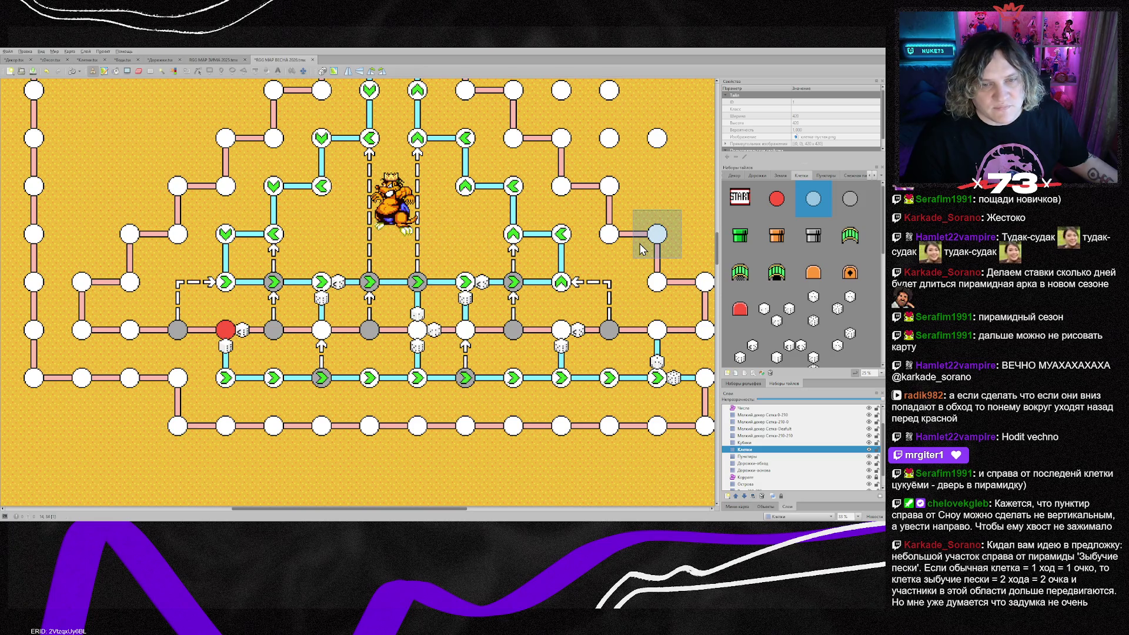
scroll(641, 250, "up", 1)
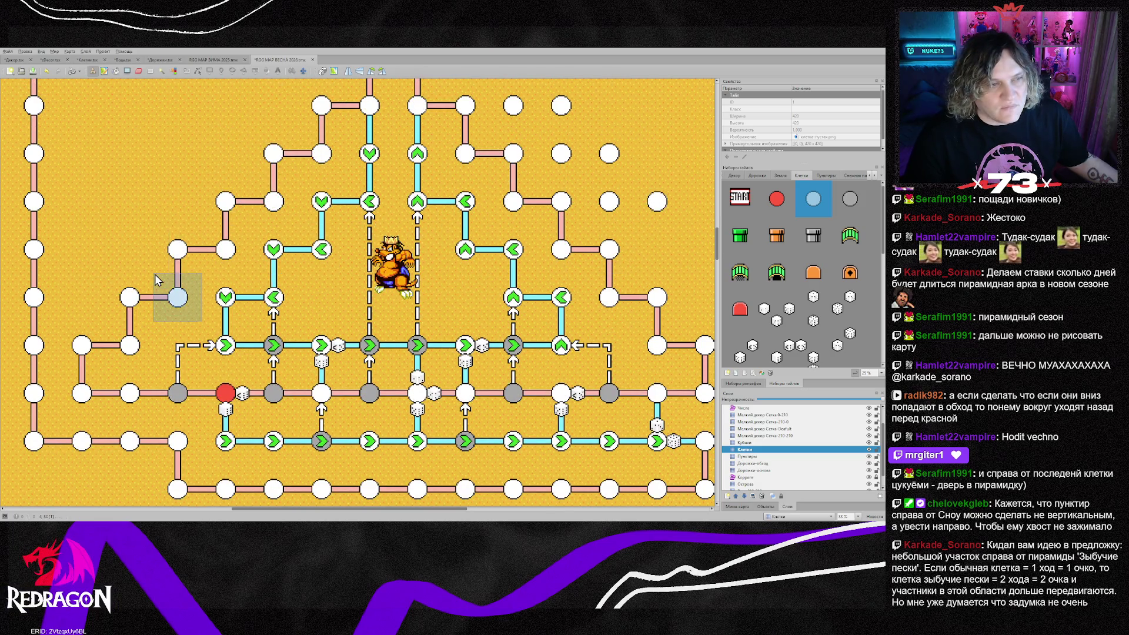
scroll(155, 274, "up", 3)
scroll(148, 261, "down", 1)
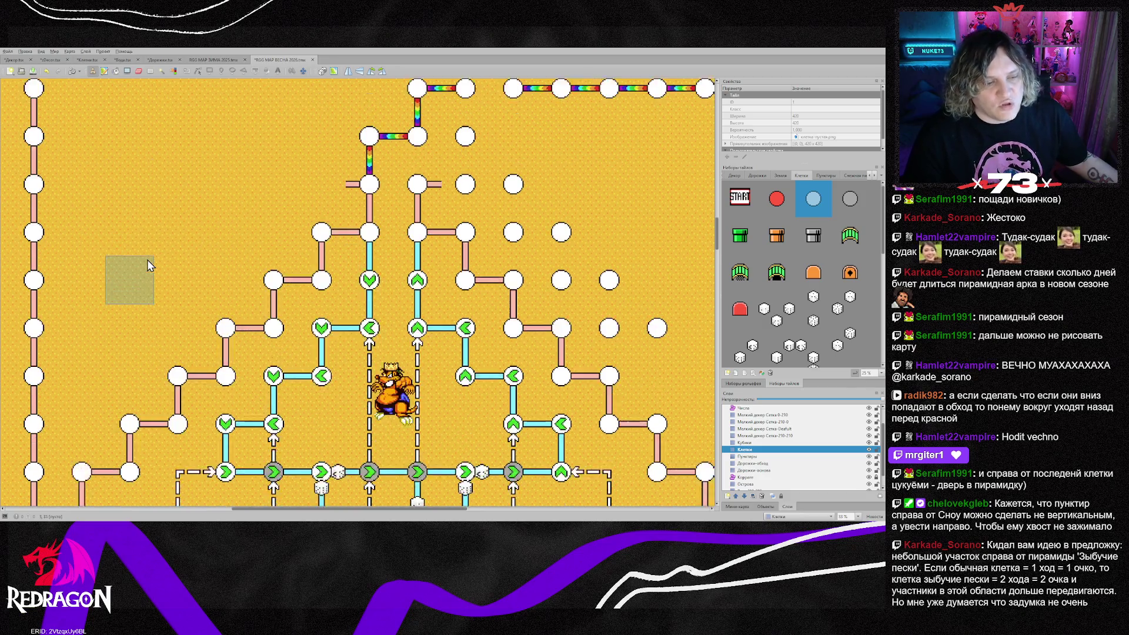
scroll(147, 265, "down", 2)
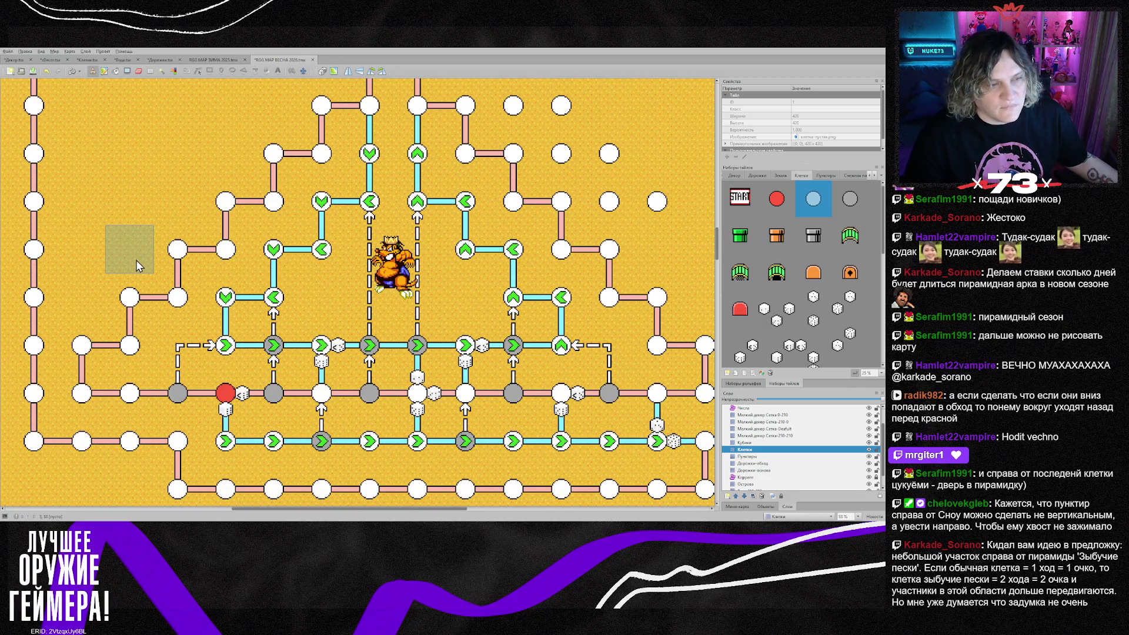
On the Клетки layer, place a green left arrow and a down arrow on the left sand
left_click(757, 451)
scroll(772, 318, "down", 3)
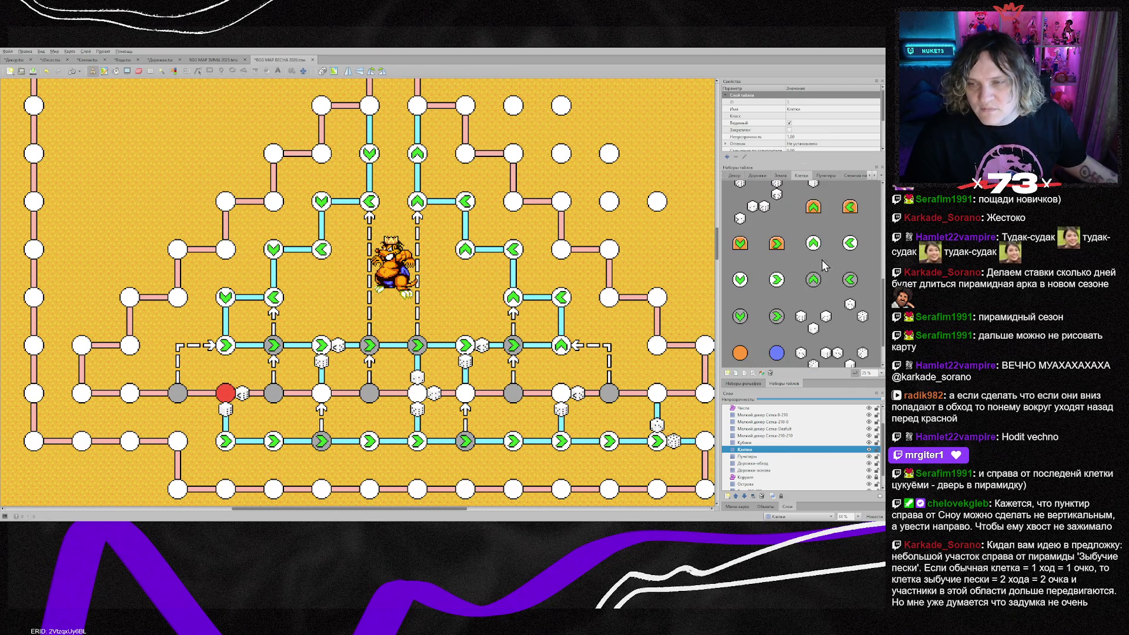
left_click(850, 243)
left_click(82, 297)
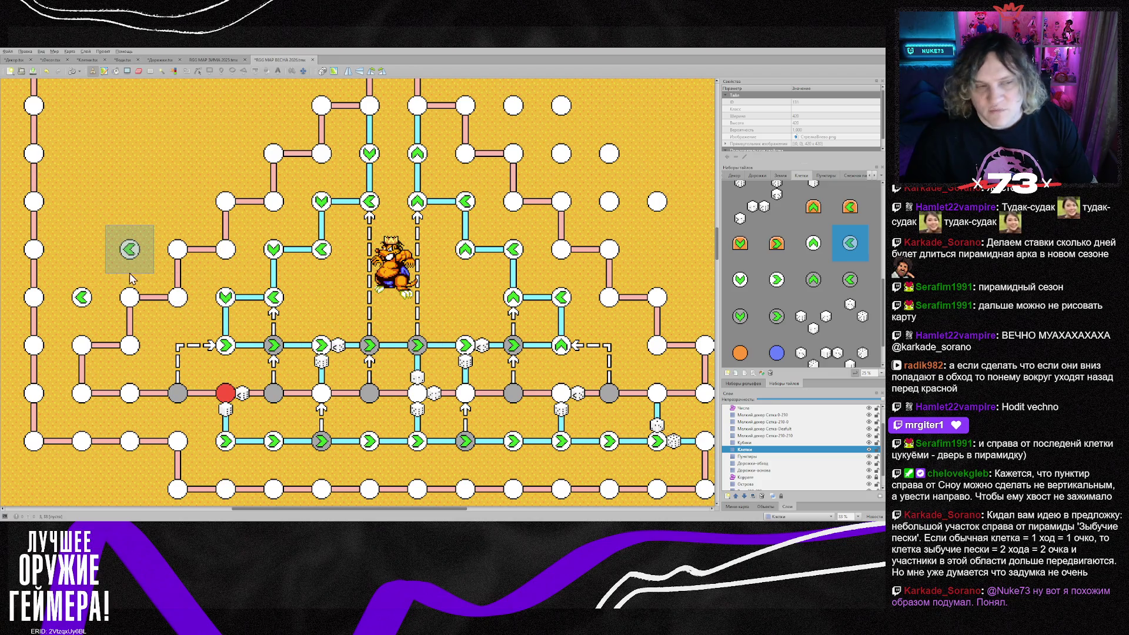
key("shift+z")
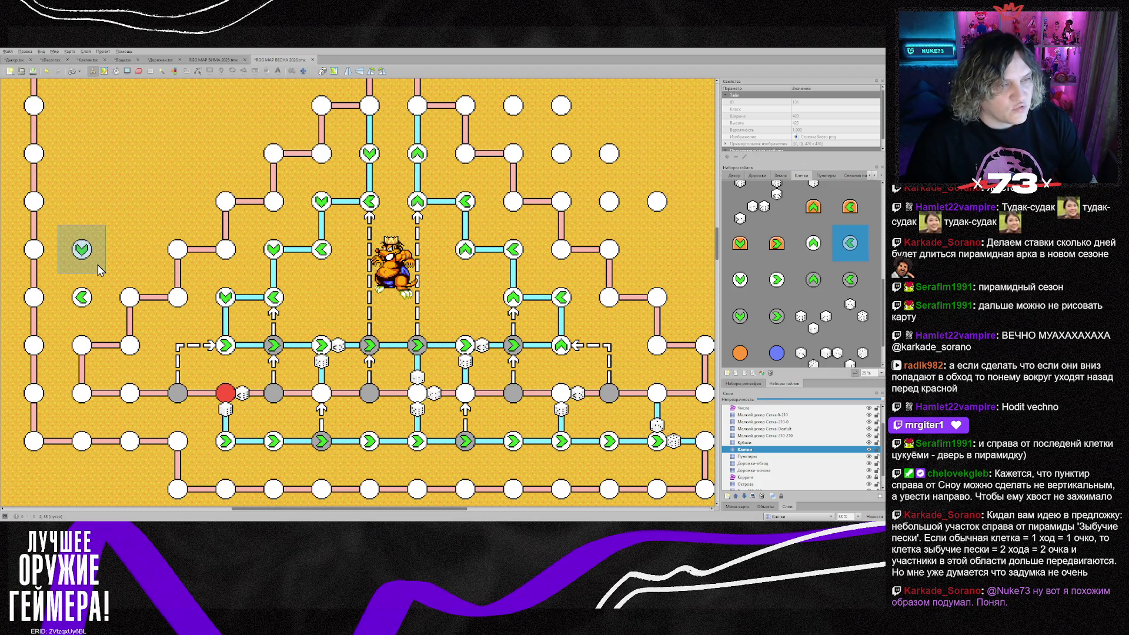
left_click(98, 270)
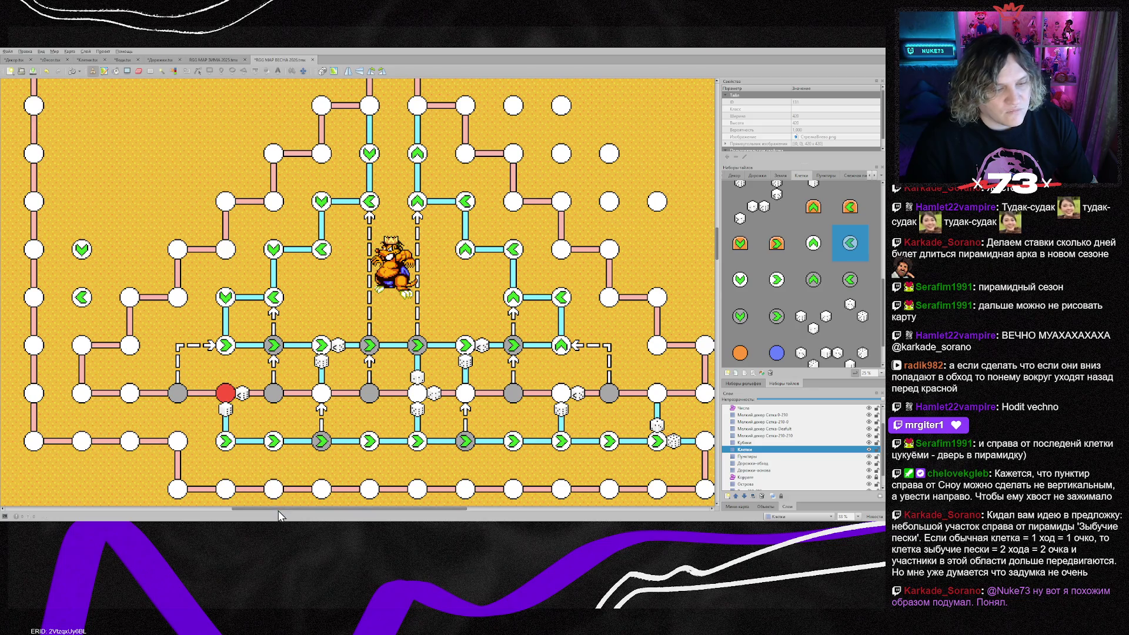
Add another left arrow, a down arrow above it, and a right arrow at the loop's top-left
left_click_drag(280, 509, 220, 507)
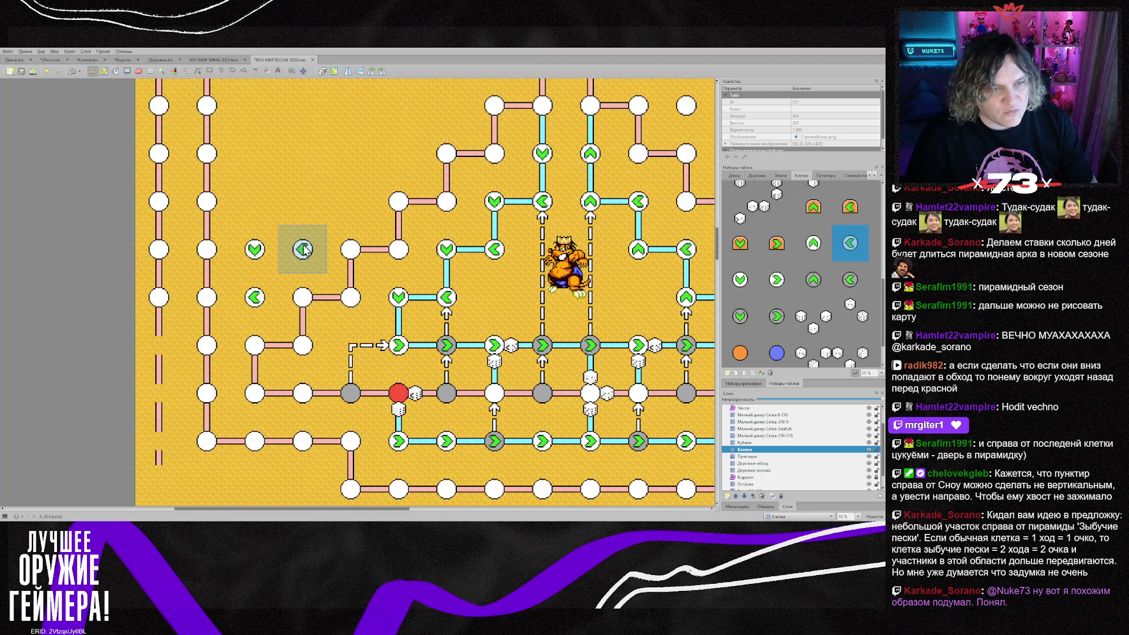
left_click(304, 250)
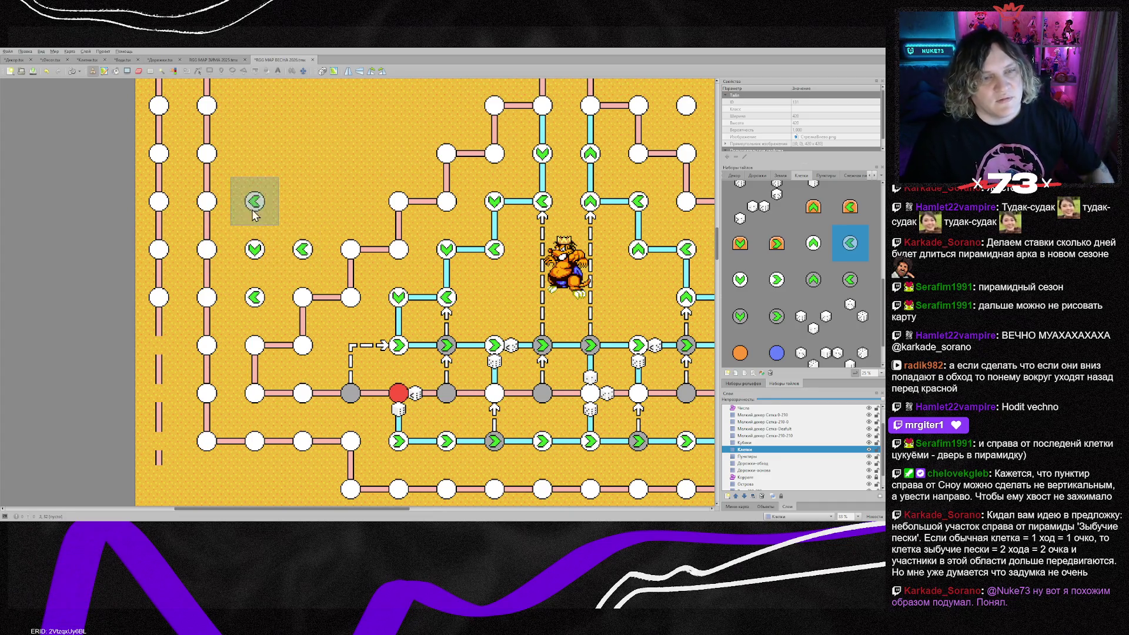
key("shift+z")
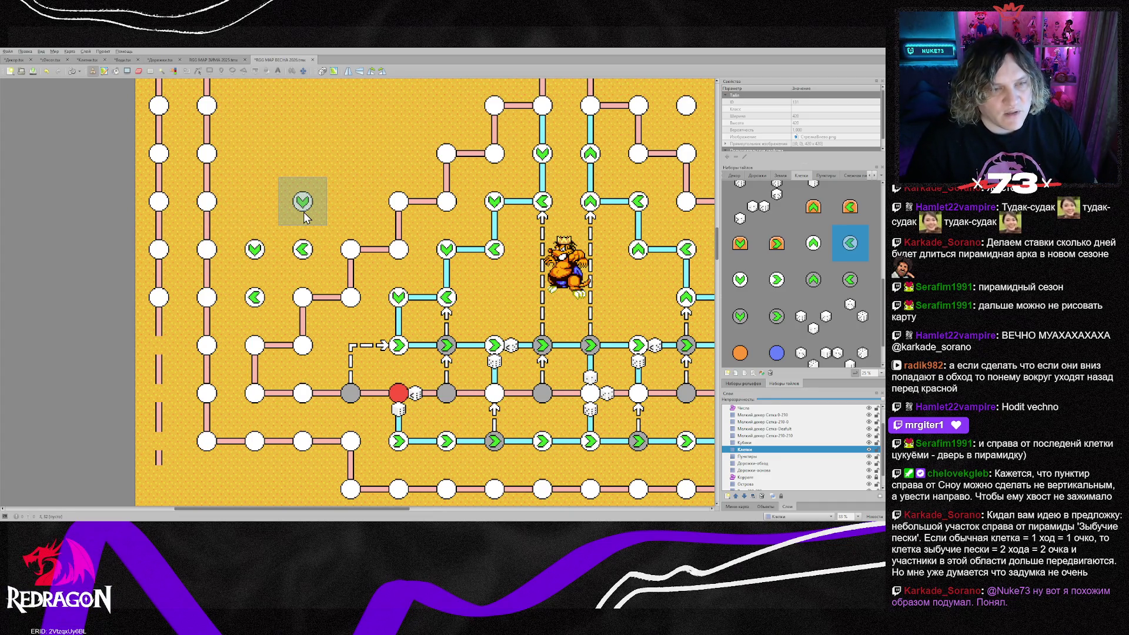
left_click(305, 213)
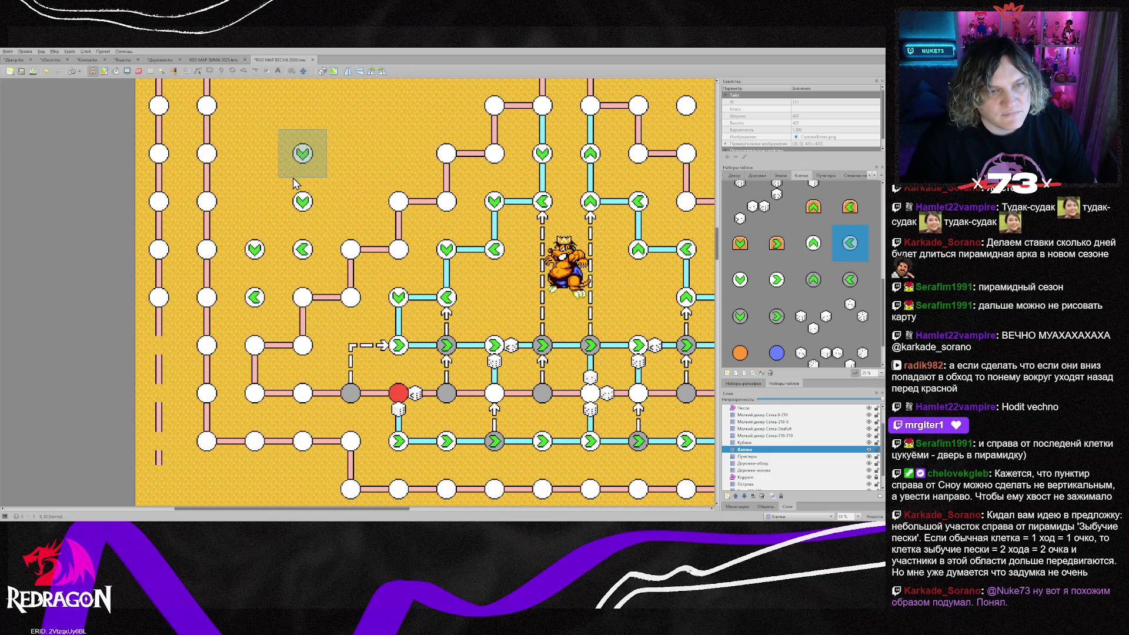
key("z")
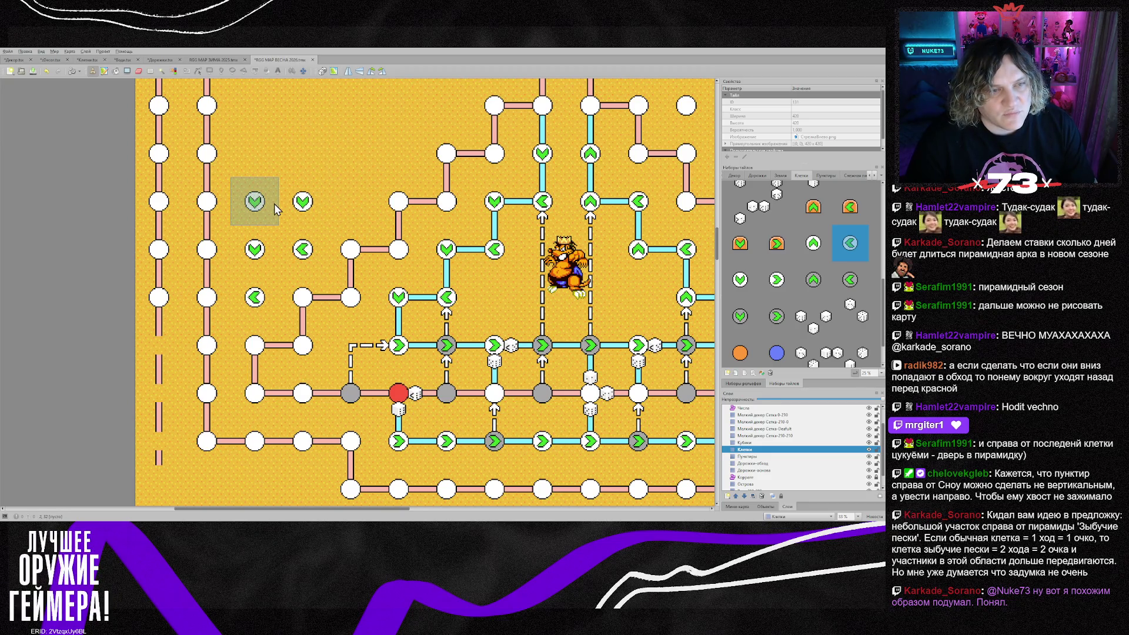
key("z")
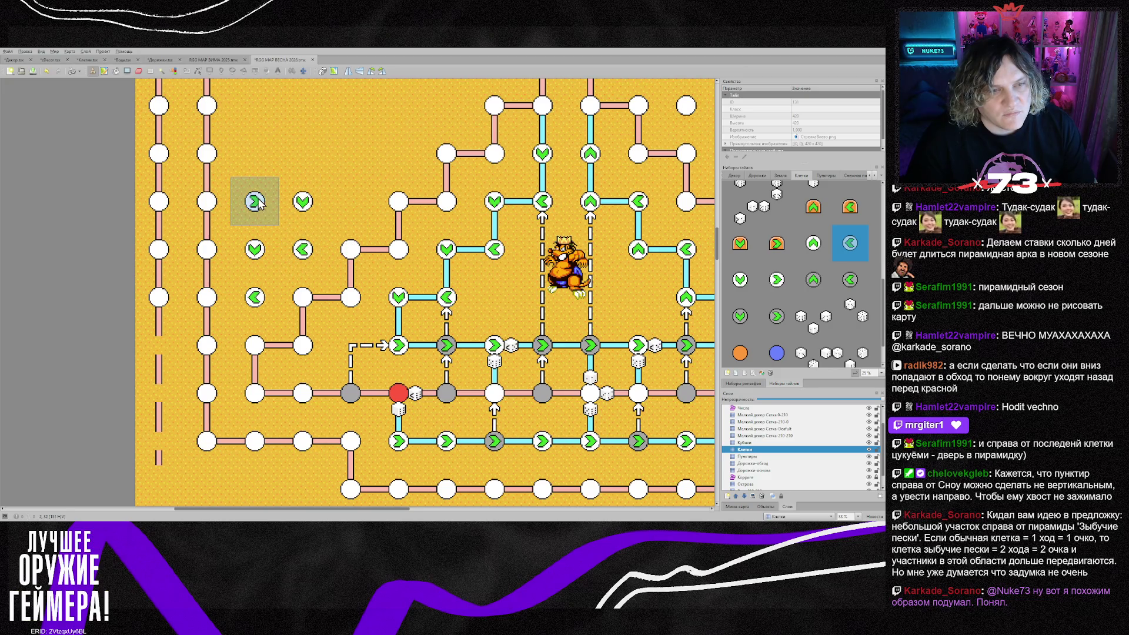
left_click(257, 202)
left_click(755, 463)
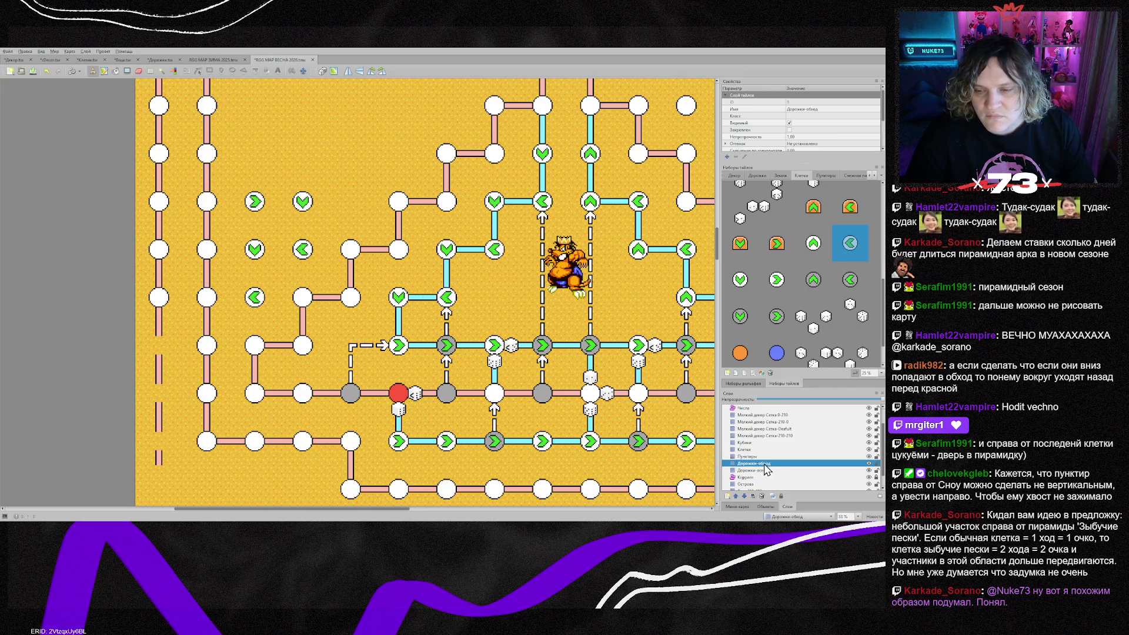
On Дорожки-обход, paint cyan road segments linking the left arrow cells up to the top-left arrow
right_click(398, 345)
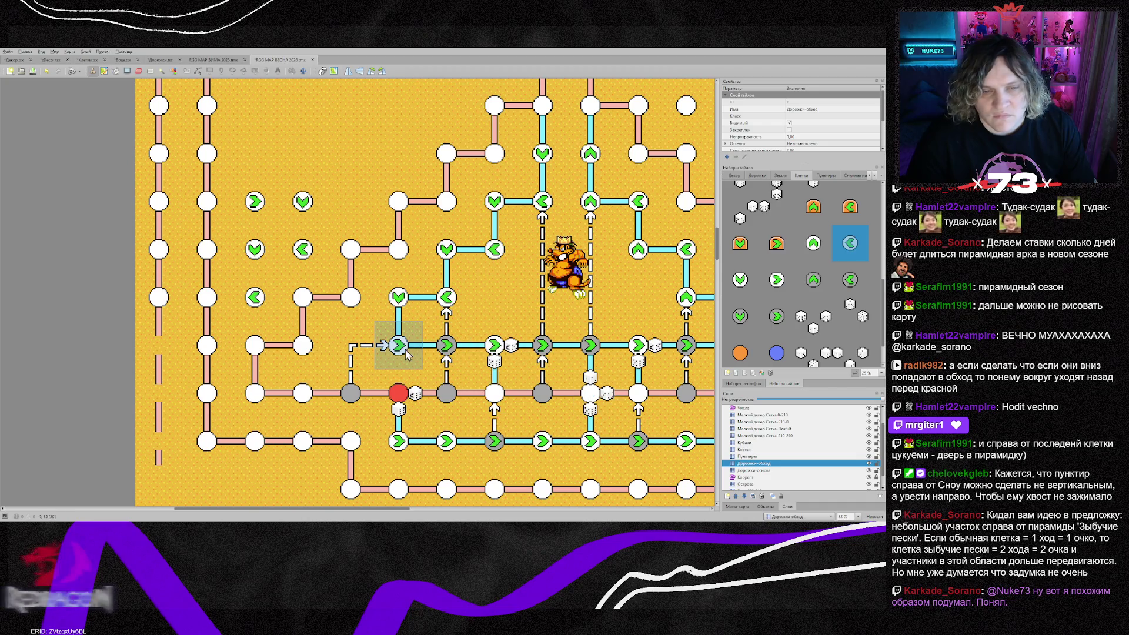
left_click(257, 294)
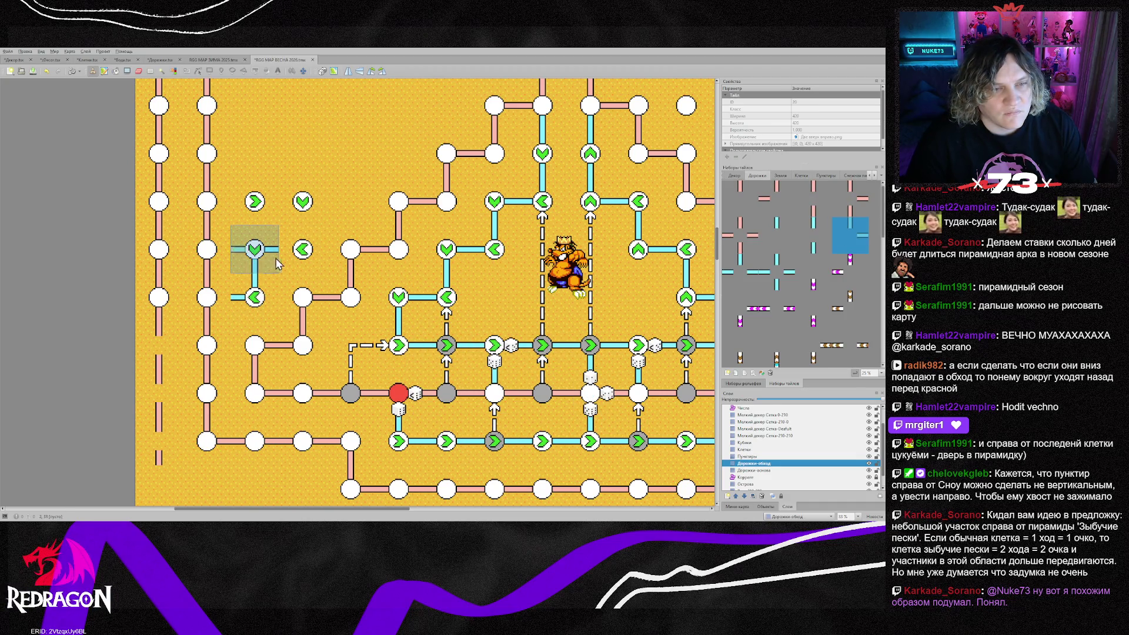
left_click(276, 262)
left_click(305, 253)
left_click(304, 208)
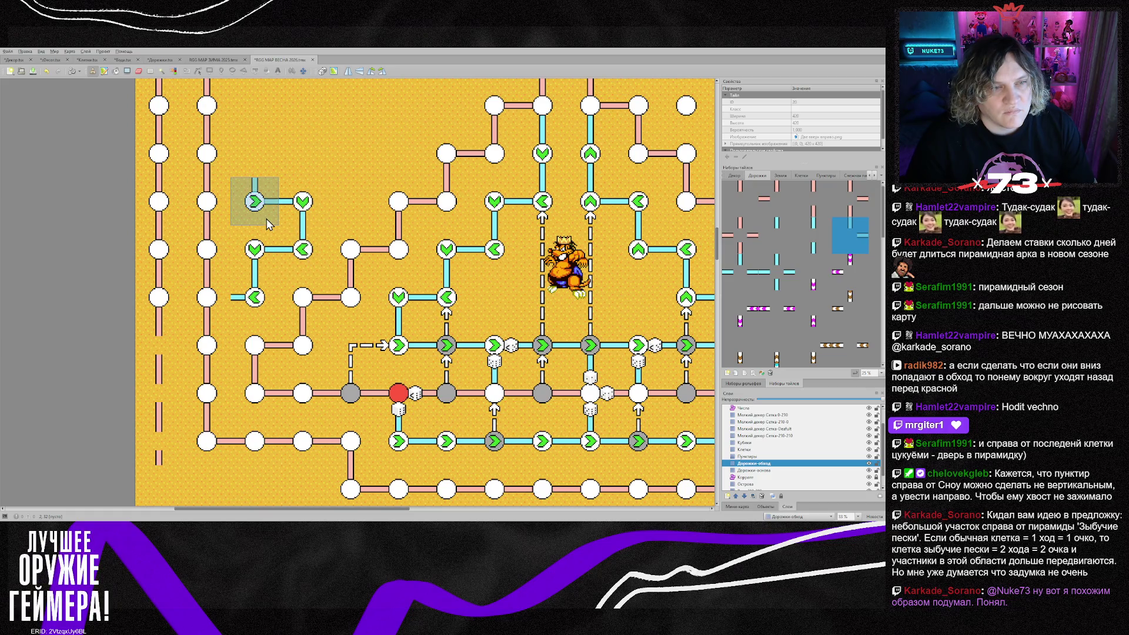
left_click(268, 224)
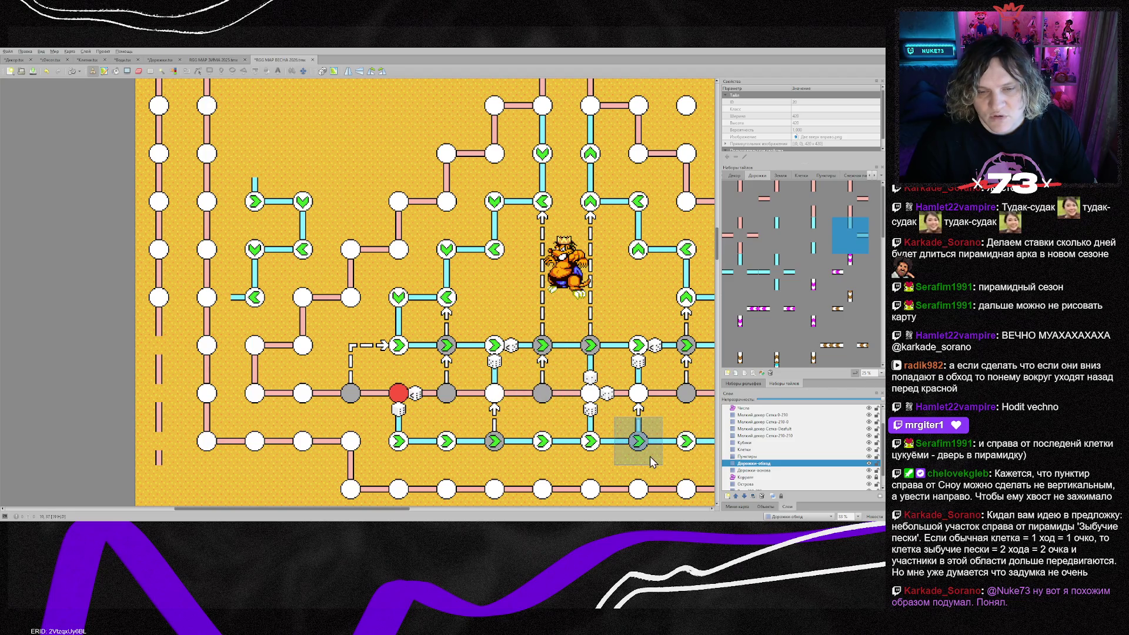
Pick another road piece, then stamp dice beside a node on the lower board on the Кубики layer
right_click(270, 219)
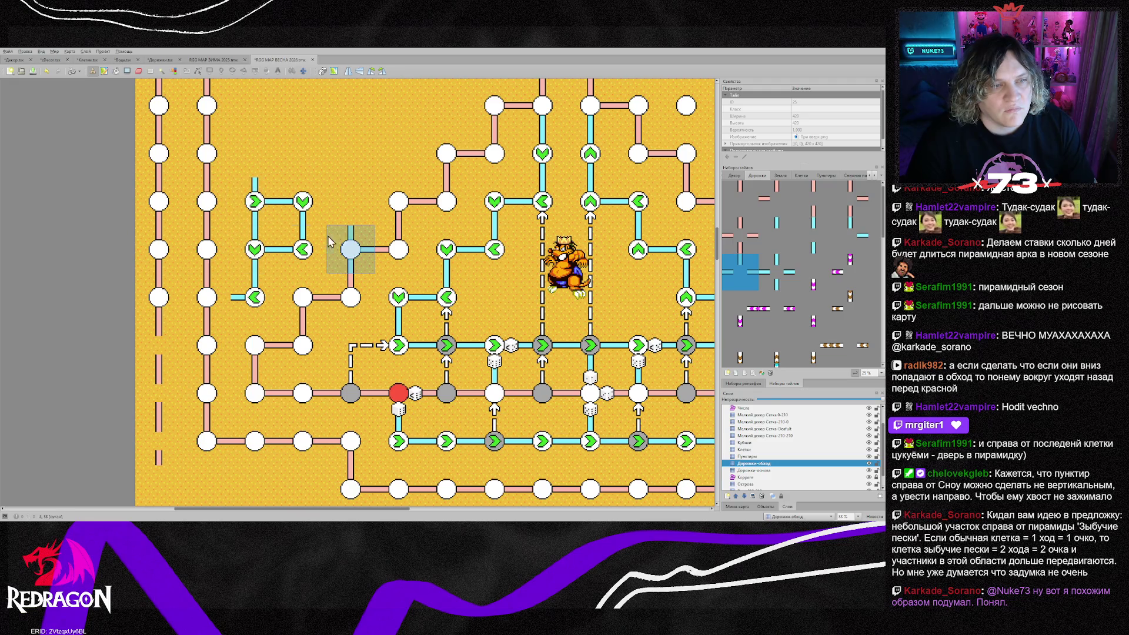
left_click(755, 443)
left_click(581, 388)
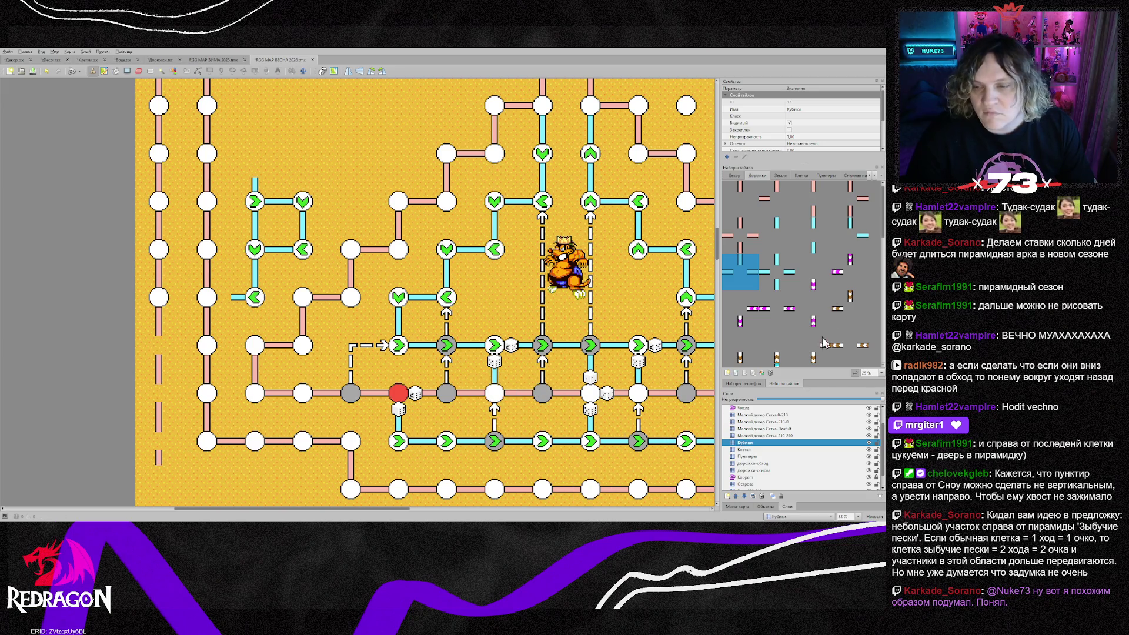
Pick a dice tile from the Клетки tileset and stamp dice above and below the left arrow node
left_click(801, 175)
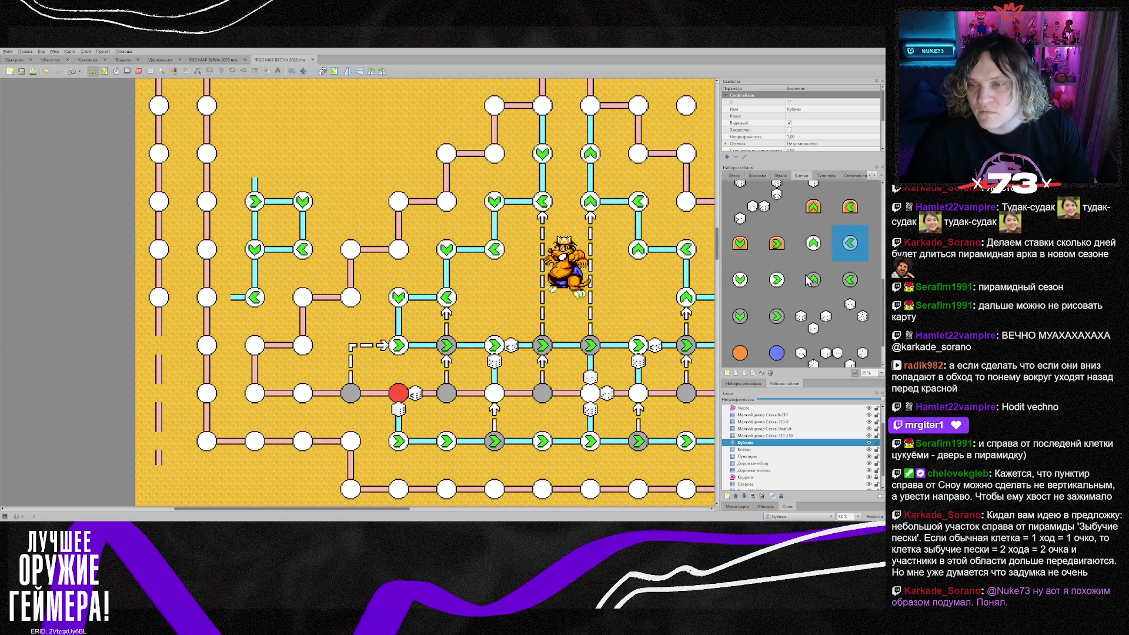
key("Down")
key("Down")
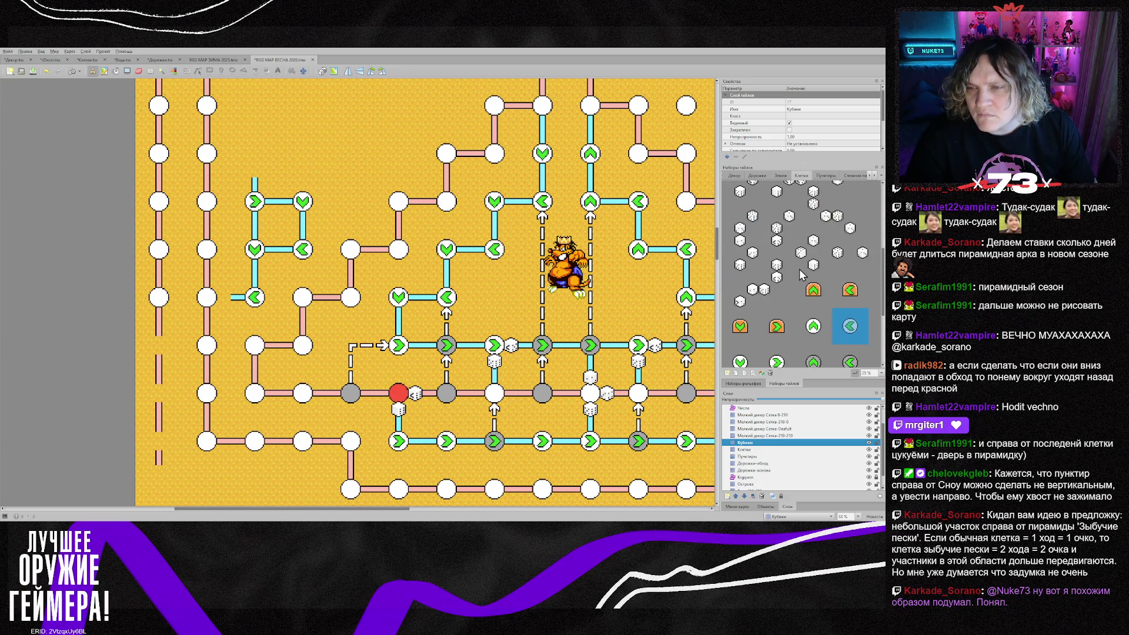
left_click(786, 259)
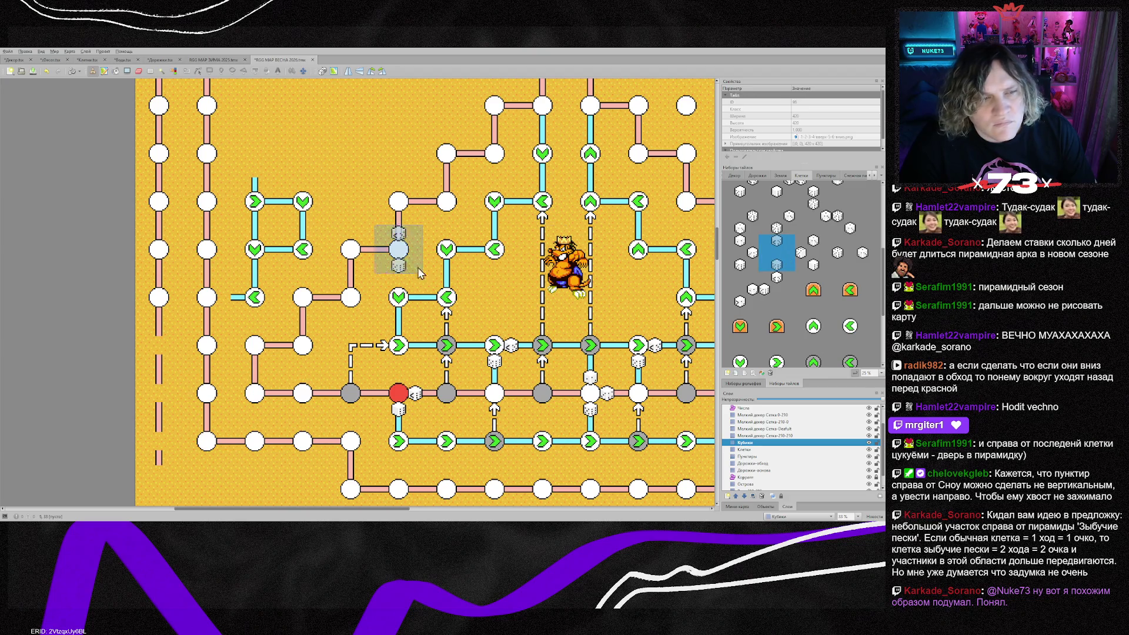
left_click(257, 251)
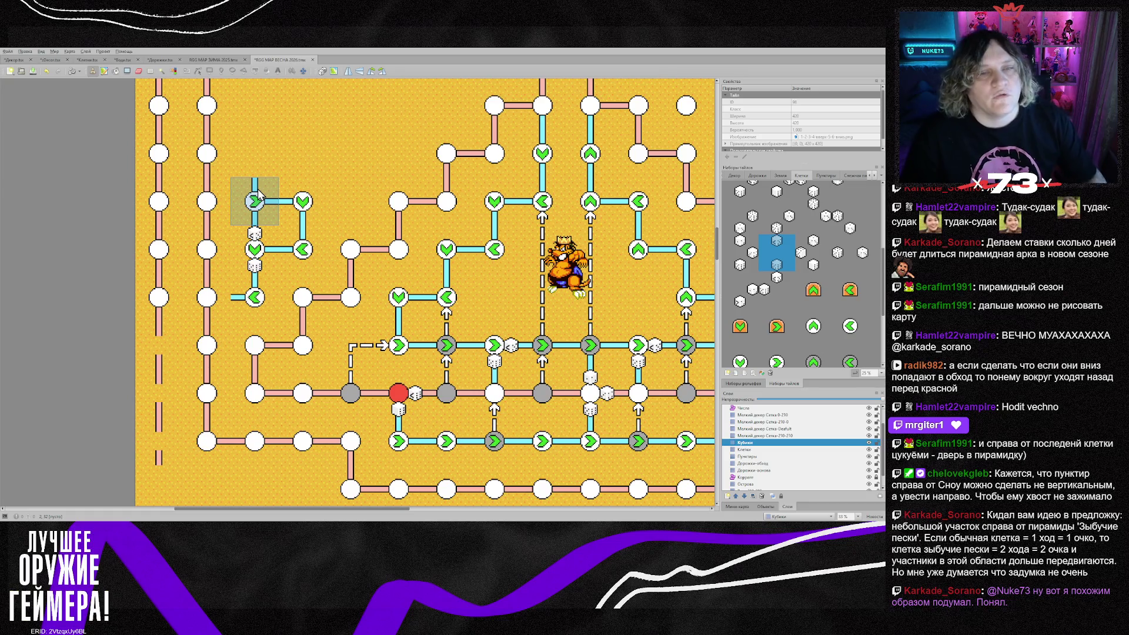
scroll(268, 177, "up", 3)
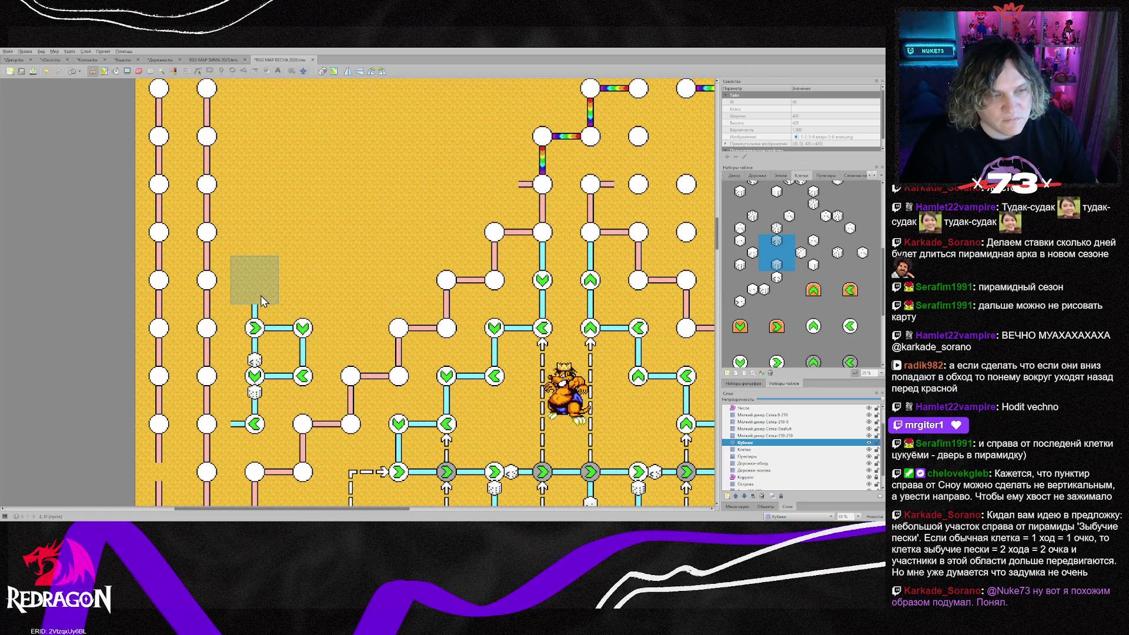
left_click(746, 450)
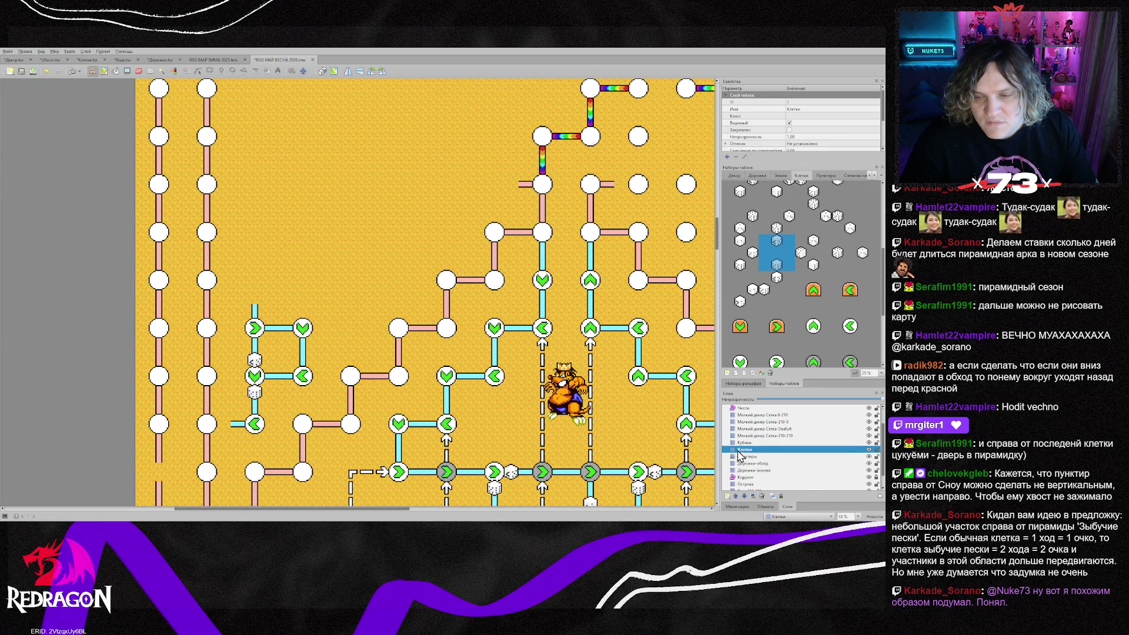
Stamp a down arrow and left arrows above the left loop, plus trial arrows higher up
left_click(741, 363)
left_click(252, 288)
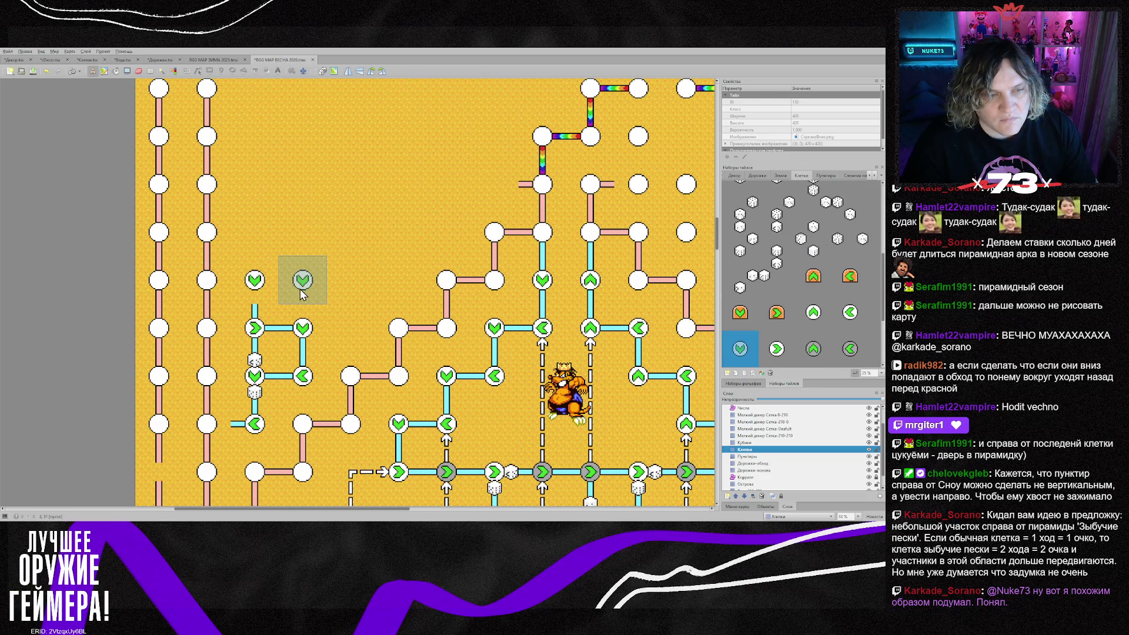
key("z")
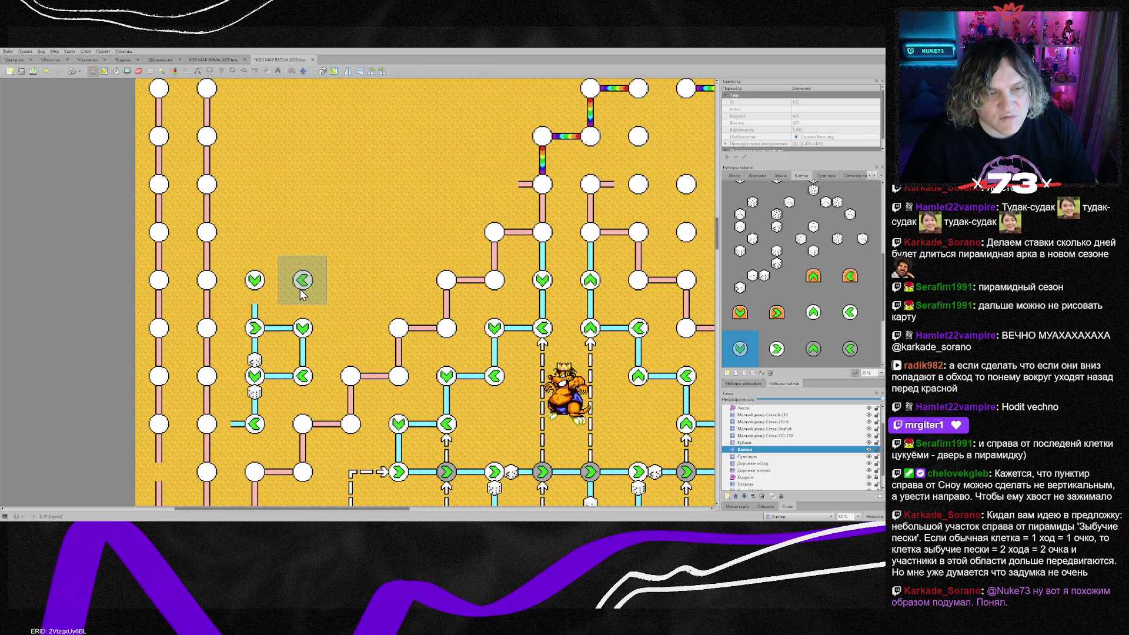
left_click(302, 294)
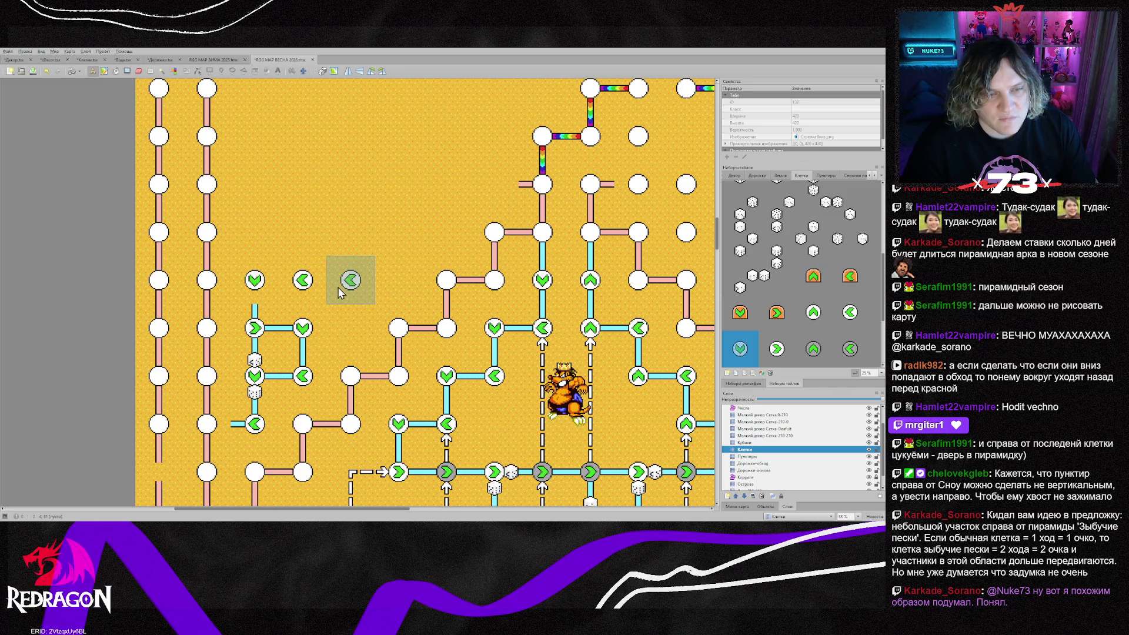
left_click(340, 293)
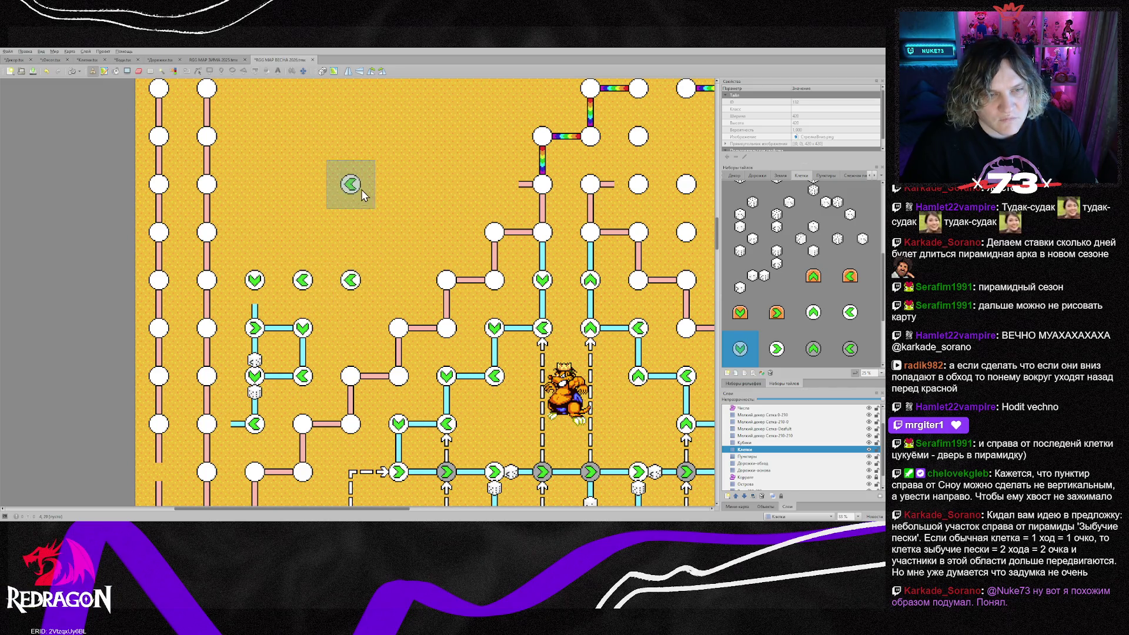
left_click(350, 230)
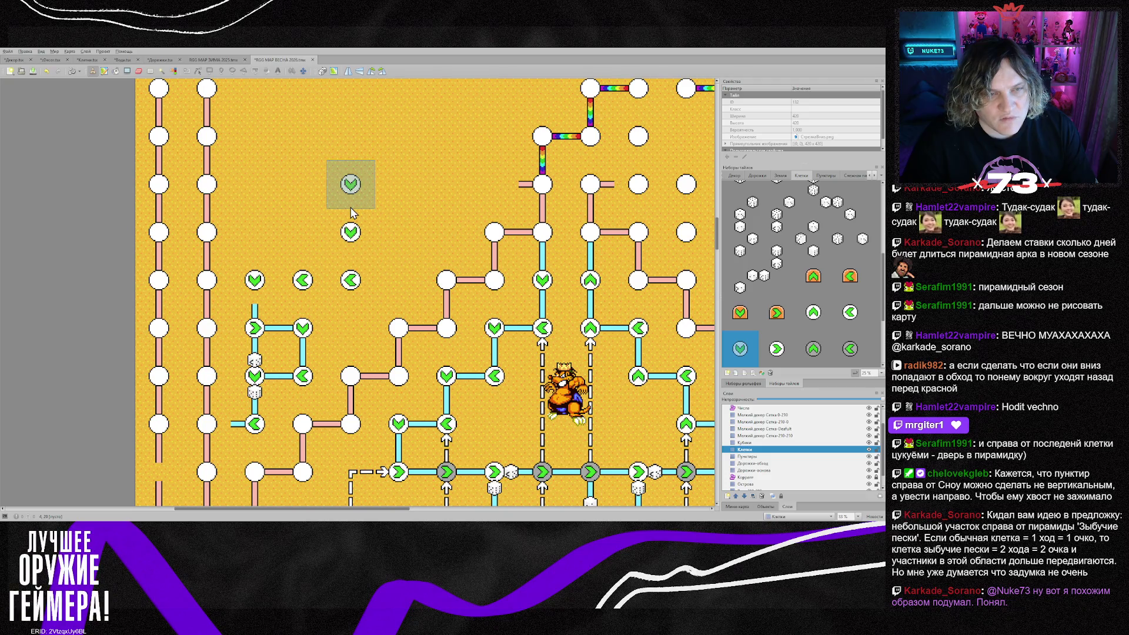
left_click(331, 213)
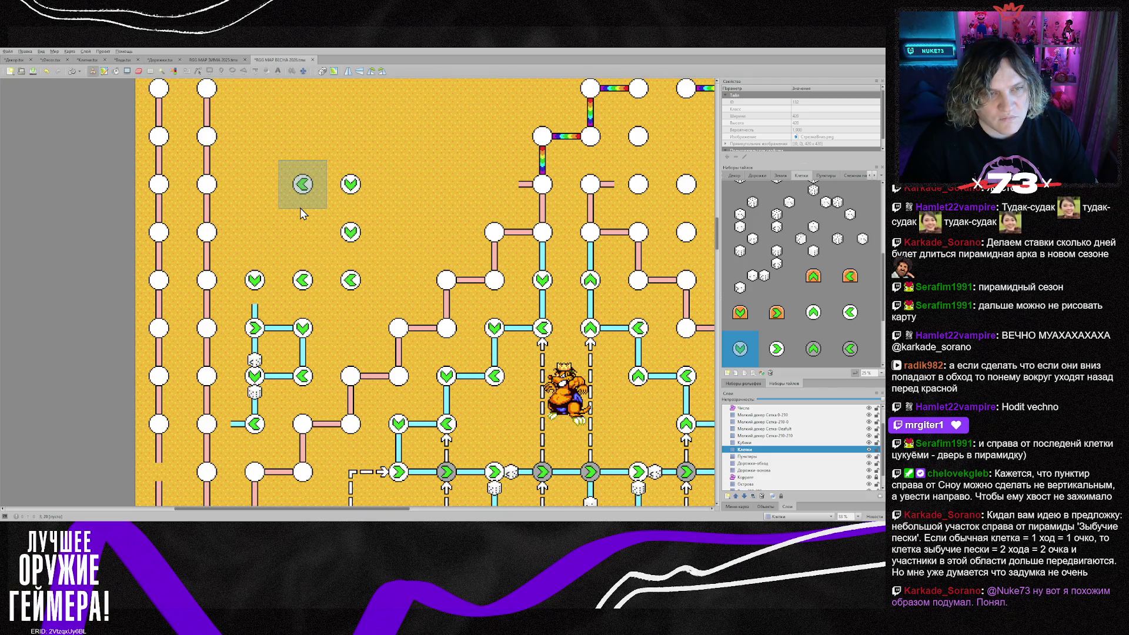
key("shift+z")
left_click(300, 207)
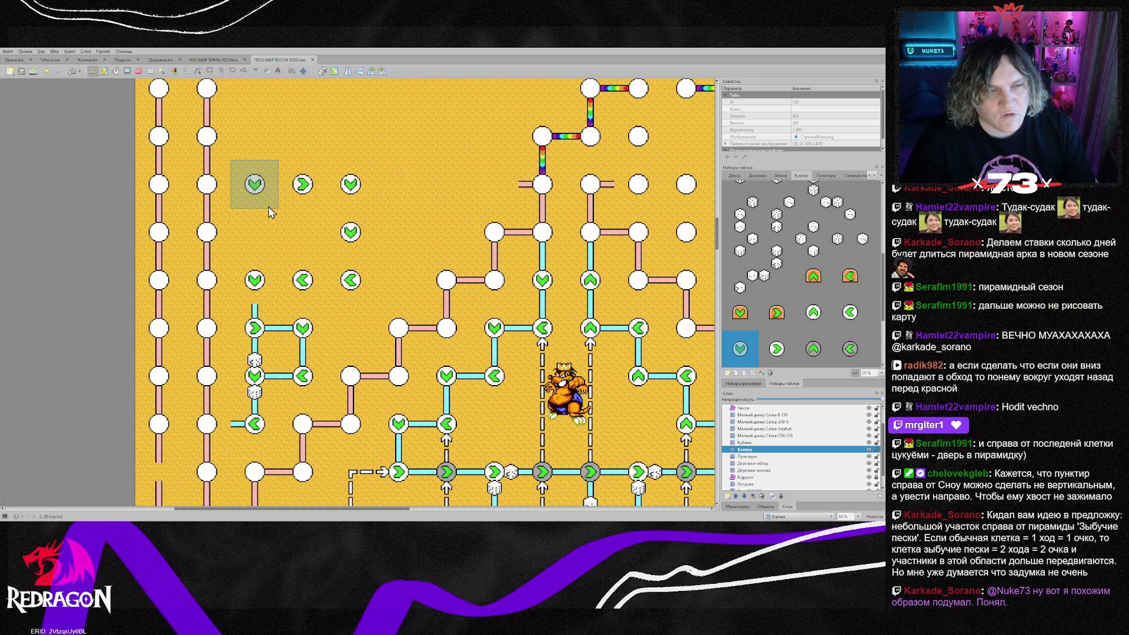
left_click(300, 236)
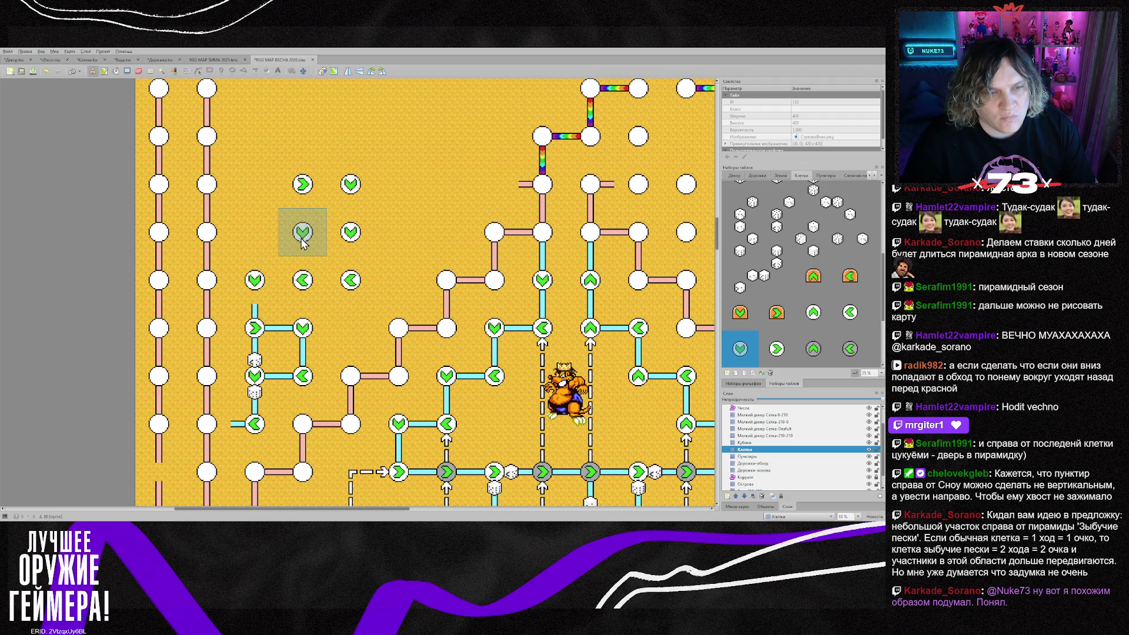
left_click(300, 199)
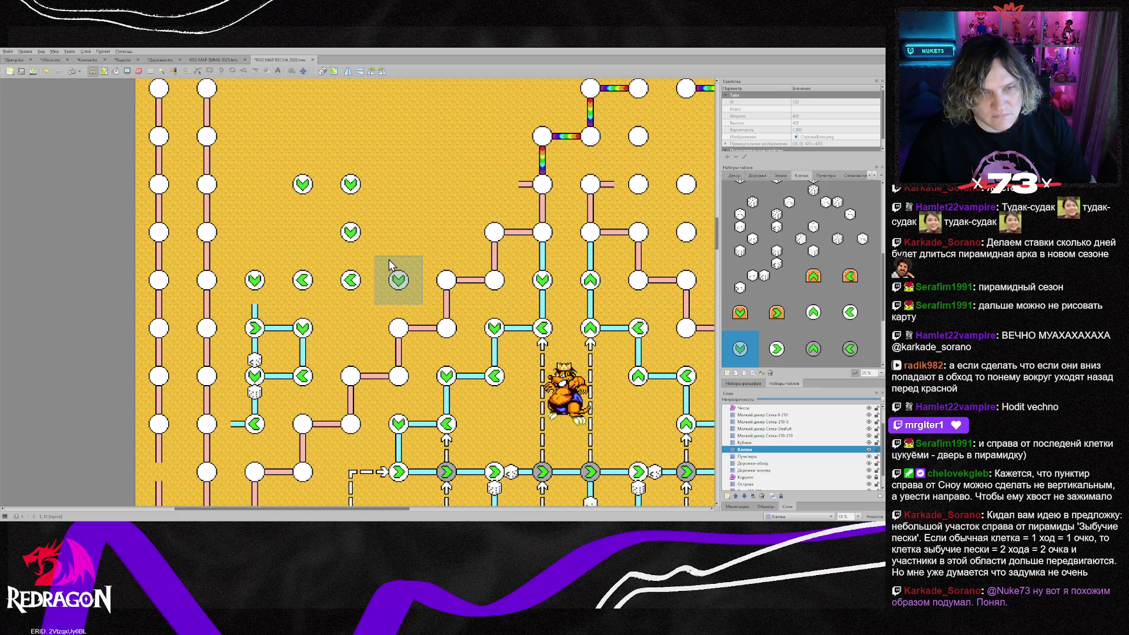
Add a left arrow at the row's end and erase the two trial arrow cells above it
scroll(389, 242, "up", 3)
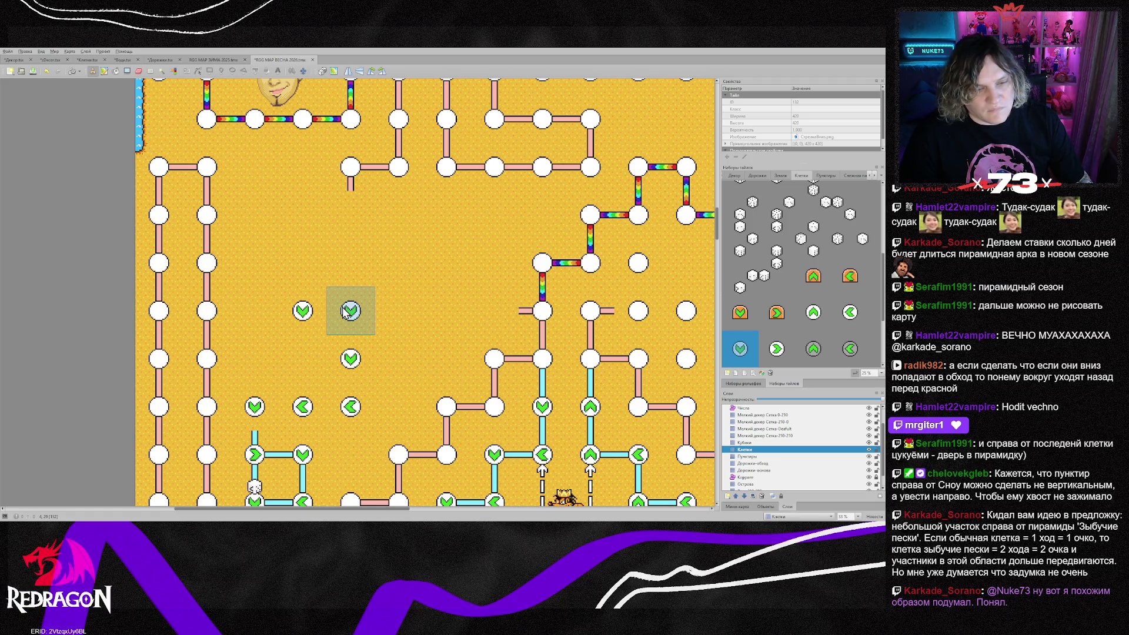
key("z")
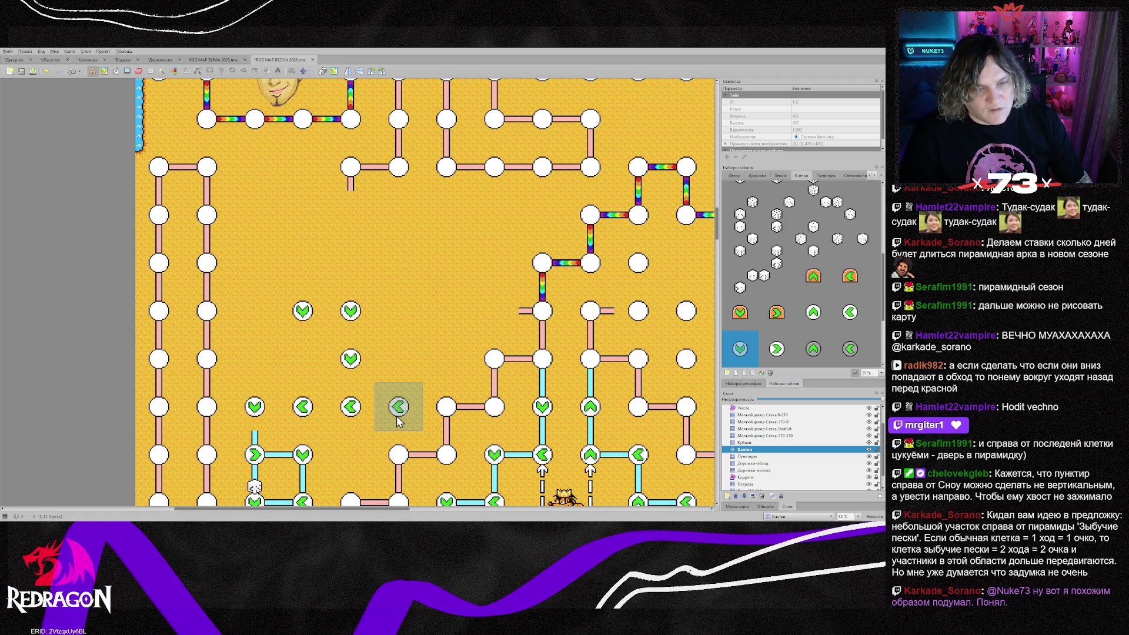
left_click(398, 419)
key("shift+z")
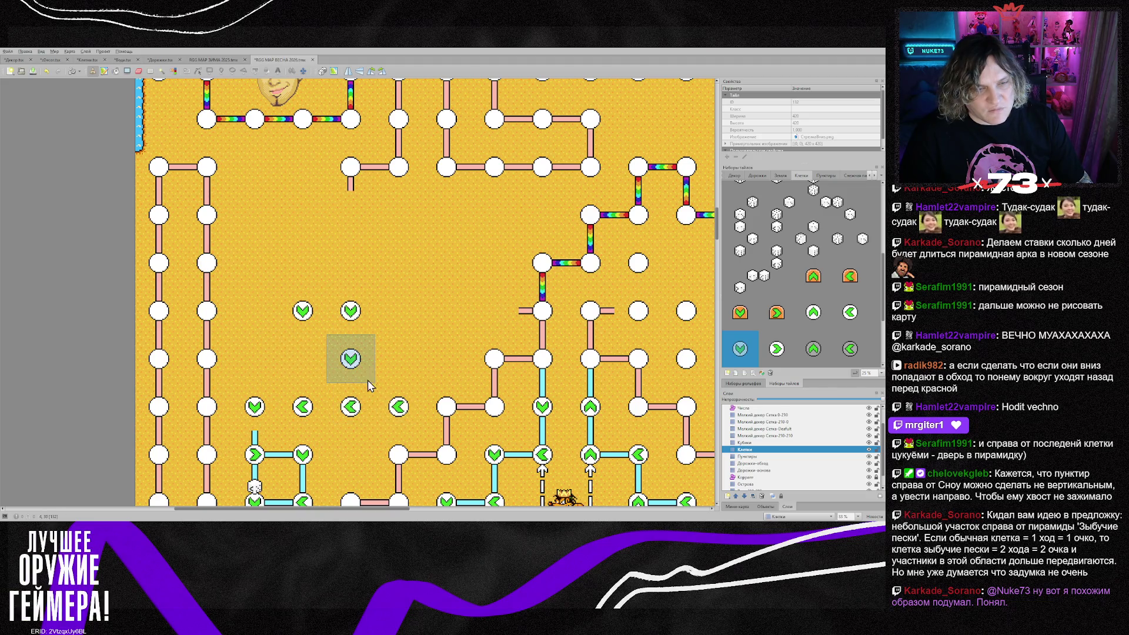
key("e")
left_click(351, 326)
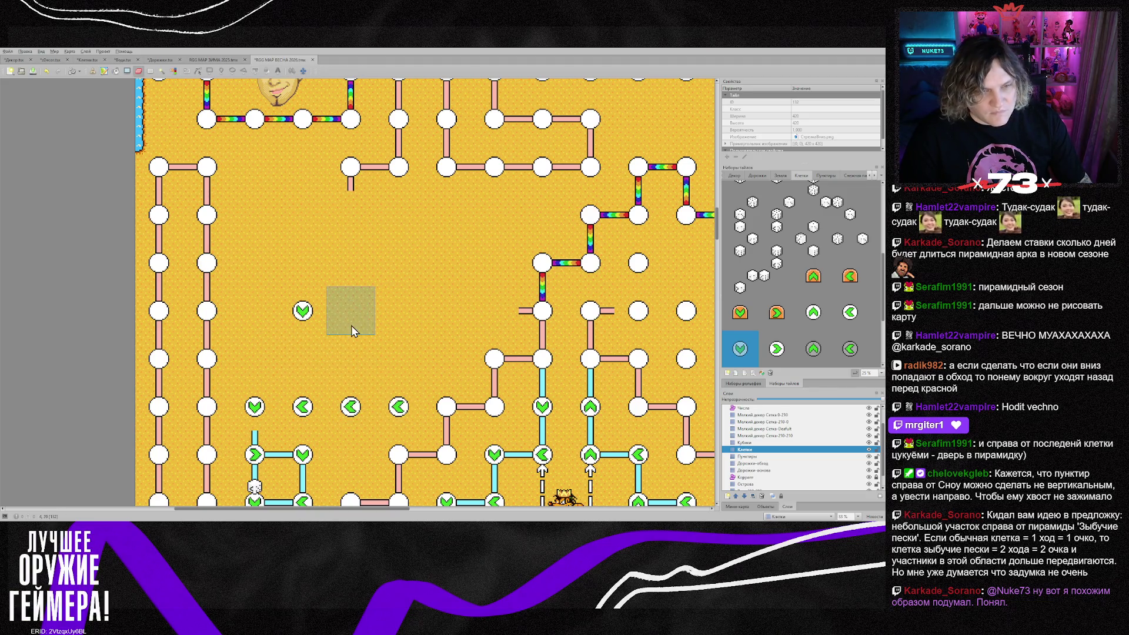
left_click(303, 318)
key("b")
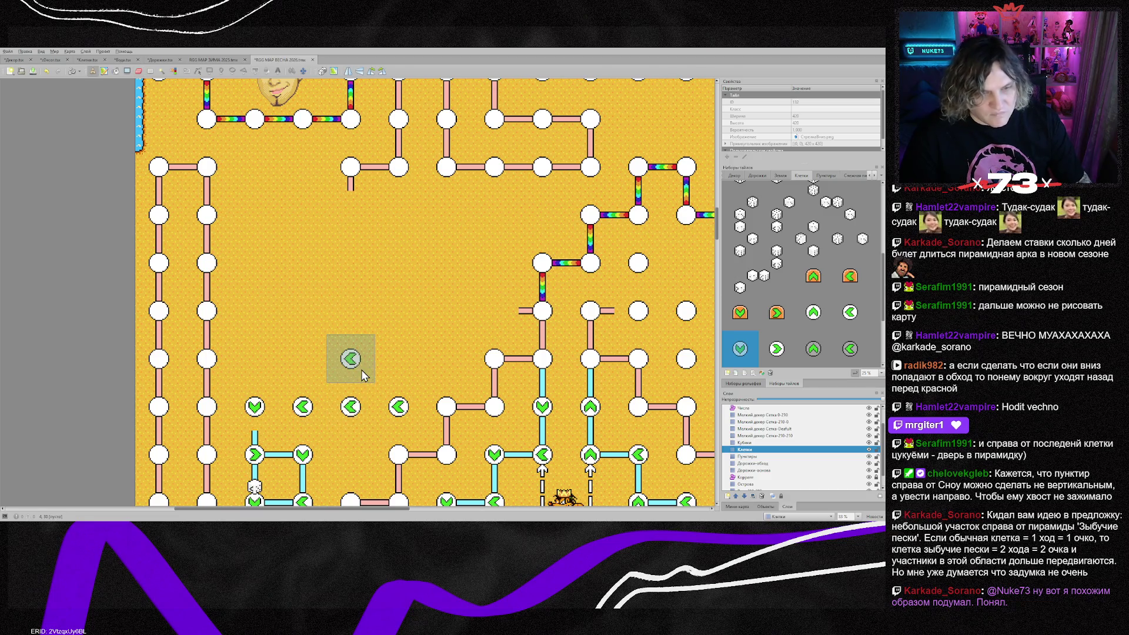
scroll(382, 373, "down", 3)
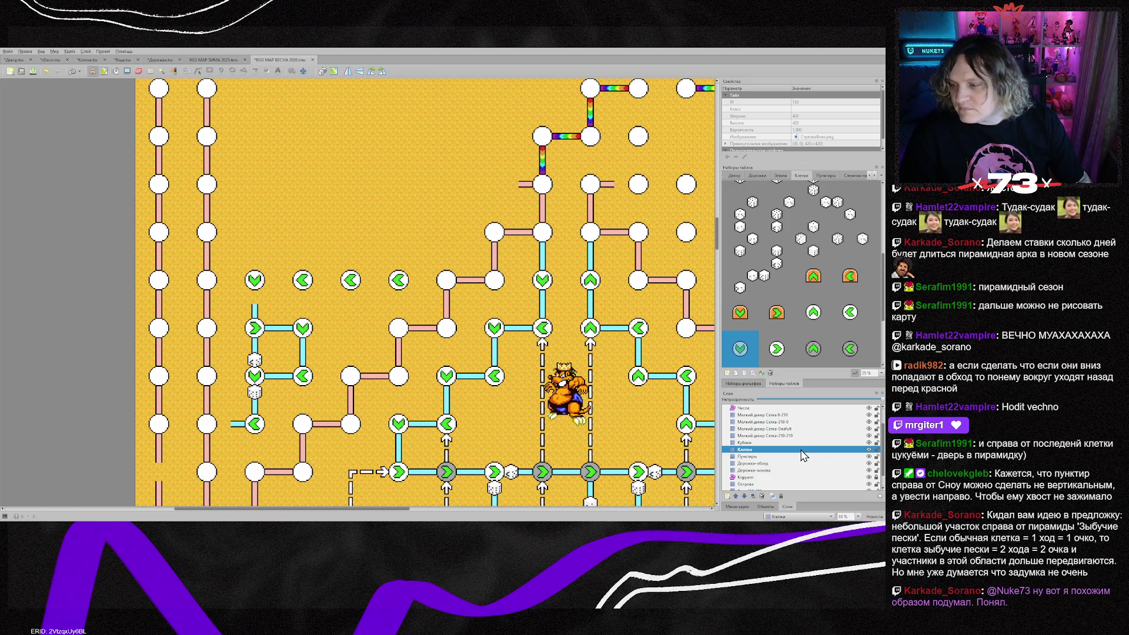
Flip an arrow cell to point right and lay a vertical cyan road piece at it
left_click(760, 471)
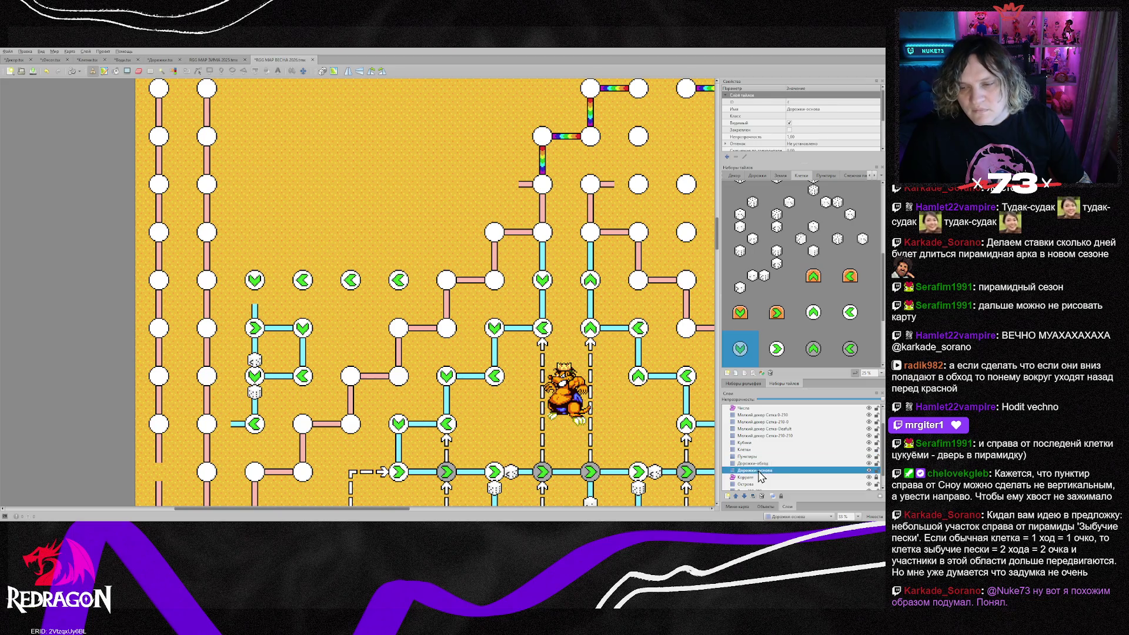
left_click(261, 343)
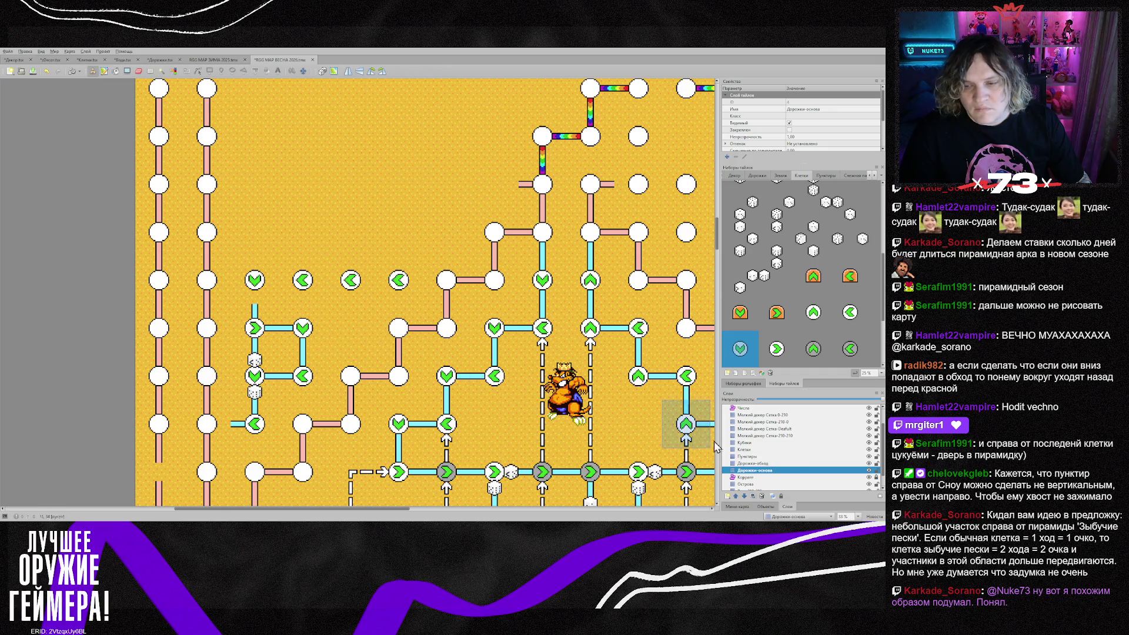
left_click(754, 463)
right_click(262, 339)
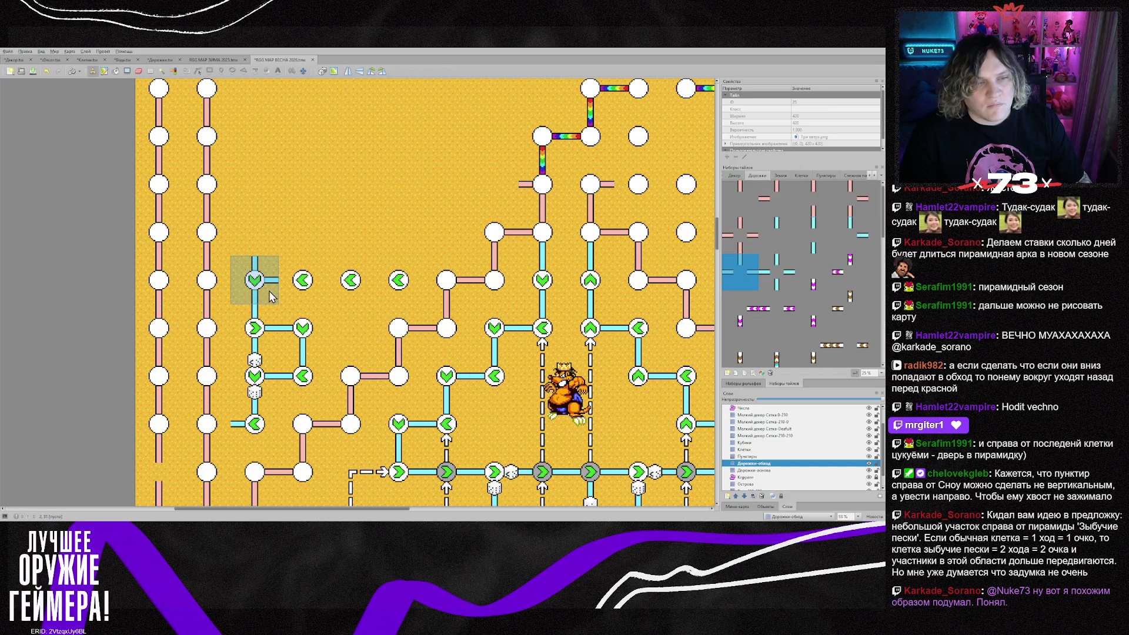
left_click(270, 291)
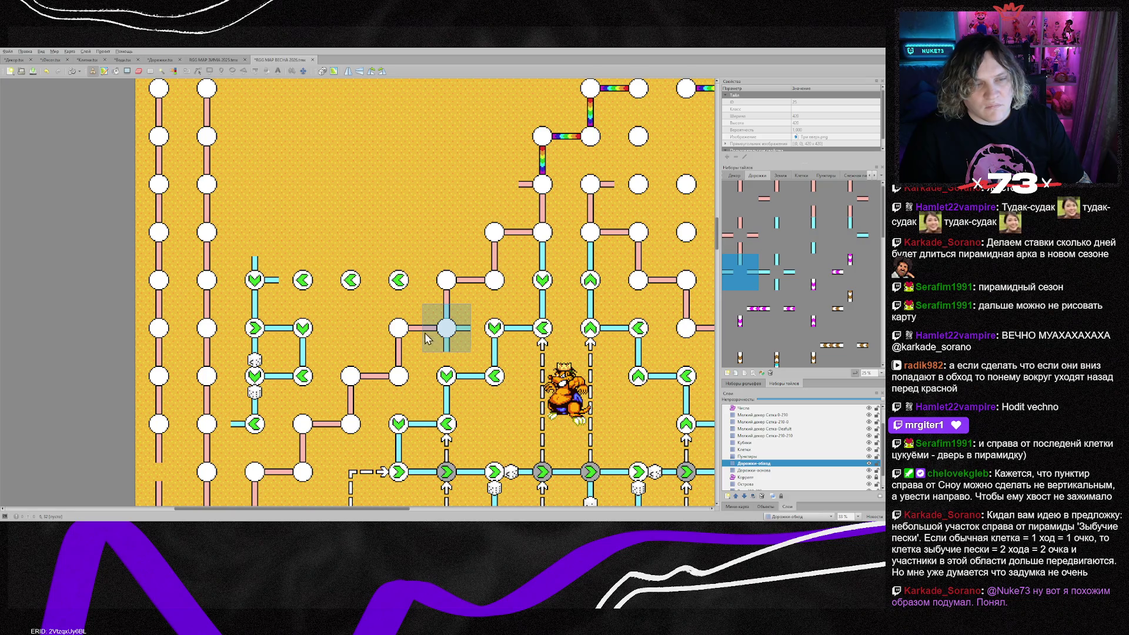
Stamp horizontal road along the arrow row, ending in a T-shaped junction at the right
right_click(438, 474)
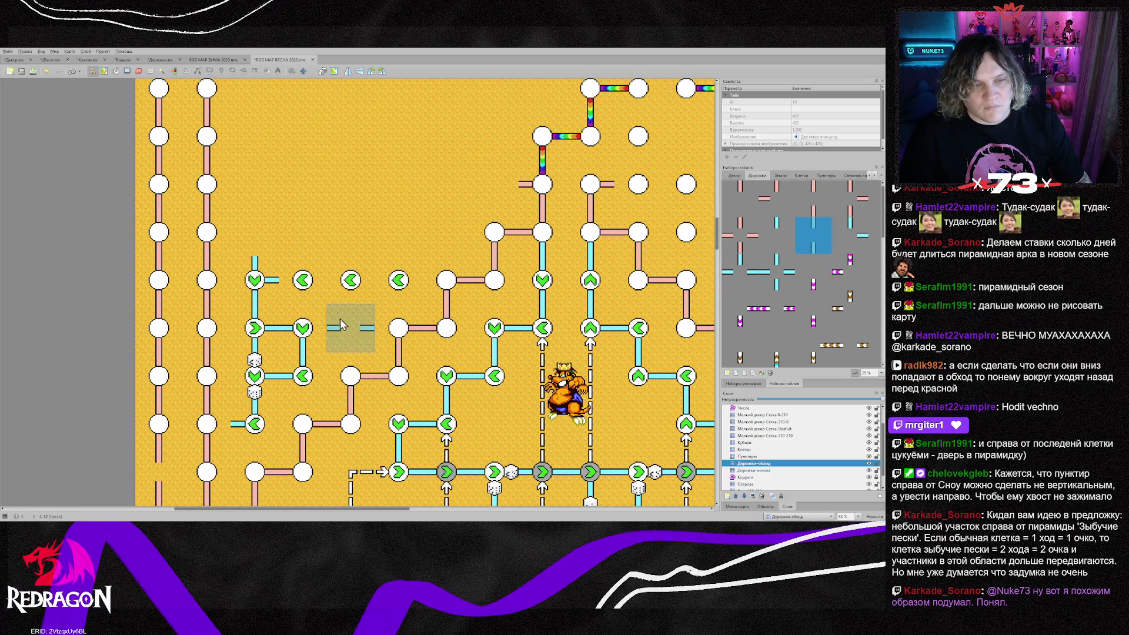
left_click(303, 282)
left_click(353, 282)
right_click(258, 281)
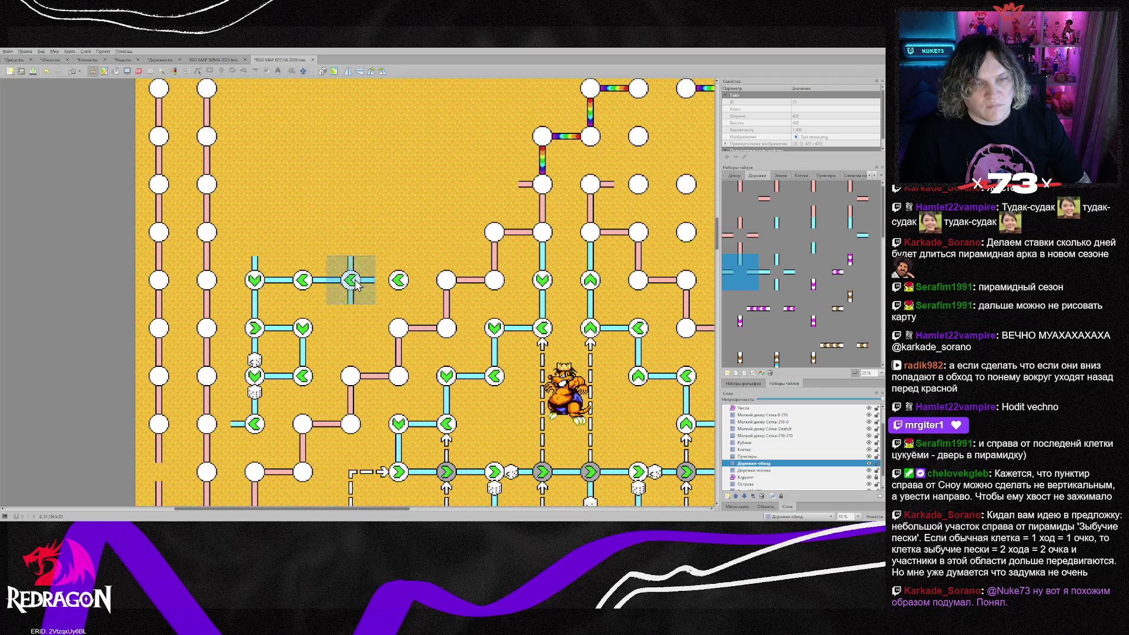
left_click(412, 281)
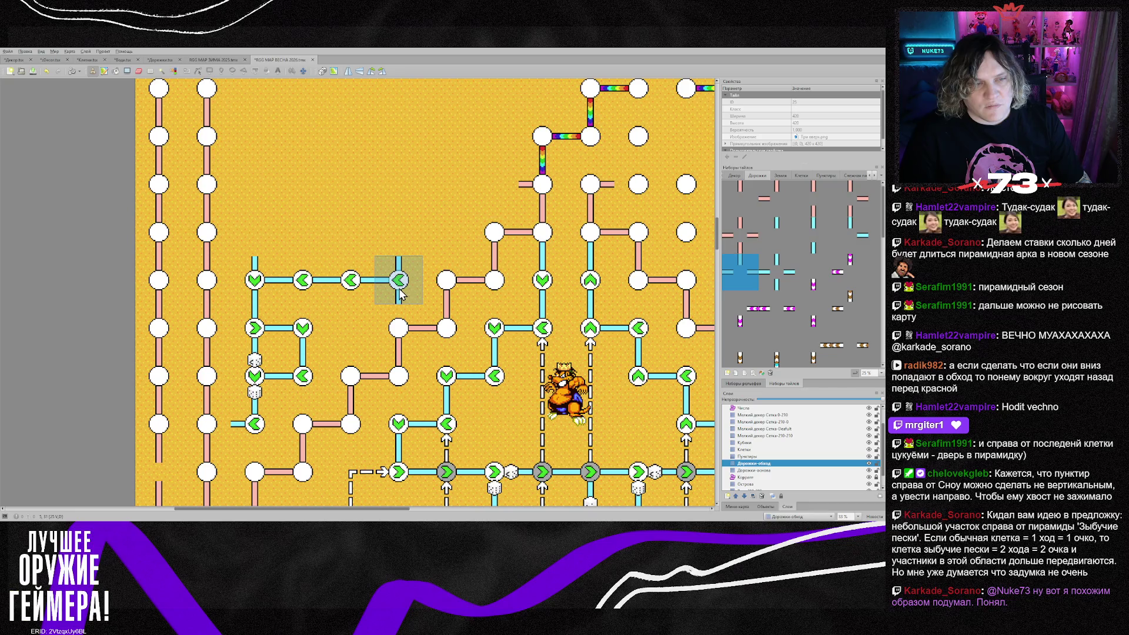
left_click(753, 442)
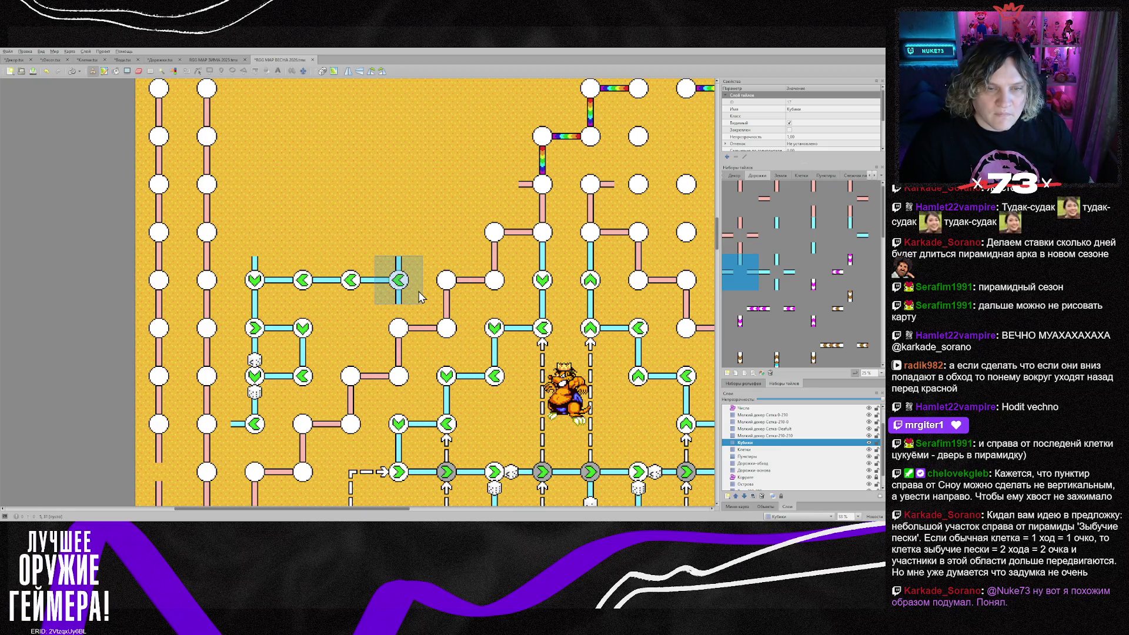
Place a cross-shaped road tile on the row, then stamp dice around two arrow cells
left_click(776, 280)
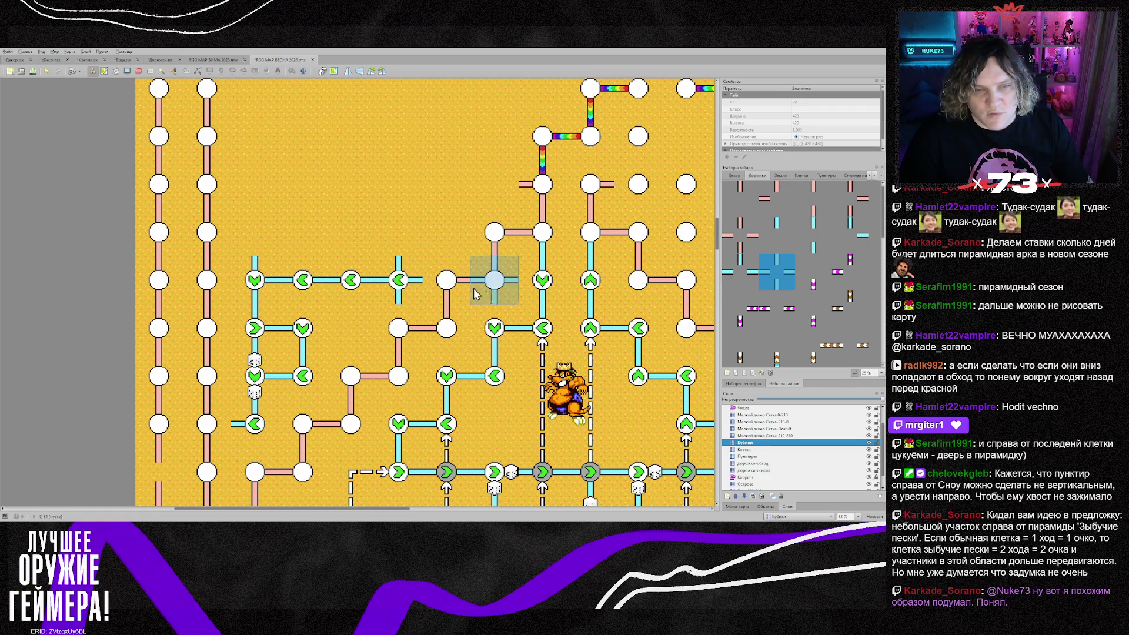
left_click(379, 294)
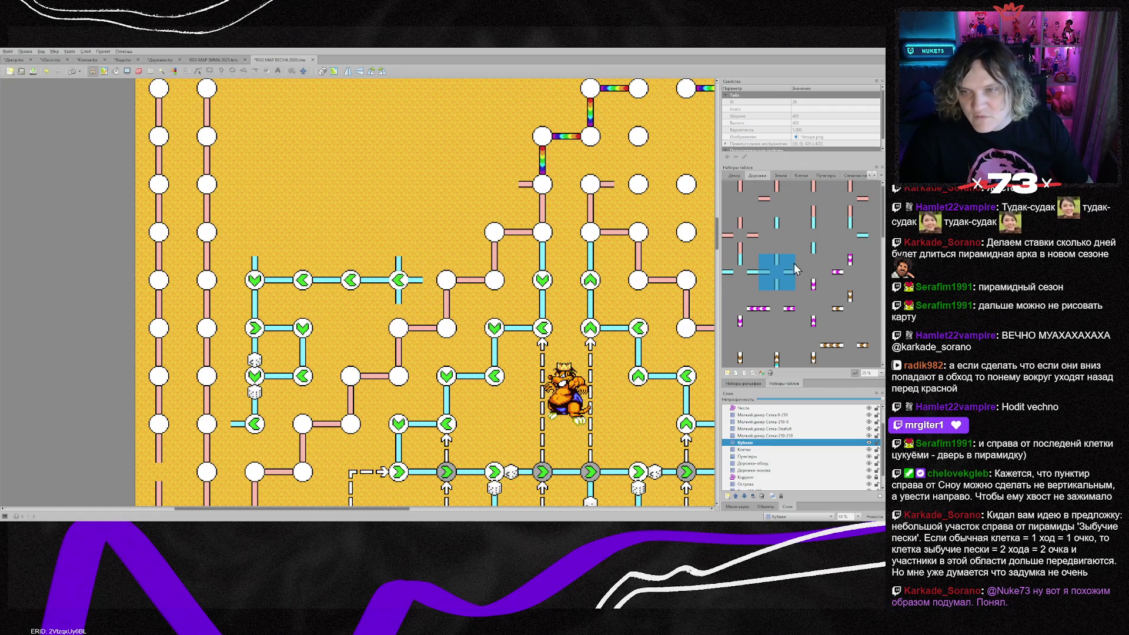
left_click(801, 175)
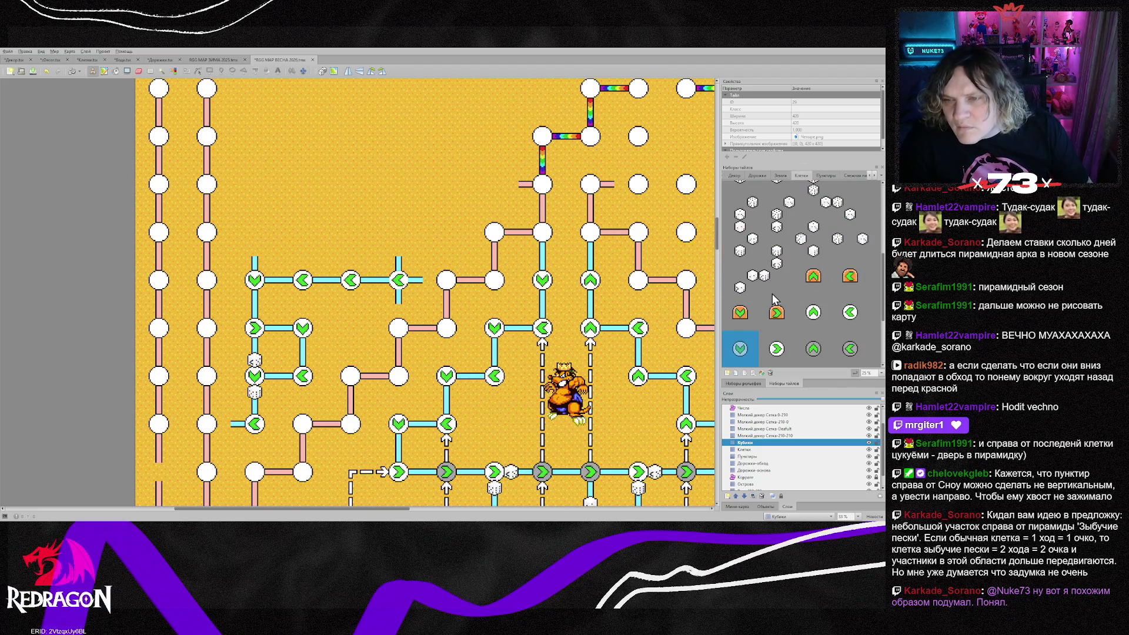
scroll(771, 294, "up", 2)
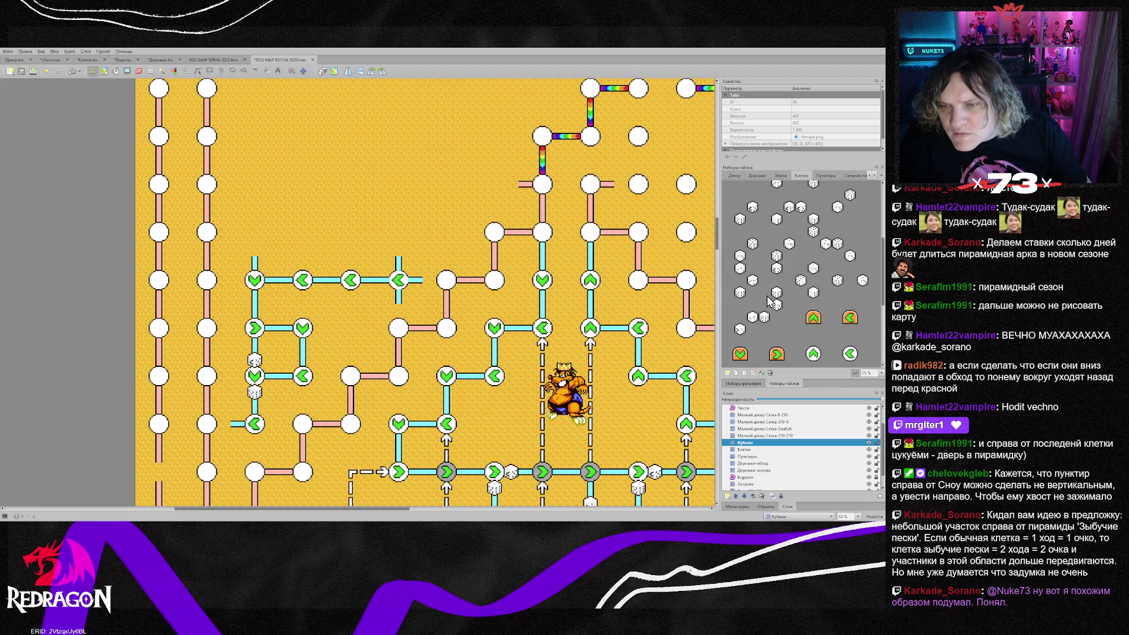
scroll(771, 294, "up", 2)
left_click_drag(764, 200, 791, 225)
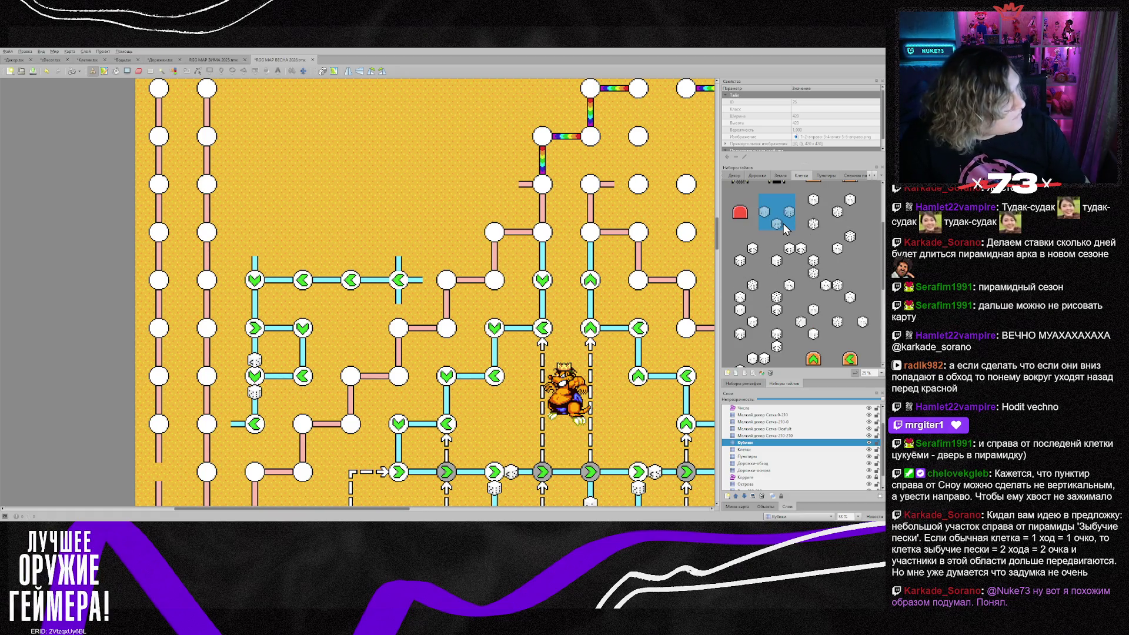
left_click(395, 302)
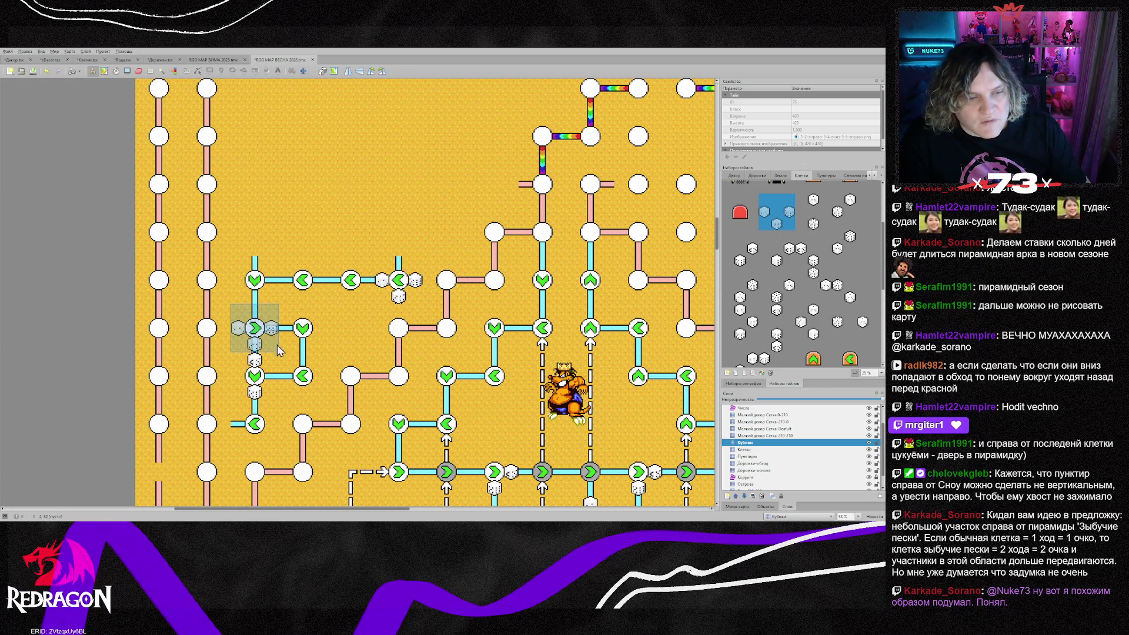
left_click(263, 381)
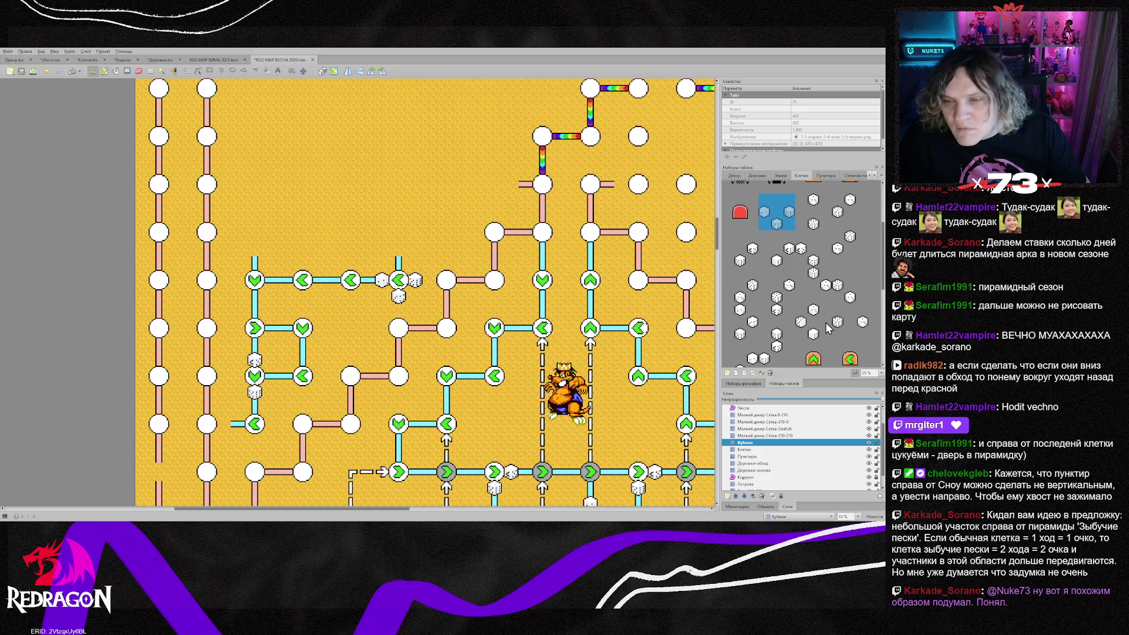
Try several different dice tile groups in the Tilesets panel
left_click_drag(761, 306, 794, 339)
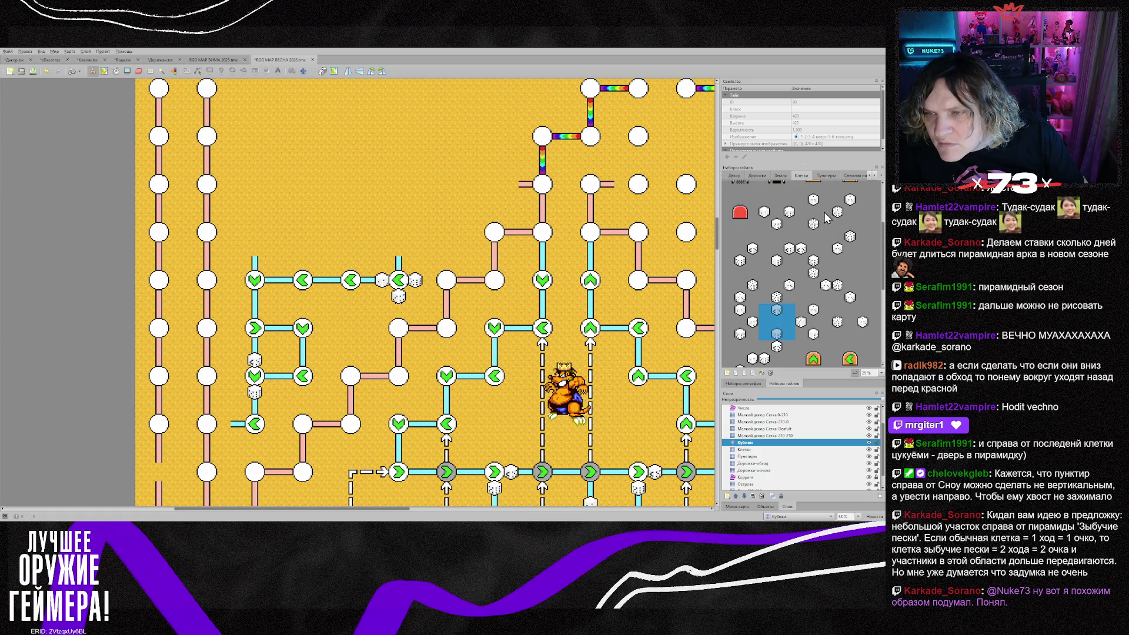
left_click_drag(797, 196, 831, 229)
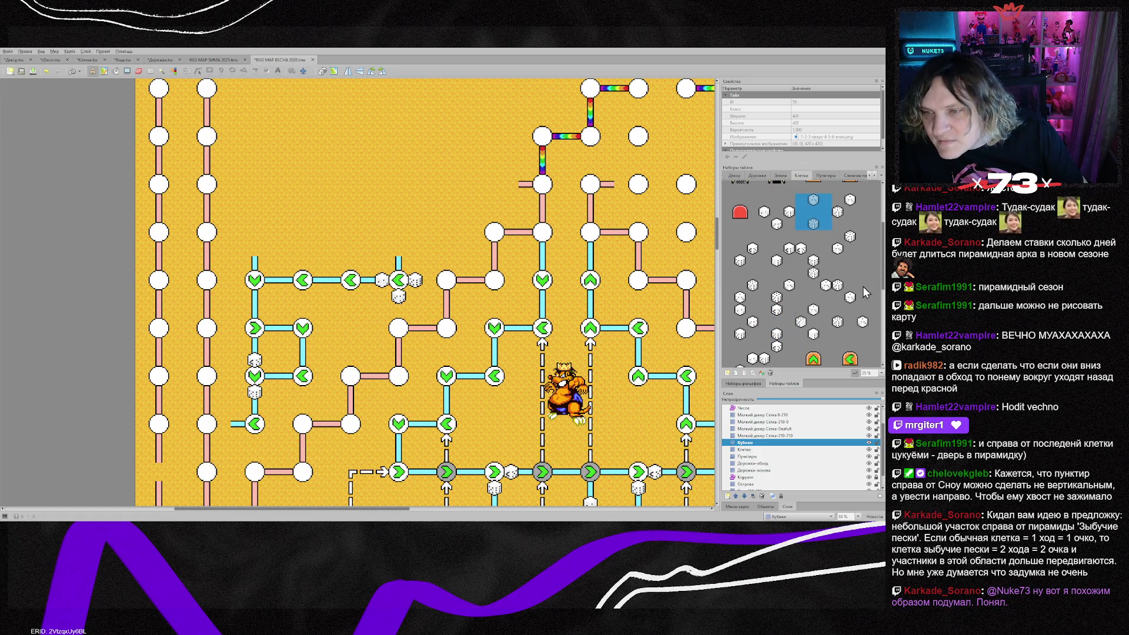
left_click_drag(798, 306, 829, 340)
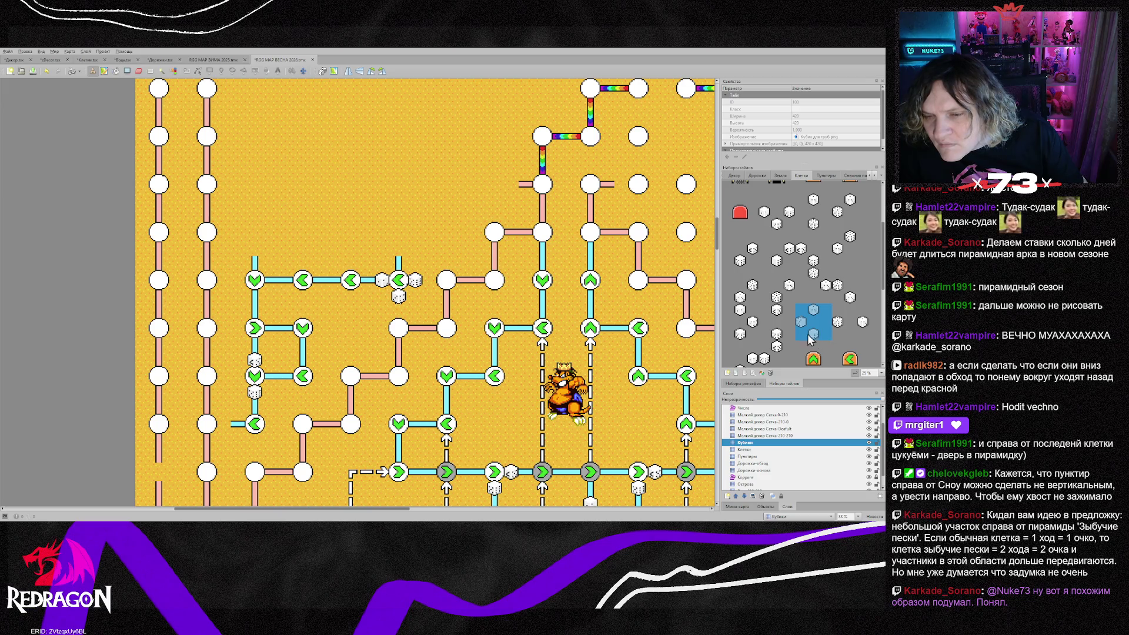
scroll(811, 338, "down", 1)
left_click_drag(770, 311, 791, 330)
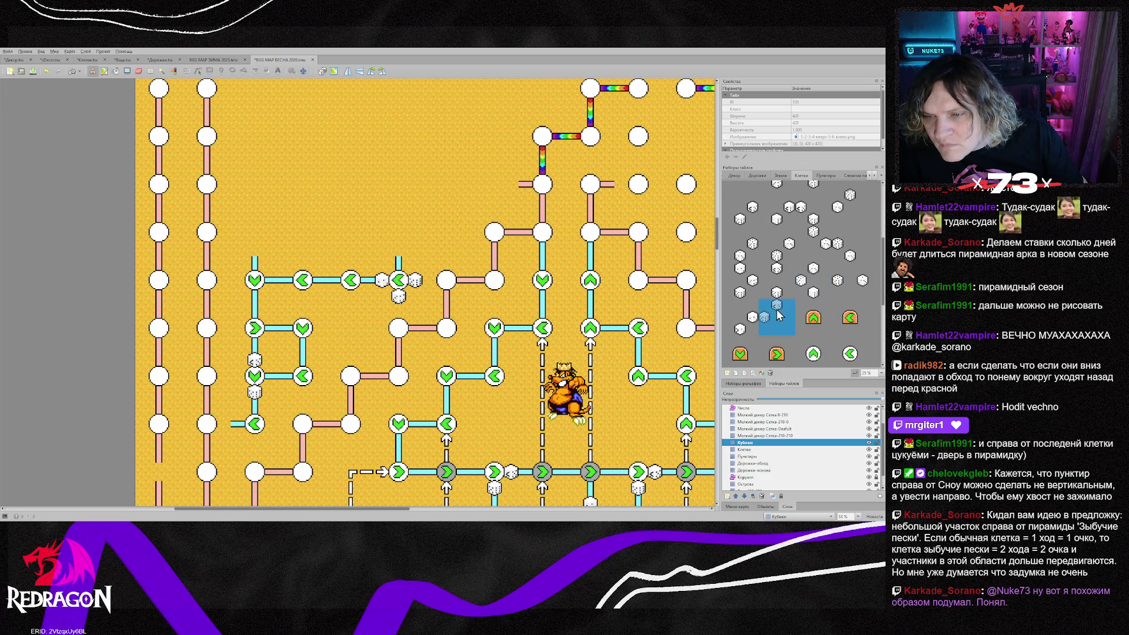
left_click_drag(765, 266, 791, 294)
scroll(788, 327, "up", 1)
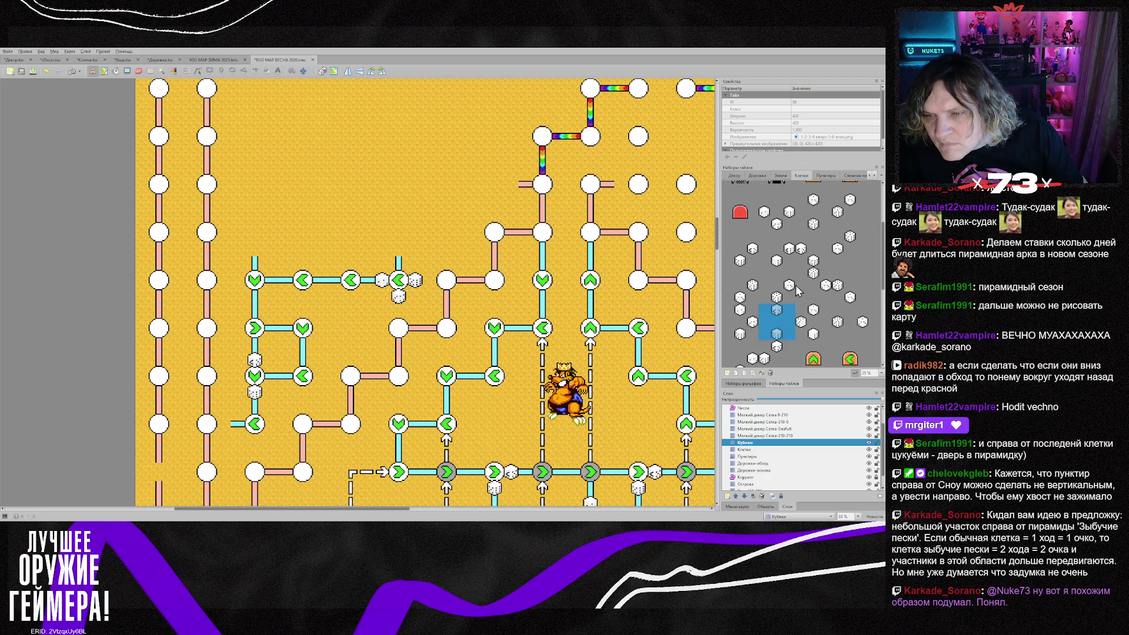
scroll(775, 353, "down", 4)
scroll(775, 358, "up", 4)
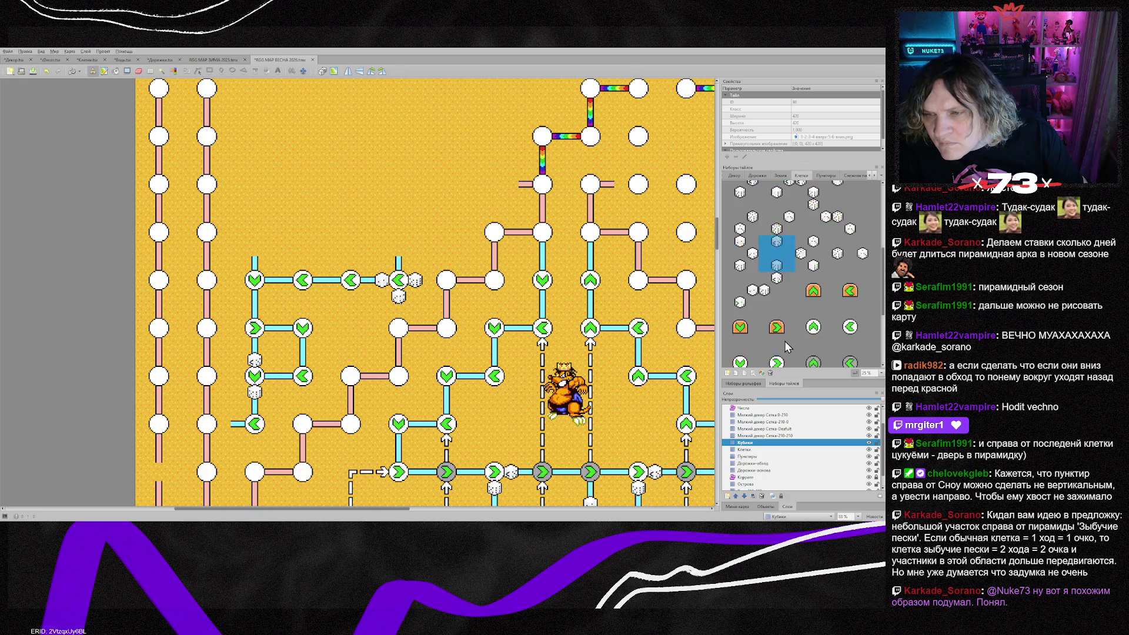
Compare individual dice tiles, settling on the lower dice tile as the brush
left_click_drag(836, 287, 851, 315)
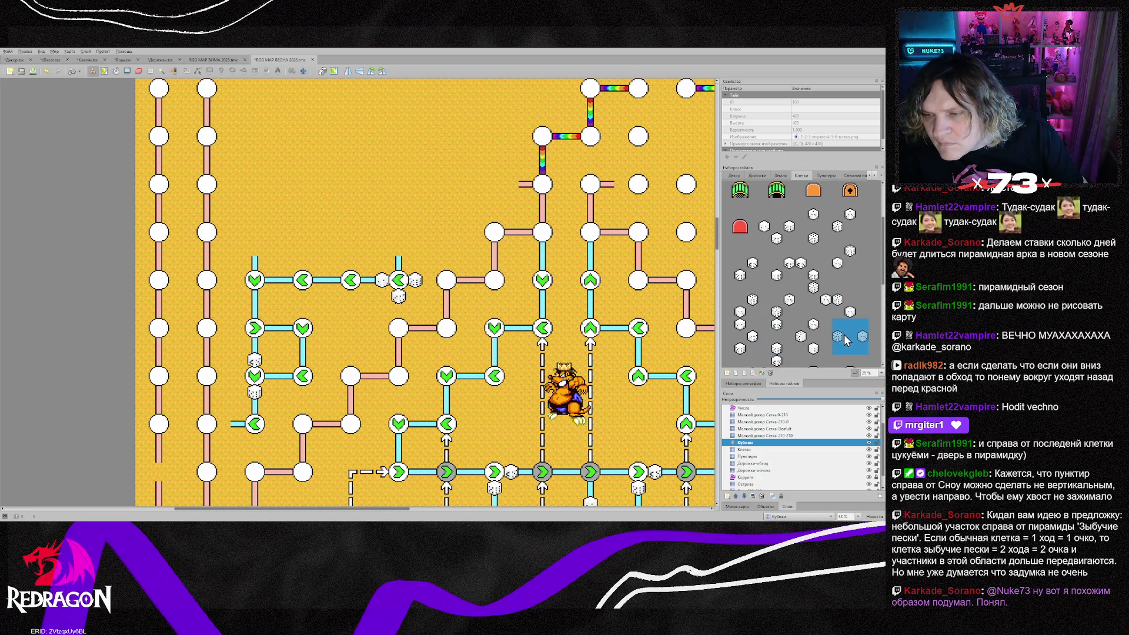
left_click(847, 332)
left_click(814, 345)
scroll(763, 350, "down", 1)
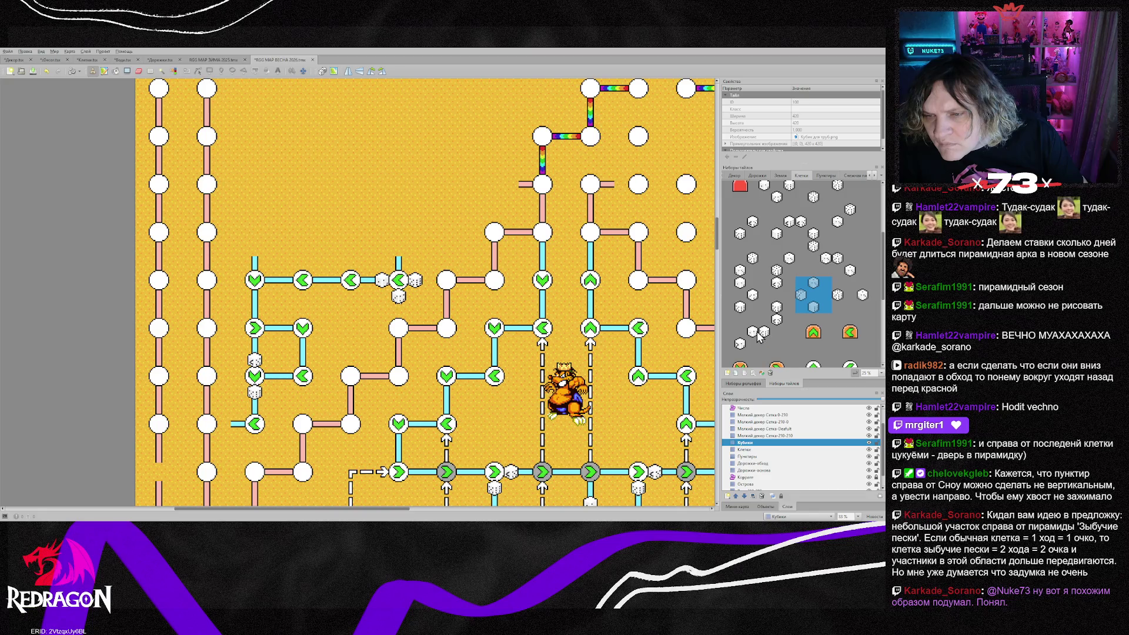
left_click(744, 344)
scroll(768, 330, "up", 2)
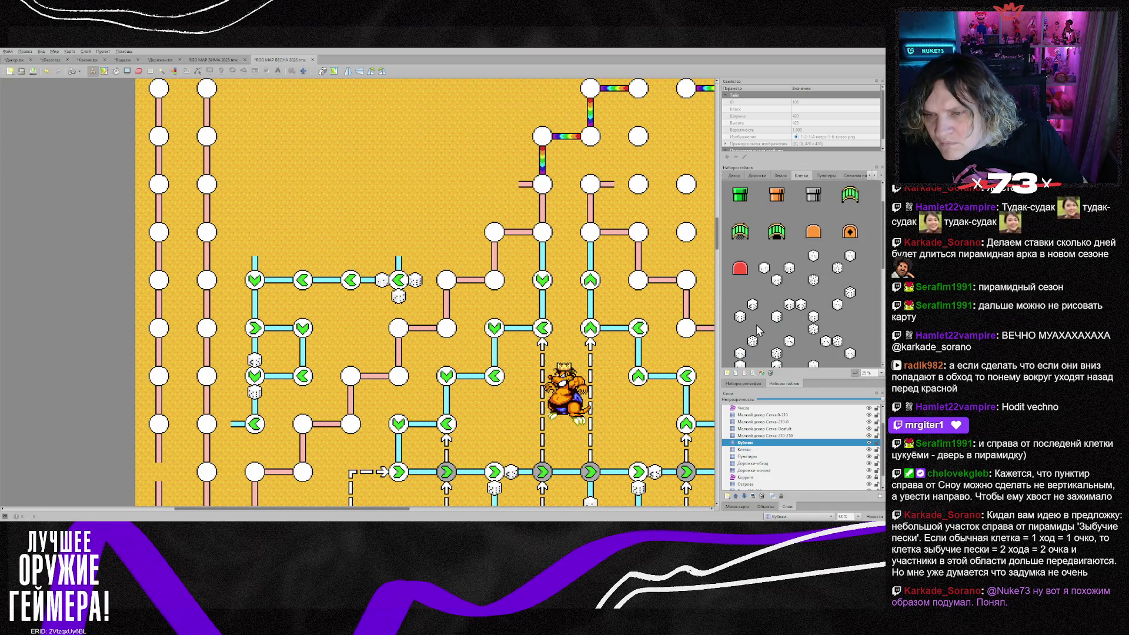
left_click(817, 281)
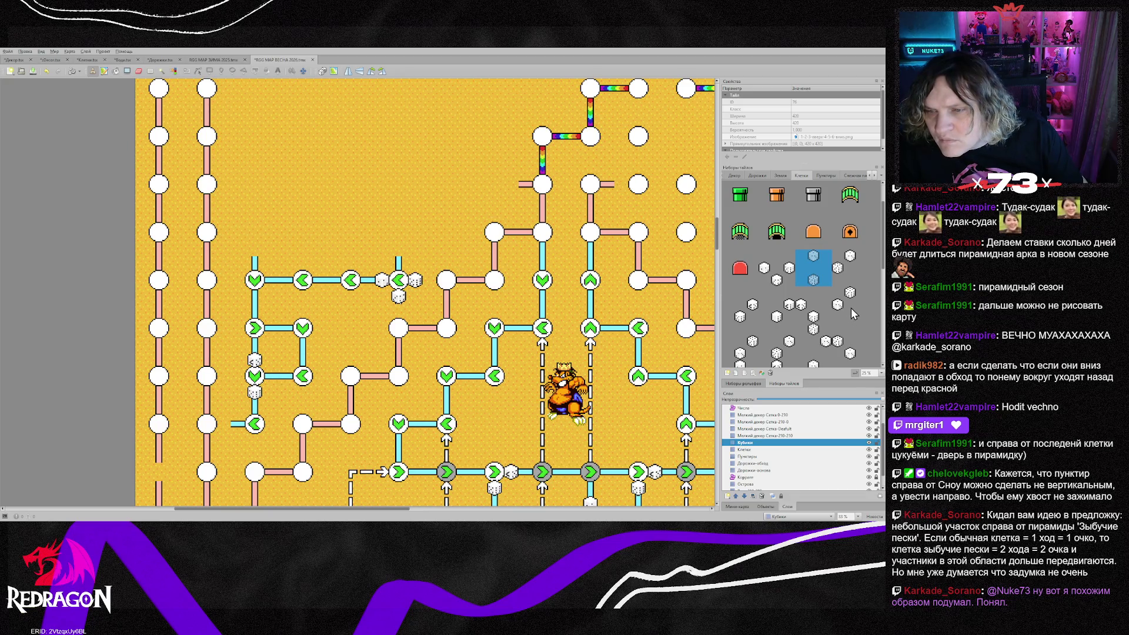
left_click(818, 348)
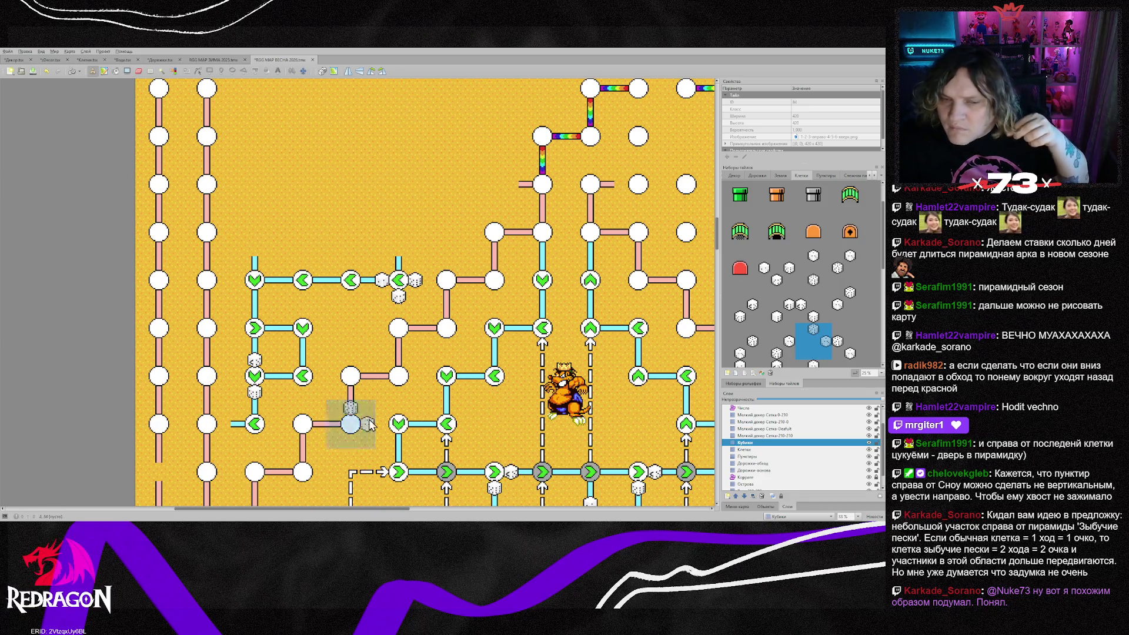
In Photoshop, close the line image and delete the old dice from the dice tile
key("alt+Tab")
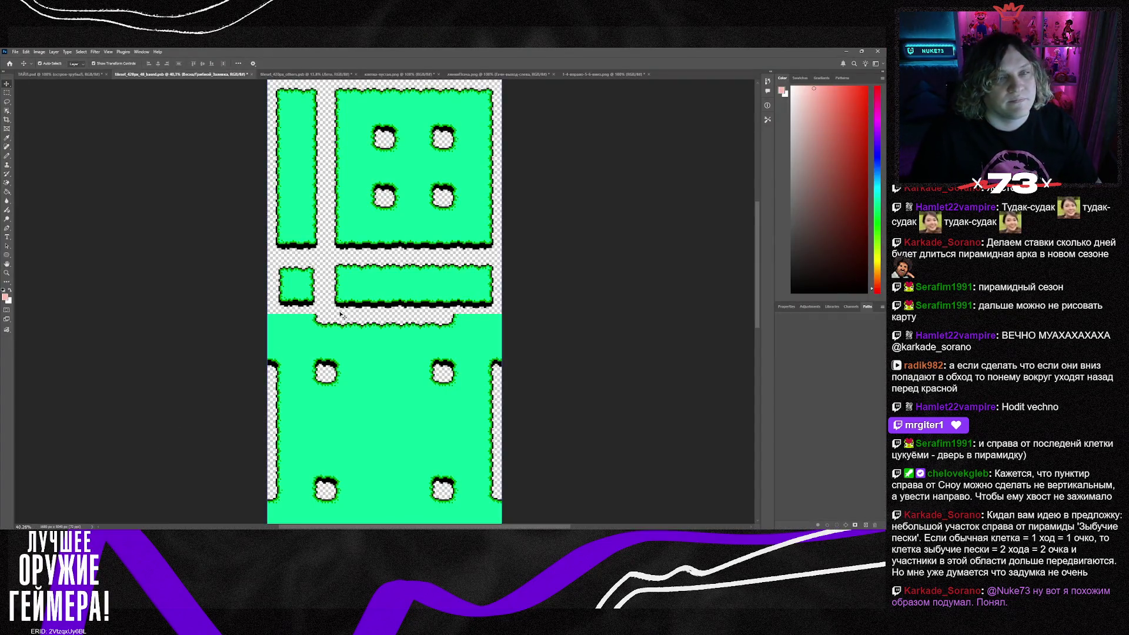
left_click(429, 75)
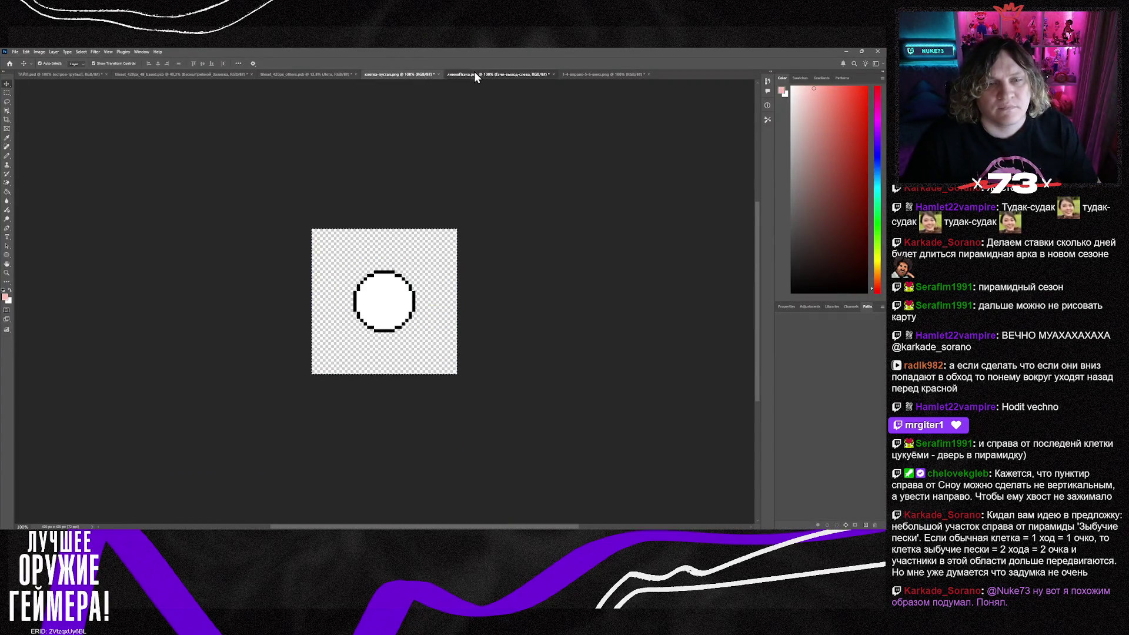
left_click(474, 74)
left_click(581, 74)
left_click(550, 75)
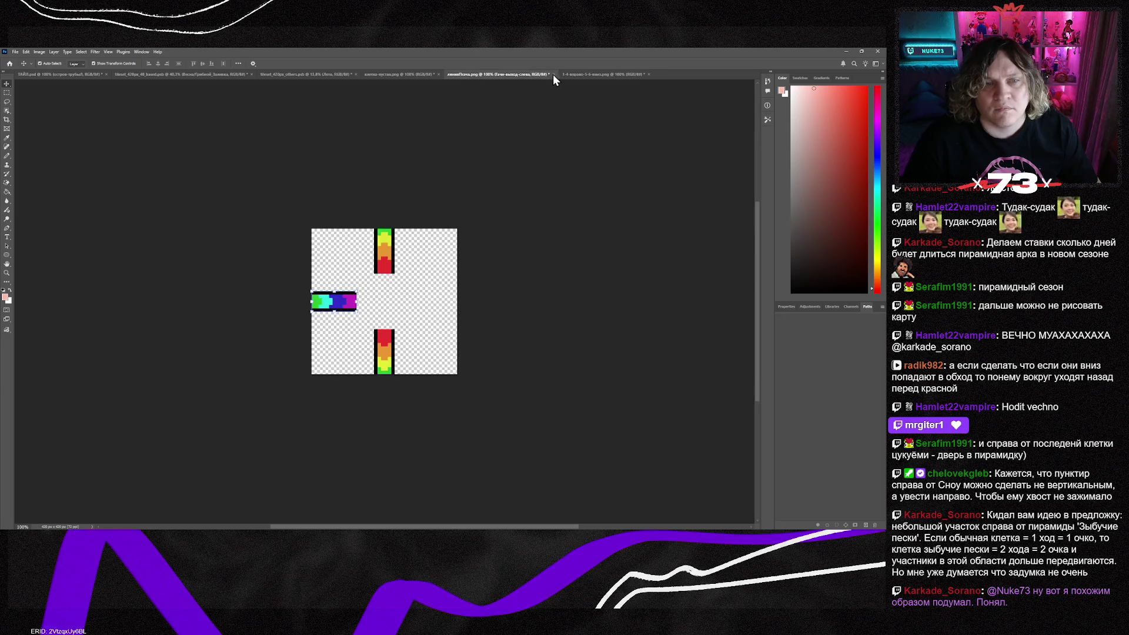
key("ctrl+w")
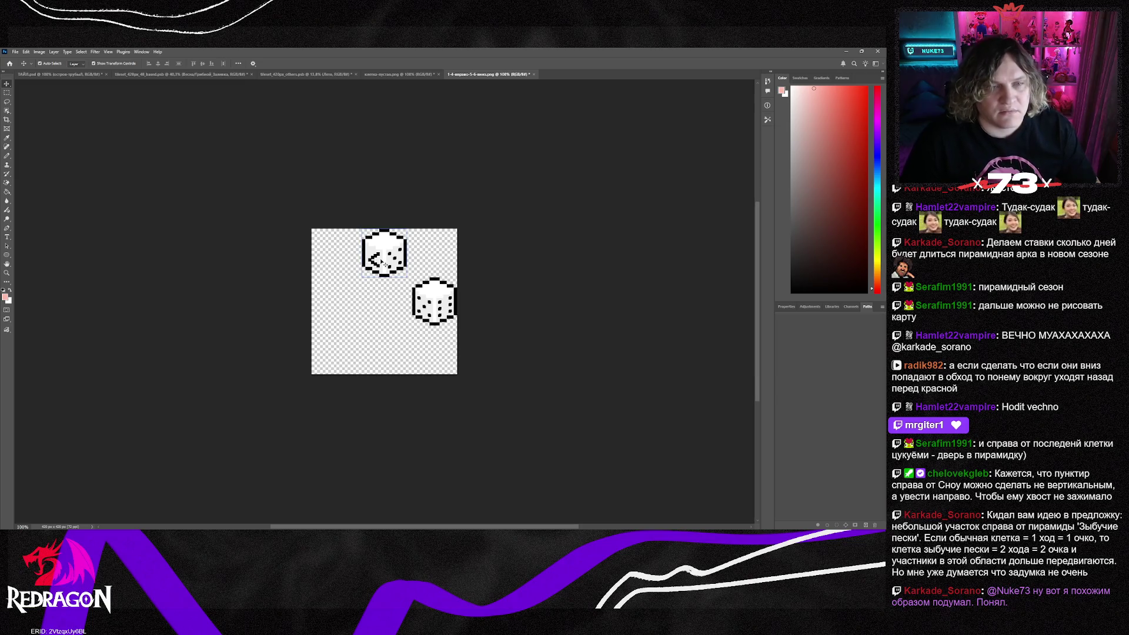
left_click_drag(391, 274, 440, 322)
key("Delete")
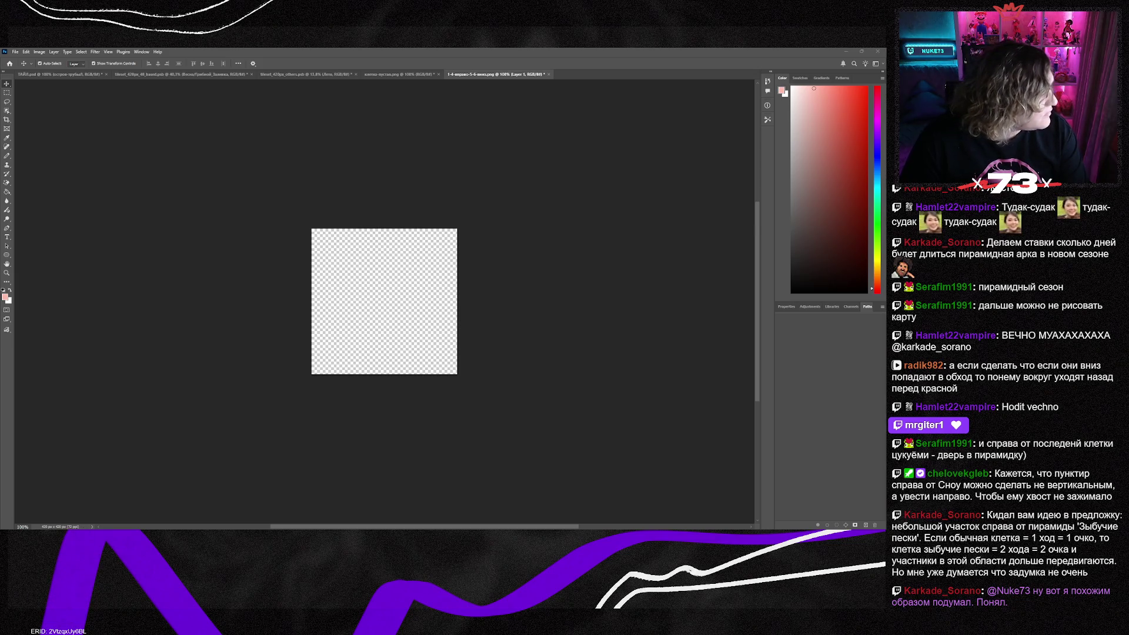
Place a die at the tile's top centre and paste a second die at the bottom centre
left_click_drag(0, 188, 150, 188)
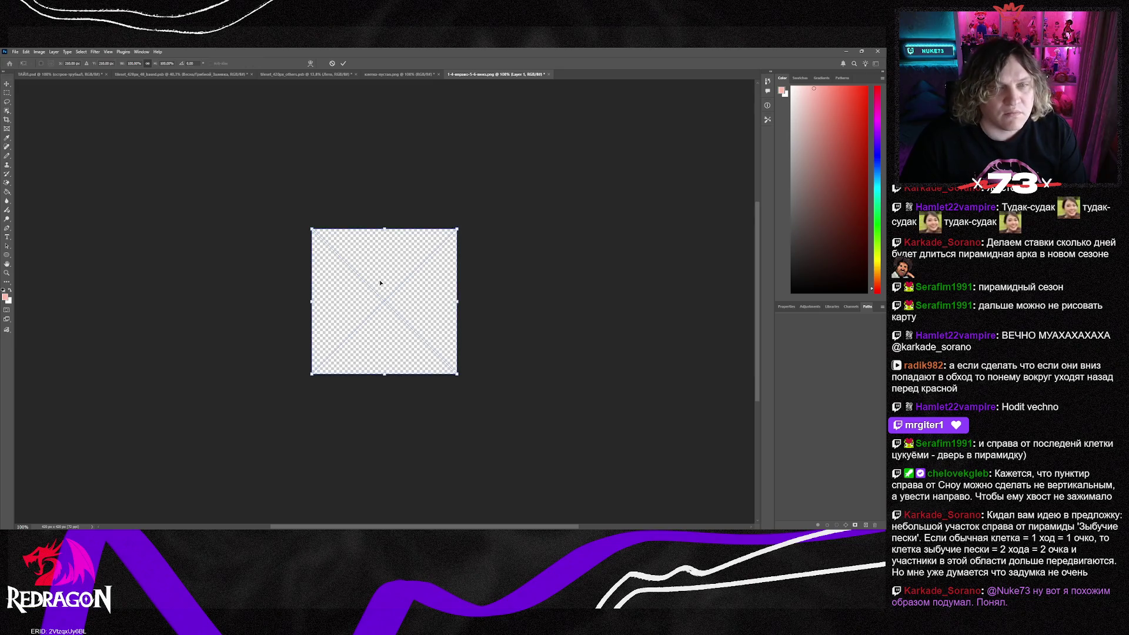
key("Return")
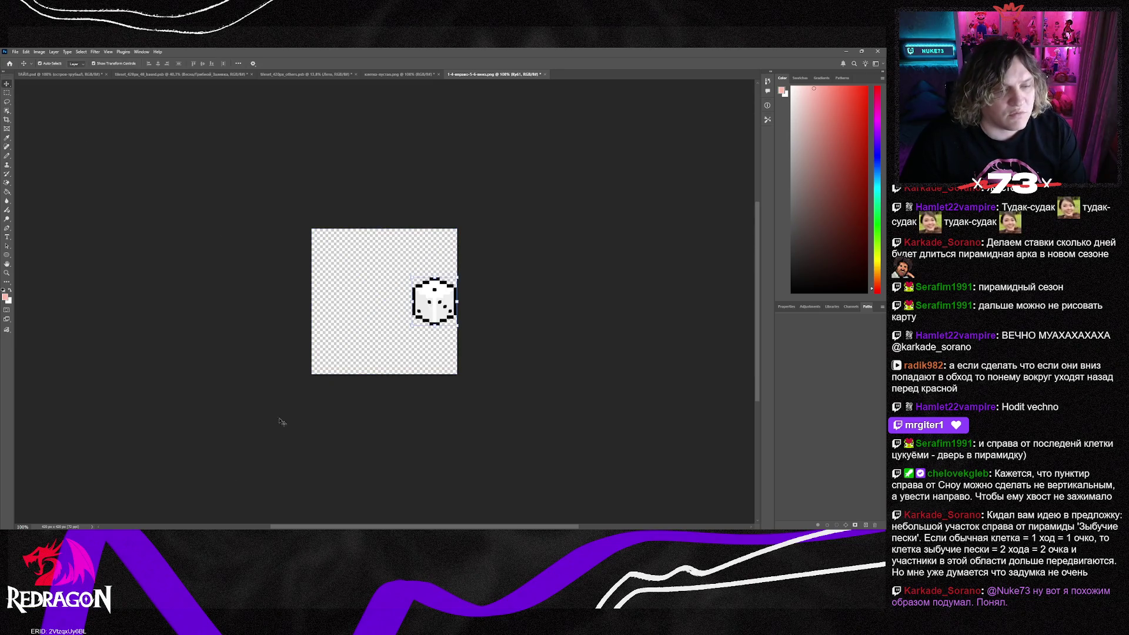
key("alt+Tab")
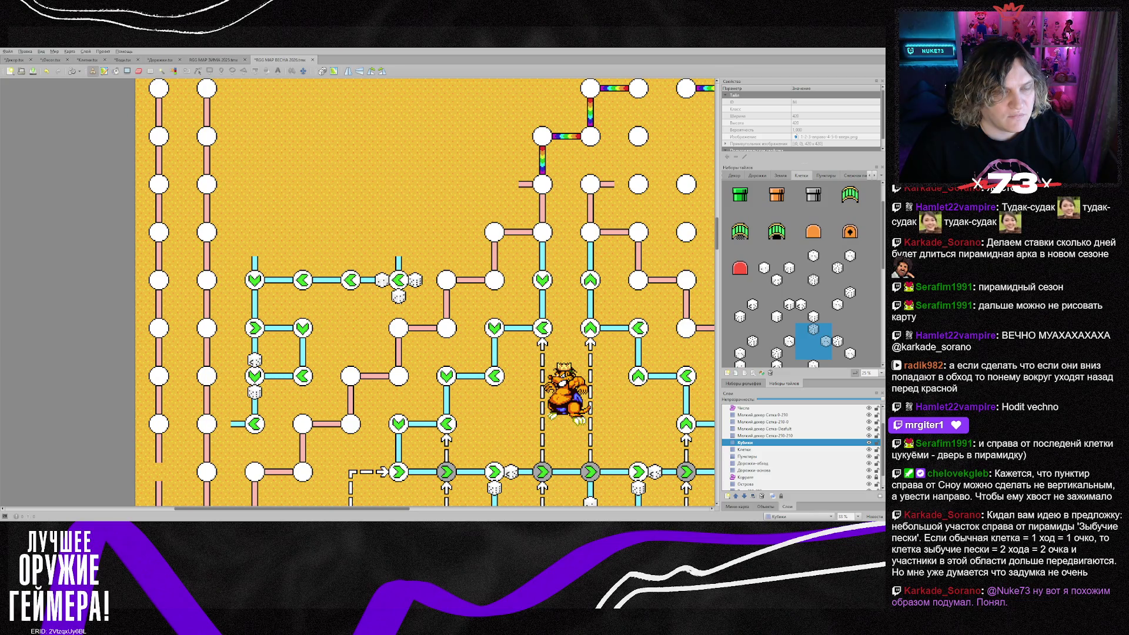
key("alt+Tab")
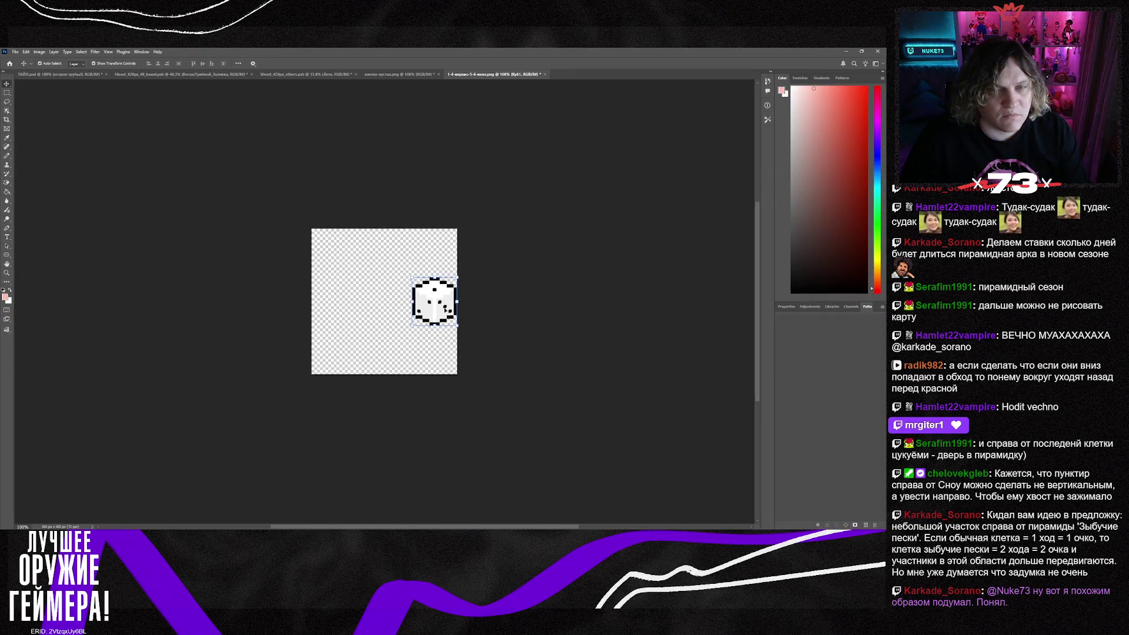
mouse_move(445, 308)
left_mouse_down()
mouse_move(394, 365)
mouse_move(395, 355)
left_mouse_up()
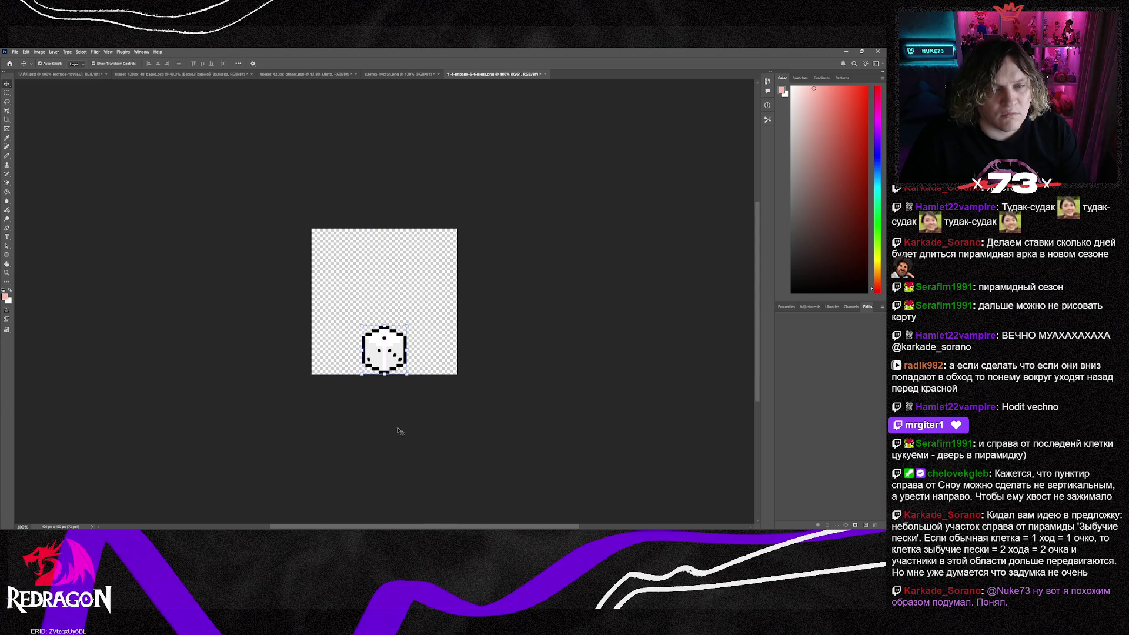
left_click_drag(395, 356, 395, 258)
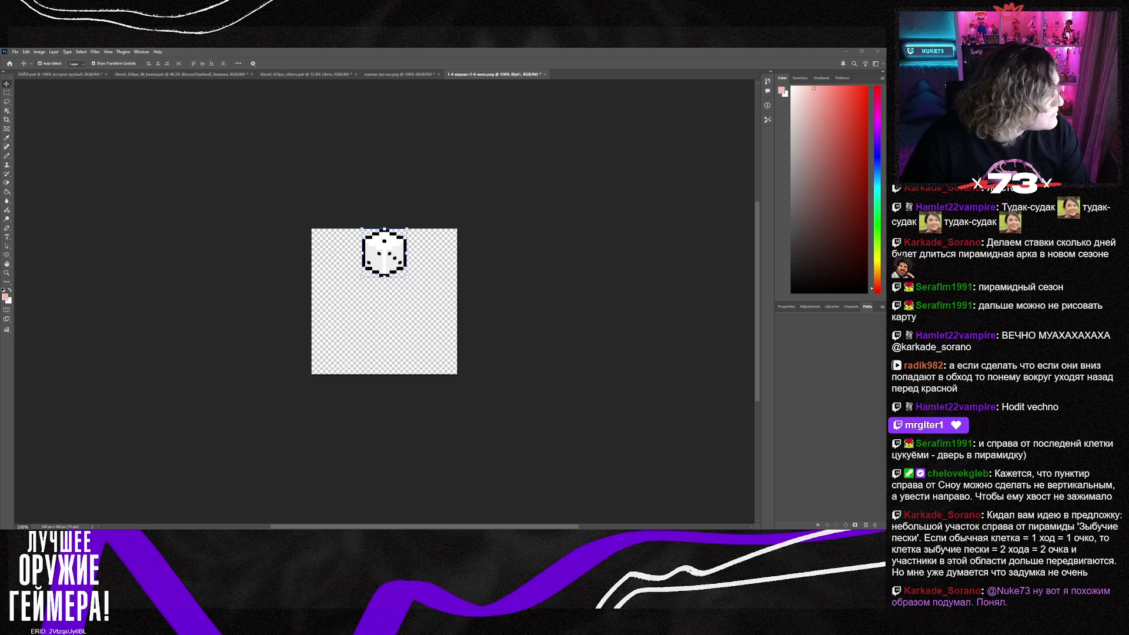
key("ctrl+v")
key("ctrl+t")
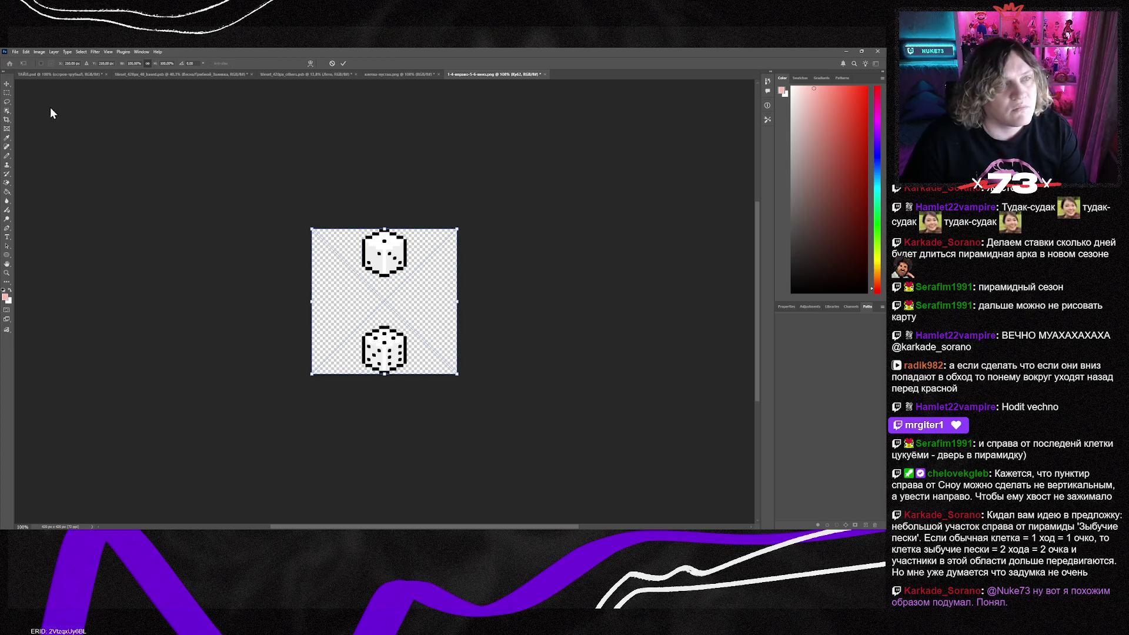
key("Return")
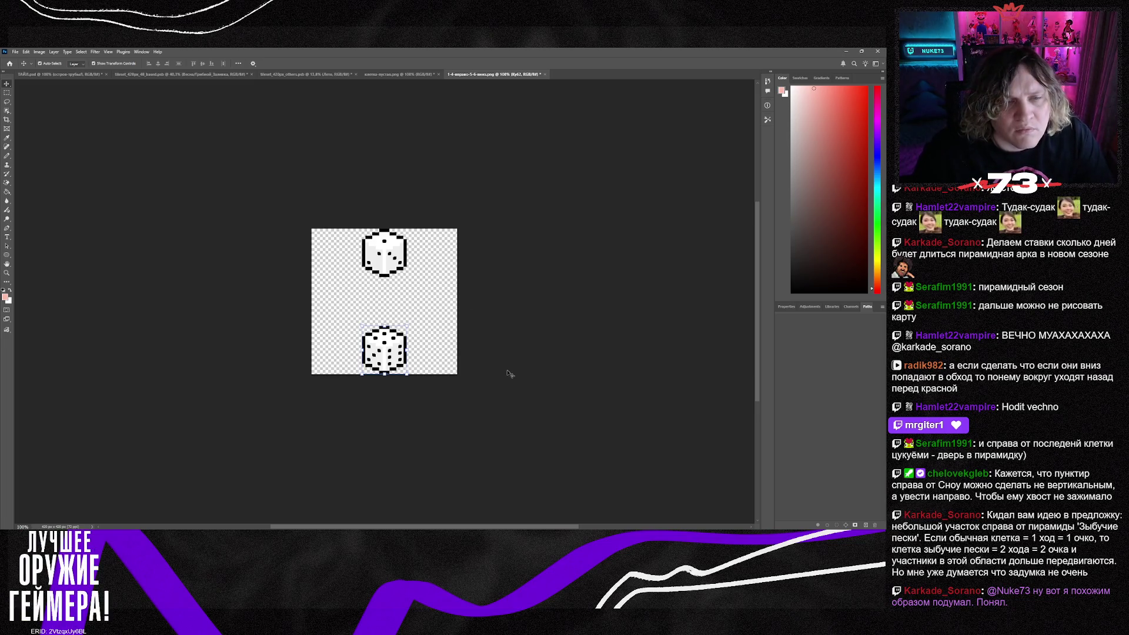
key("alt+Tab")
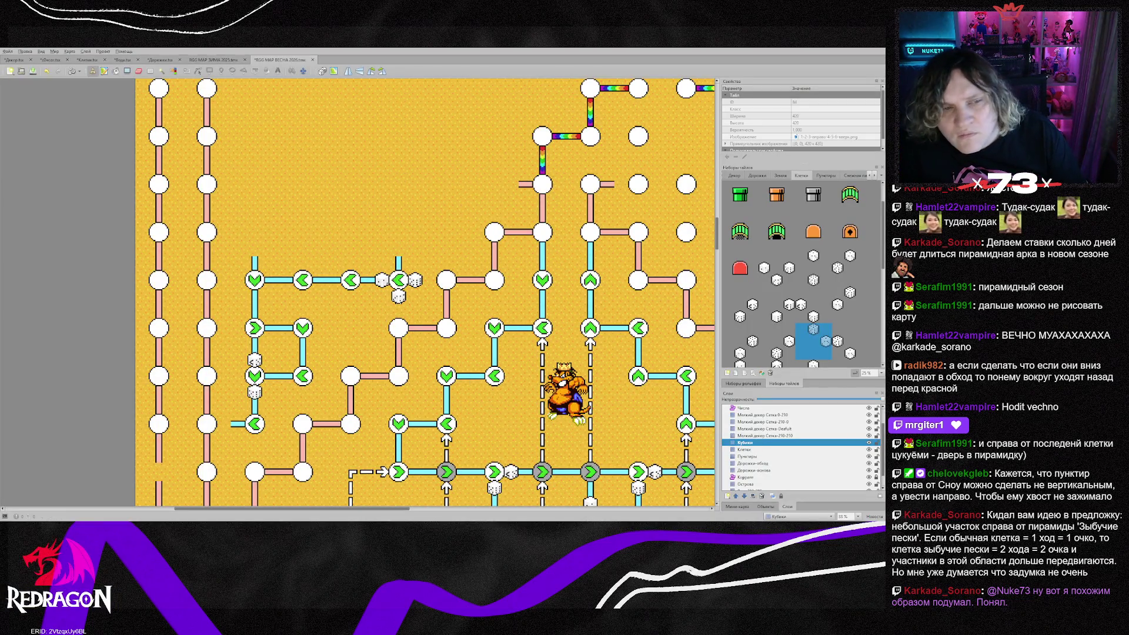
Stamp the updated dice tile above and below the top-left down-arrow cell
left_click(813, 267)
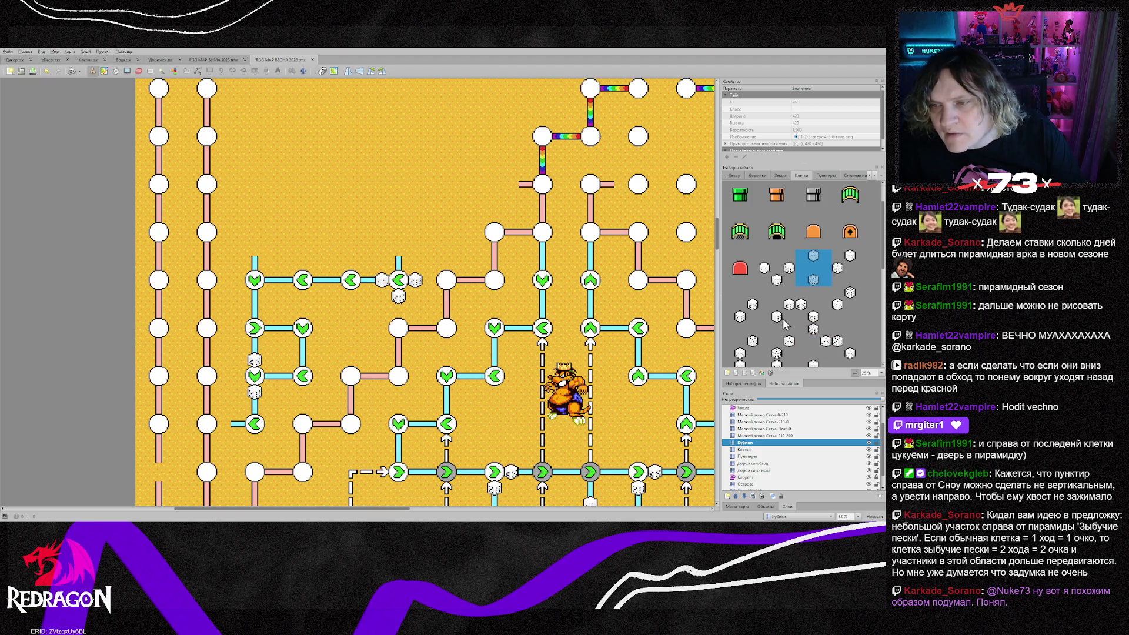
left_click(254, 280)
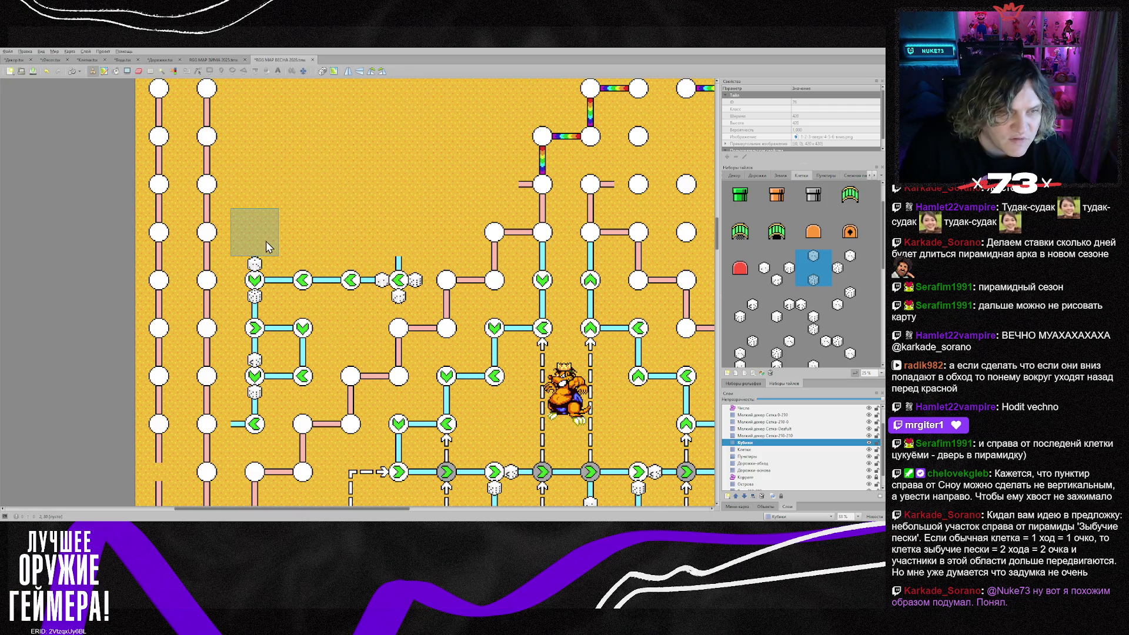
left_click(753, 450)
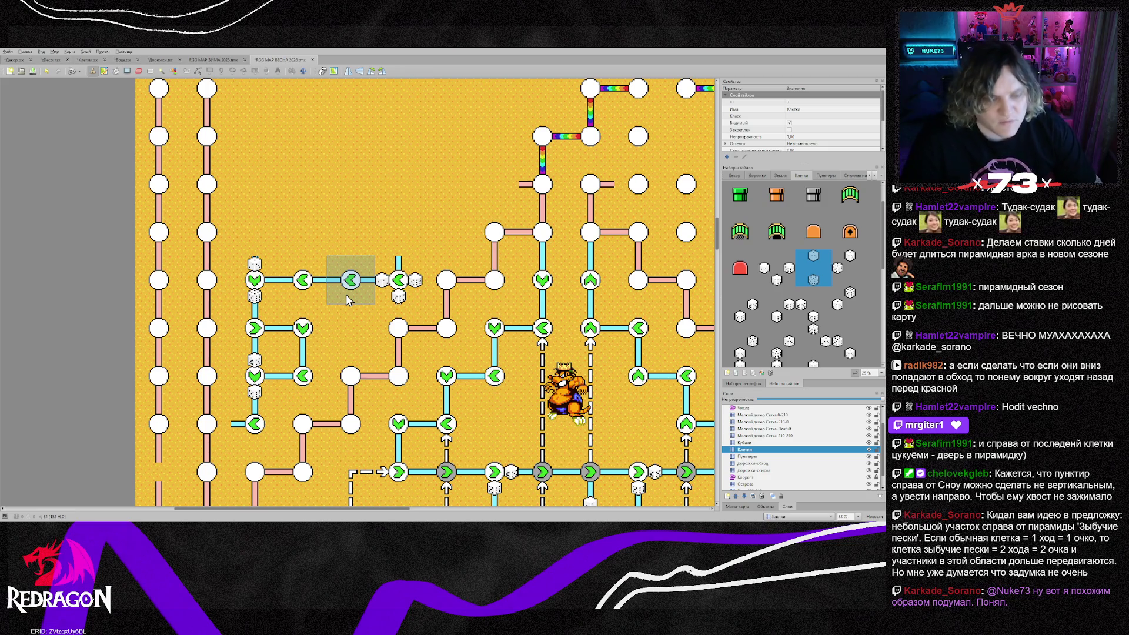
Copy the green arrow tile and stamp a row of right arrows ending in a down arrow
right_click(346, 295)
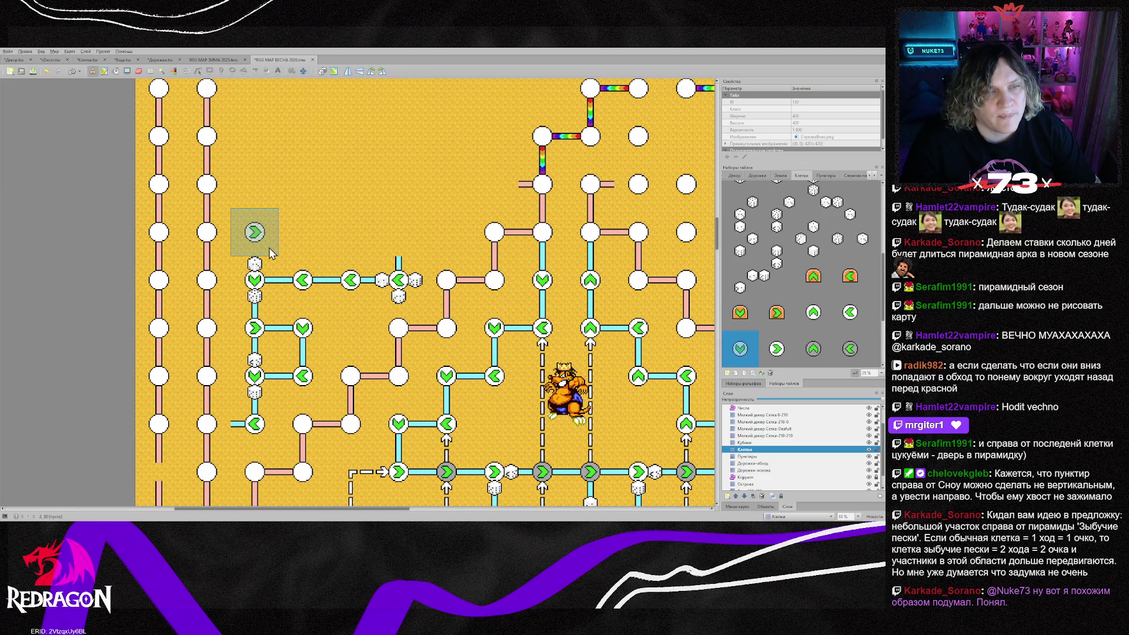
left_click(254, 232)
scroll(265, 299, "up", 3)
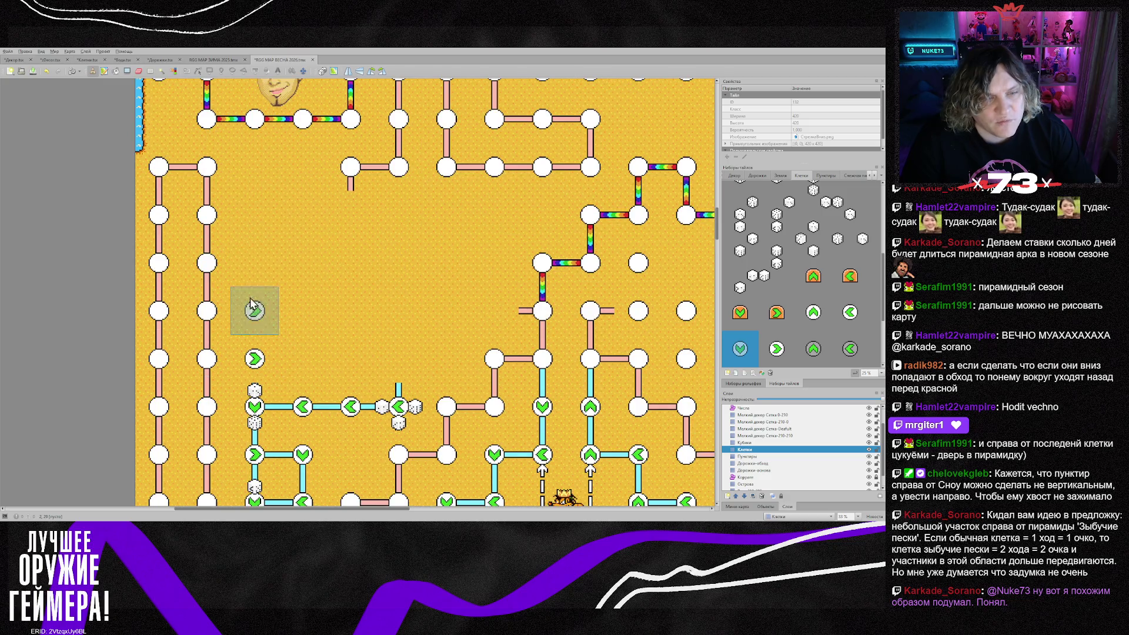
left_click(299, 359)
left_click(347, 360)
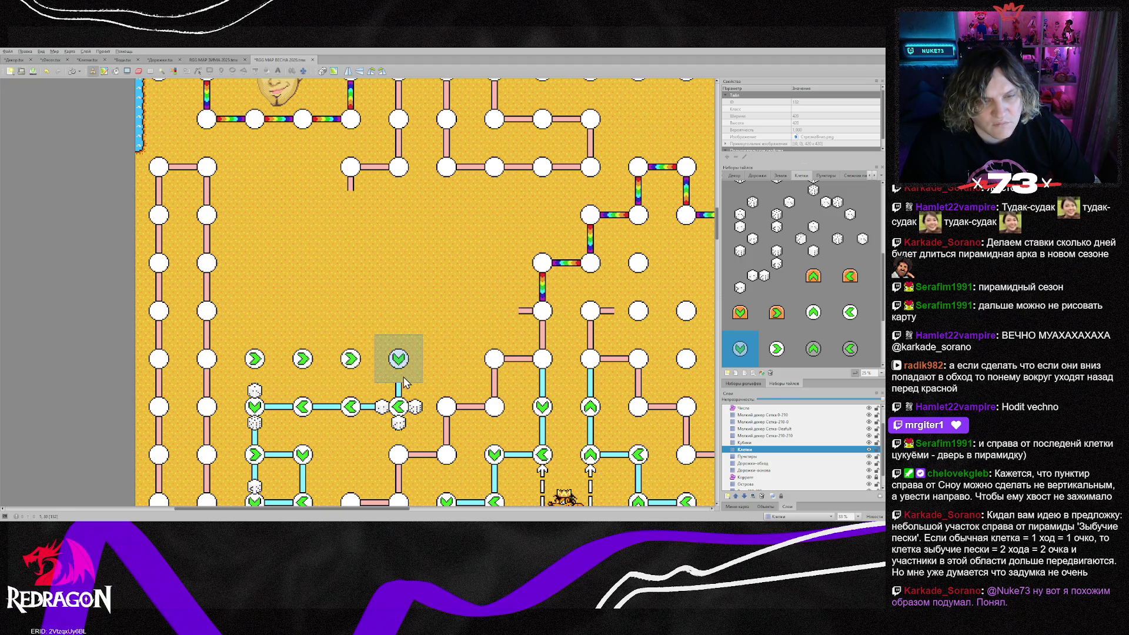
left_click(399, 360)
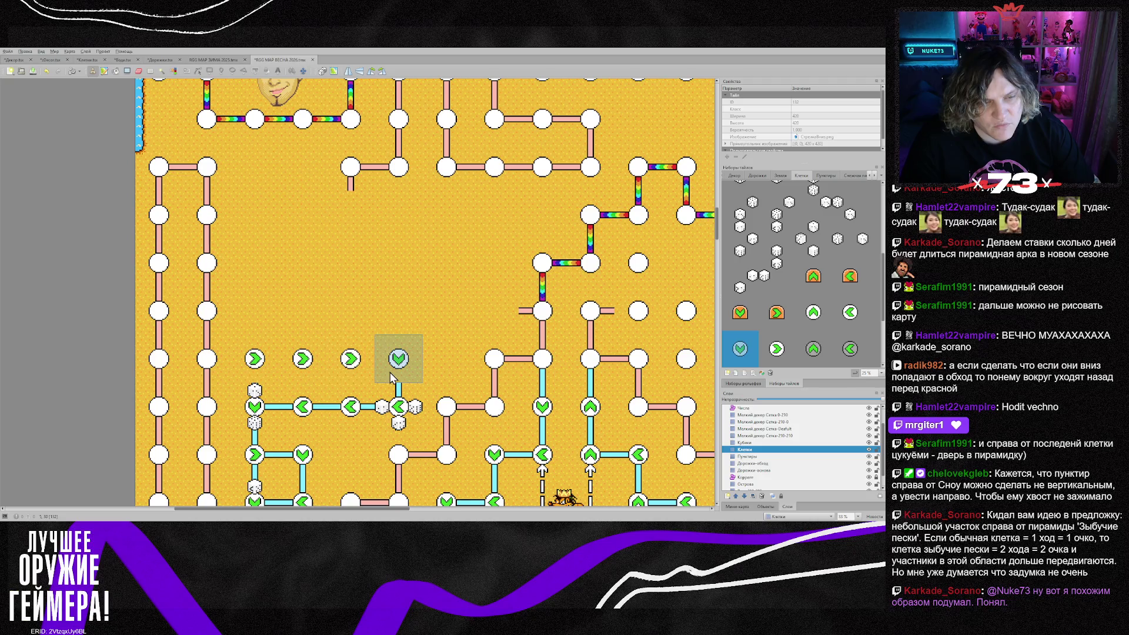
Fill the upper row with a down arrow and left arrows, turning one into a down arrow
left_click(248, 328)
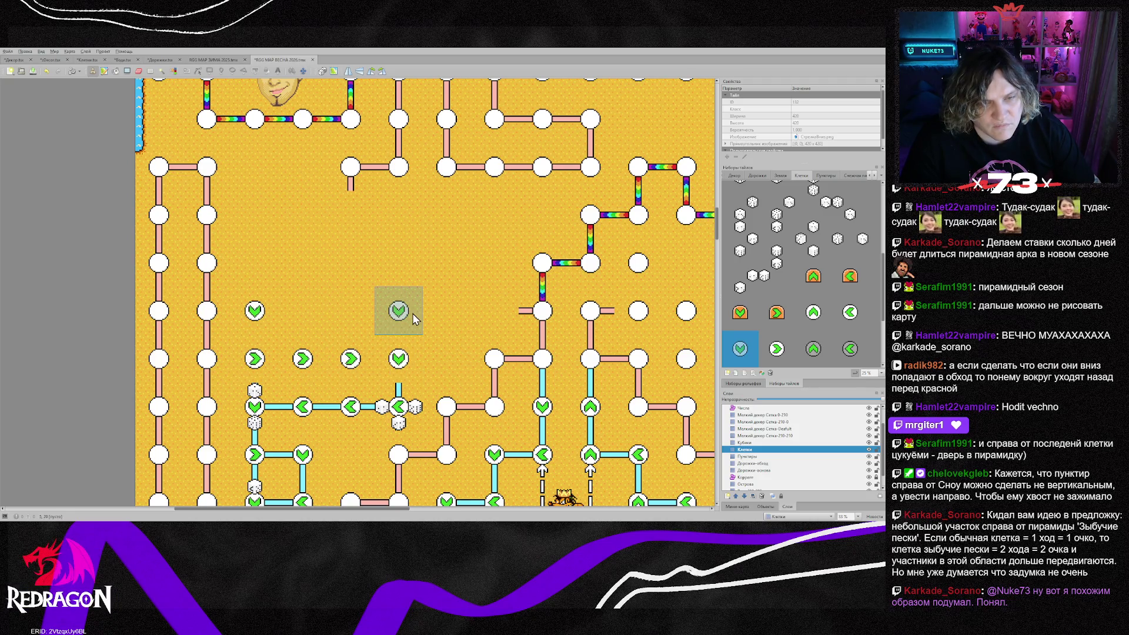
left_click_drag(312, 317, 407, 318)
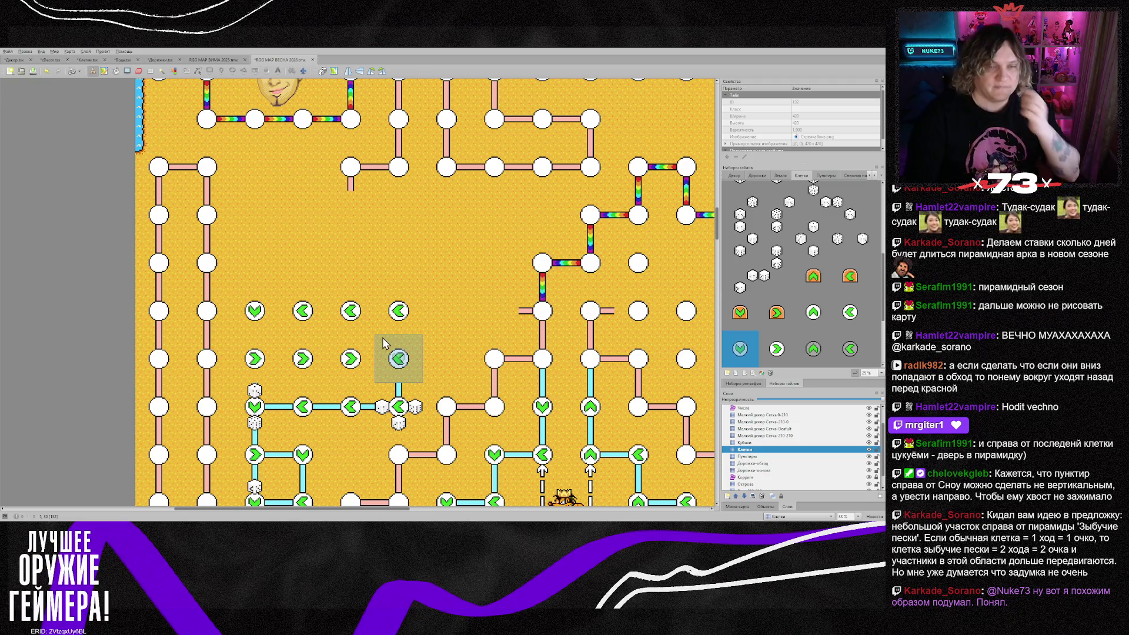
left_click(382, 344)
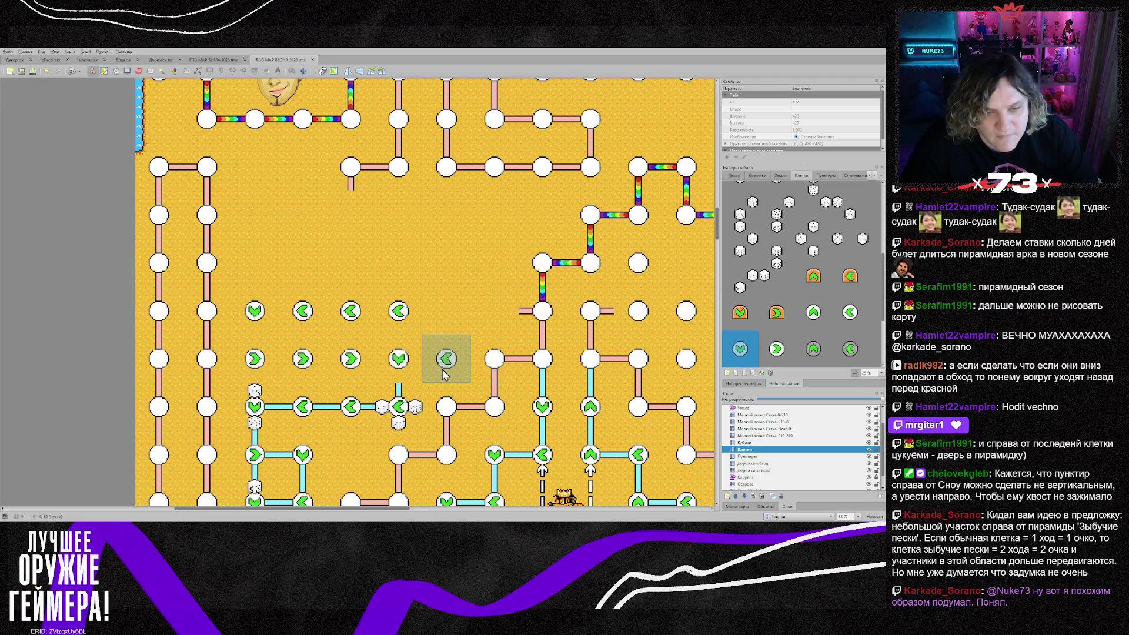
left_click(759, 470)
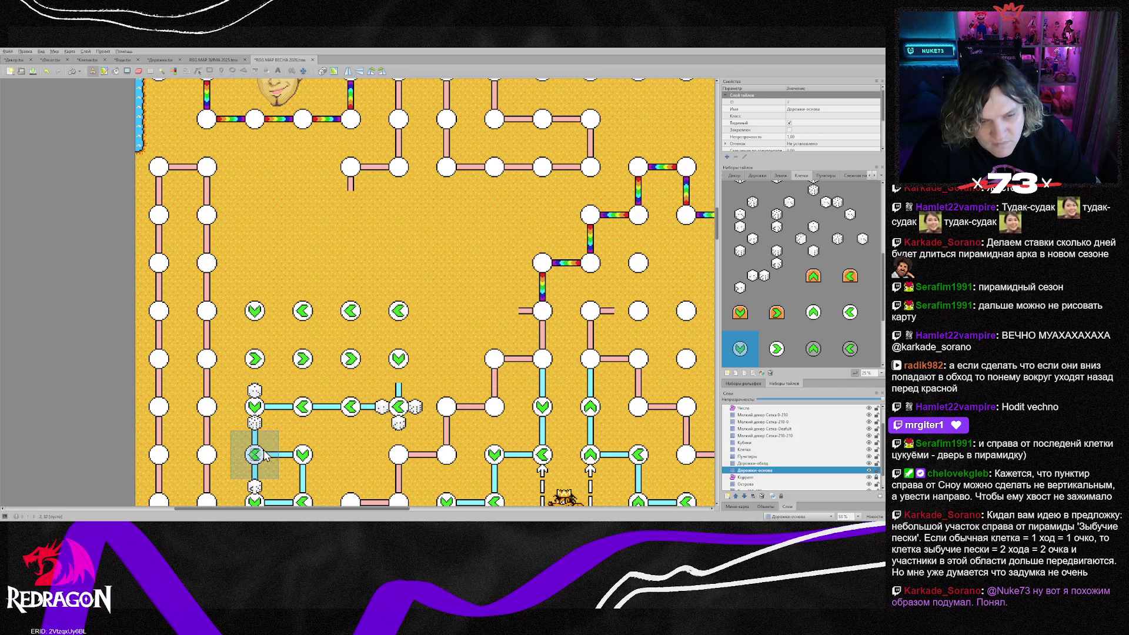
scroll(303, 452, "down", 2)
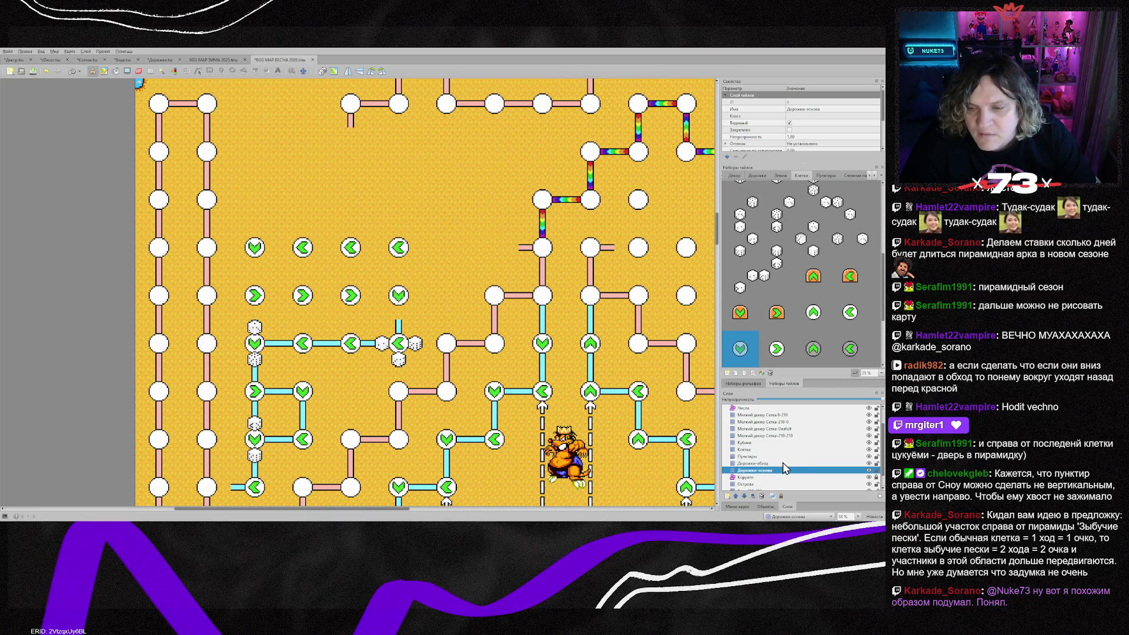
On the Дорожки-обход layer, stamp a cyan corner road tile at an arrow cell
key("ctrl+Page_Up")
right_click(254, 440)
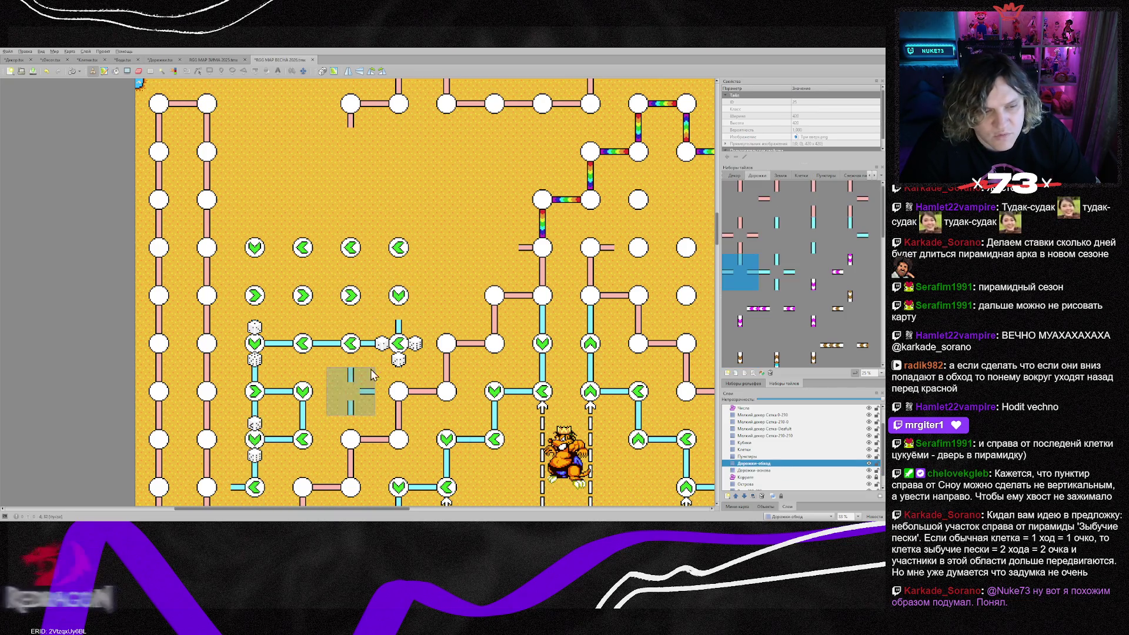
left_click(385, 309)
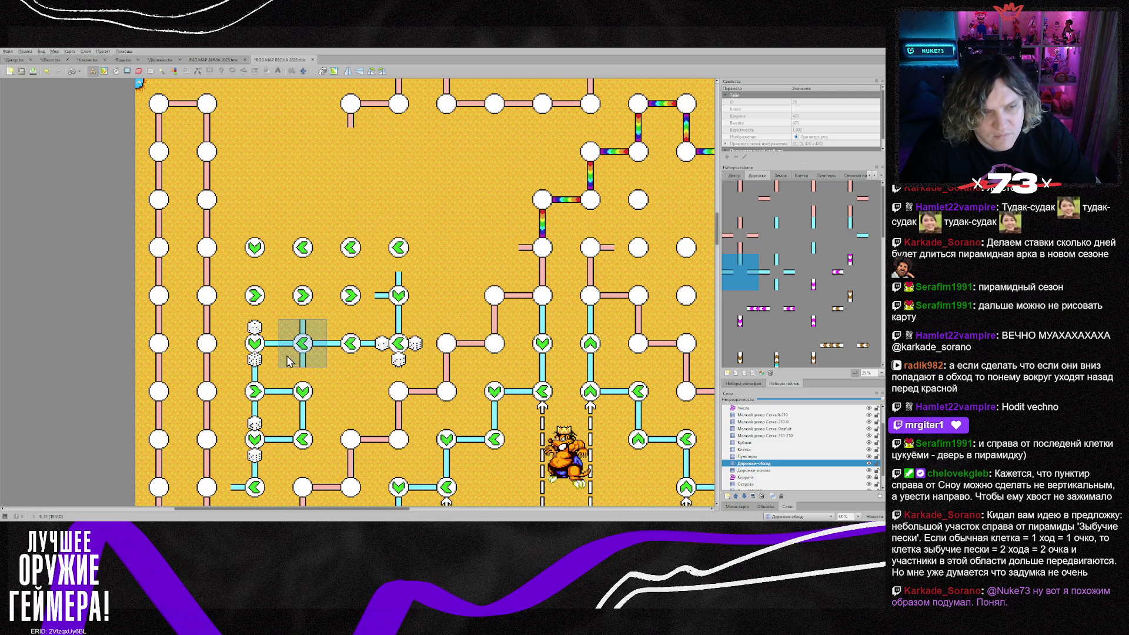
Stamp a dice pair above and below an arrow cell on the Кубики layer
left_click(744, 443)
key("ctrl+h")
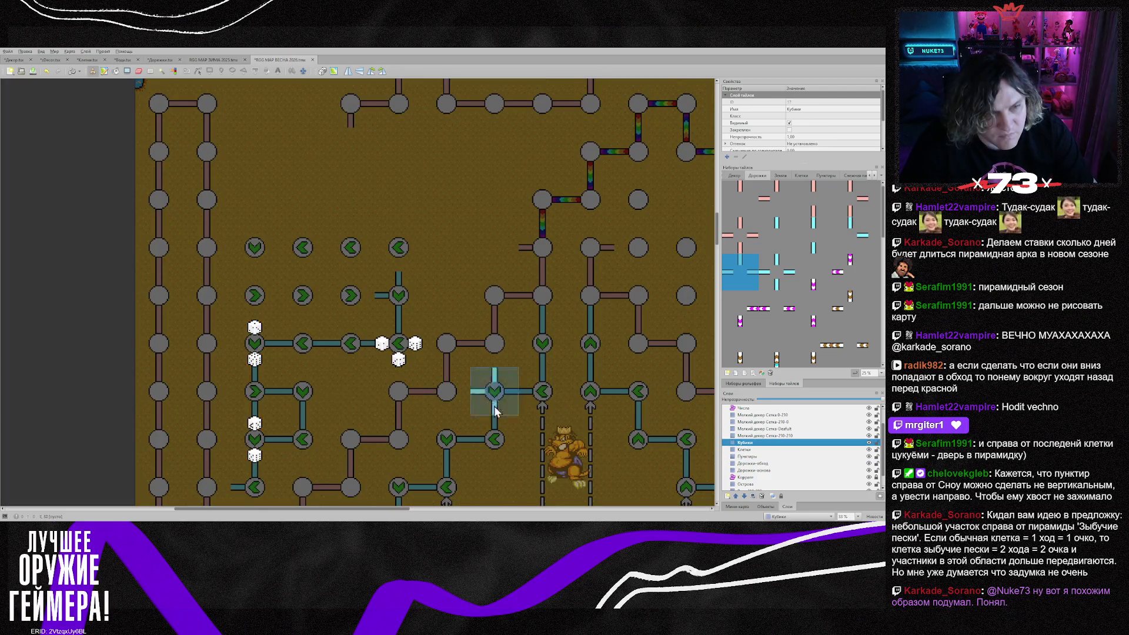
right_click(254, 343)
left_click(399, 294)
key("ctrl+h")
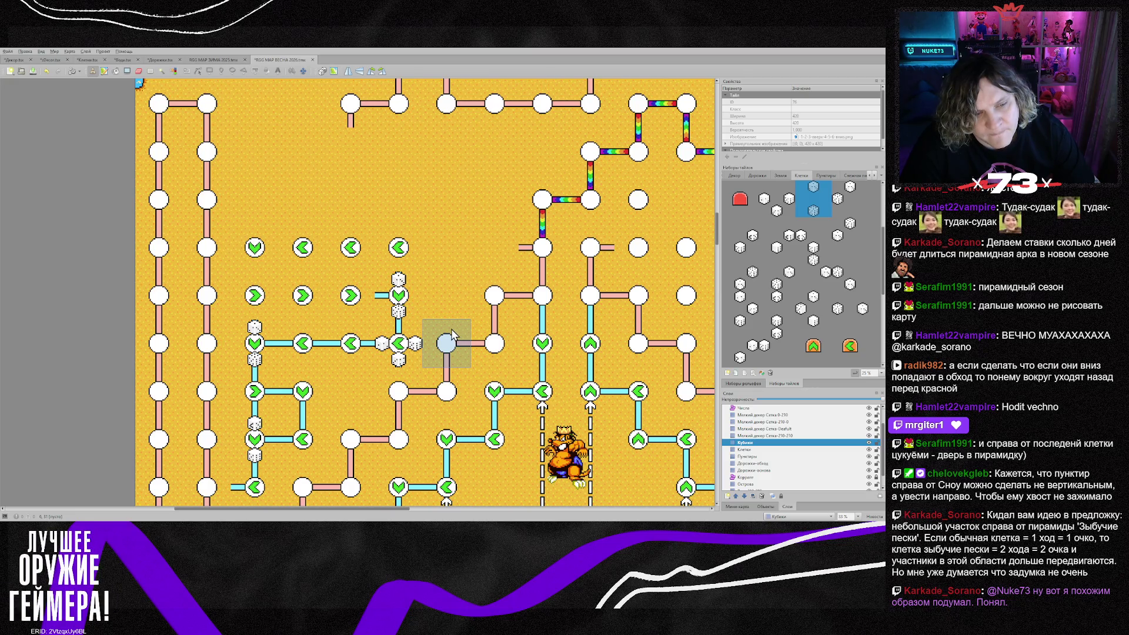
Paint cyan roads between the second-row arrows, along the top arrow row and down the left column
key("ctrl+Page_Down")
key("ctrl+Page_Down")
key("ctrl+Page_Down")
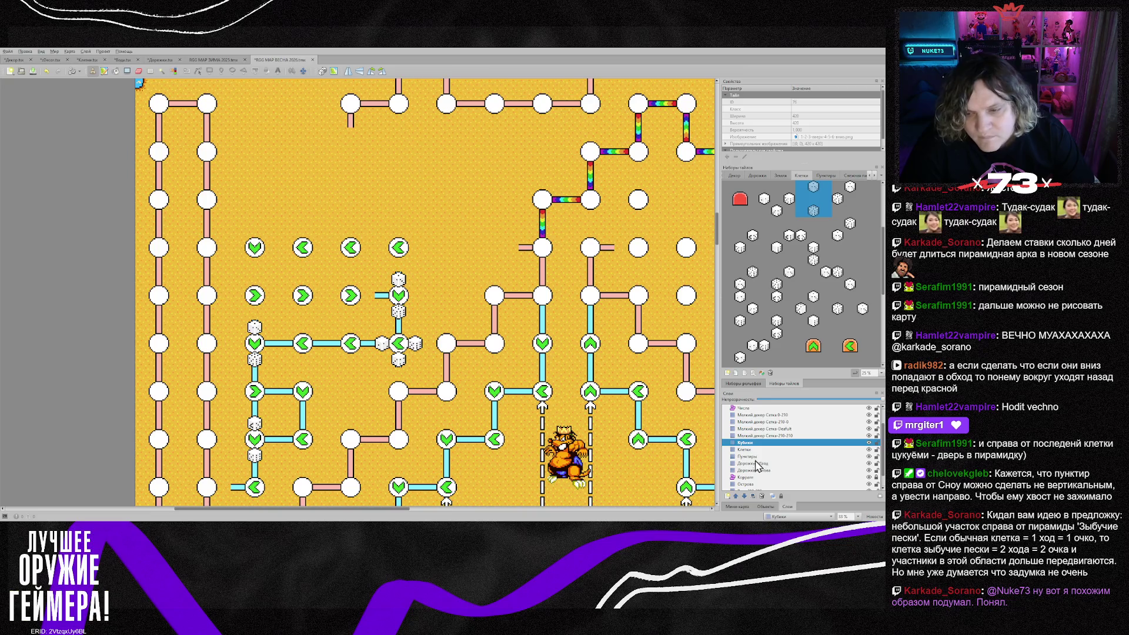
right_click(323, 360)
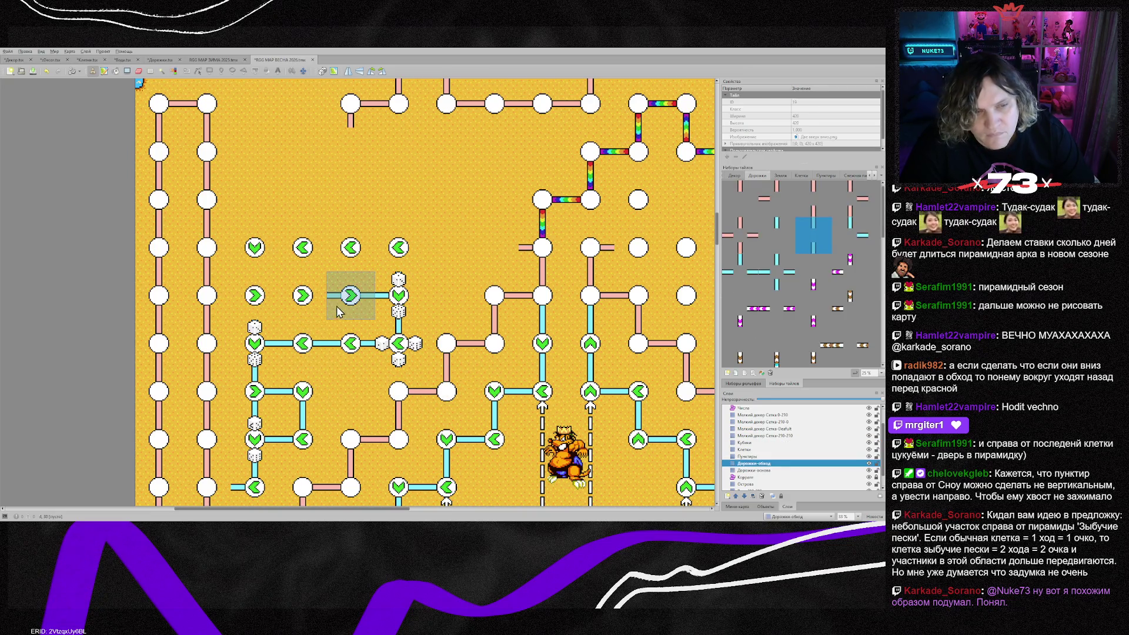
left_click_drag(342, 312, 307, 310)
left_click_drag(297, 267, 346, 267)
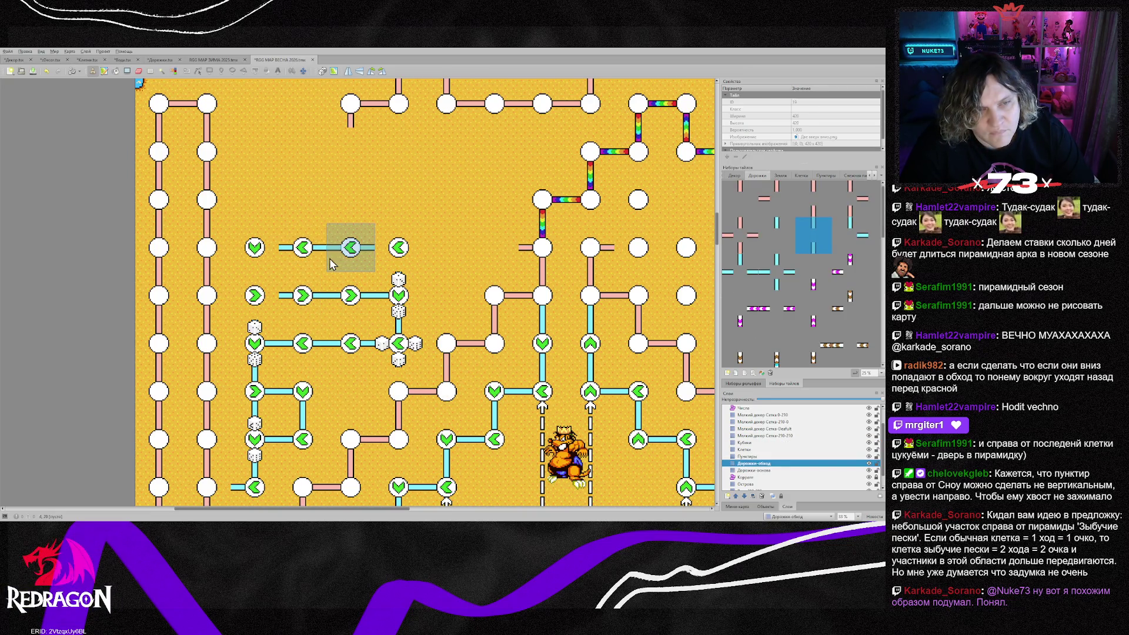
right_click(297, 415)
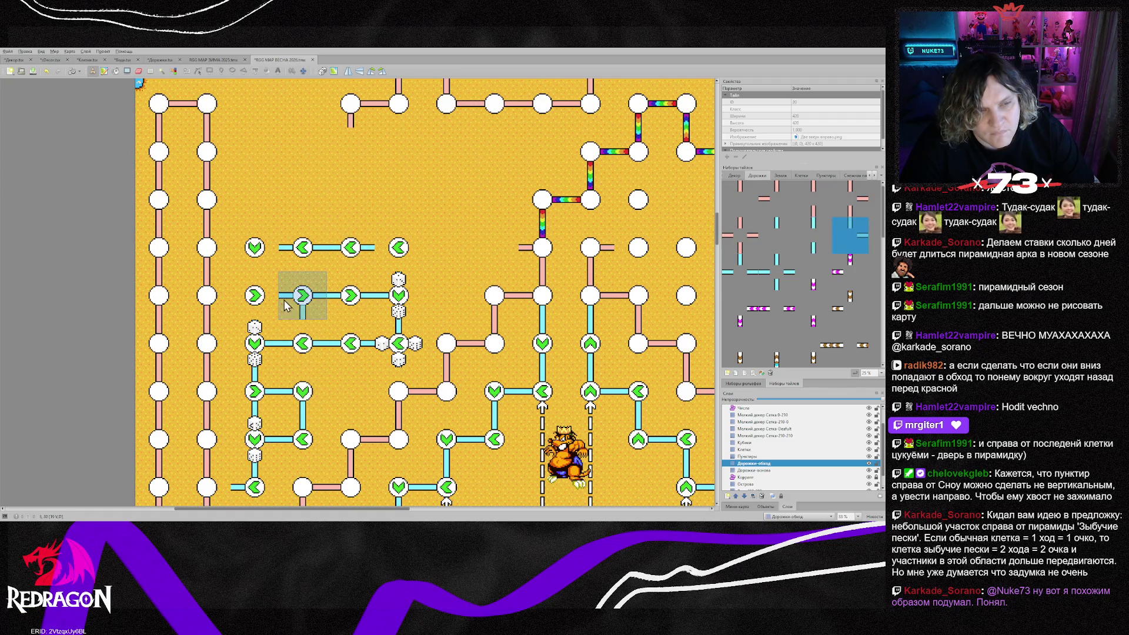
left_click(253, 352)
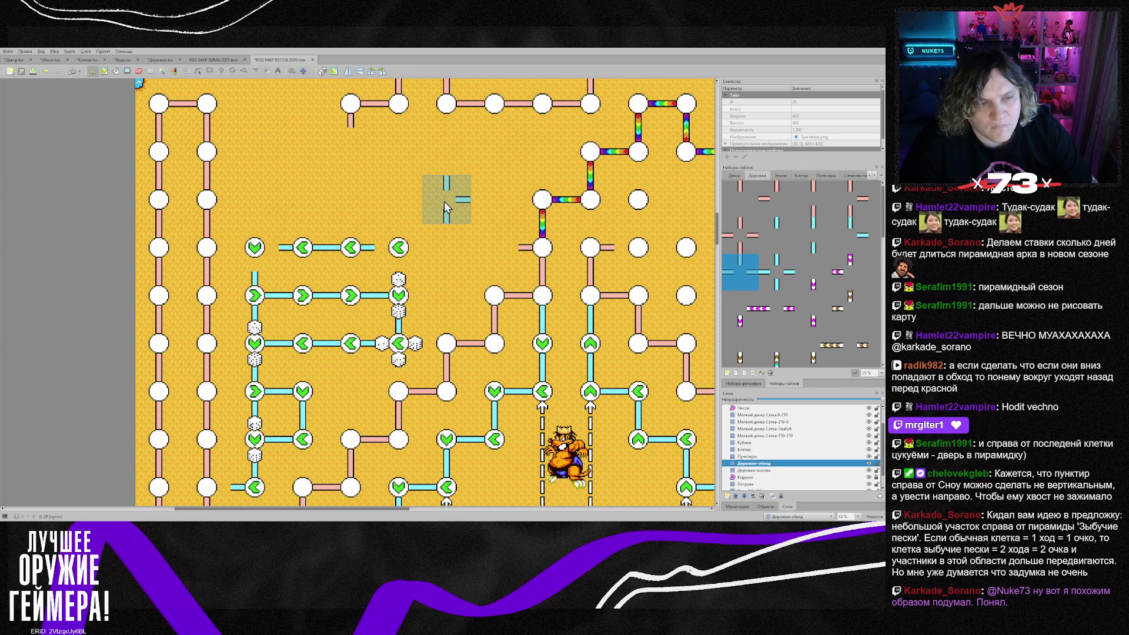
right_click(303, 391)
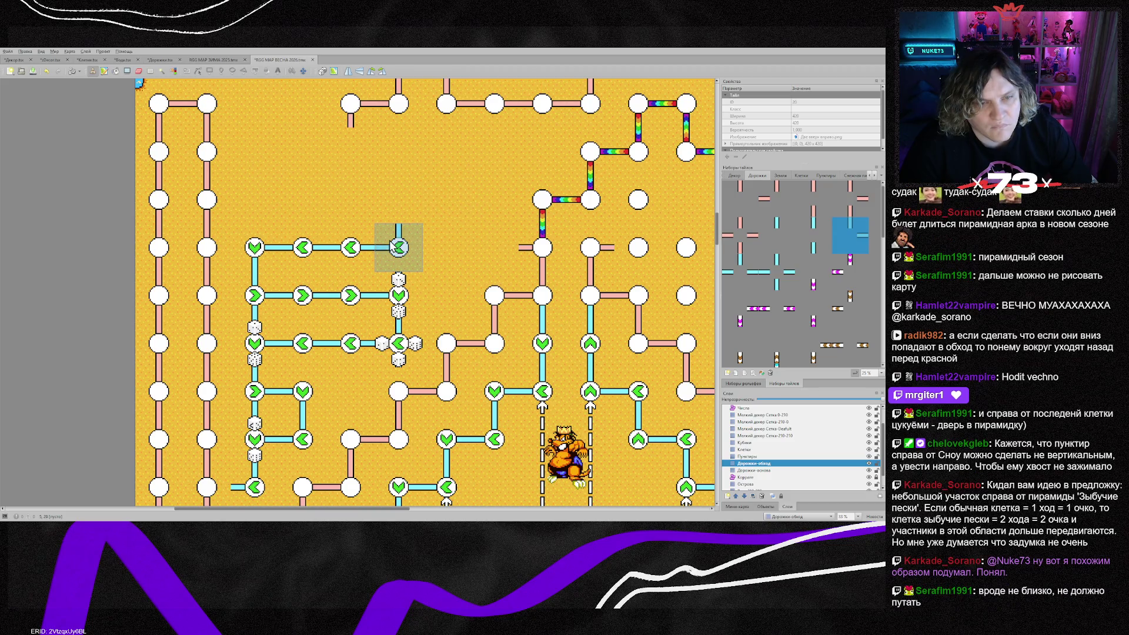
right_click(265, 314)
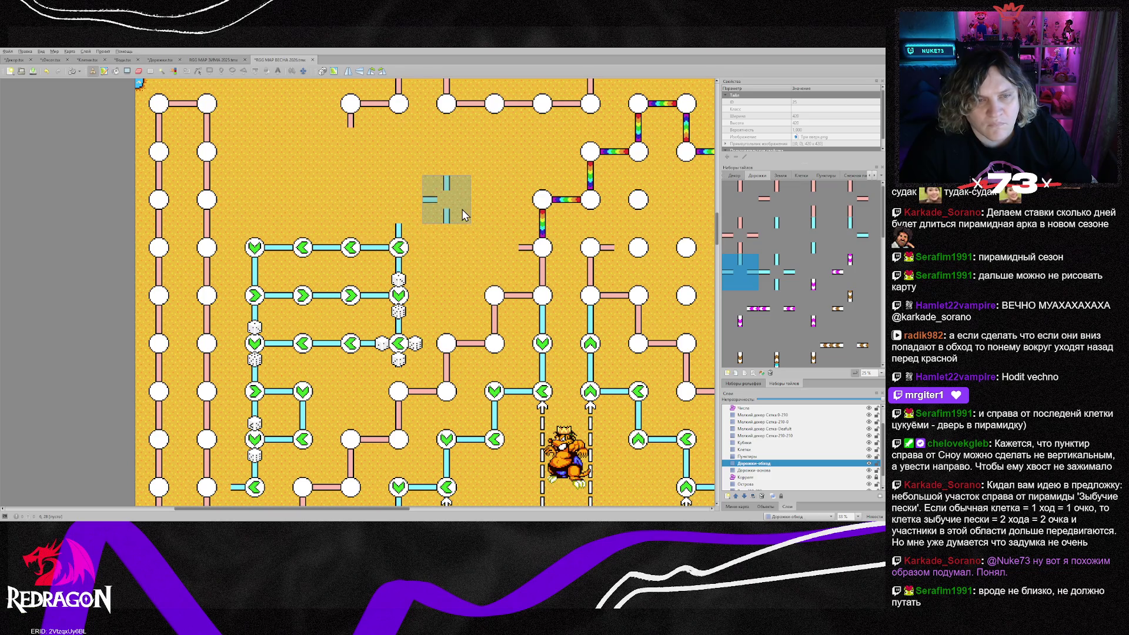
scroll(449, 256, "down", 2)
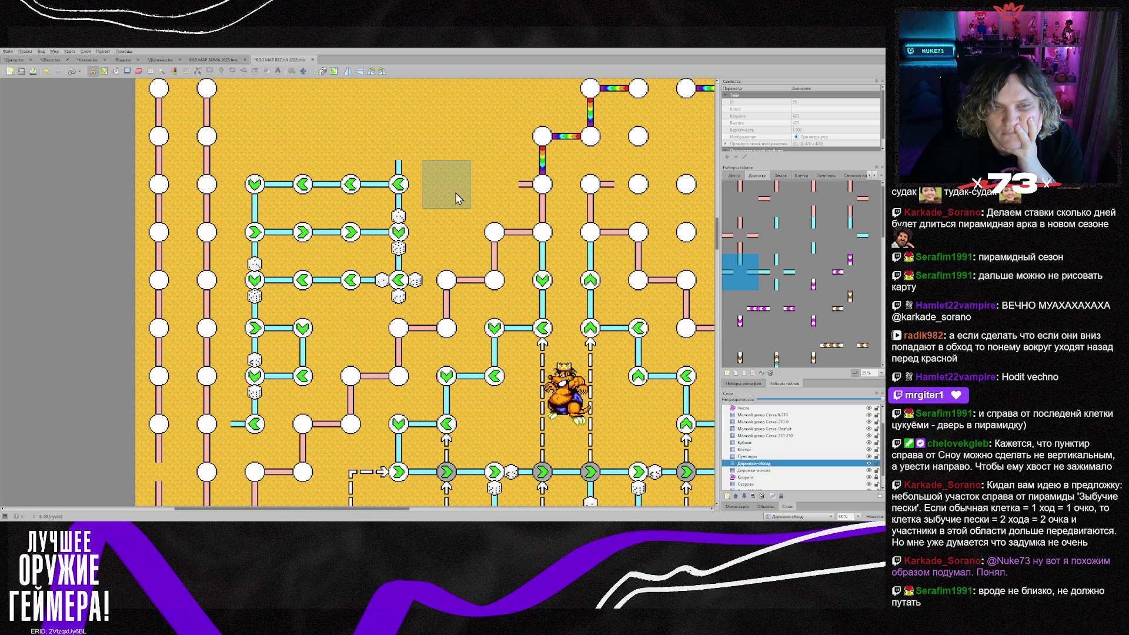
Stamp dice beside the left-column arrow cells and above the top-left arrow
left_click(421, 234)
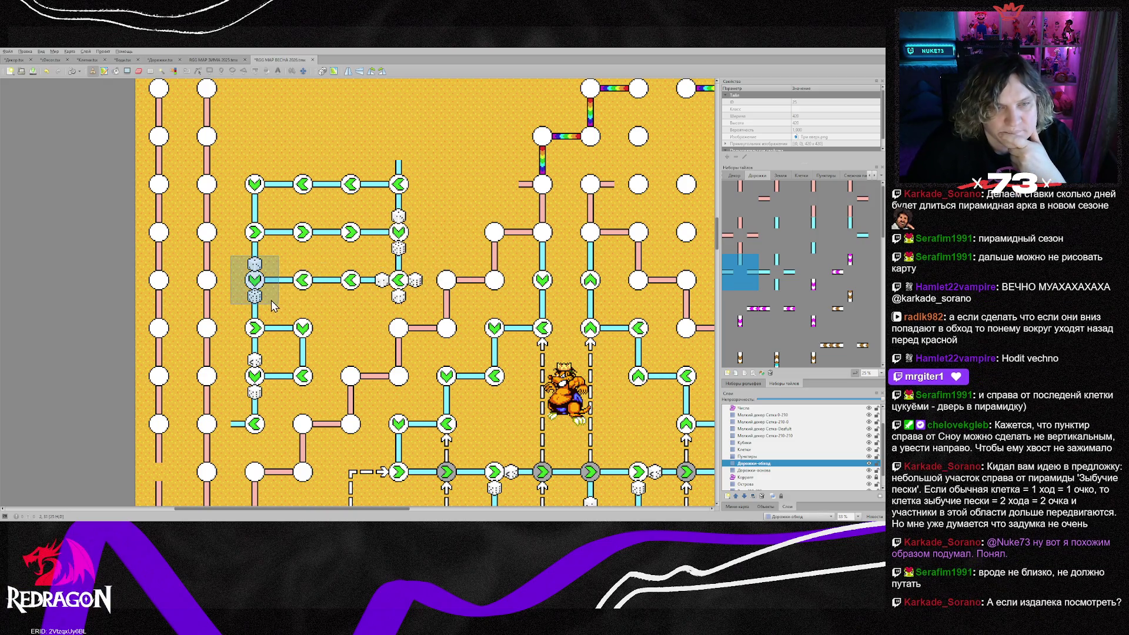
left_click(272, 305)
scroll(433, 243, "up", 3)
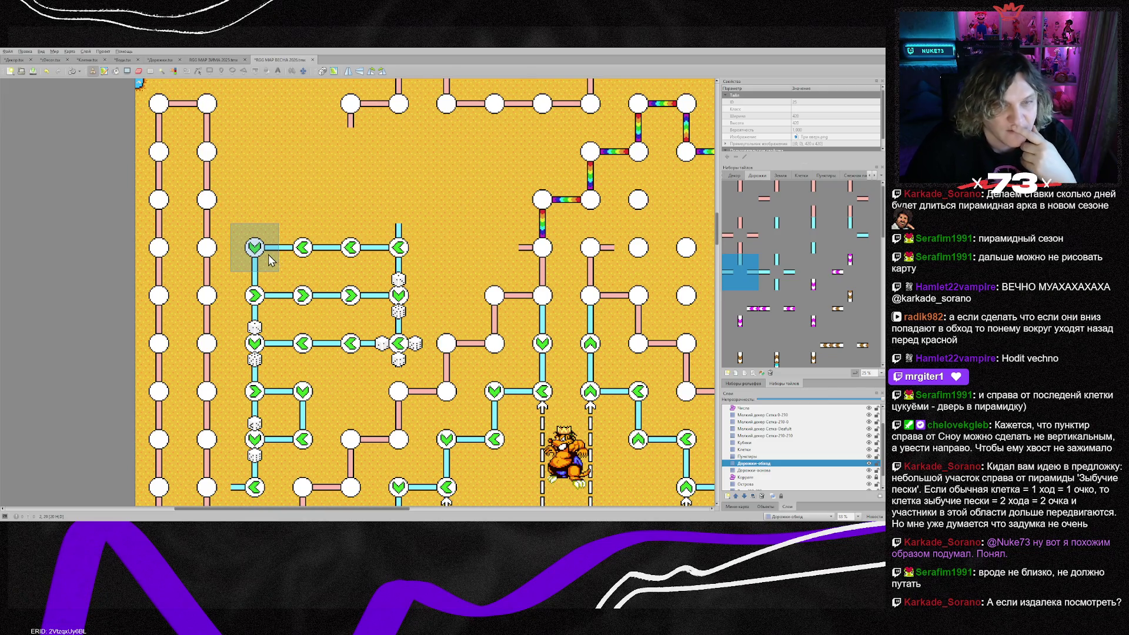
left_click(398, 311, "ctrl+alt")
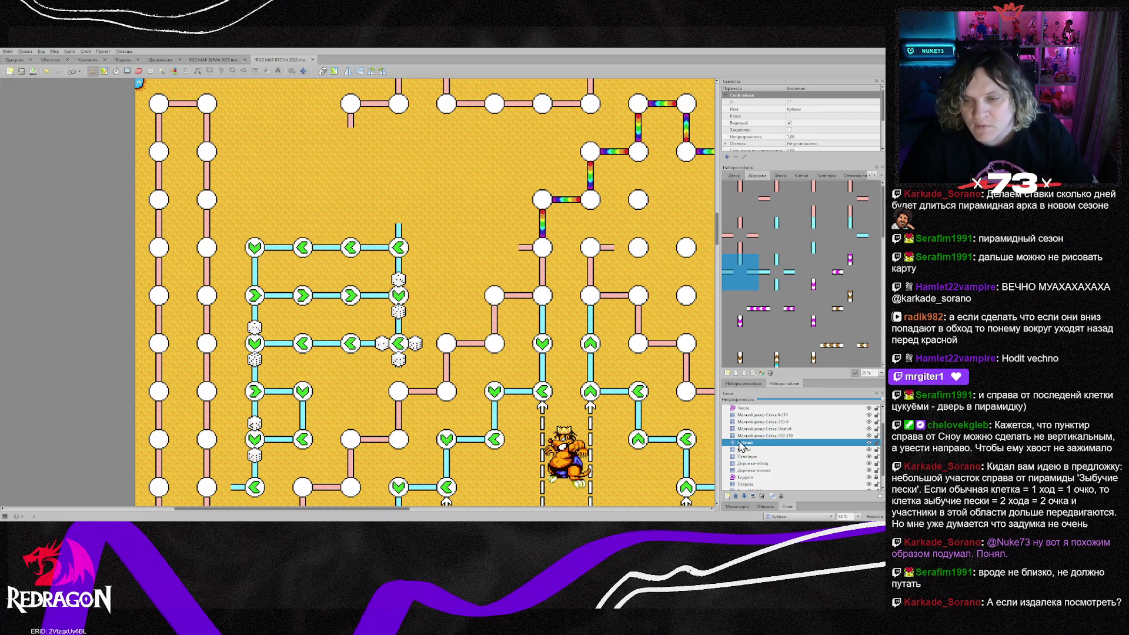
right_click(421, 294)
left_click(264, 247)
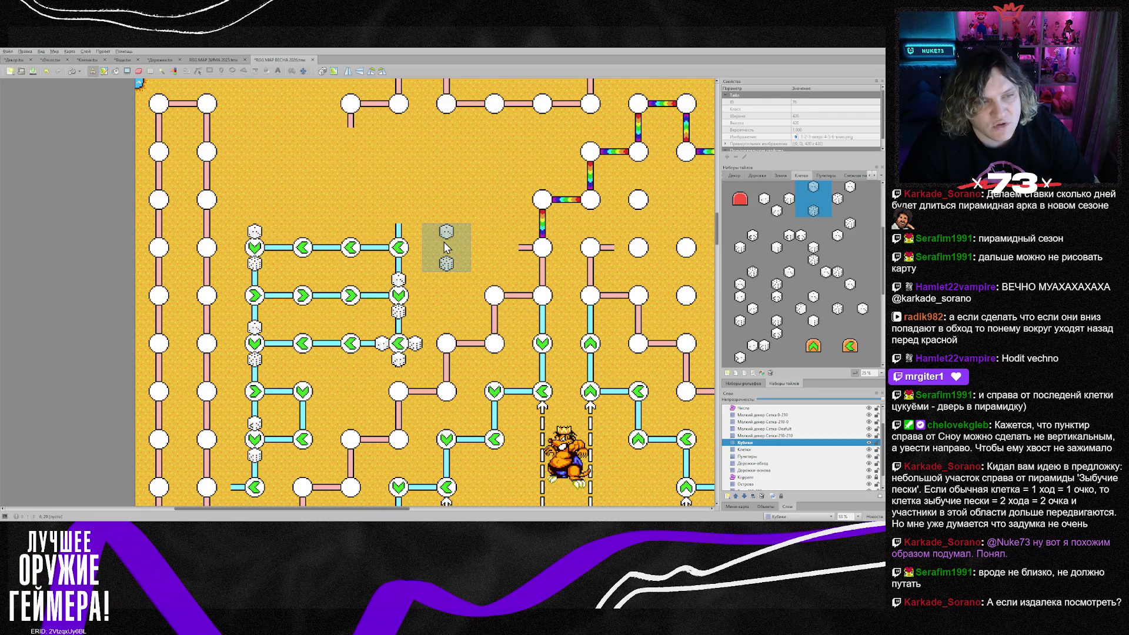
Place a cyan road corner above the top-left arrow on the Дорожки-обход layer
left_click(771, 464)
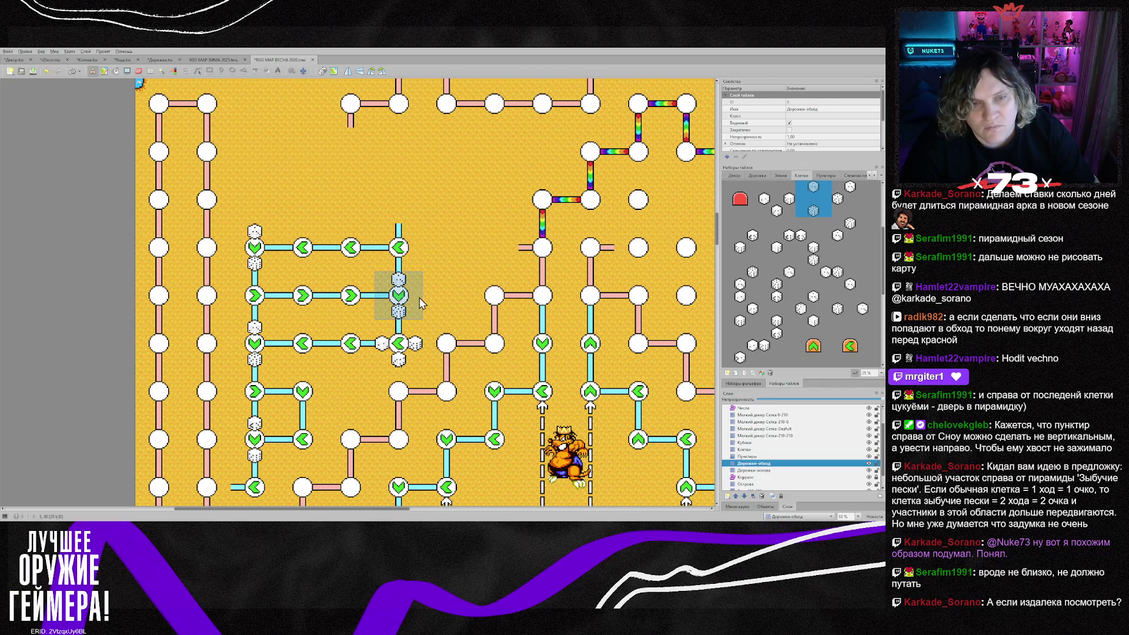
right_click(398, 295)
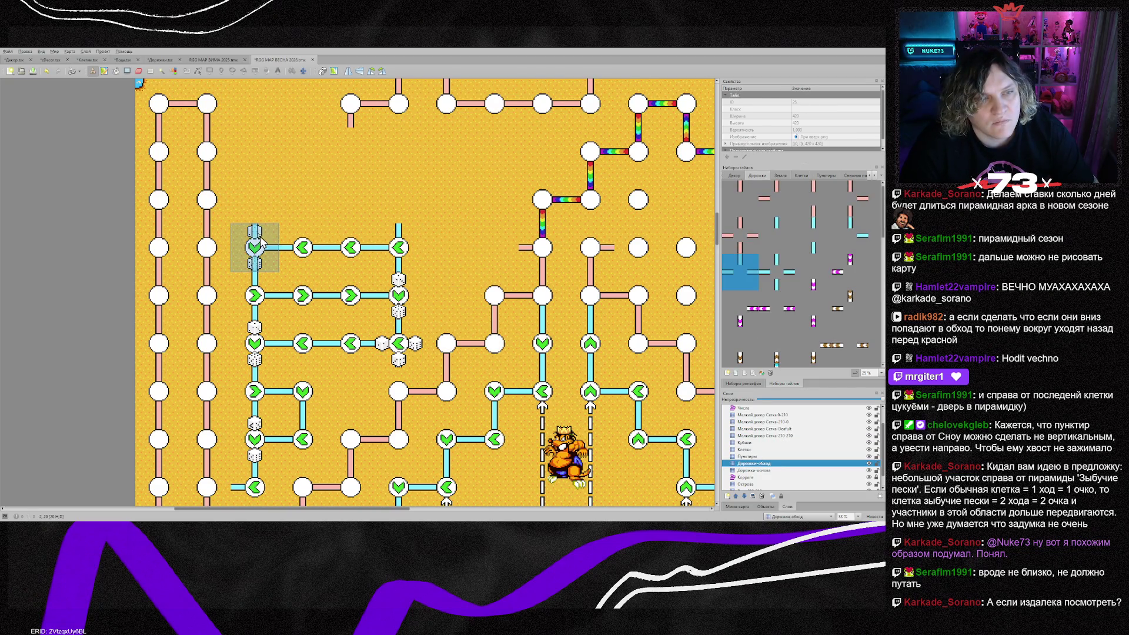
right_click(443, 199)
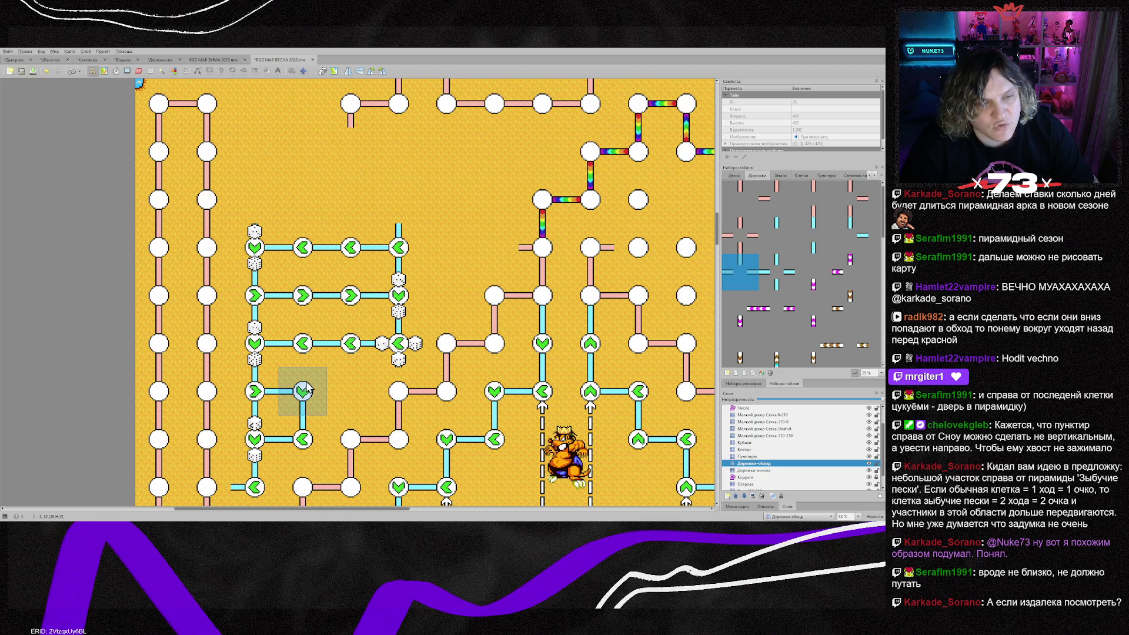
left_click(254, 200)
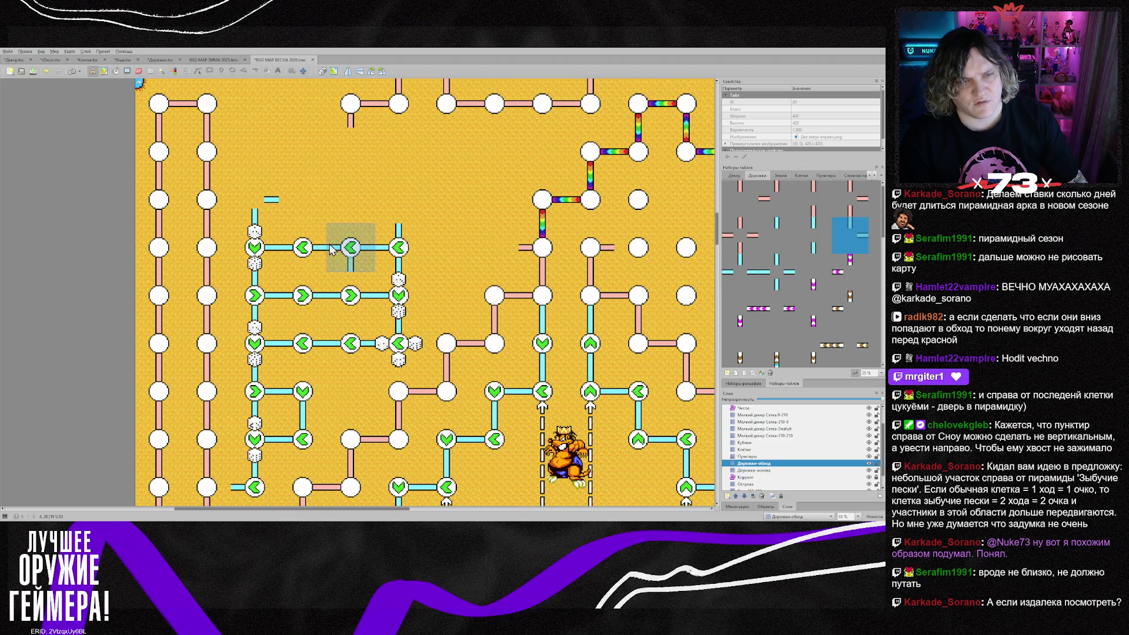
Paint horizontal cyan road pieces along the new top row
right_click(352, 247)
left_click_drag(318, 206, 353, 202)
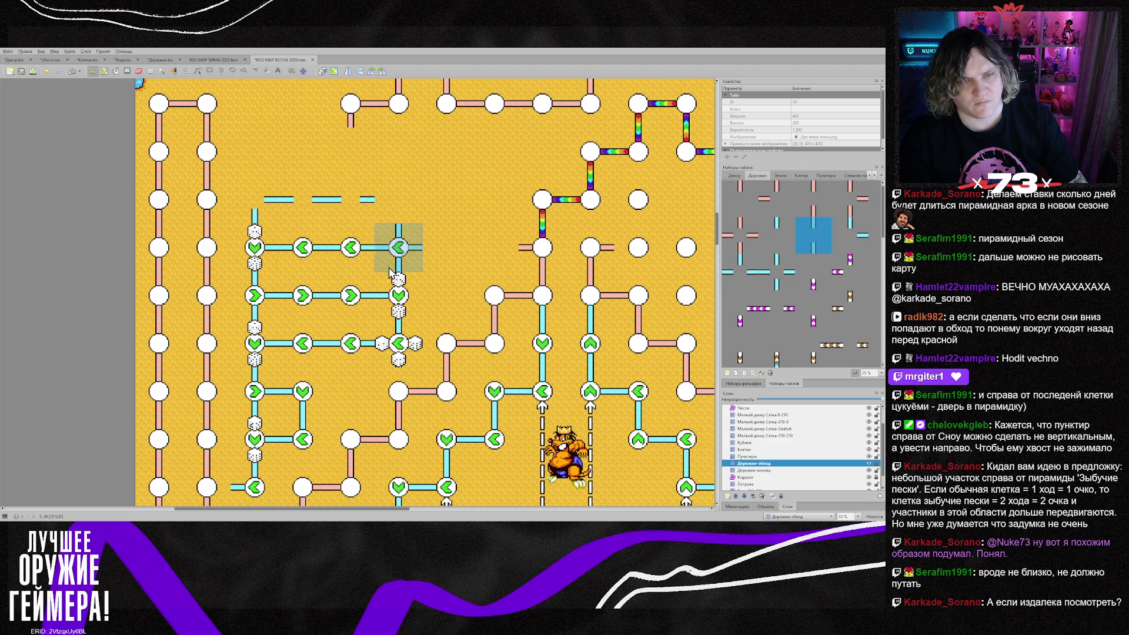
right_click(303, 440)
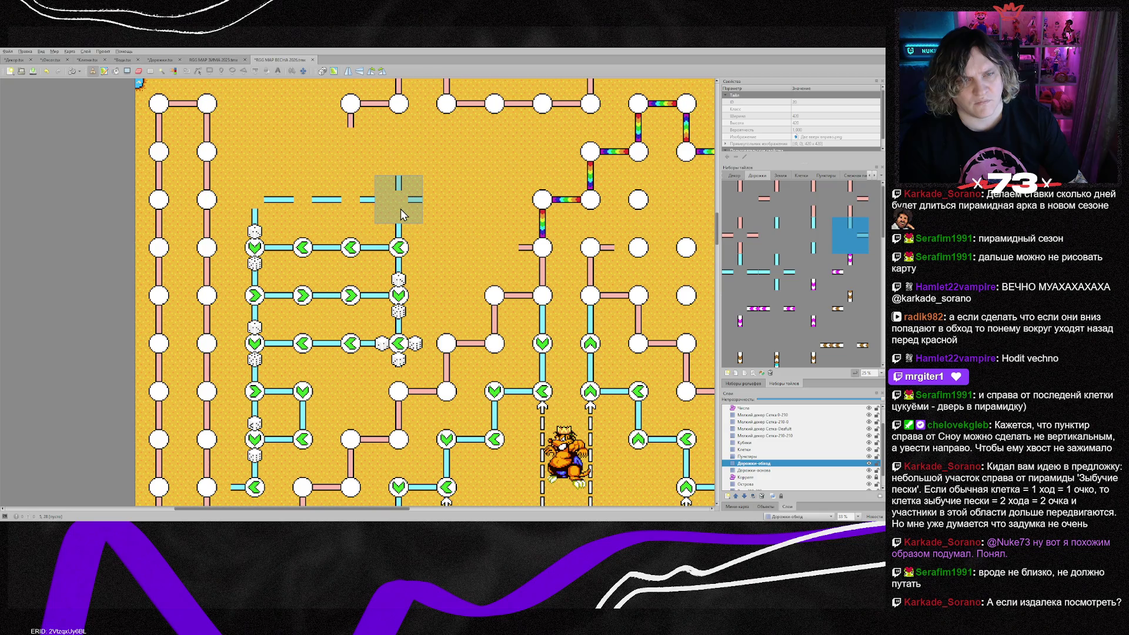
Add three green arrow cells along the top row, plus down- and left-arrow cells above it
left_click(753, 449)
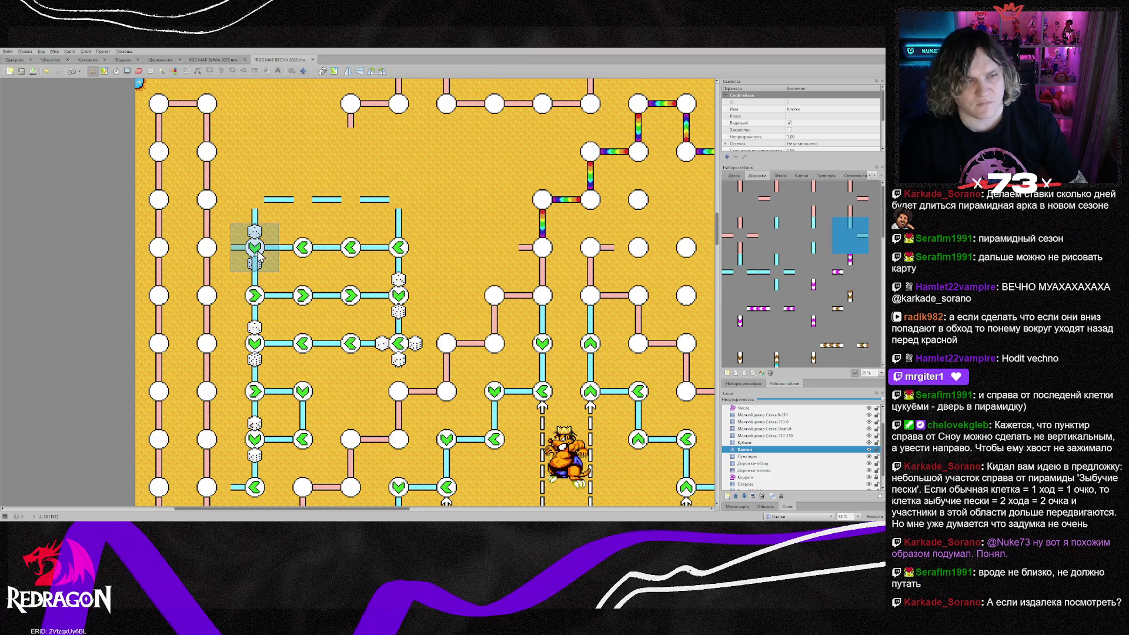
right_click(302, 295)
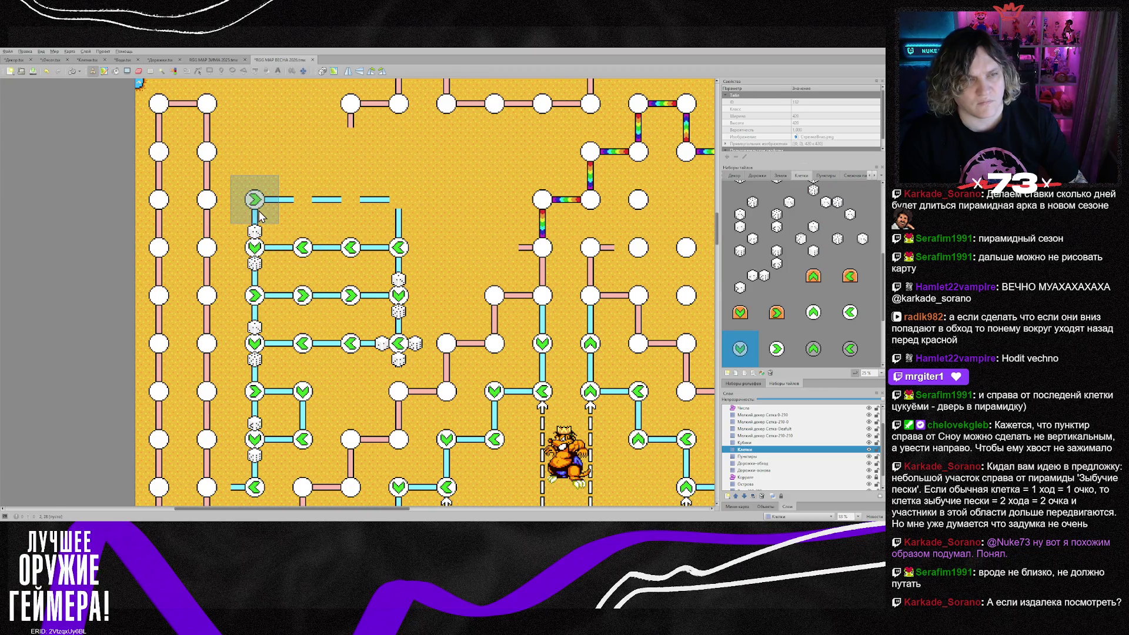
left_click(304, 206)
left_click(353, 203)
left_click(403, 201)
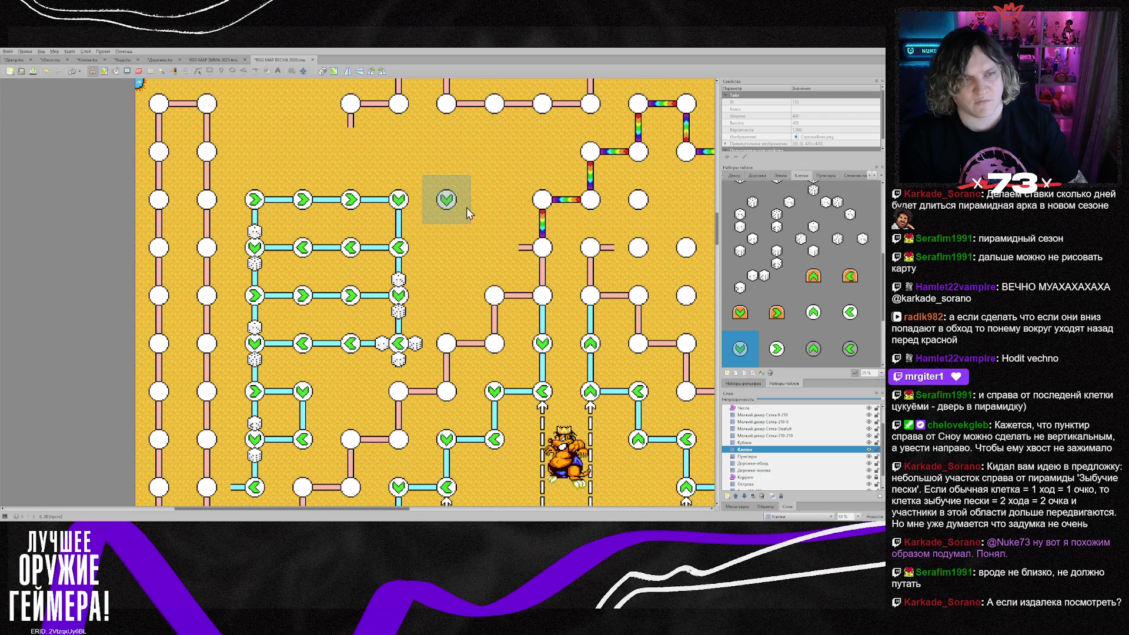
left_click(273, 171)
key("z")
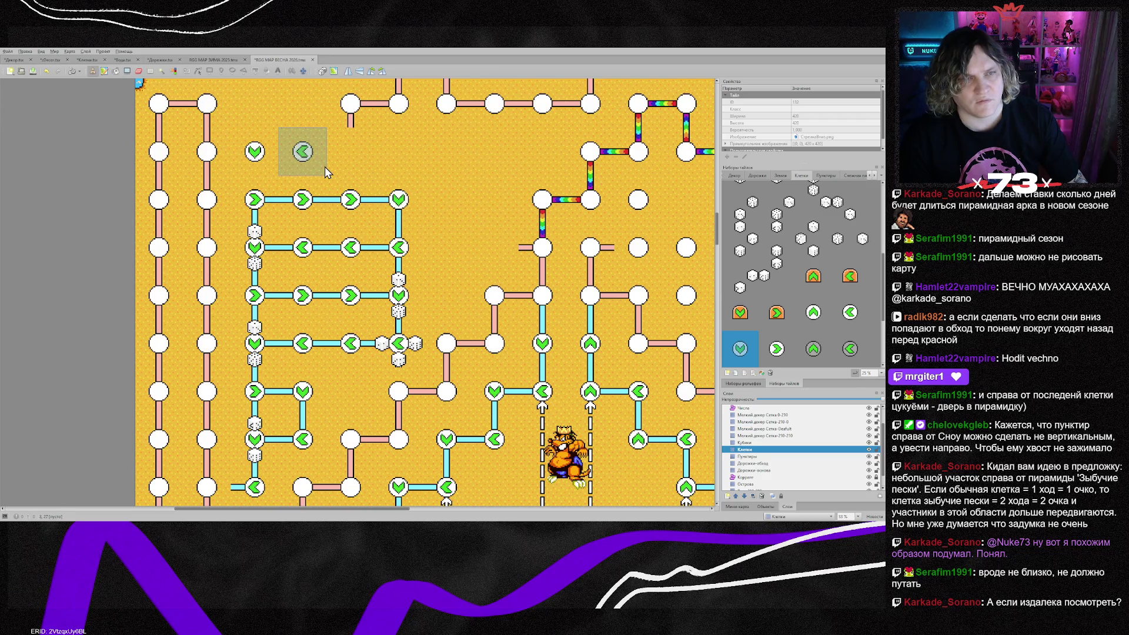
left_click(322, 167)
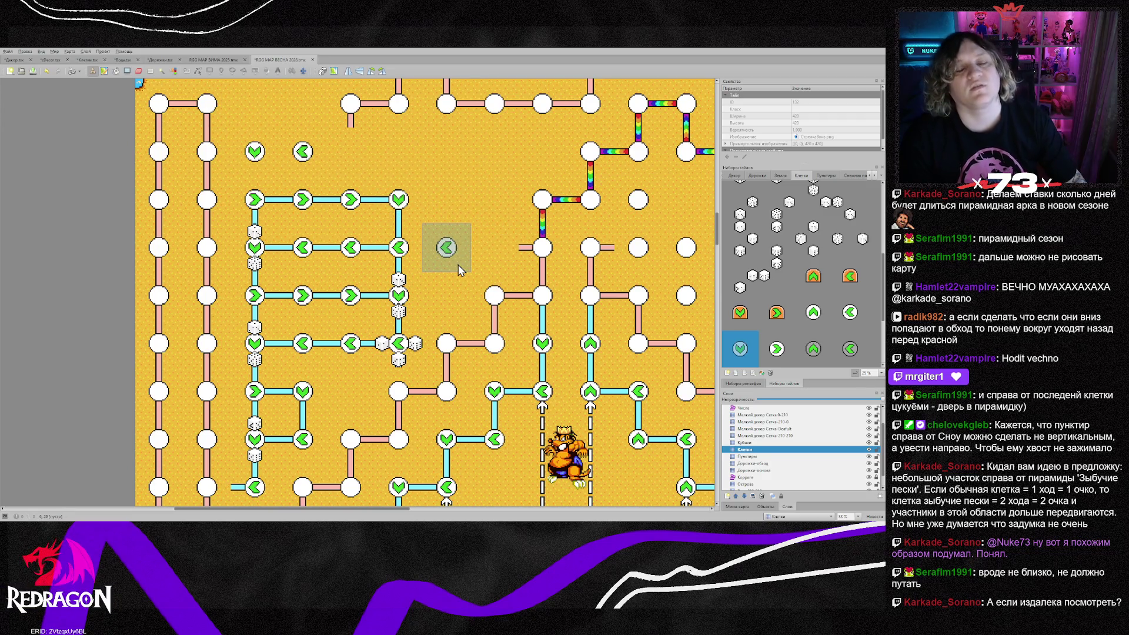
Connect the top arrow cells to the roads with a vertical cyan stub and a corner piece
left_click(765, 470)
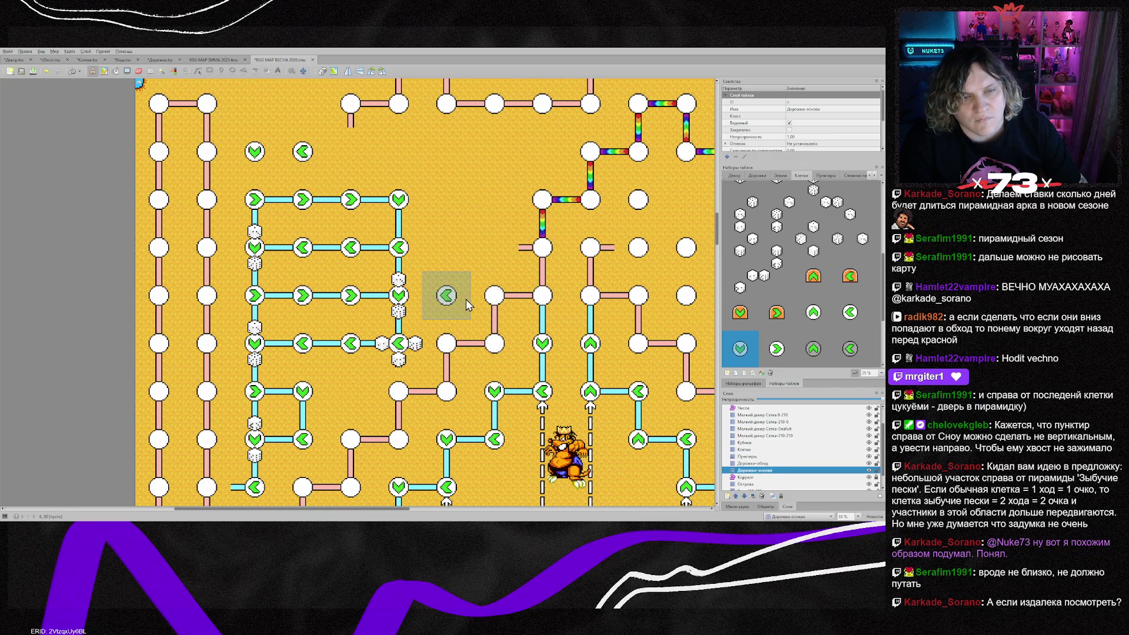
key("e")
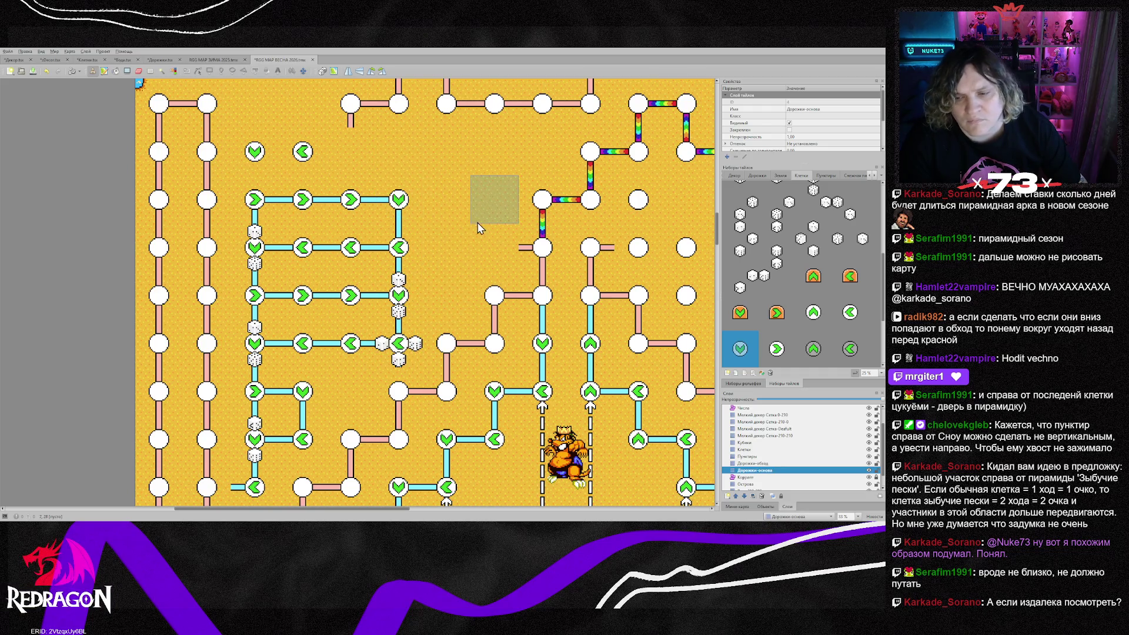
left_click(754, 463)
right_click(399, 247)
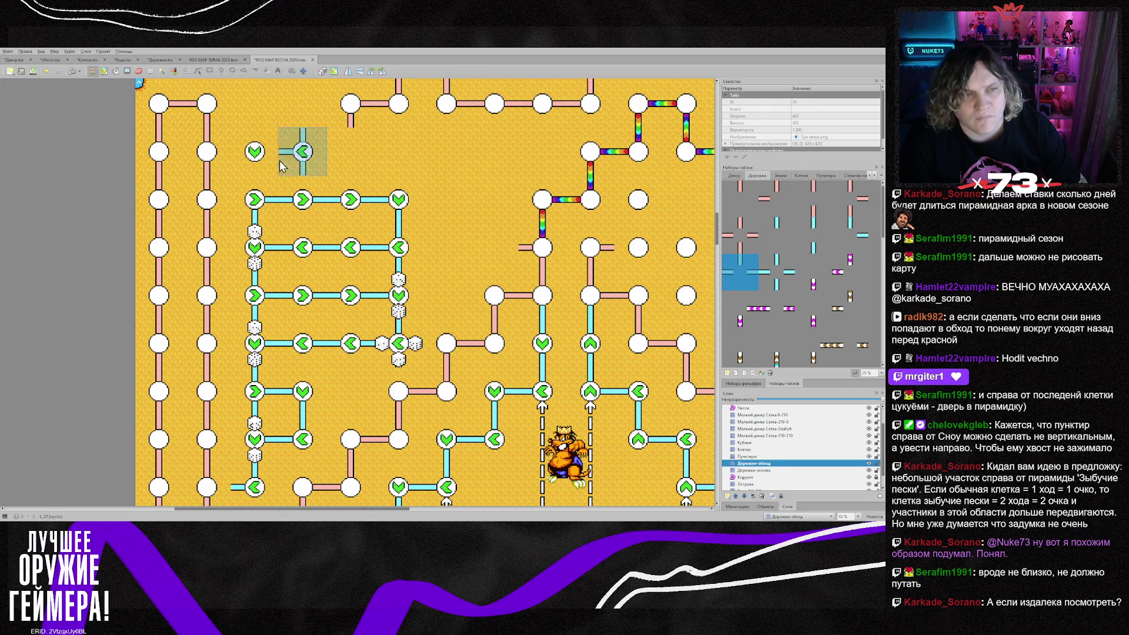
left_click(261, 200)
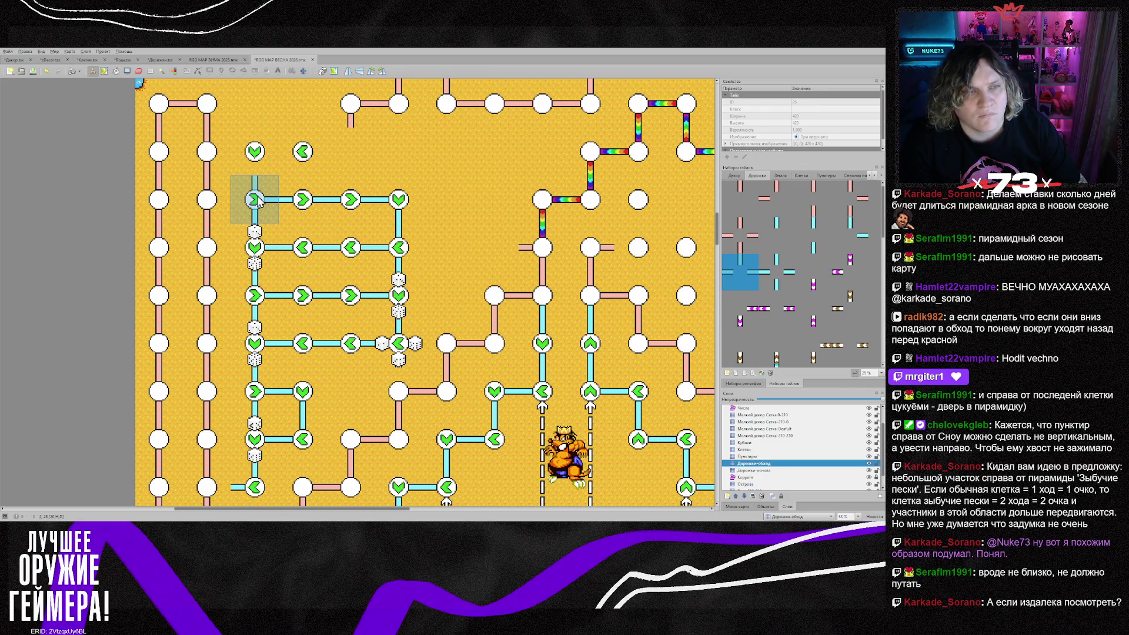
right_click(403, 200)
left_click(259, 166)
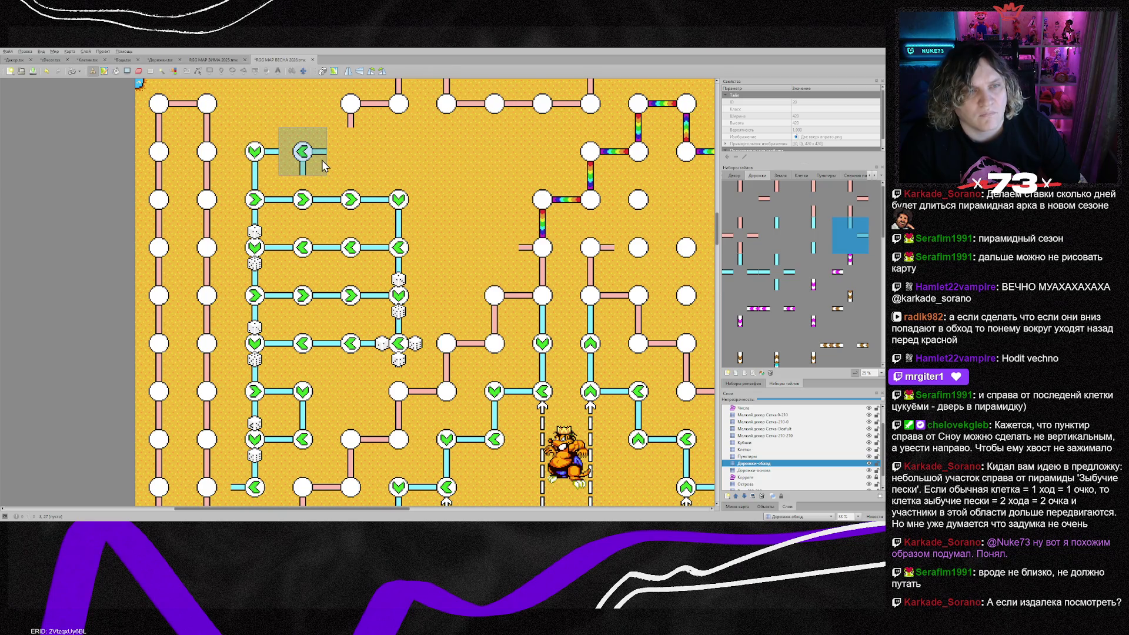
right_click(351, 199)
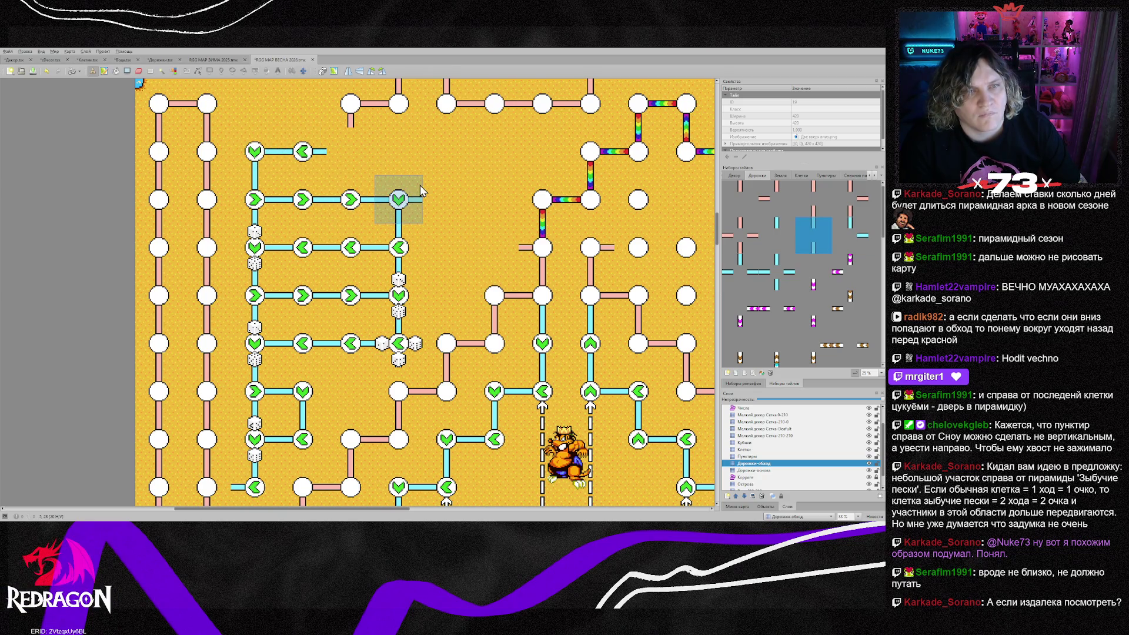
scroll(421, 191, "up", 2)
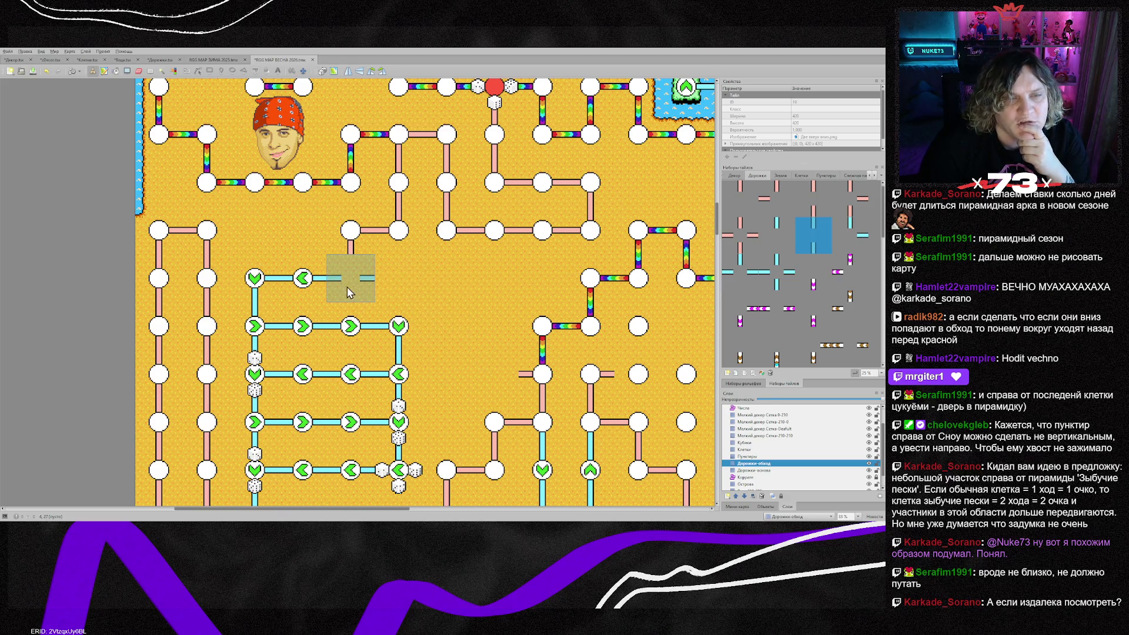
Zoom out and back in to check the sand above the arrow maze
scroll(461, 386, "down", 1)
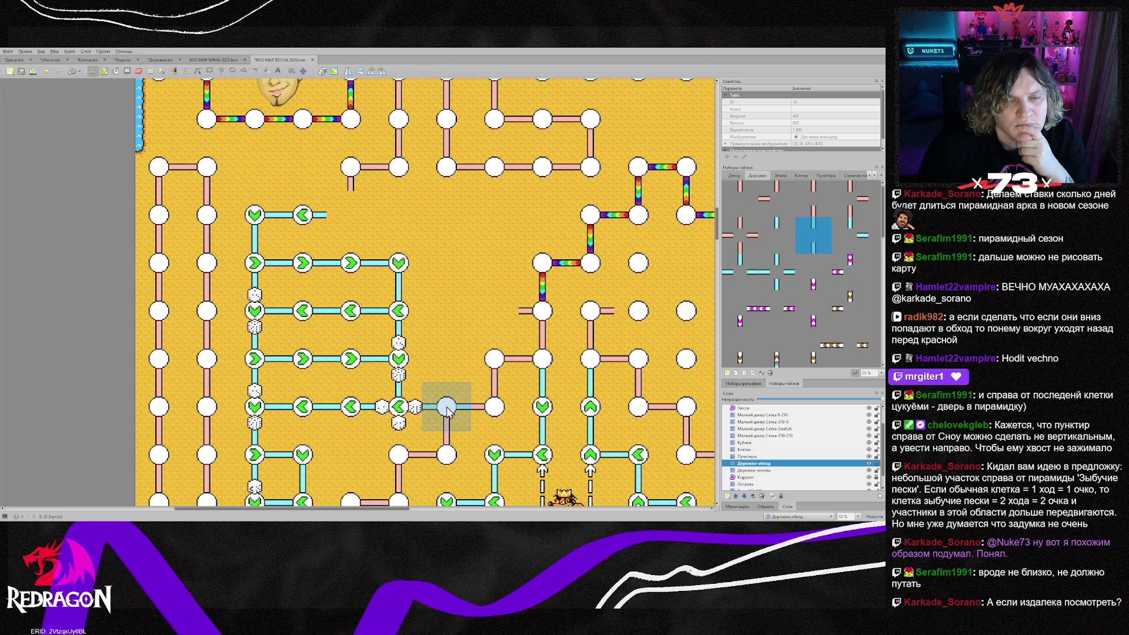
scroll(453, 426, "down", 2)
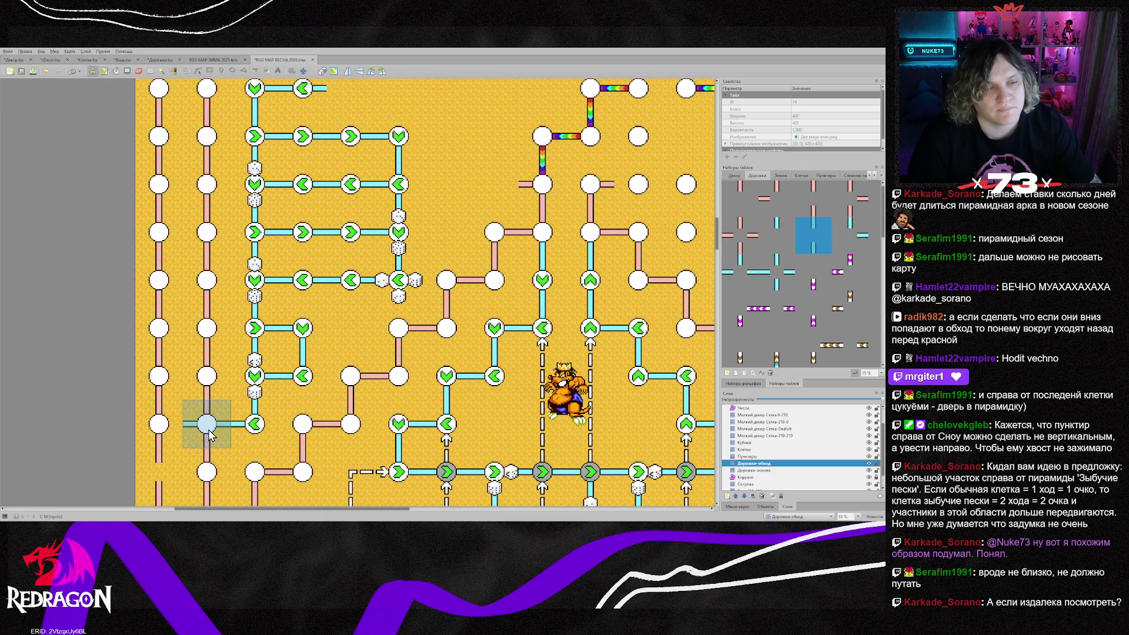
scroll(464, 443, "down", 2)
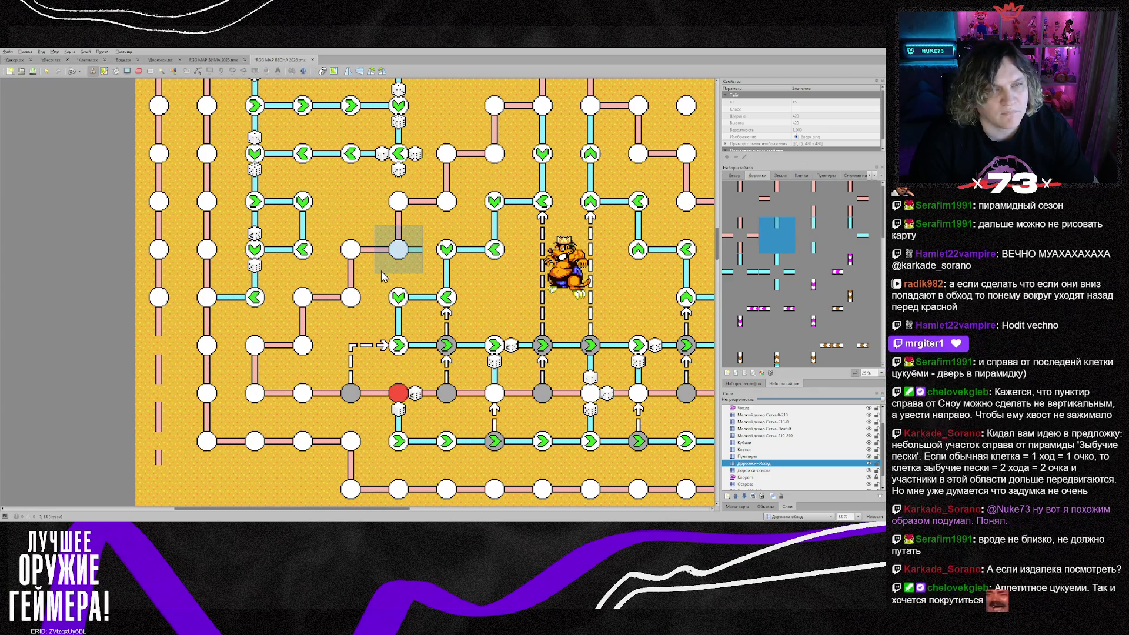
scroll(381, 271, "up", 1)
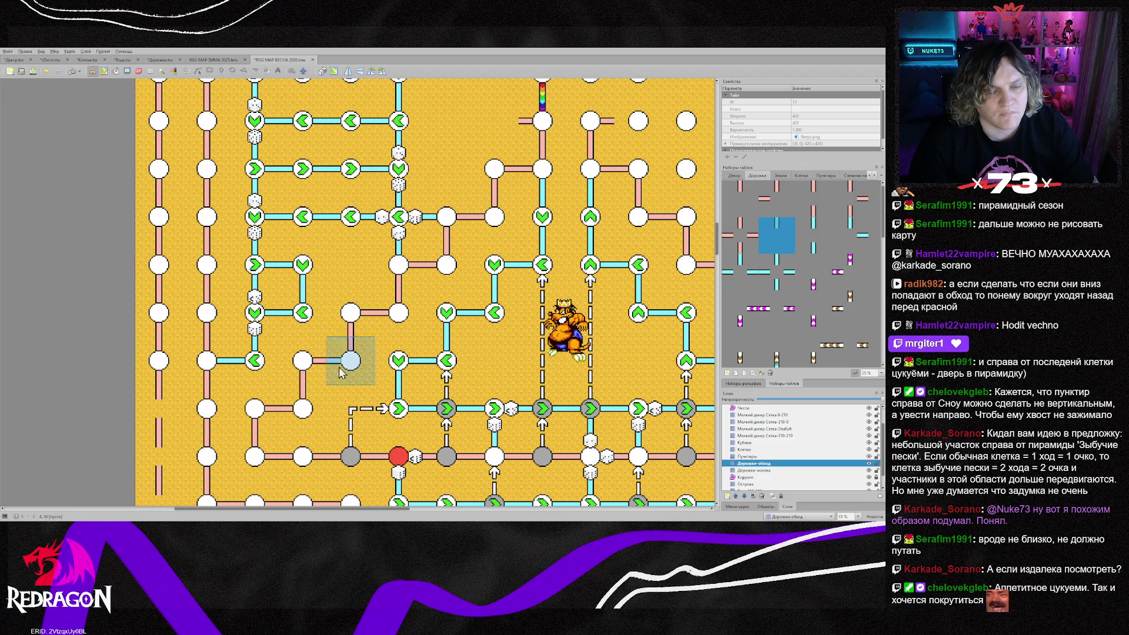
scroll(376, 317, "up", 1)
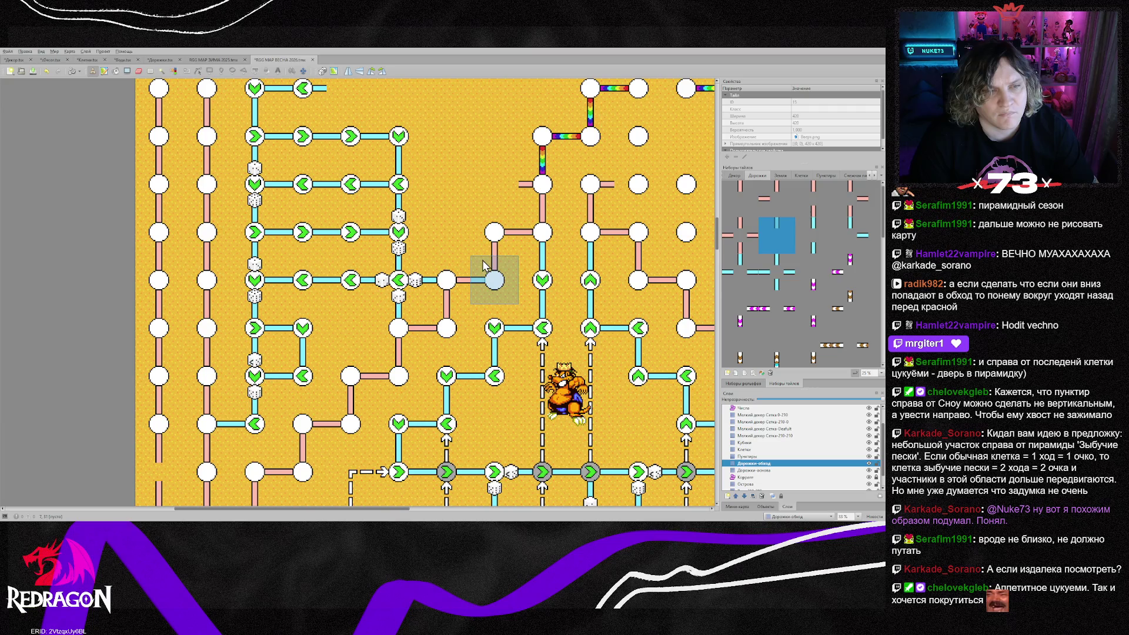
scroll(482, 260, "up", 2)
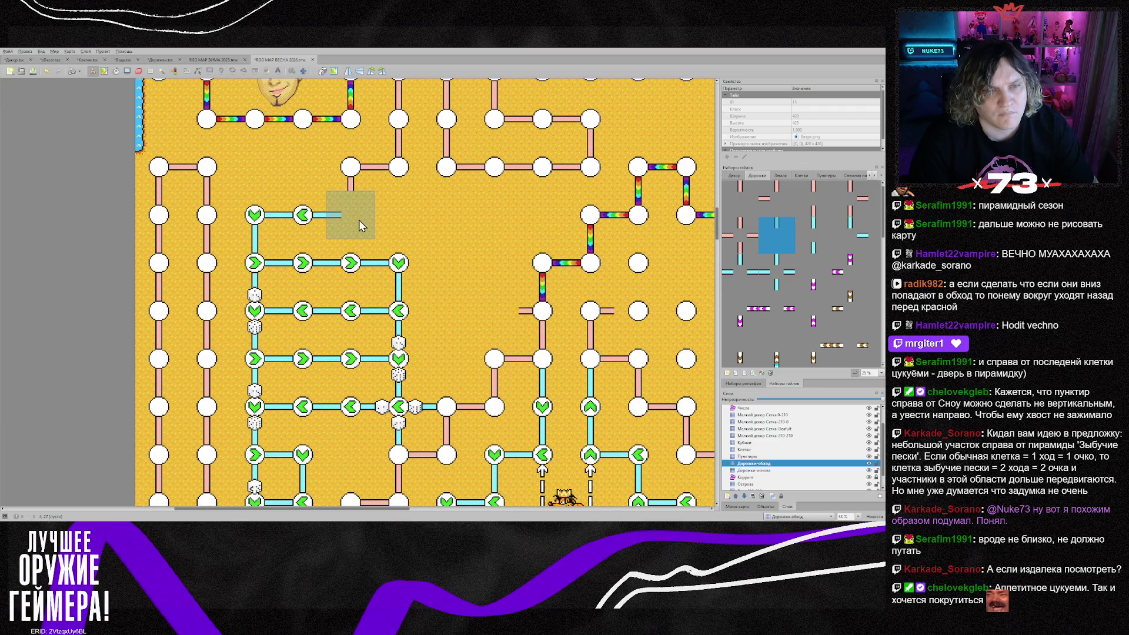
scroll(486, 302, "up", 1)
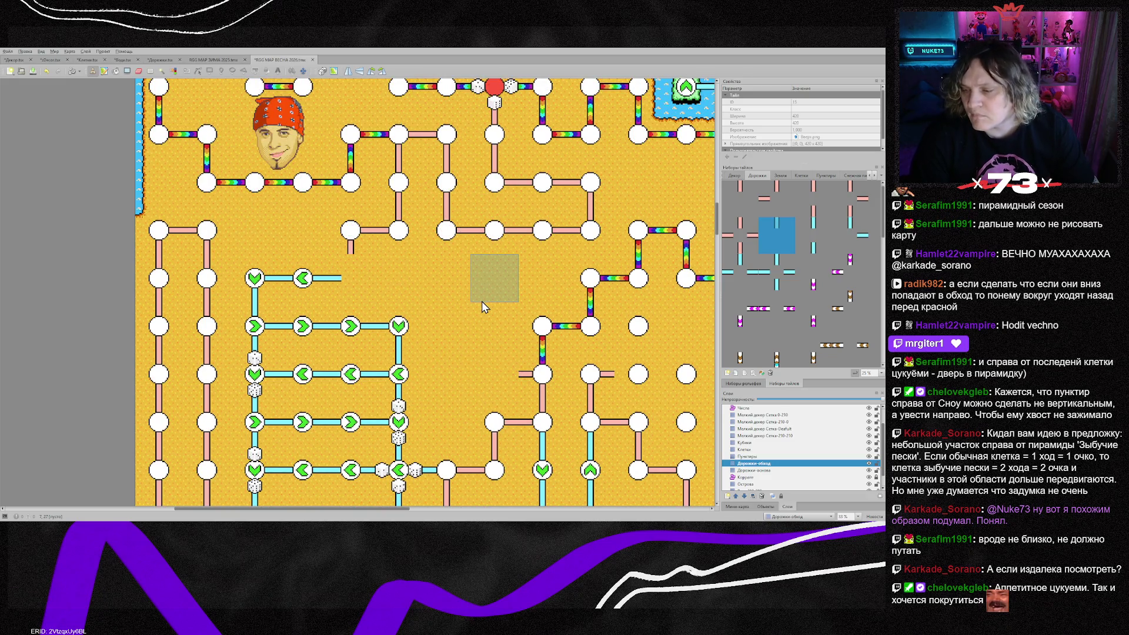
scroll(481, 302, "down", 1)
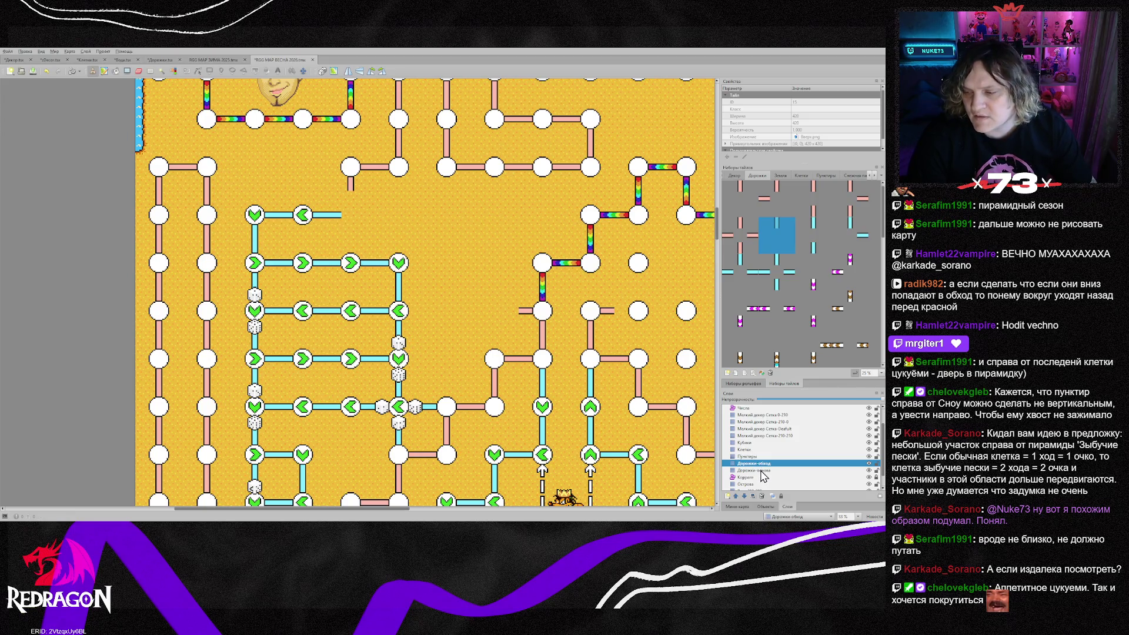
scroll(486, 306, "down", 3)
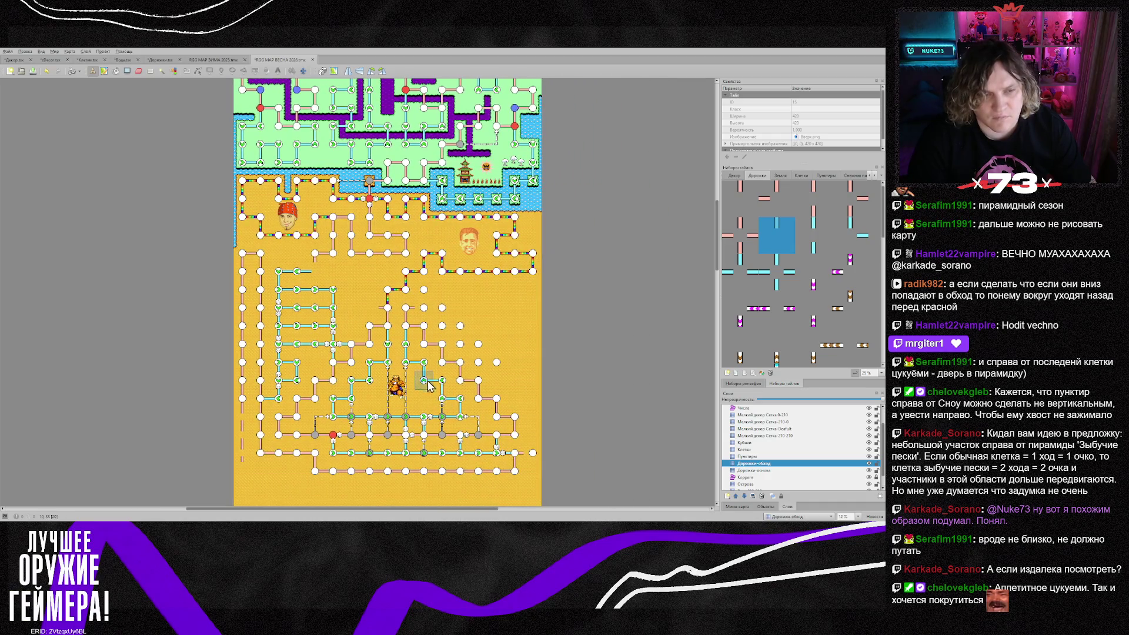
scroll(406, 356, "up", 1)
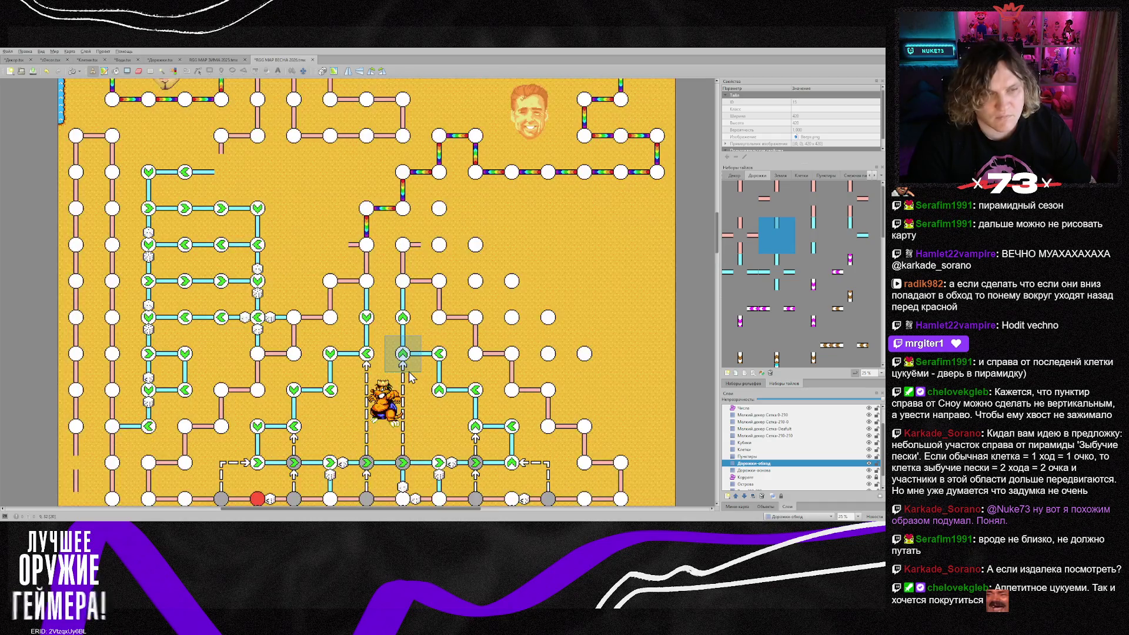
On the Дорожки-основа layer, sample several main-road pieces from the map
left_click(751, 471)
right_click(223, 172)
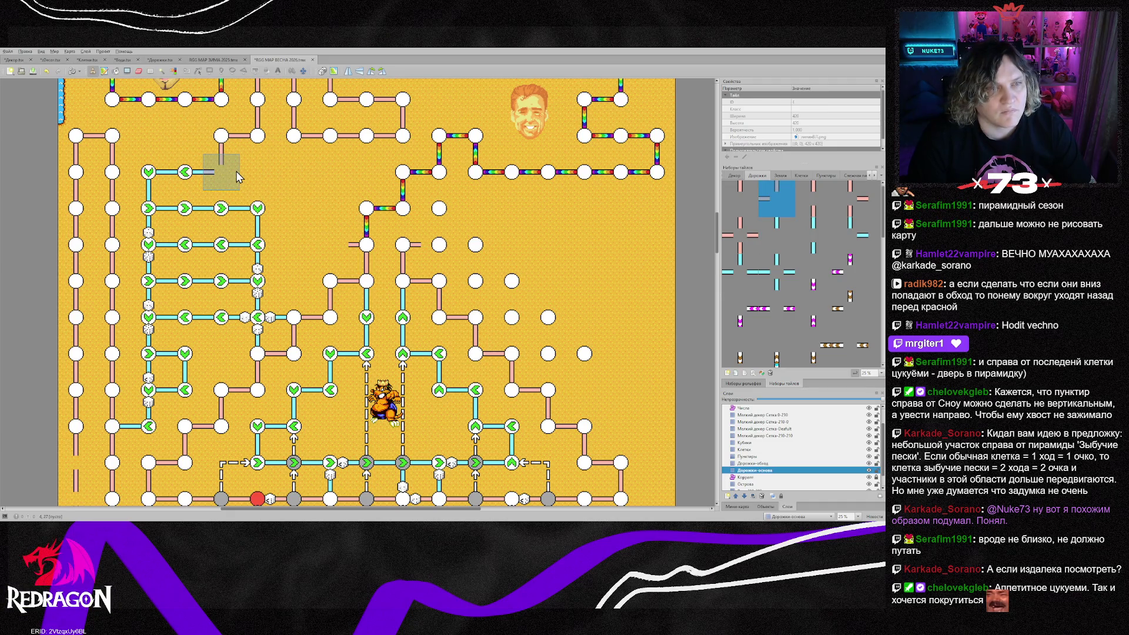
right_click(340, 146)
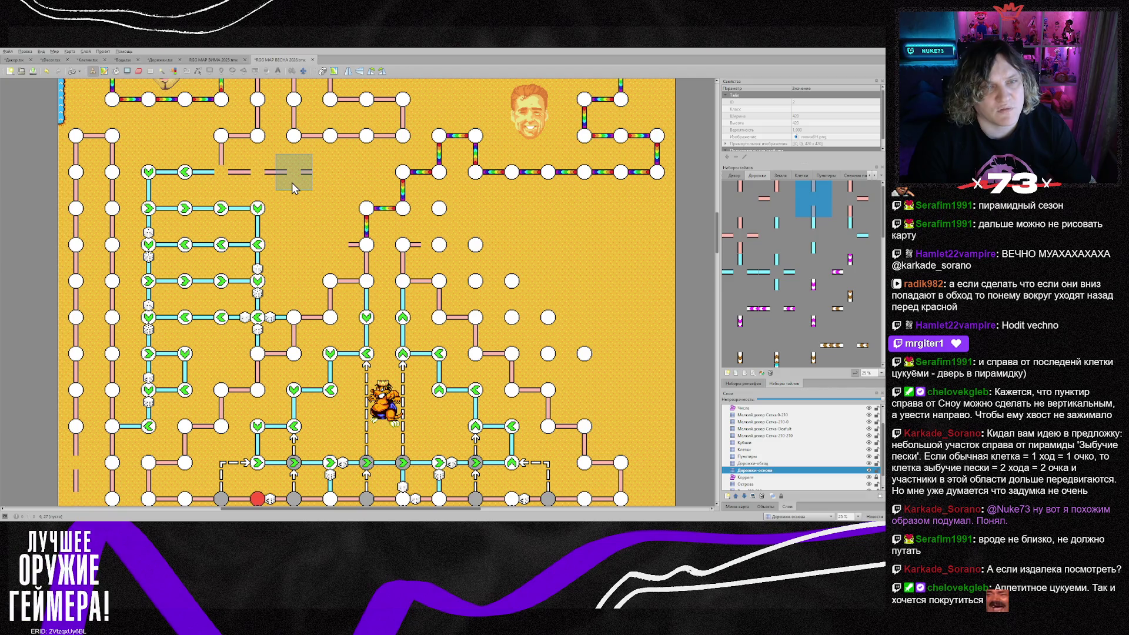
right_click(321, 169)
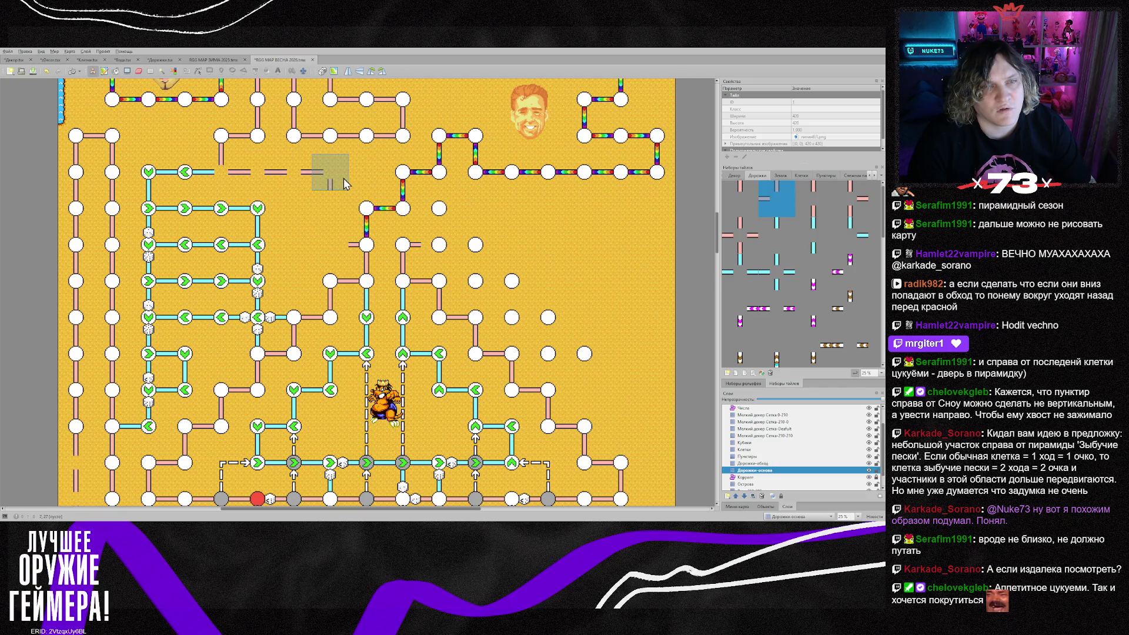
right_click(296, 112)
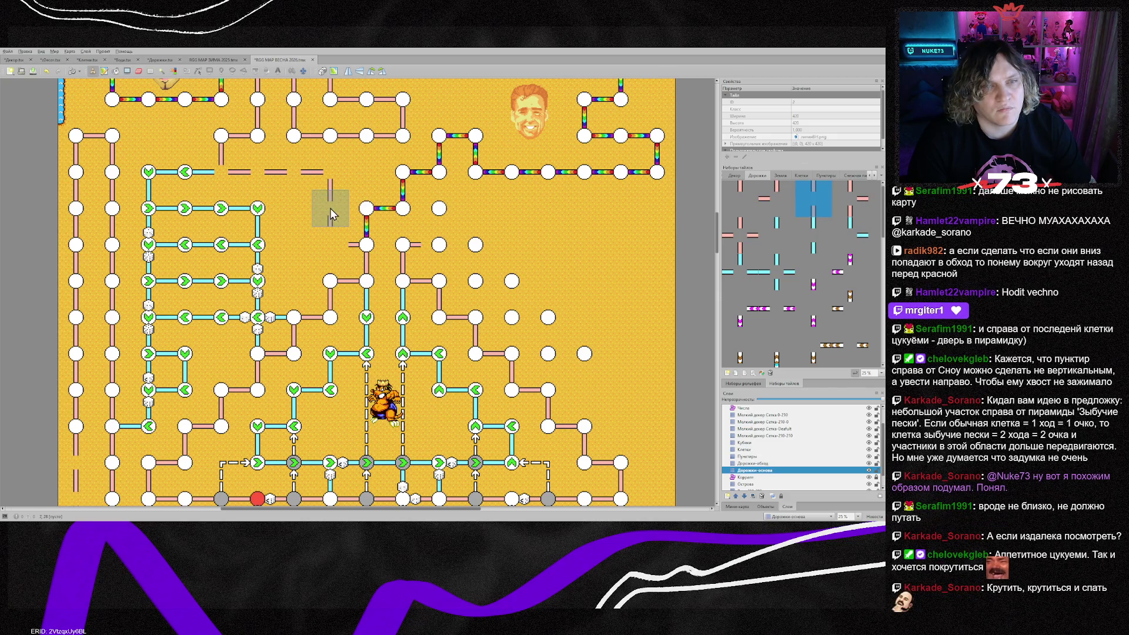
Stamp a road piece left of the node, then paint a run of white node cells and a red node cell
right_click(294, 136)
left_click(332, 244)
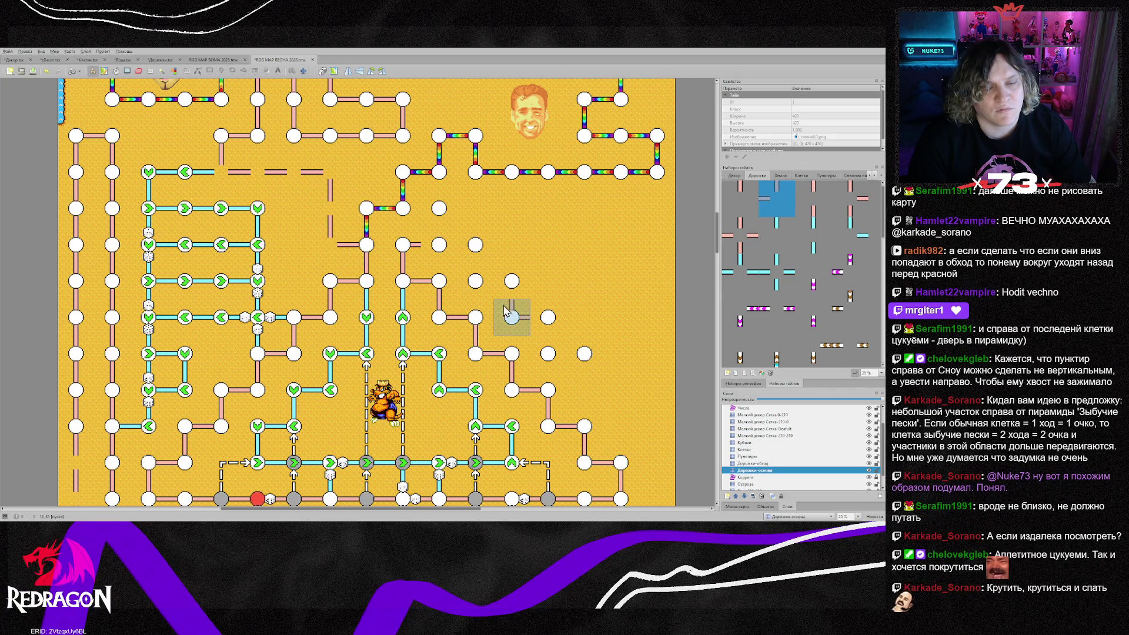
left_click(746, 449)
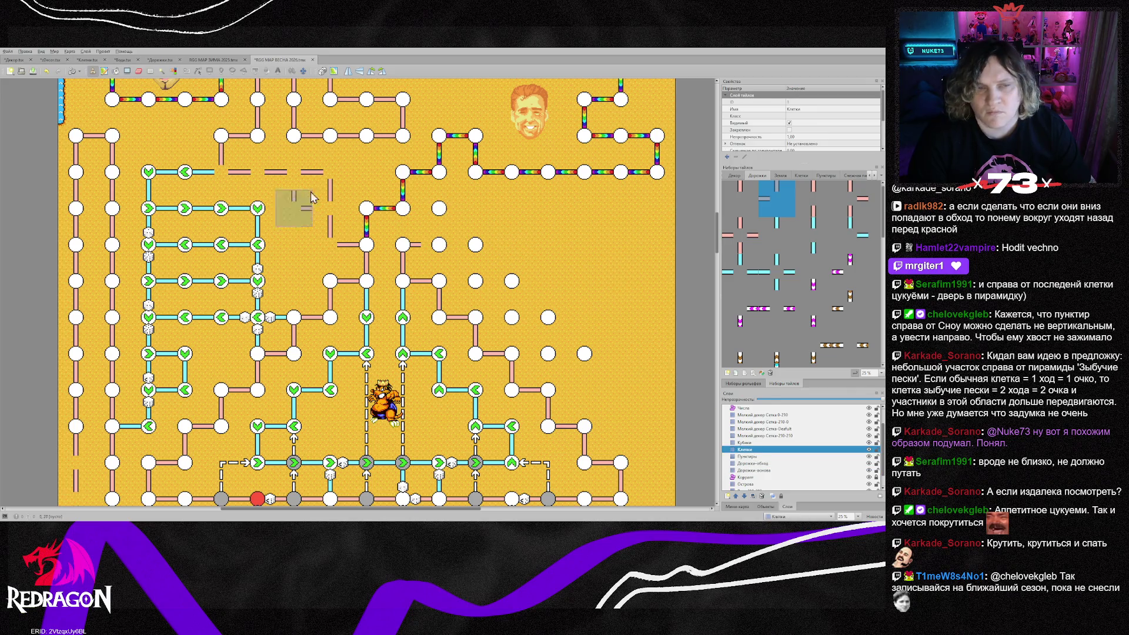
right_click(221, 136)
mouse_move(268, 182)
left_mouse_down()
mouse_move(341, 182)
mouse_move(340, 255)
left_mouse_up()
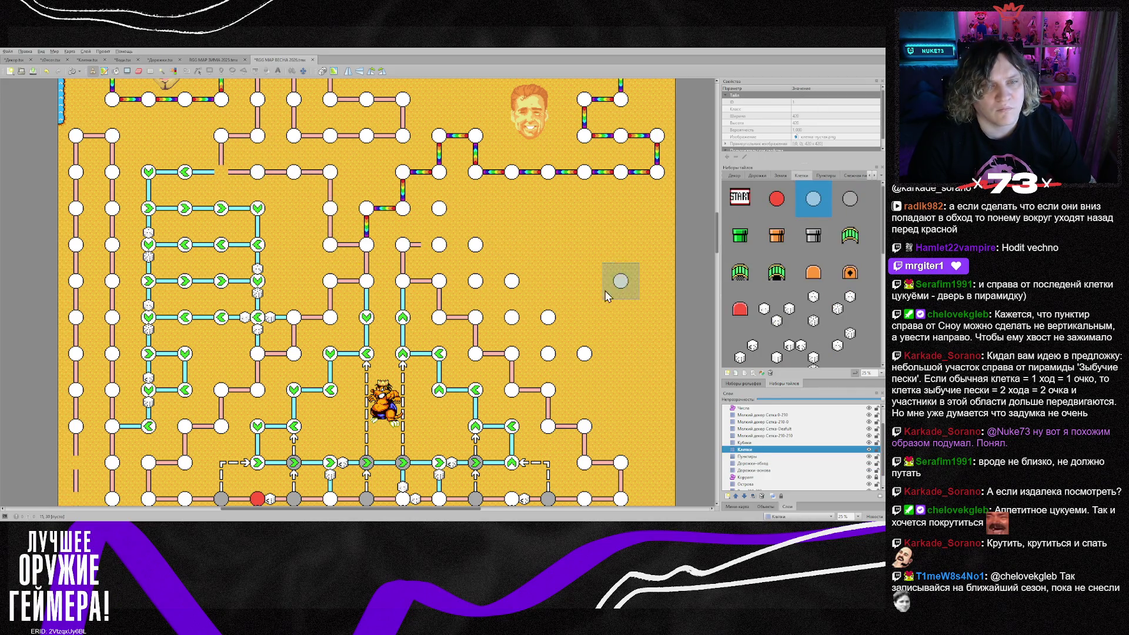
left_click(774, 200)
left_click(222, 176)
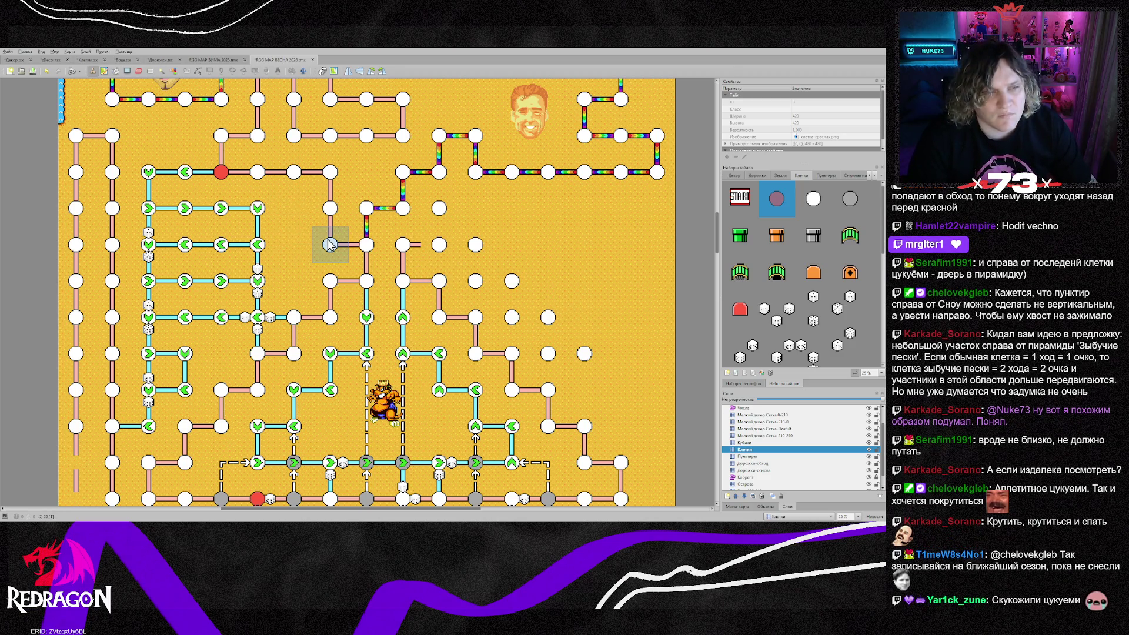
left_click_drag(415, 509, 370, 510)
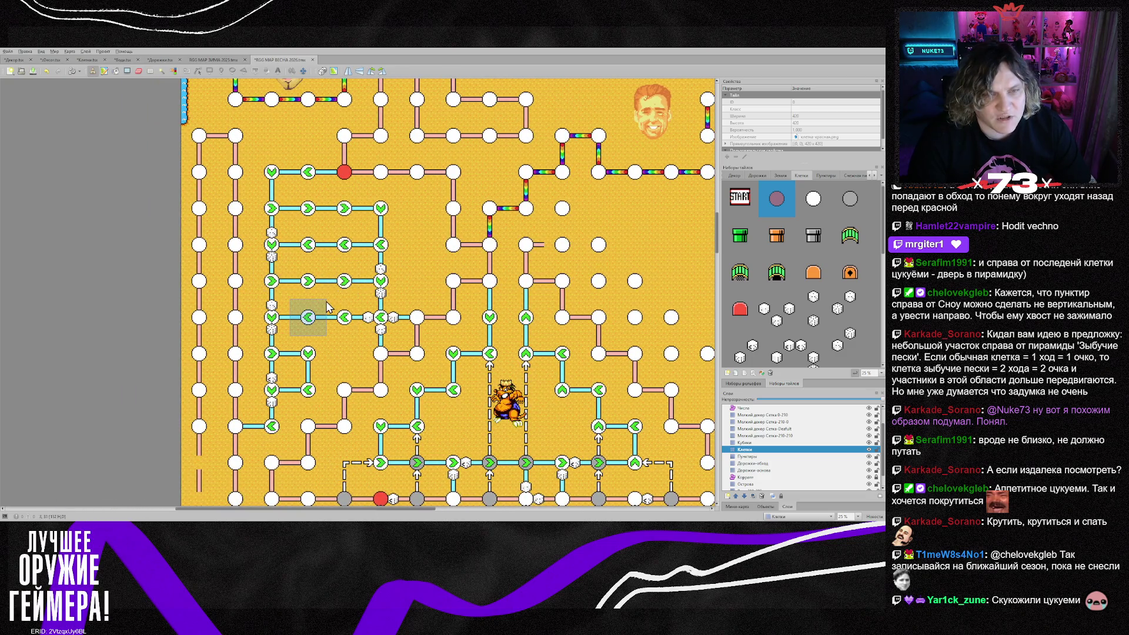
scroll(326, 301, "up", 2)
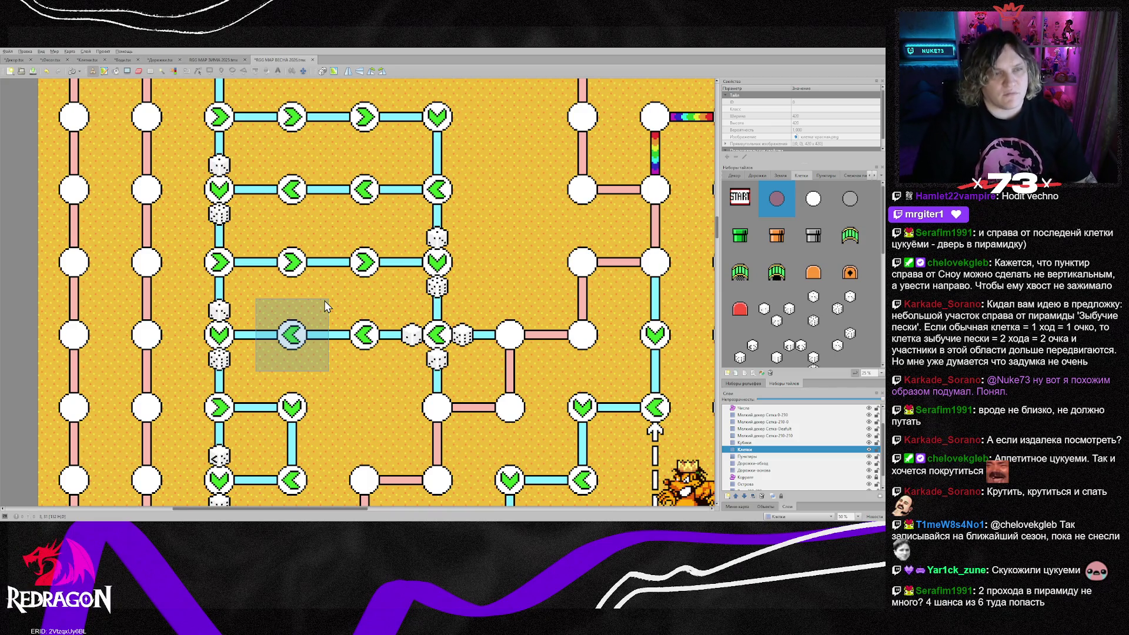
scroll(325, 306, "down", 1)
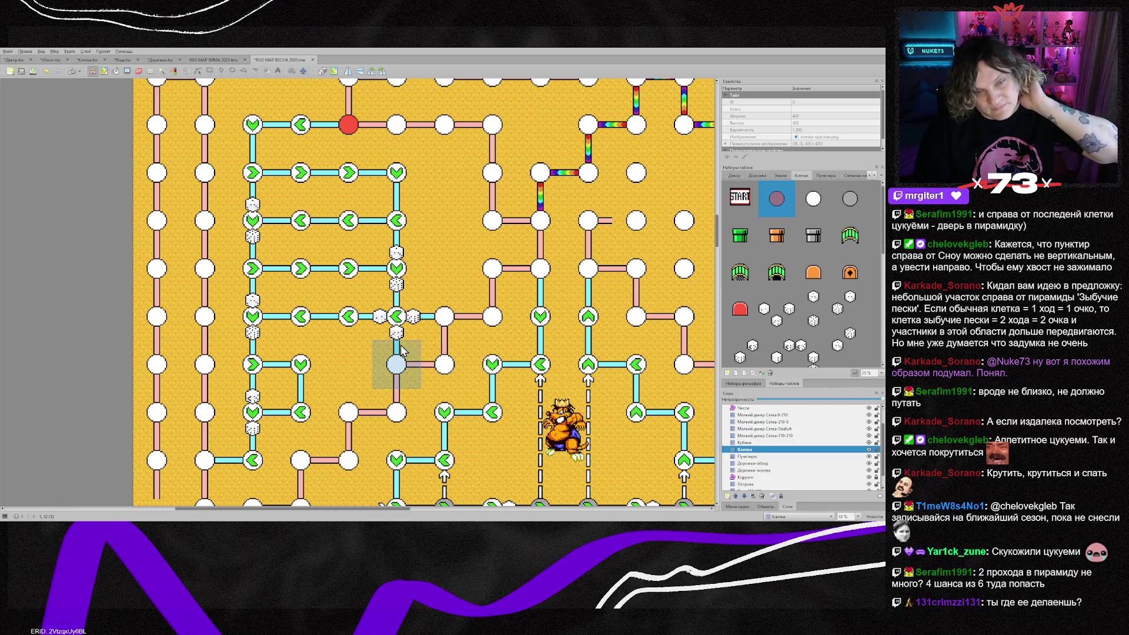
scroll(415, 357, "down", 1)
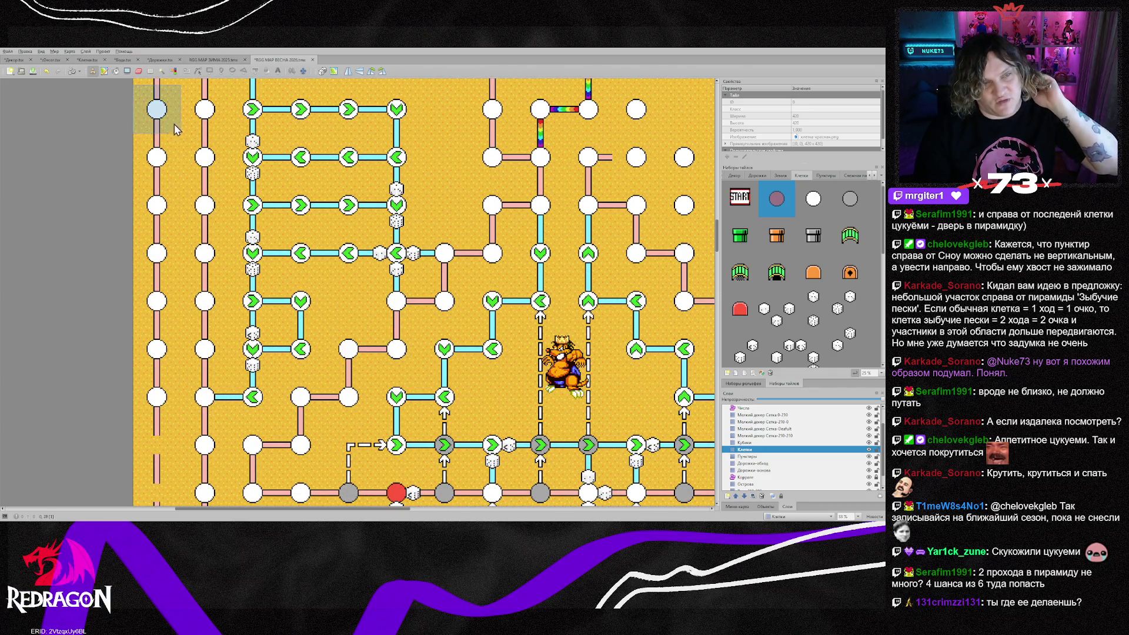
scroll(505, 274, "down", 2)
scroll(458, 318, "up", 3)
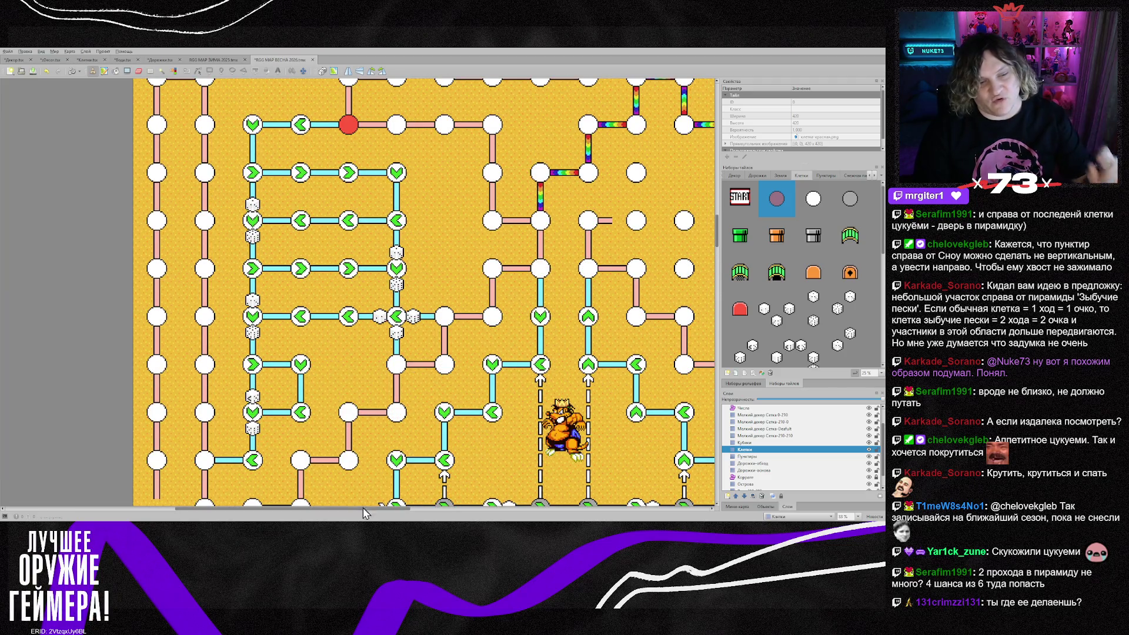
scroll(369, 483, "up", 2)
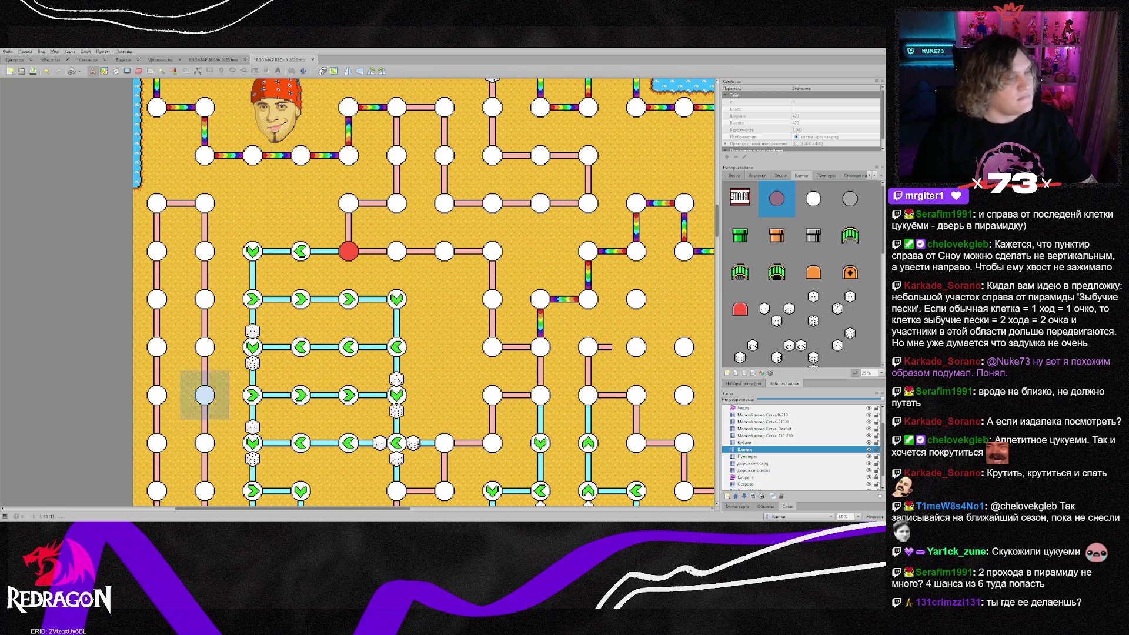
scroll(444, 395, "down", 2)
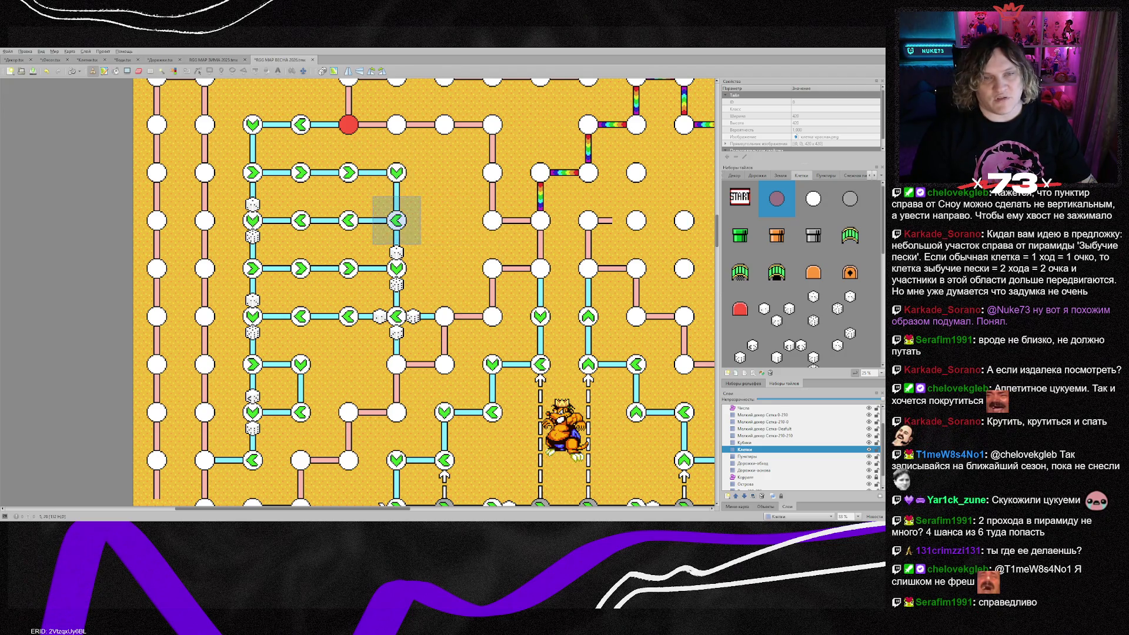
On the Клетки layer, stamp rotated arrow cells: a right arrow and a left arrow below it
left_click(744, 449)
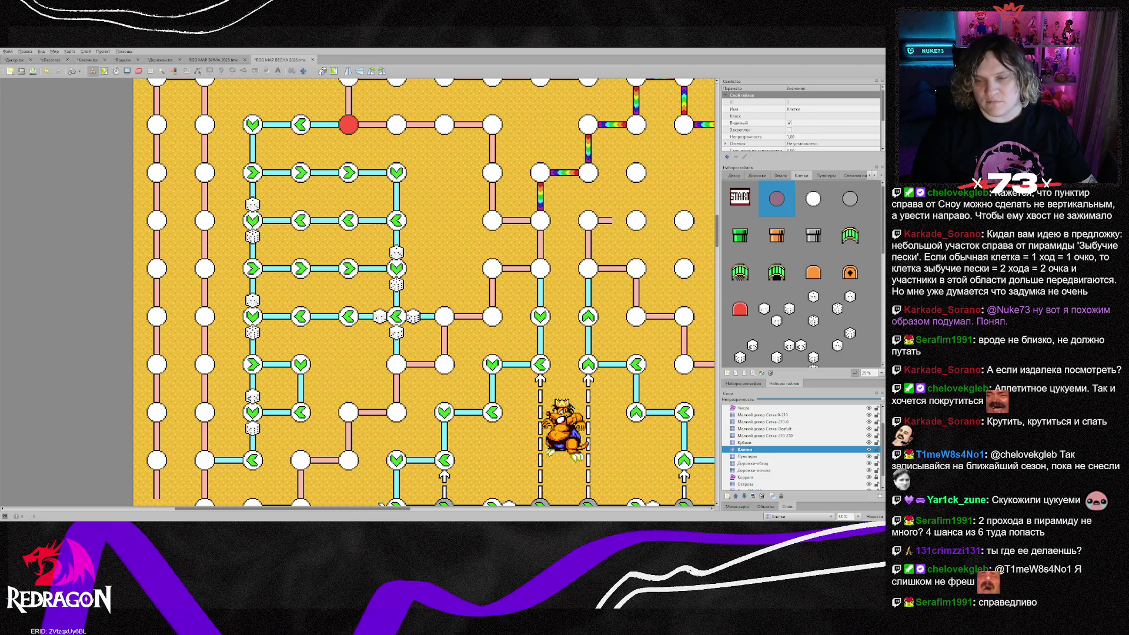
right_click(376, 199)
key("z")
left_click(439, 190)
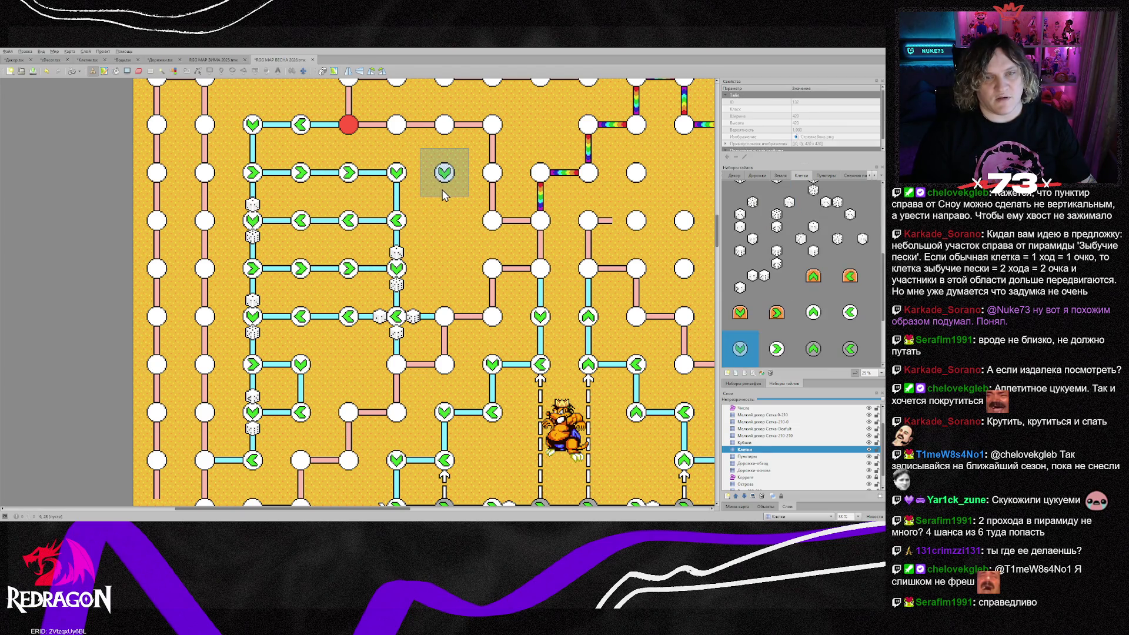
key("z")
left_click(447, 234)
key("z")
key("z")
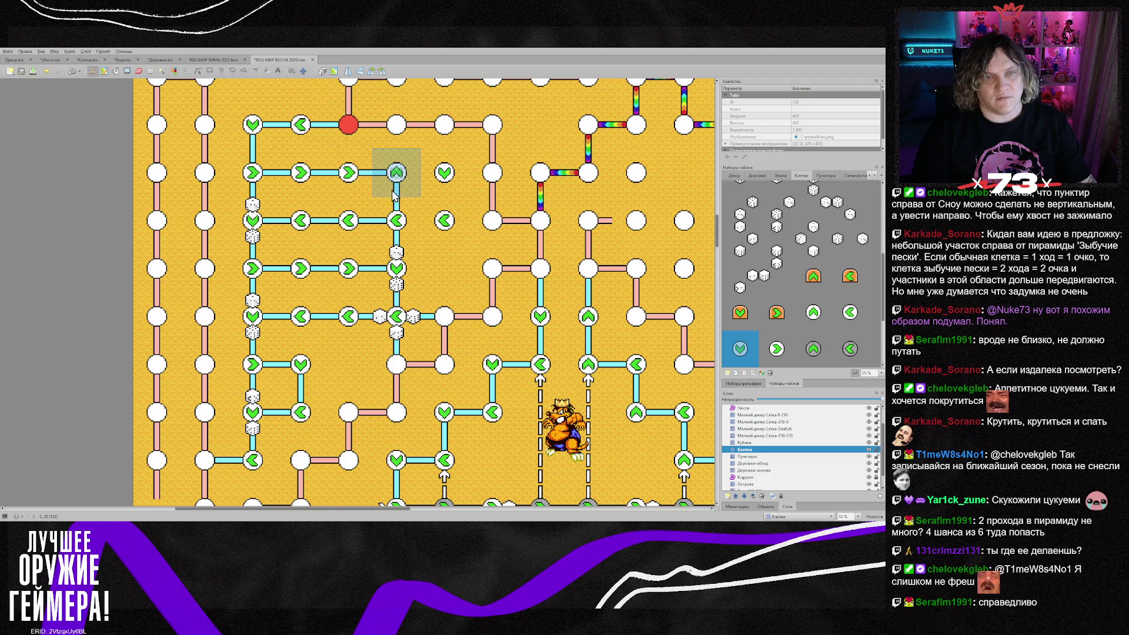
left_click(398, 187)
Sample bypass road and path tiles from the map as stamps
right_click(447, 188)
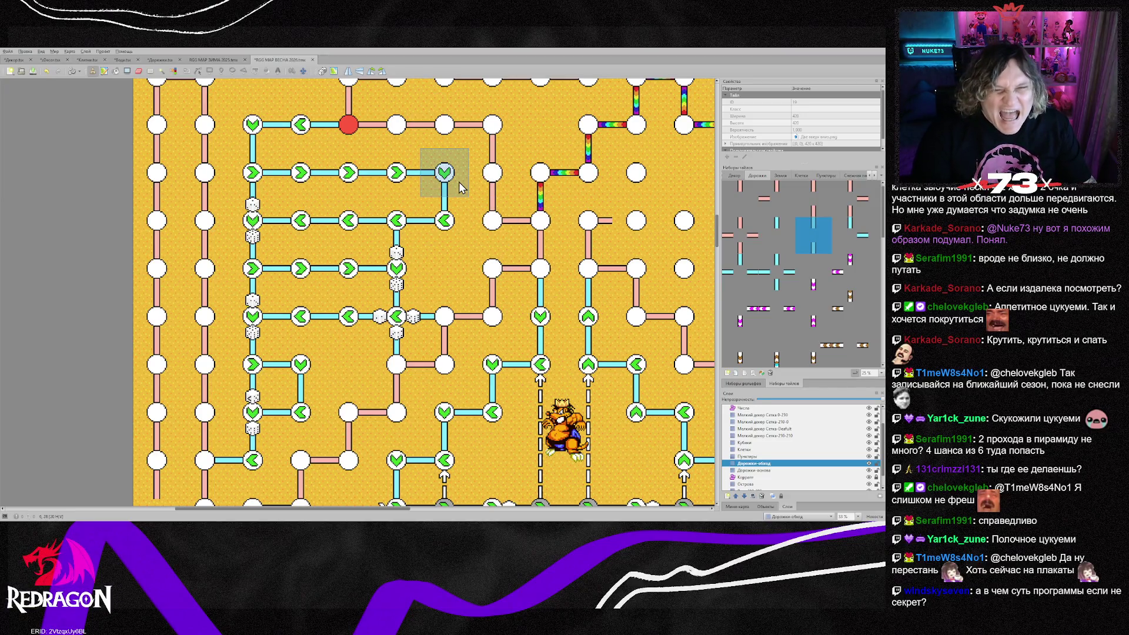
right_click(451, 196)
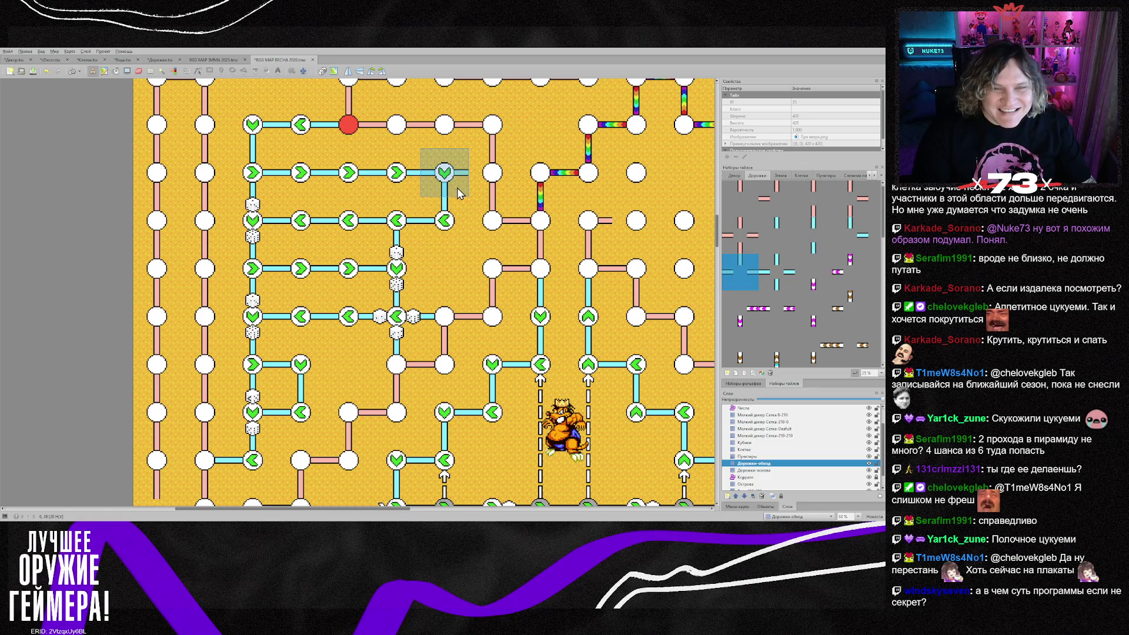
right_click(338, 143)
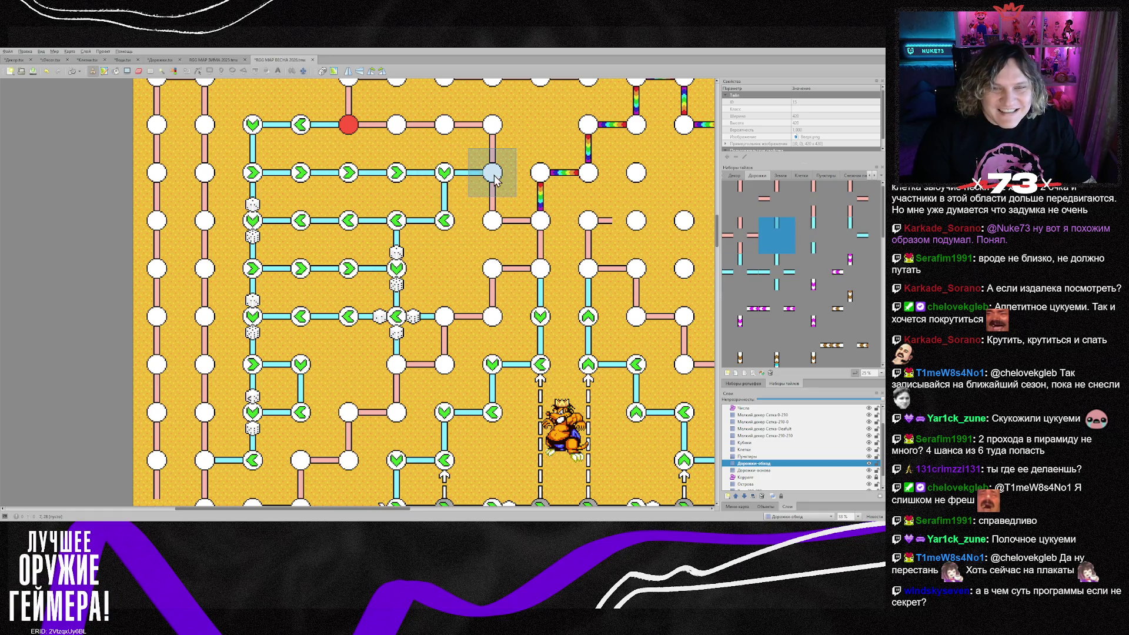
left_click(756, 450)
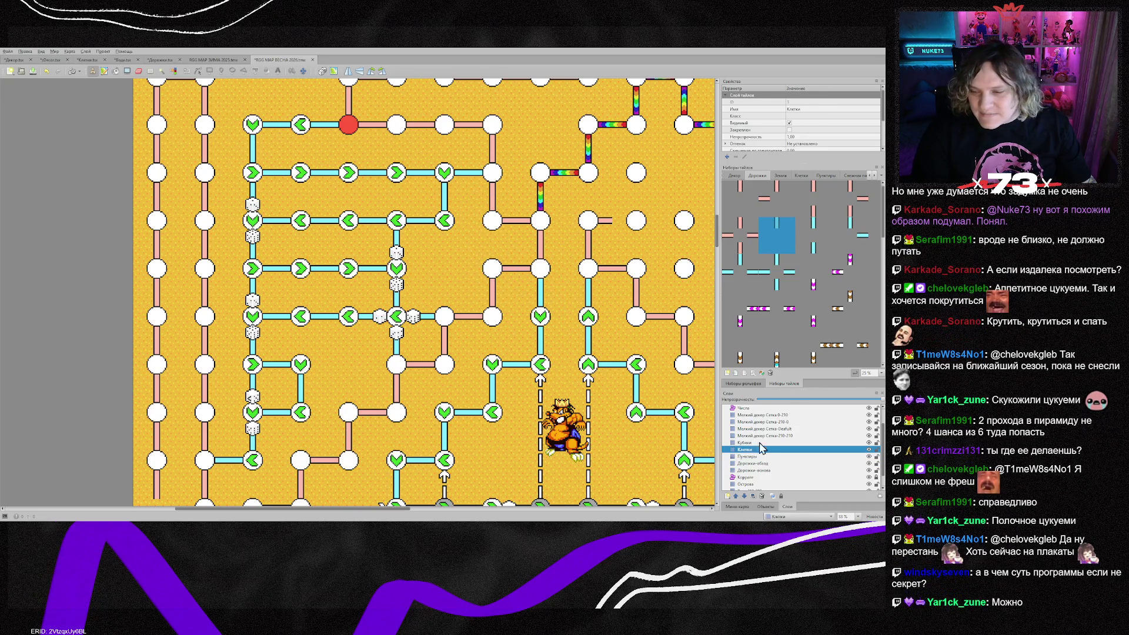
On the Кубики layer, take the two-dice stamp from the tileset and place it beside an arrow cell
key("ctrl+Page_Up")
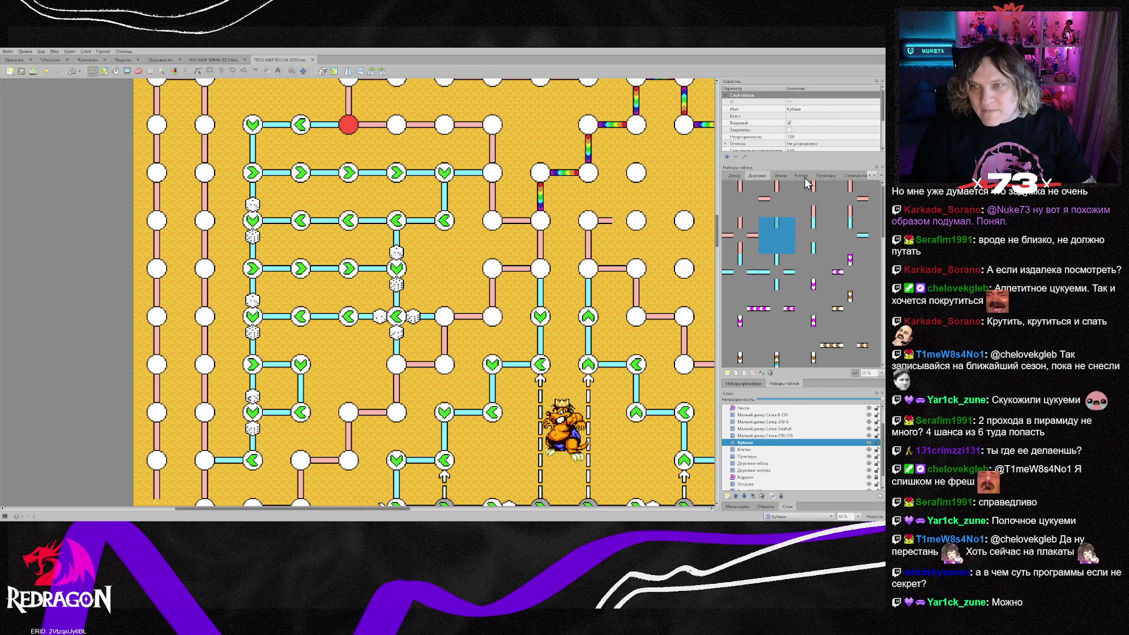
left_click(804, 176)
scroll(798, 253, "up", 2)
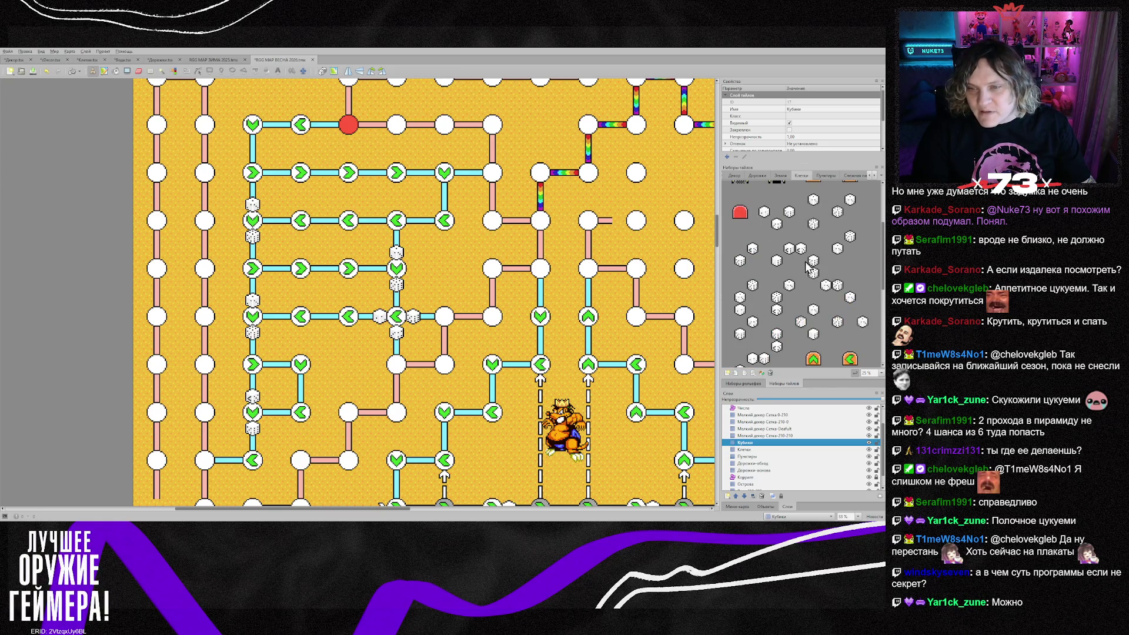
scroll(782, 319, "down", 1)
left_click_drag(726, 302, 755, 331)
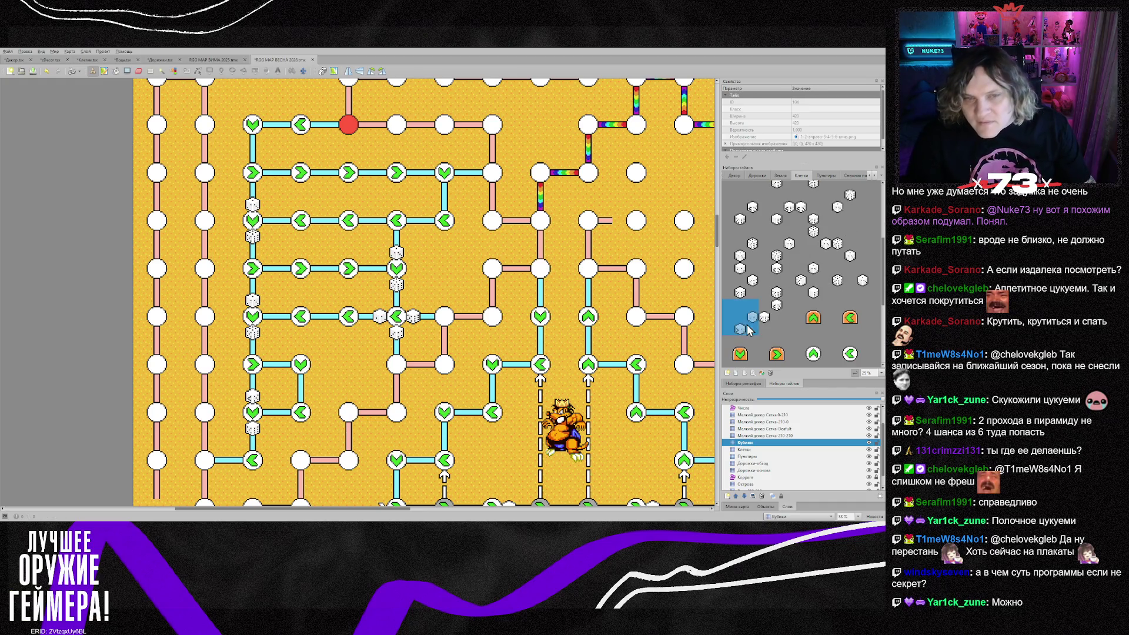
left_click(467, 196)
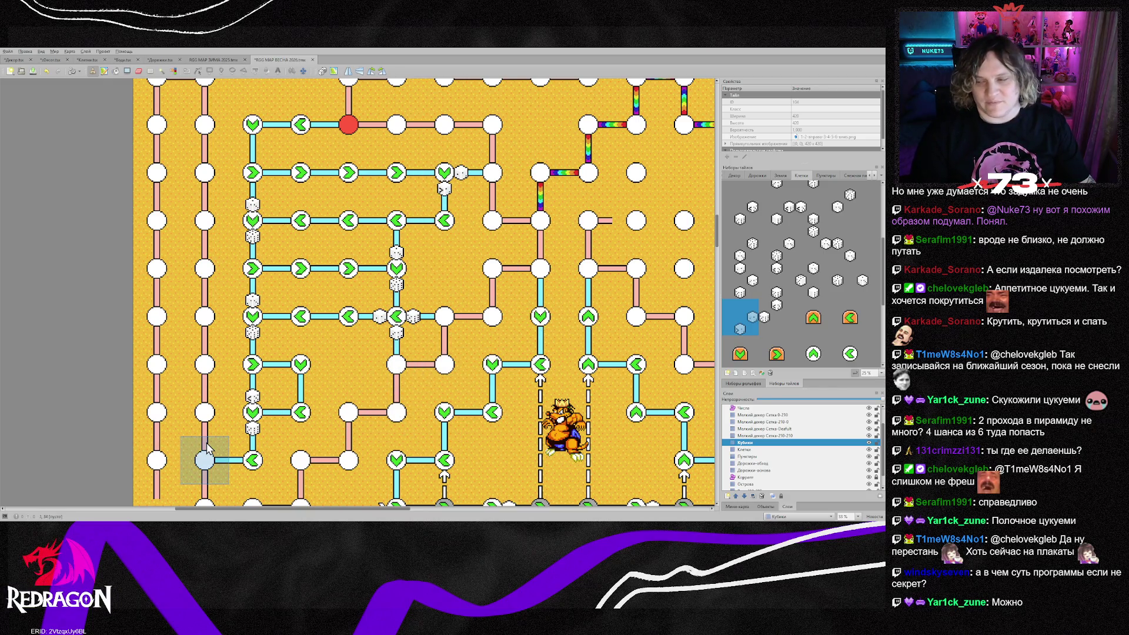
Stamp another dice pair above and below a green arrow in the left-hand column
scroll(206, 453, "up", 3)
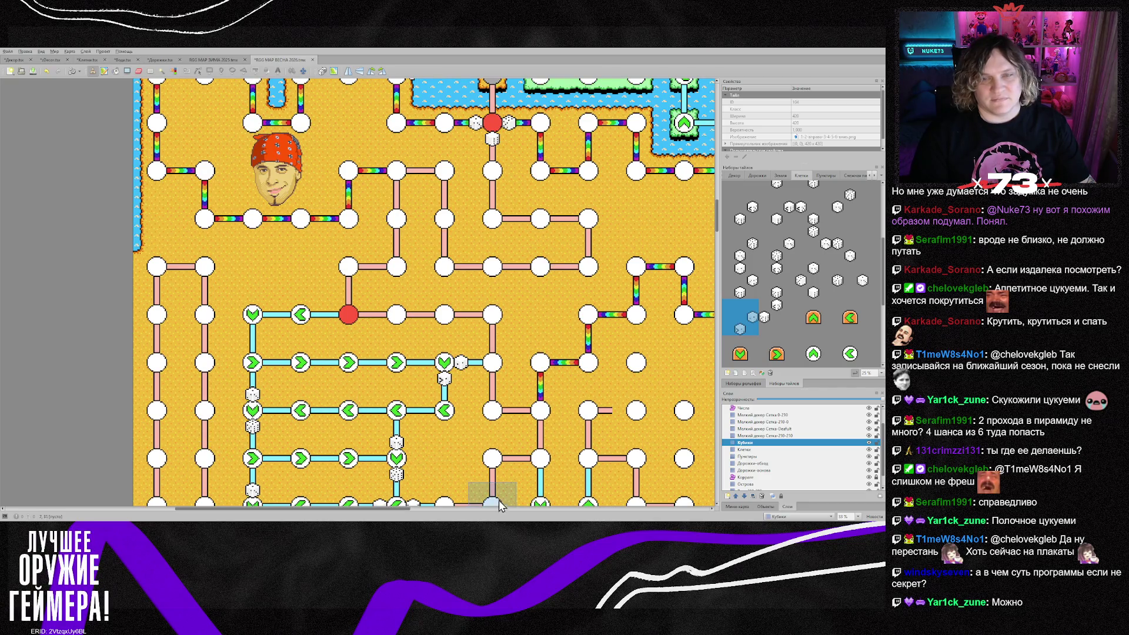
mouse_move(402, 516)
left_mouse_down()
mouse_move(469, 516)
mouse_move(419, 516)
left_mouse_up()
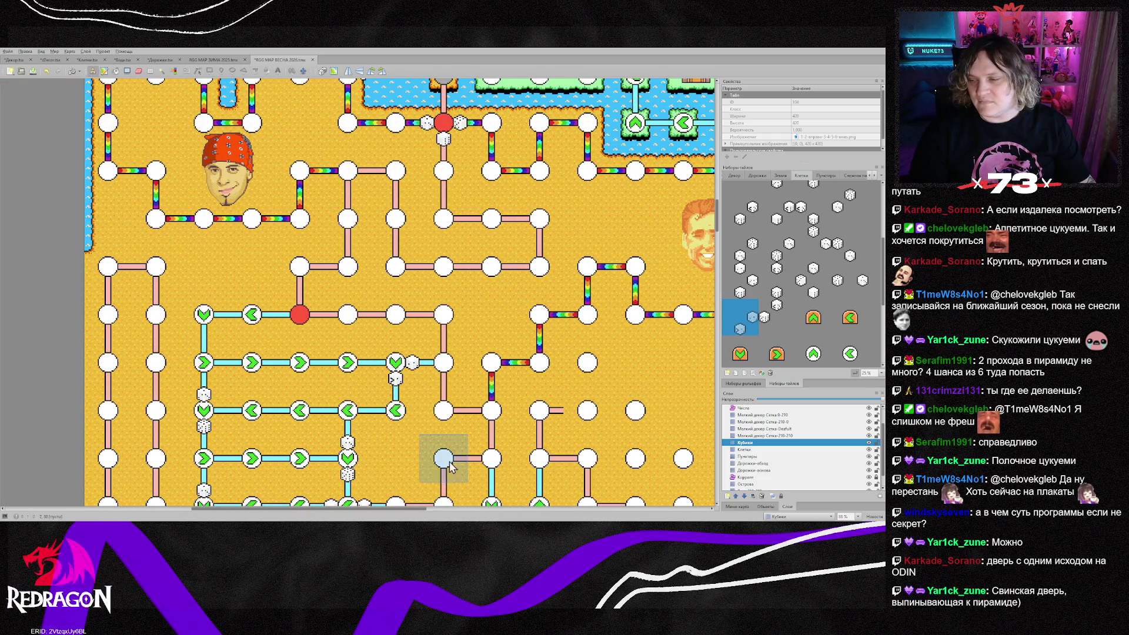
scroll(428, 393, "down", 1)
scroll(428, 394, "down", 1)
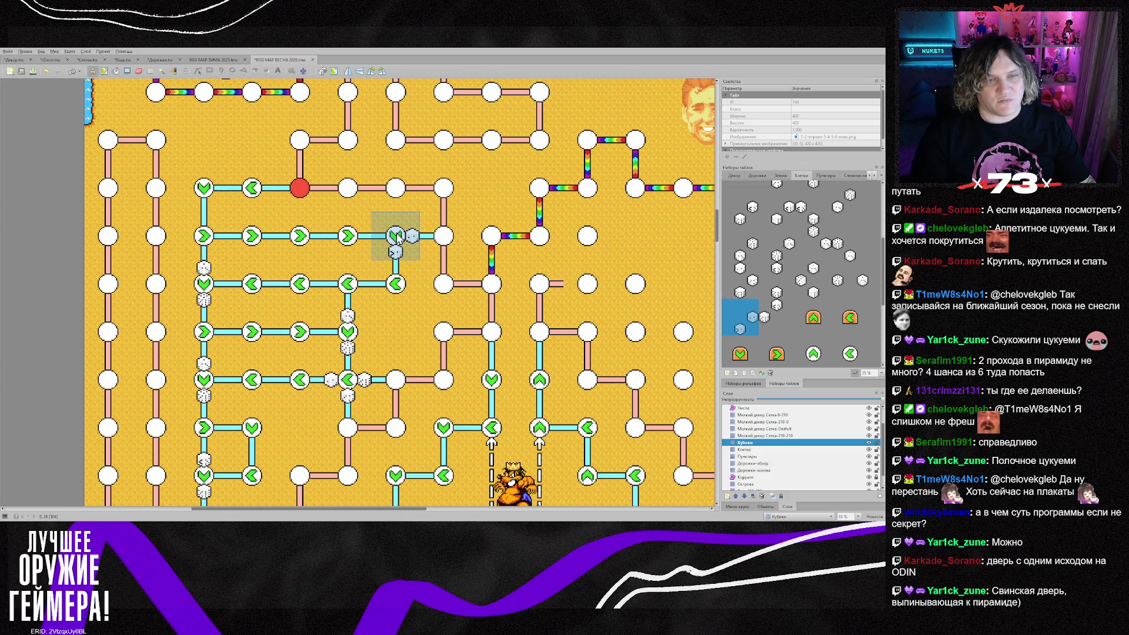
left_click(209, 297)
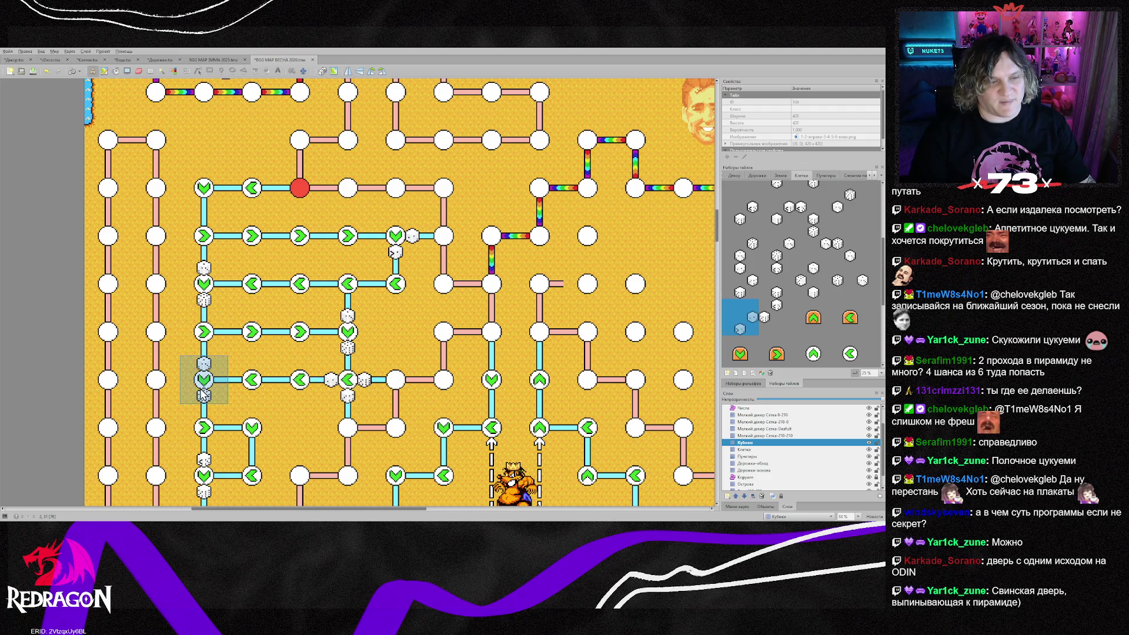
scroll(253, 432, "down", 2)
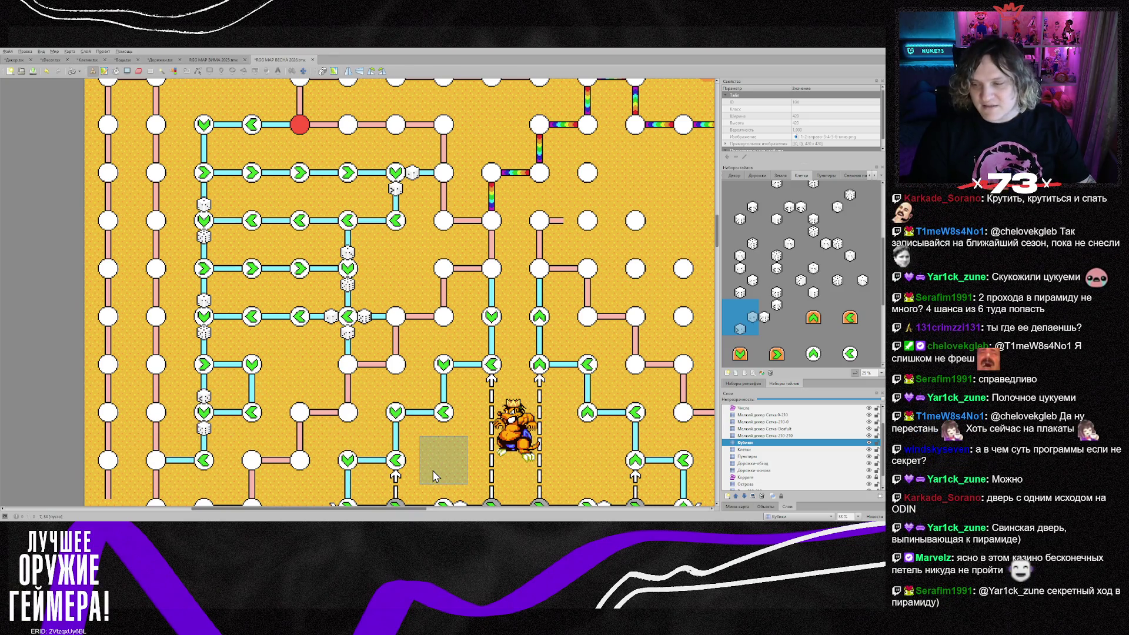
scroll(347, 447, "down", 2)
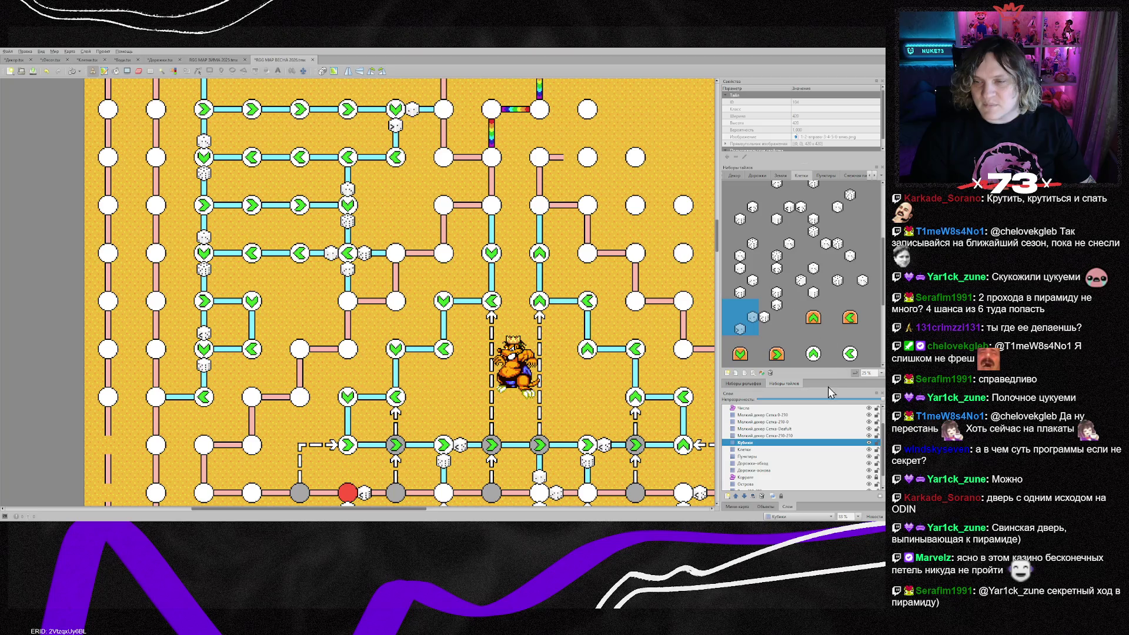
scroll(812, 343, "down", 2)
scroll(812, 343, "down", 2)
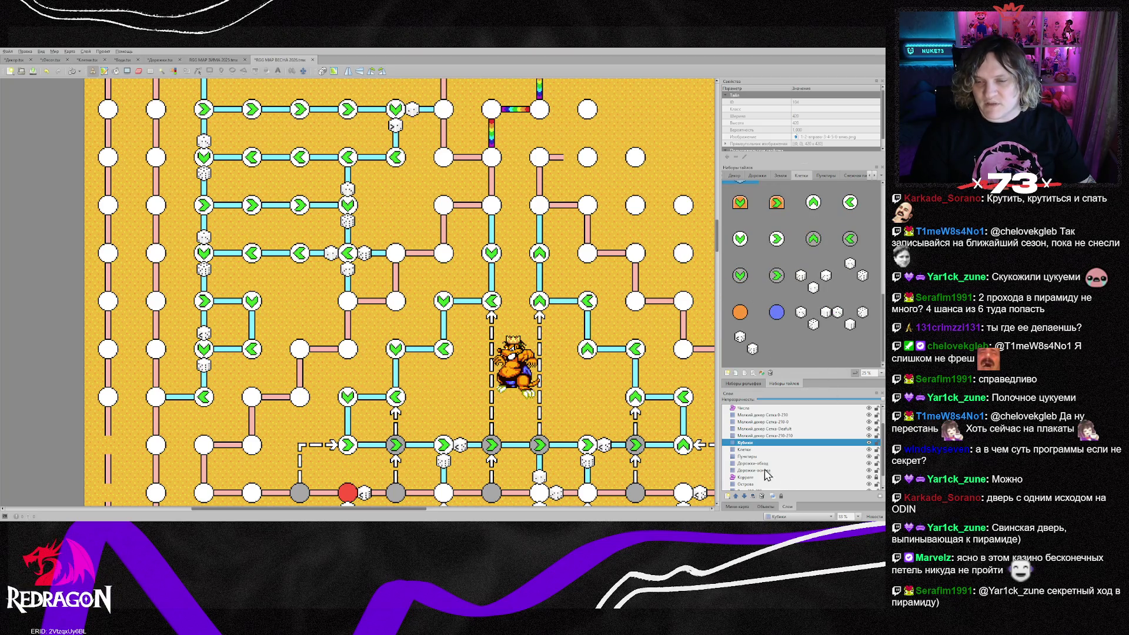
Replace the white node with a grey-ringed left-arrow cell on the Клетки layer
left_click(746, 450)
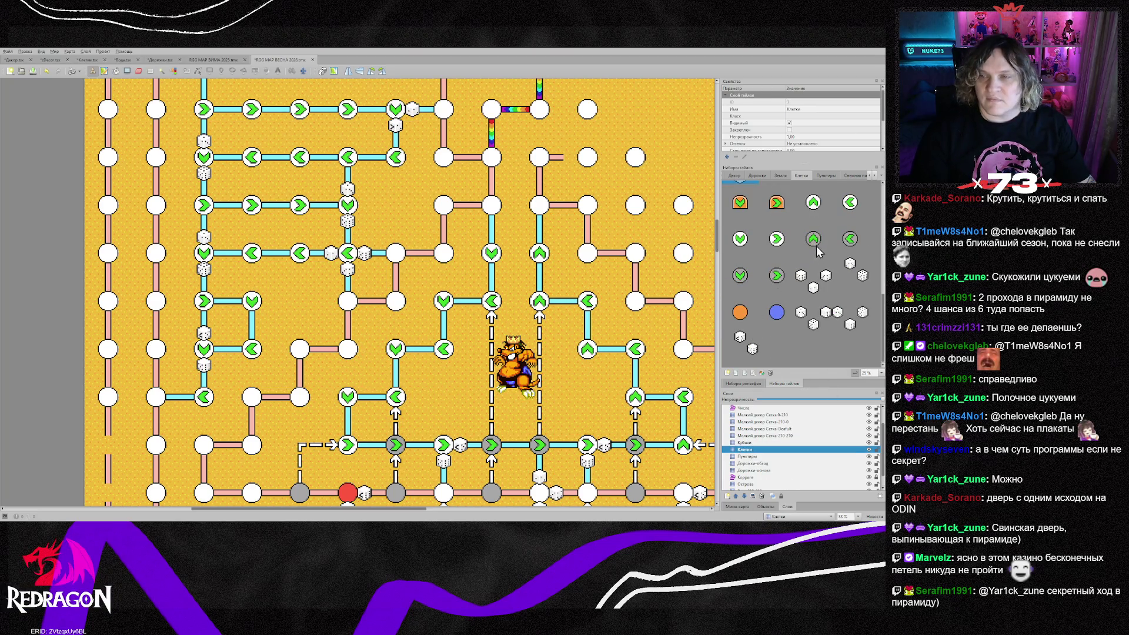
left_click(851, 240)
left_click(207, 415)
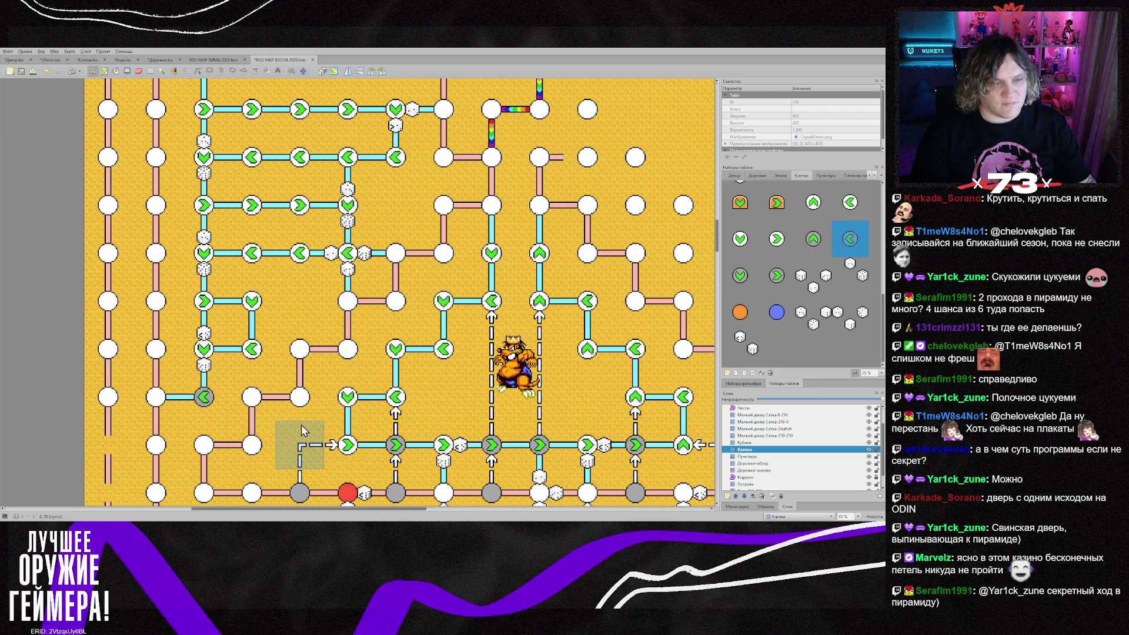
scroll(301, 424, "down", 3)
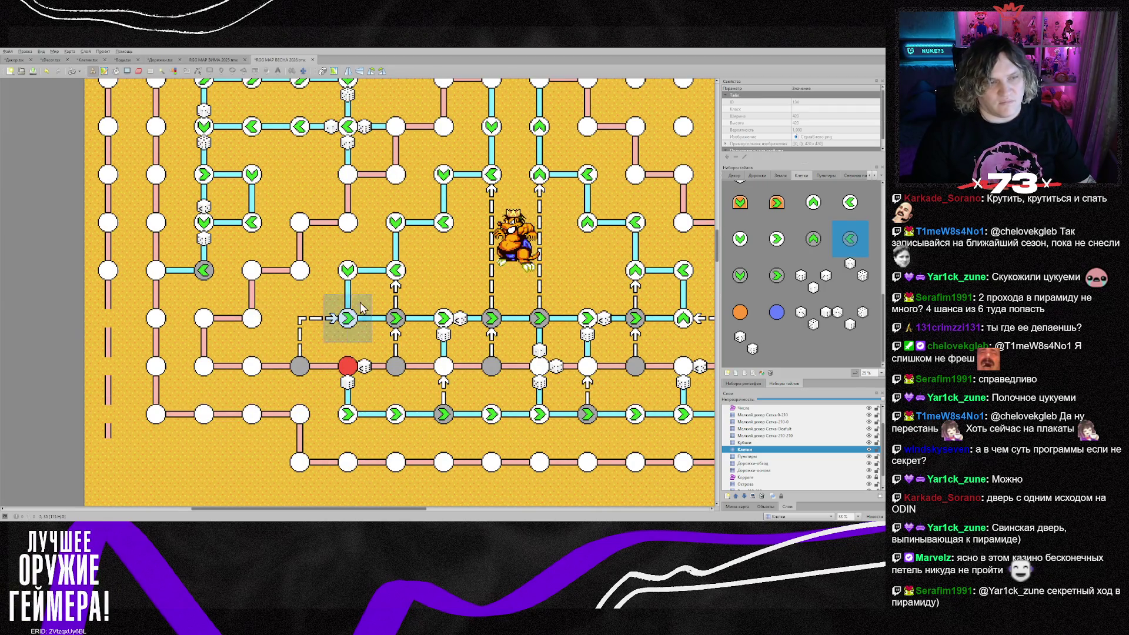
On the Пунктиры layer, place a dashed down arrow below the new arrow cell
left_click(752, 457)
right_click(418, 390)
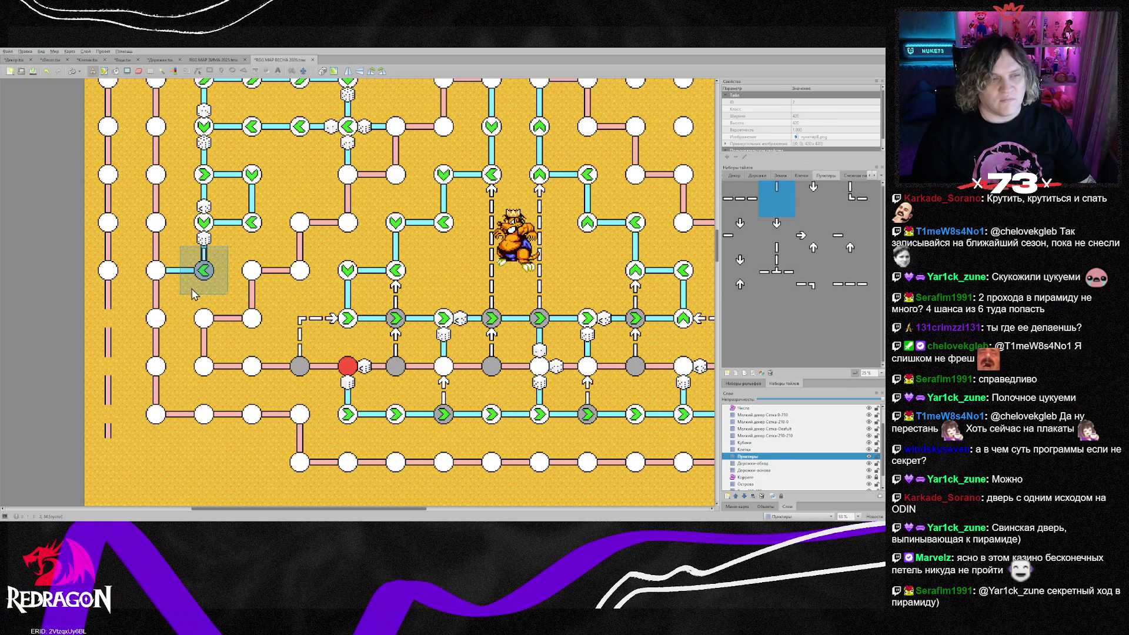
right_click(346, 315)
left_click(188, 307)
Scroll over the board to review it and cycle between the open maps
scroll(272, 465, "up", 1)
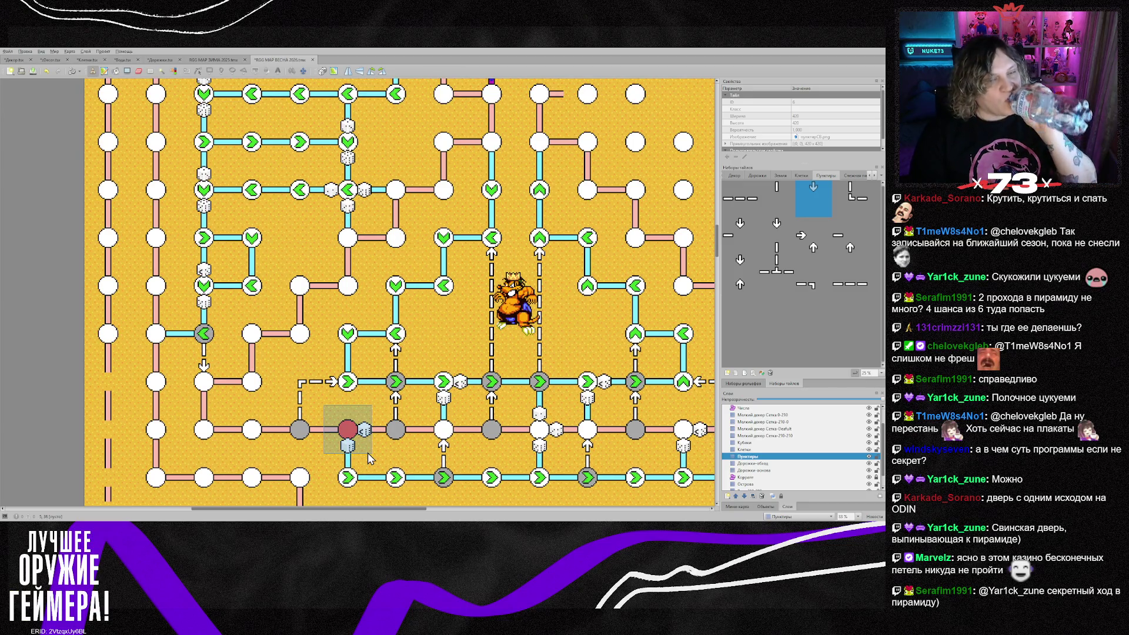
scroll(368, 457, "up", 2)
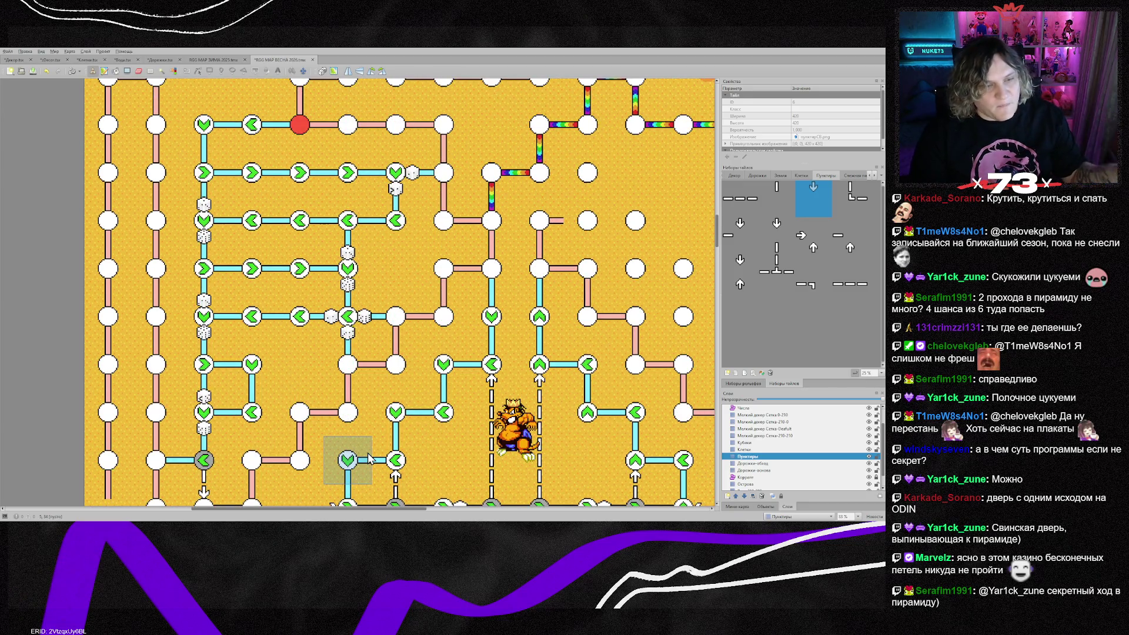
scroll(368, 456, "up", 2)
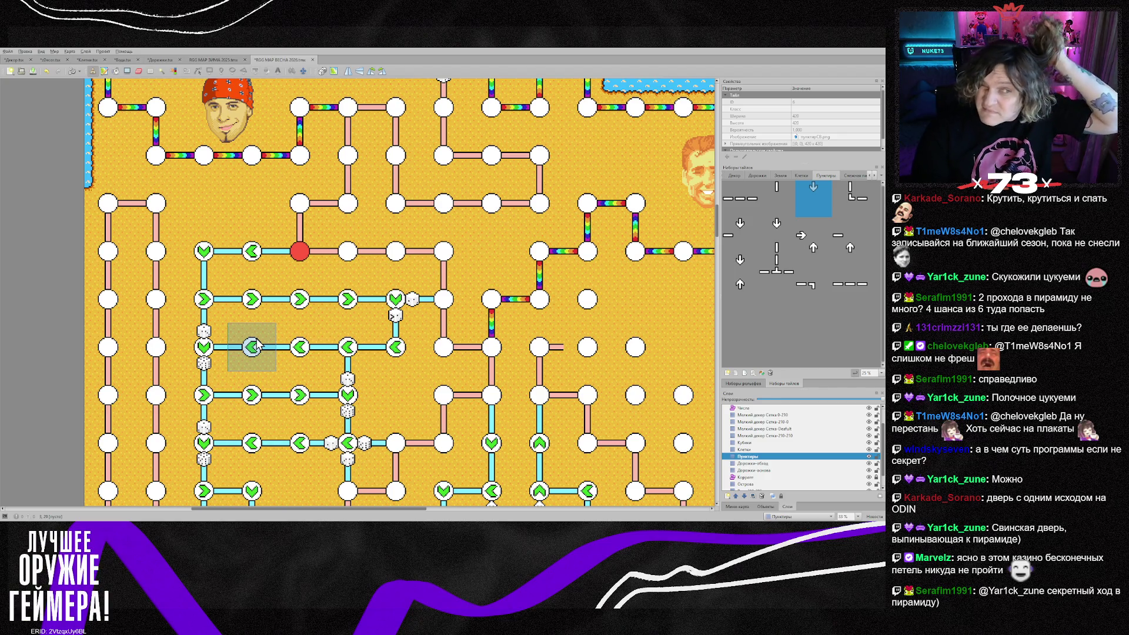
scroll(257, 345, "up", 2)
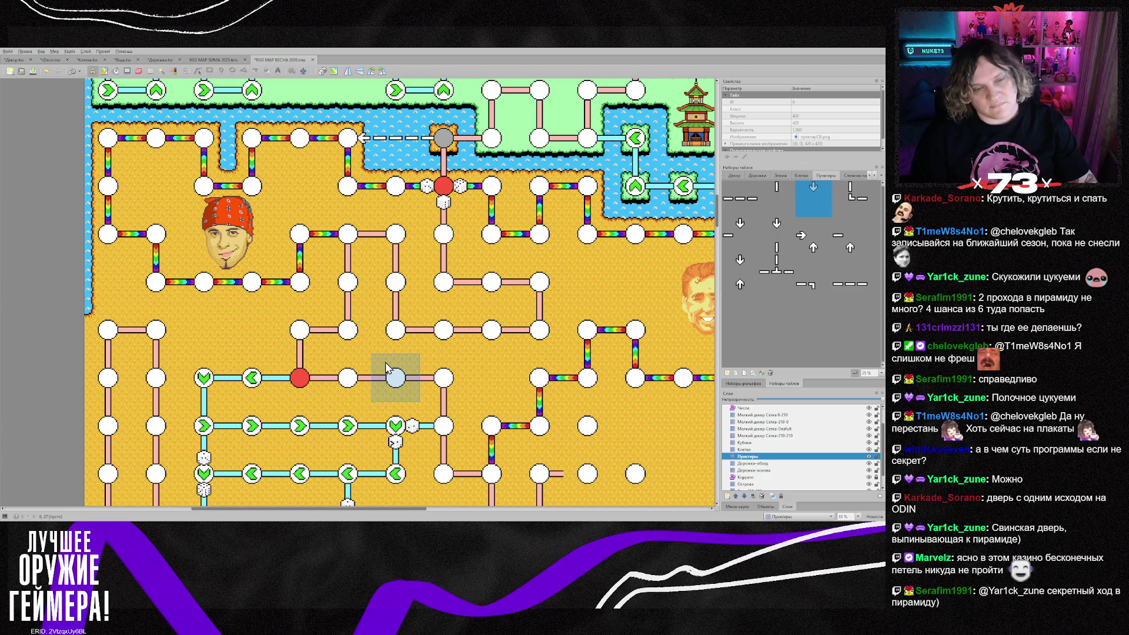
scroll(387, 368, "down", 2)
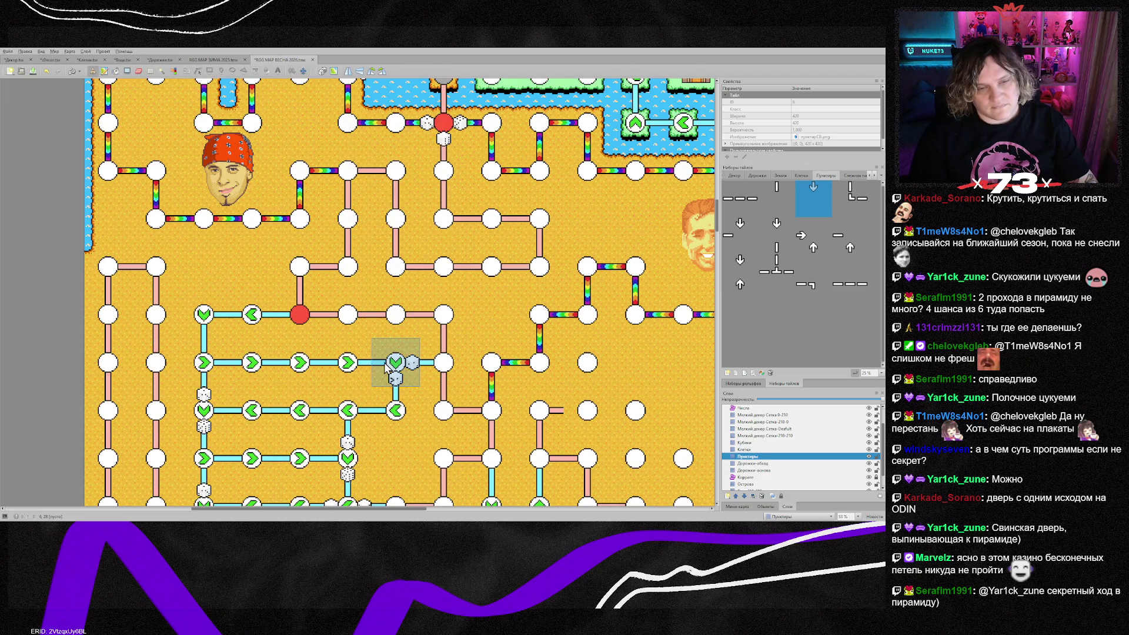
scroll(386, 367, "down", 10)
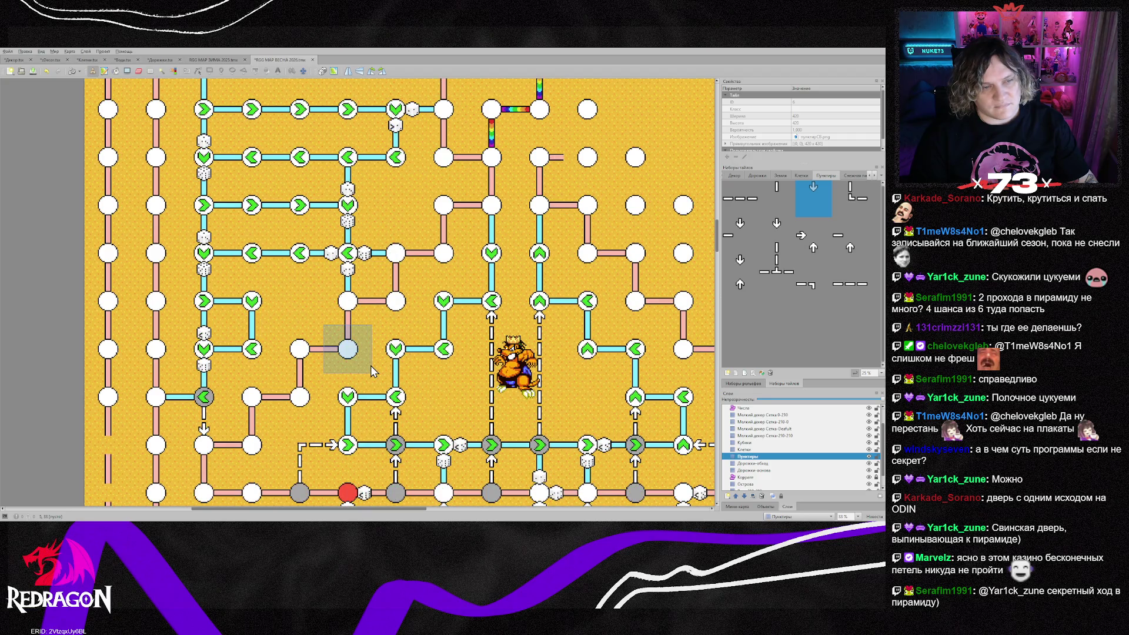
scroll(369, 371, "down", 4)
key("ctrl+shift+Tab")
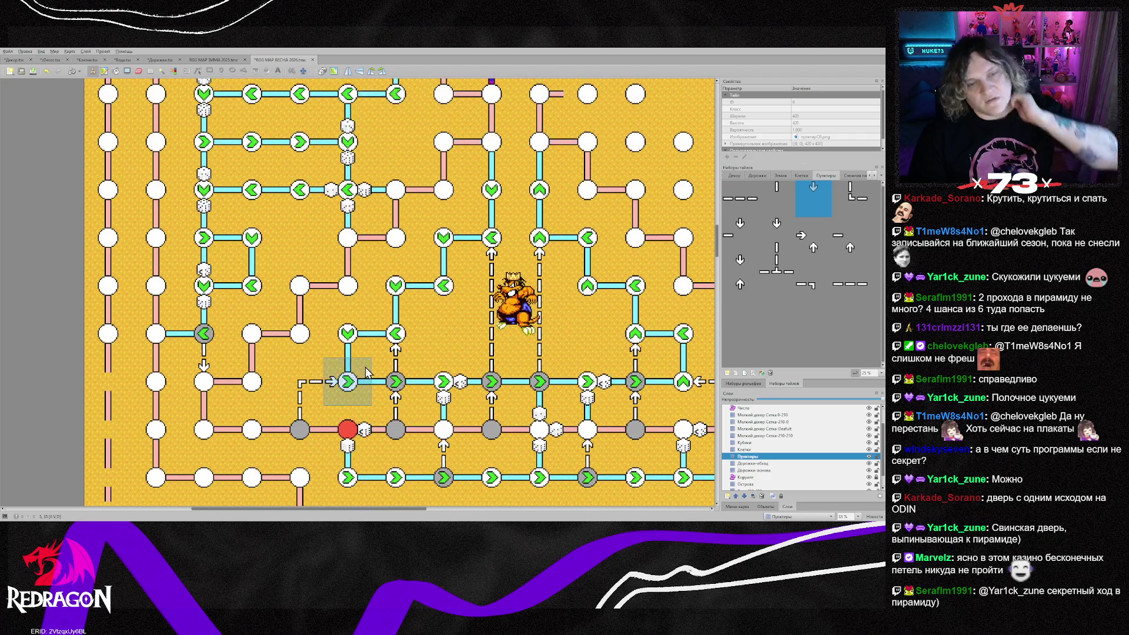
key("ctrl+Tab")
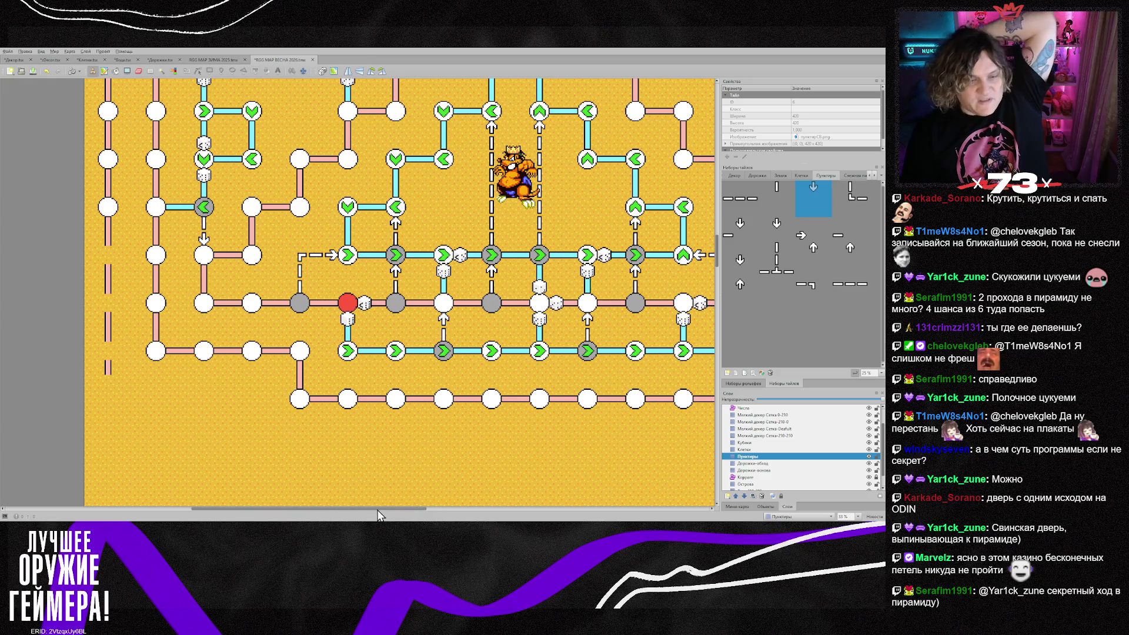
Return to the board map and bring its left side into view
key("ctrl+shift+Tab")
key("ctrl+Tab")
scroll(376, 495, "right", 4)
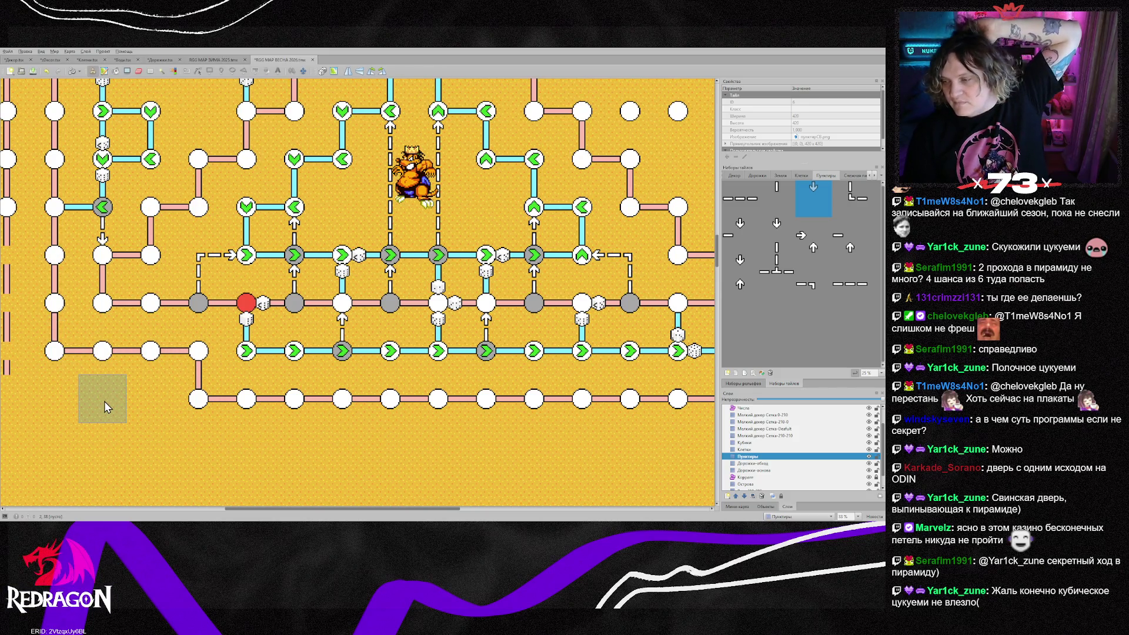
scroll(104, 401, "up", 9)
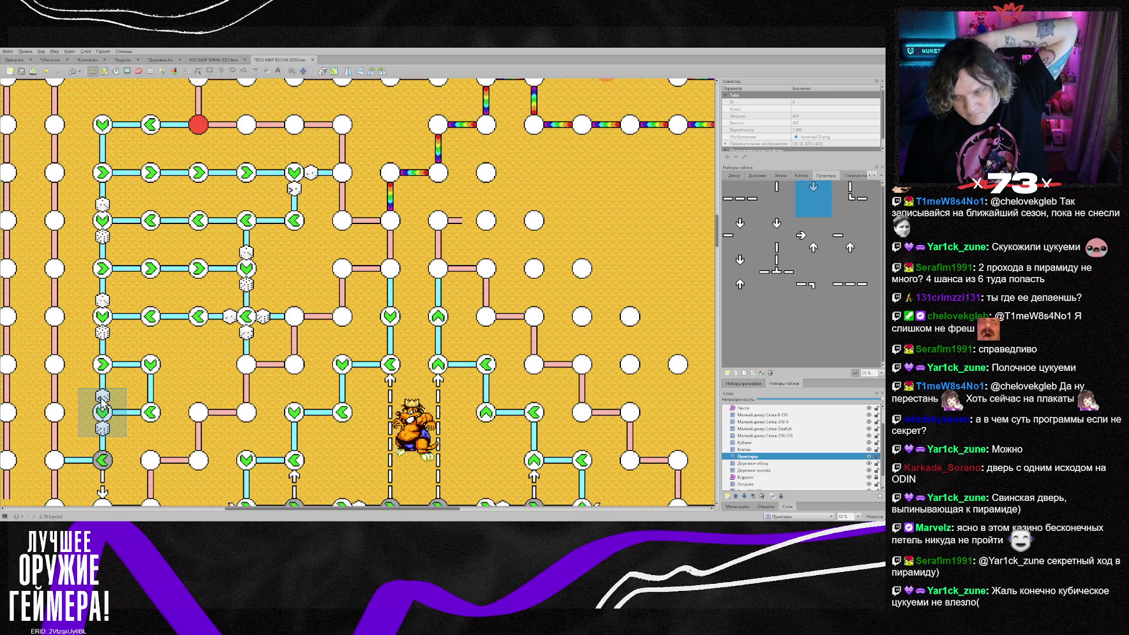
scroll(441, 412, "up", 2)
scroll(445, 409, "down", 2)
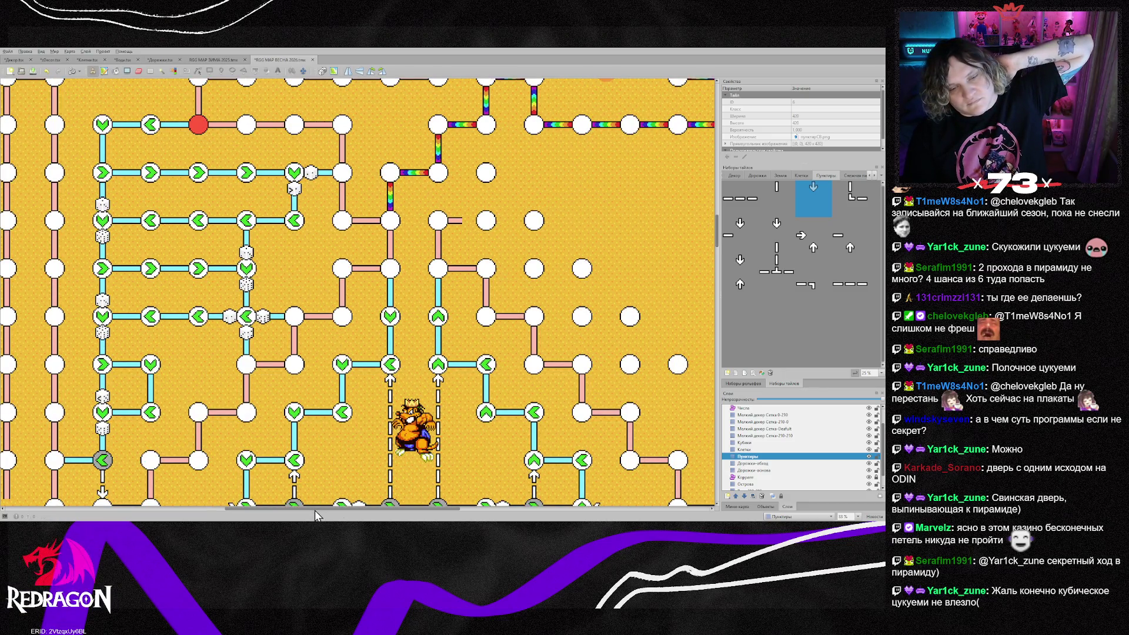
left_click_drag(316, 509, 408, 509)
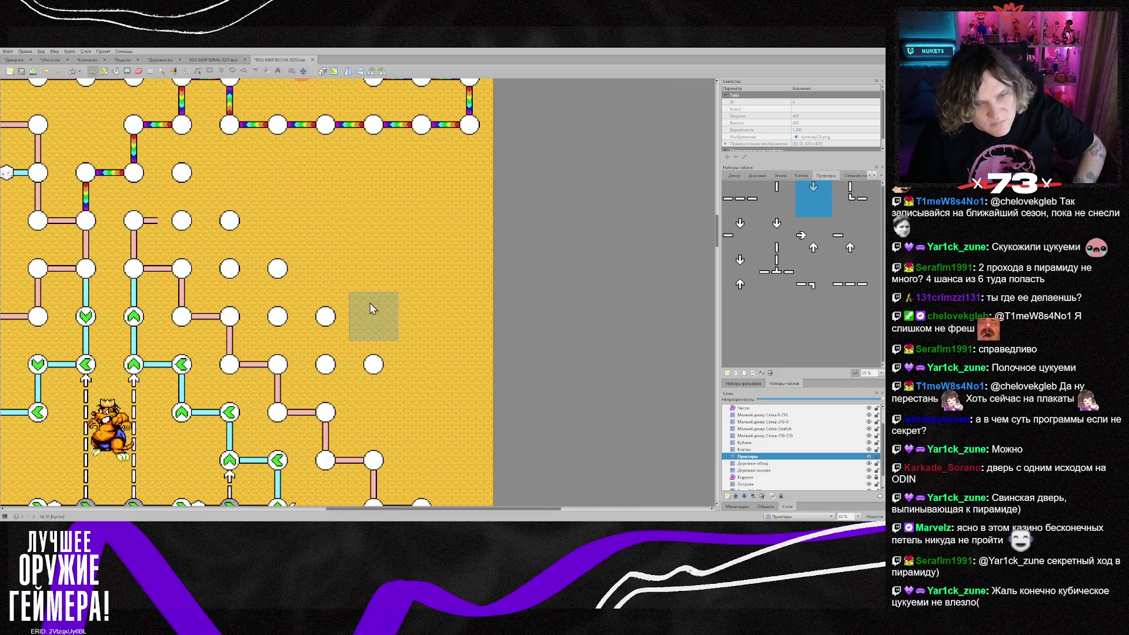
Erase four white node cells on the Клетки layer
left_click(751, 457)
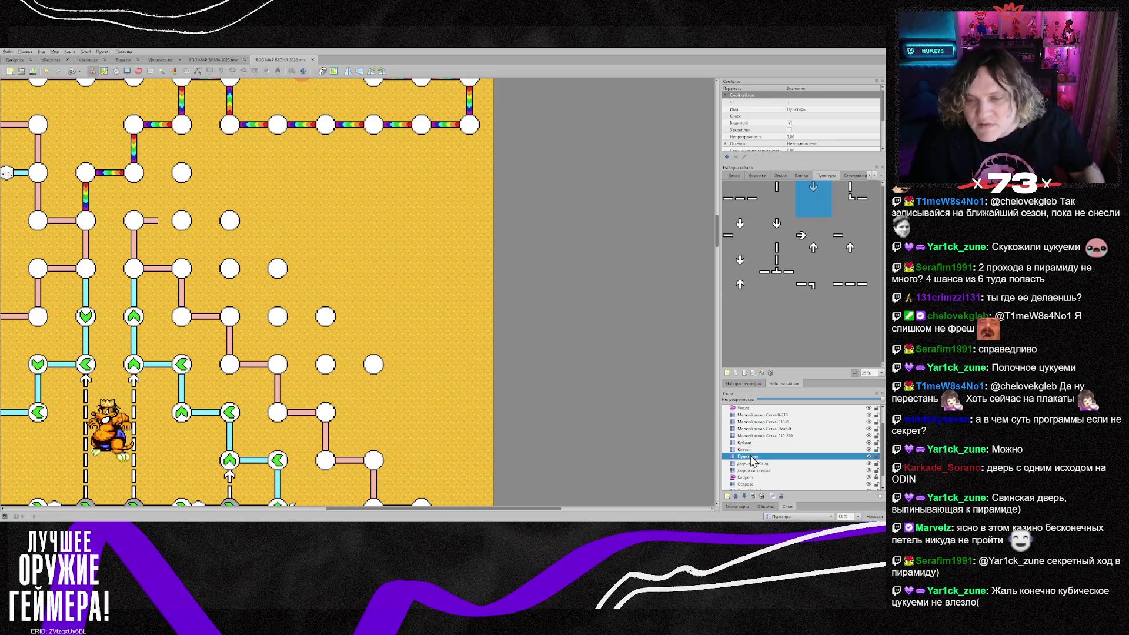
left_click(744, 449)
left_click_drag(335, 340, 283, 289)
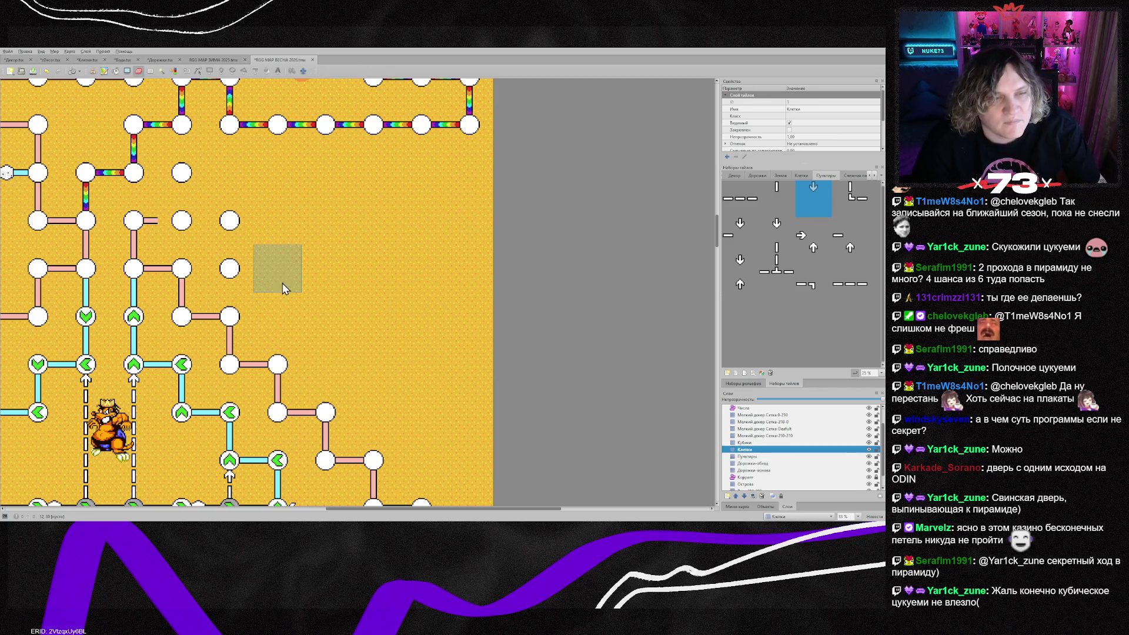
left_click_drag(233, 233, 196, 206)
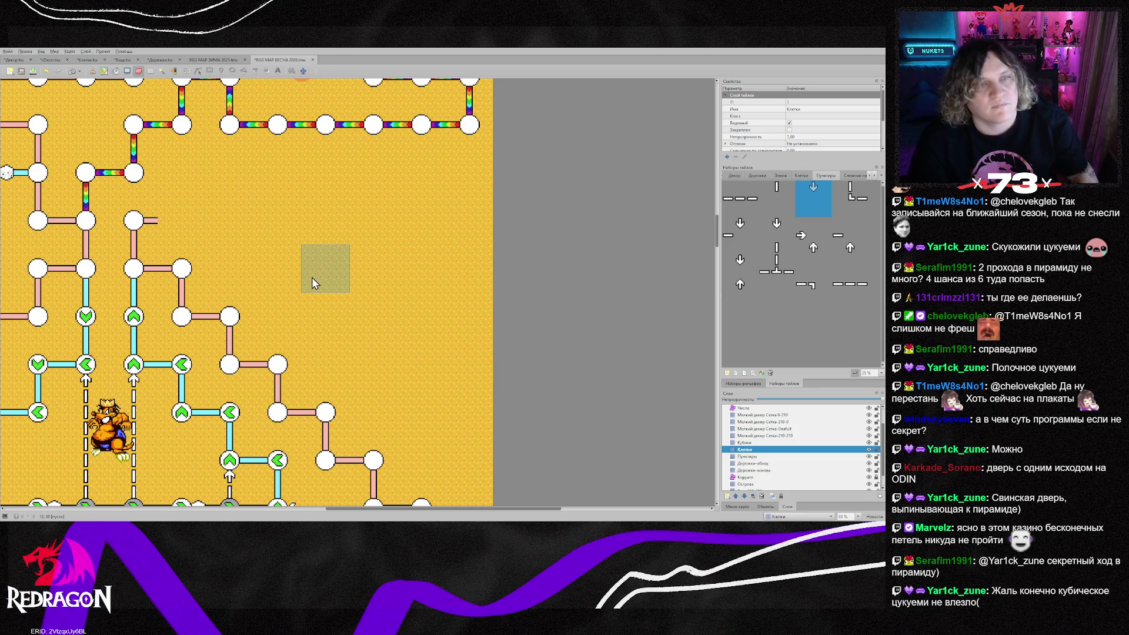
Paint a vertical run of white node cells down the board's left column
scroll(283, 298, "down", 4)
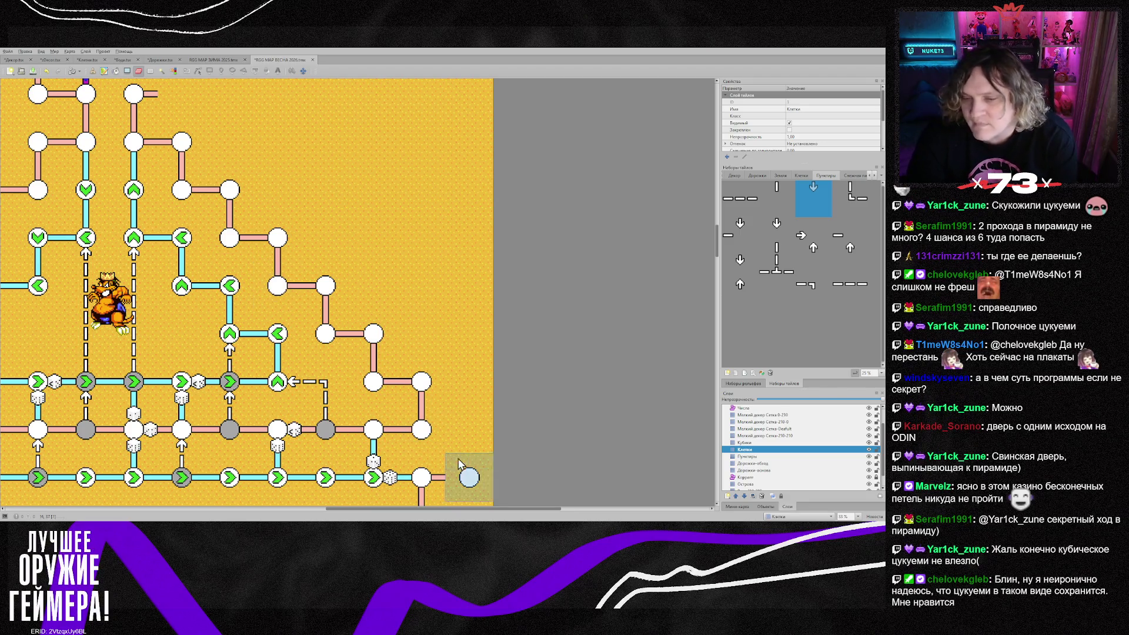
left_click_drag(341, 510, 195, 506)
scroll(225, 421, "down", 8)
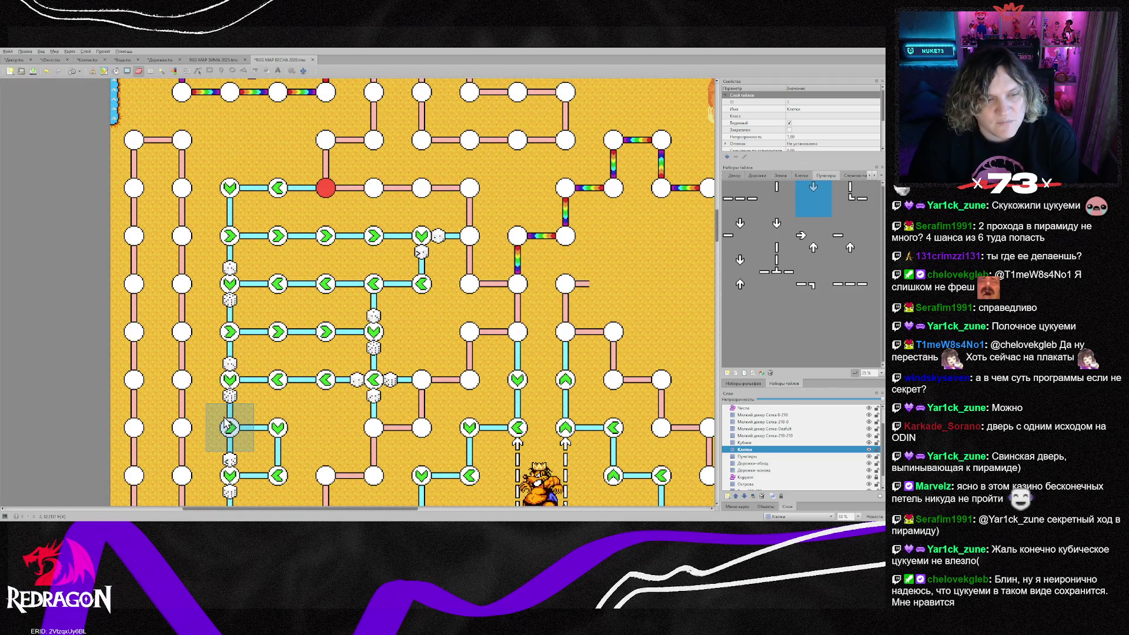
scroll(348, 444, "down", 4)
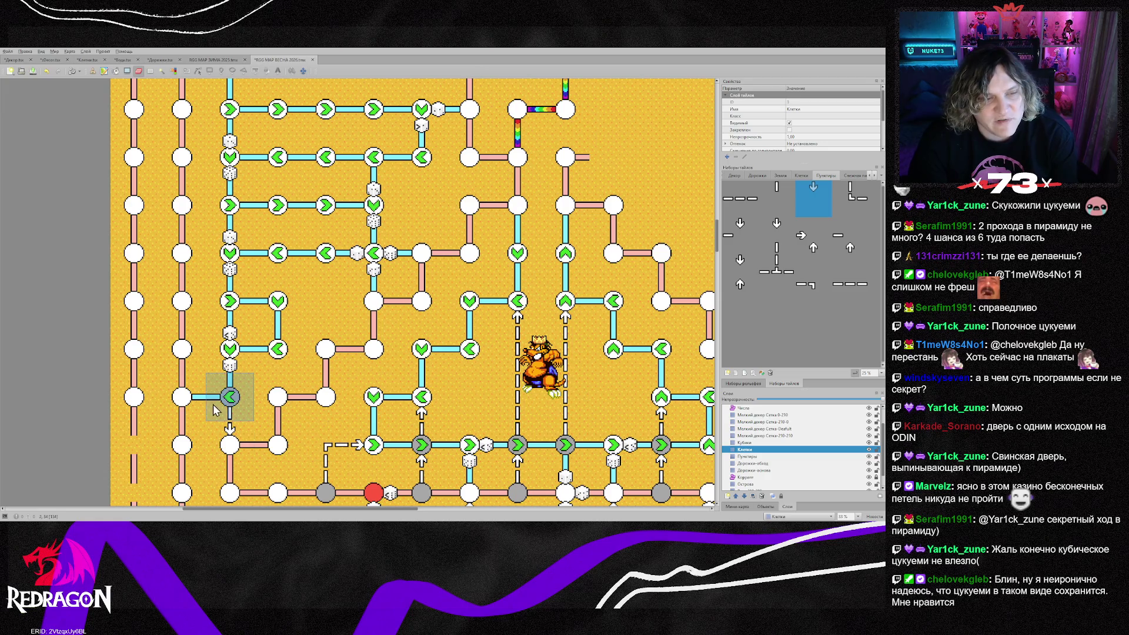
scroll(286, 375, "up", 4)
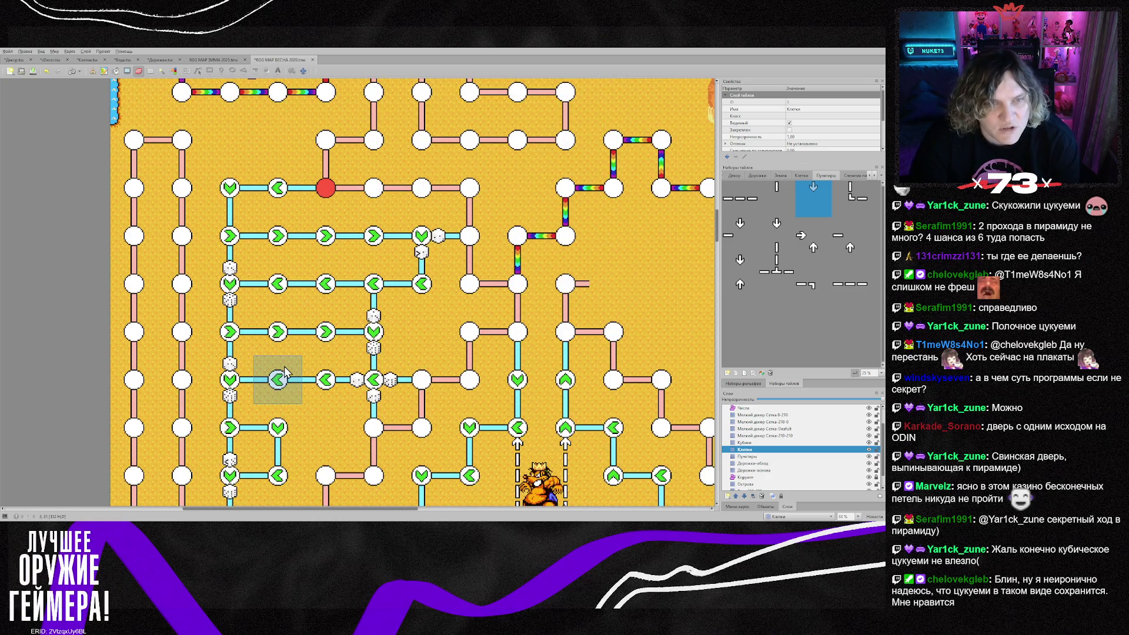
scroll(282, 371, "up", 6)
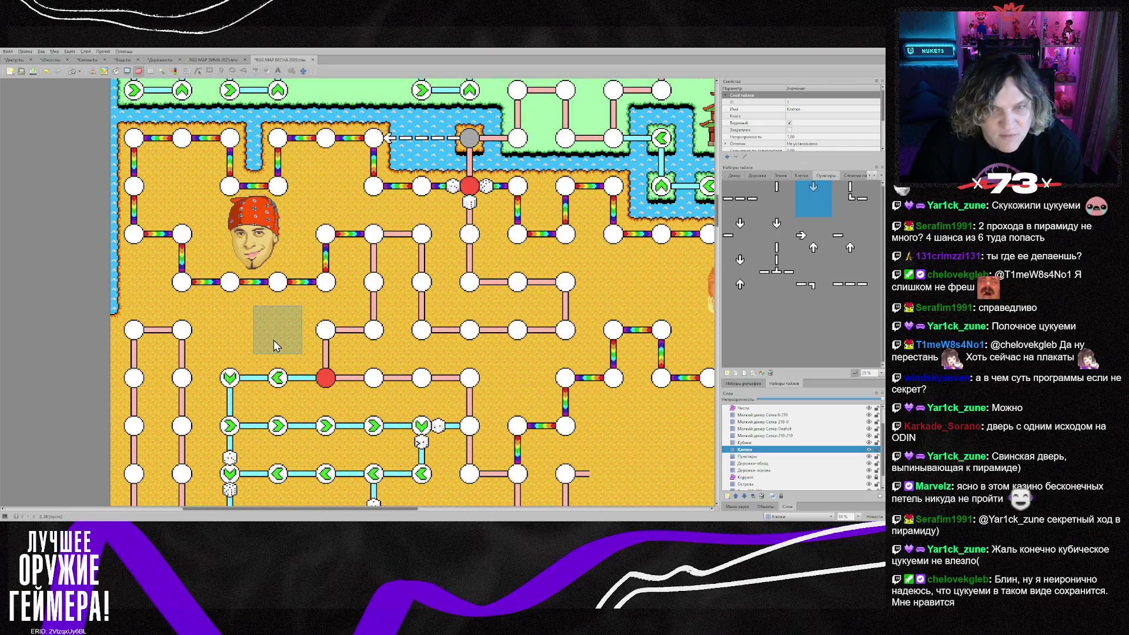
scroll(271, 335, "down", 4)
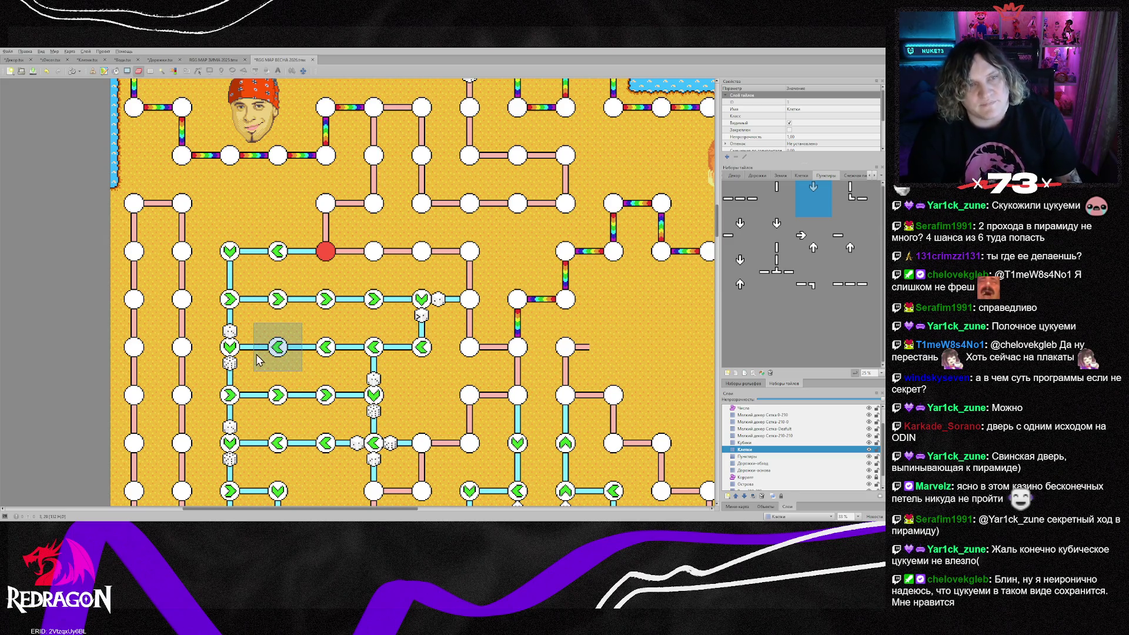
scroll(260, 374, "down", 10)
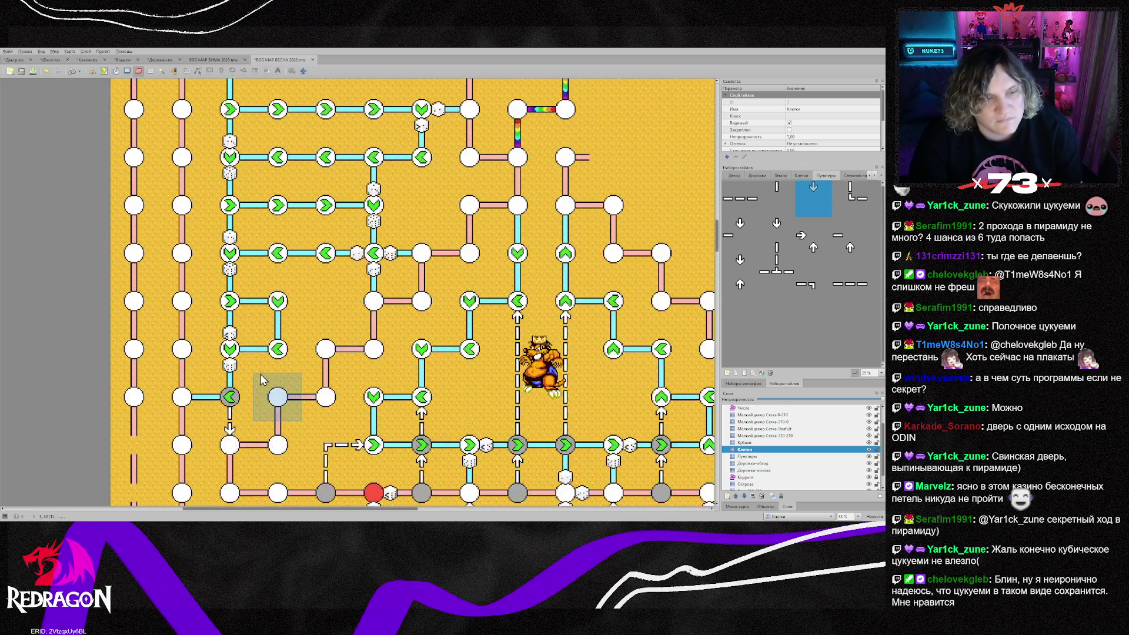
scroll(262, 400, "down", 8)
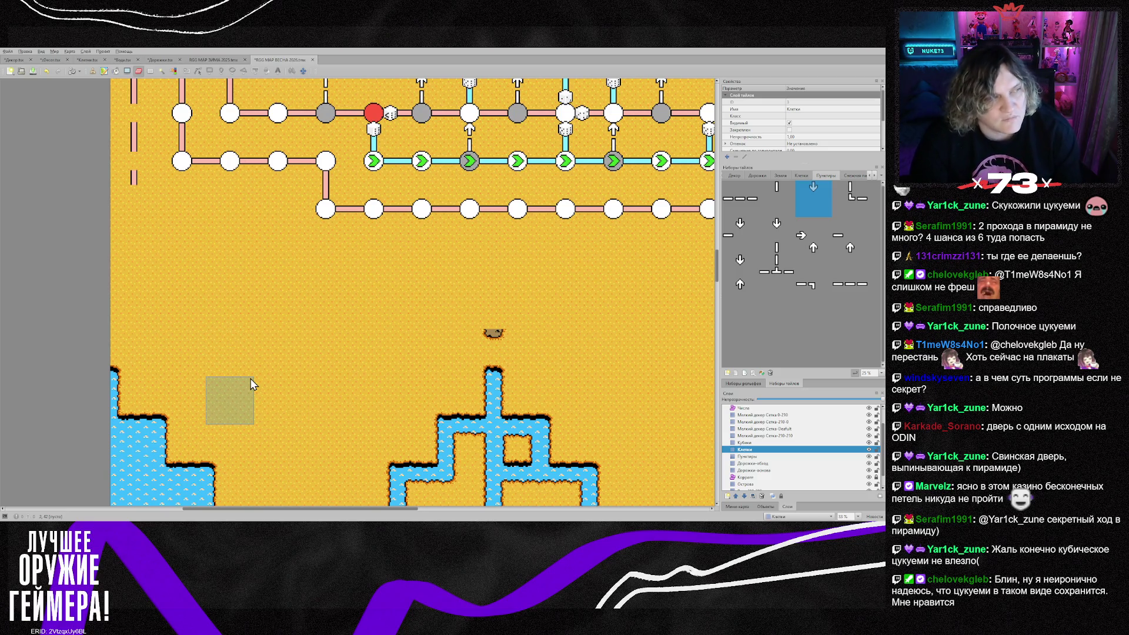
scroll(249, 379, "down", 5)
scroll(246, 371, "up", 8)
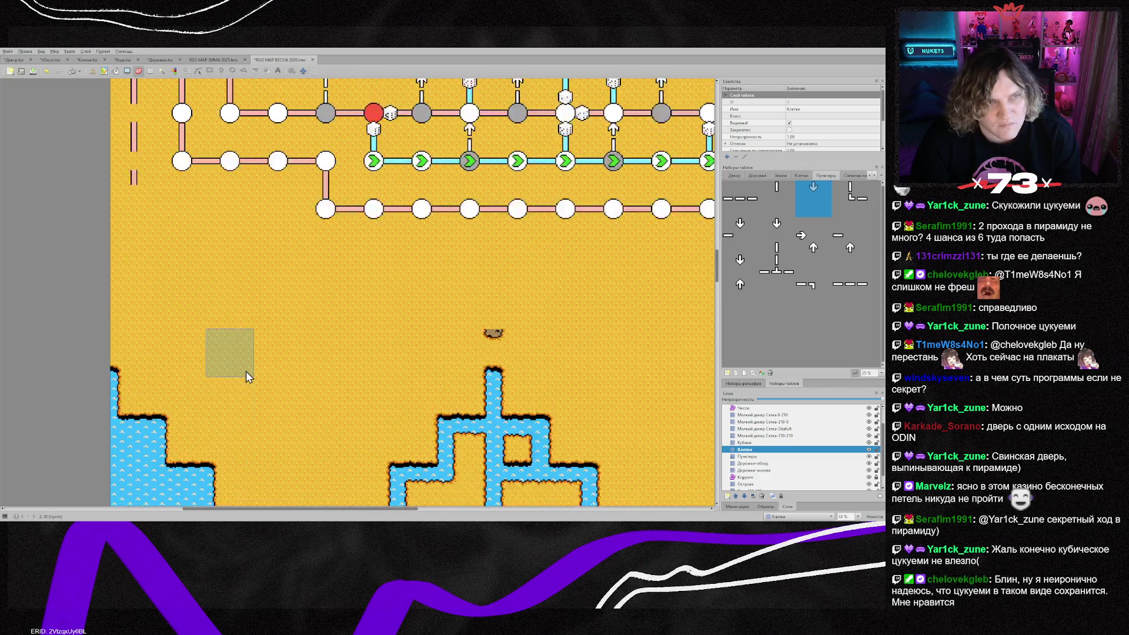
scroll(246, 371, "down", 15)
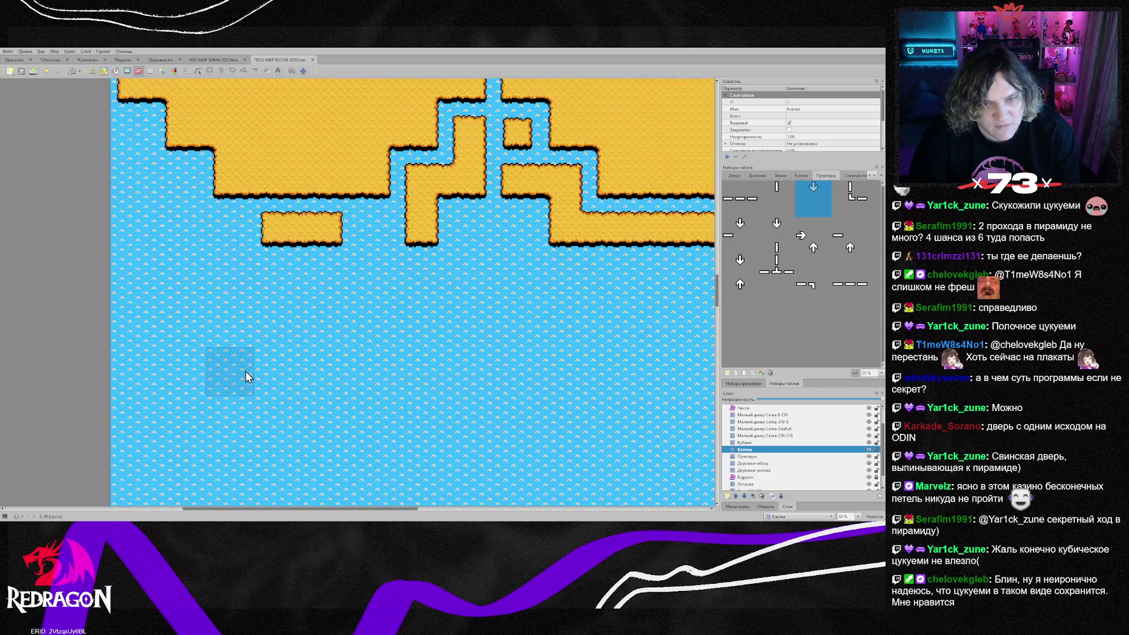
scroll(245, 372, "down", 9)
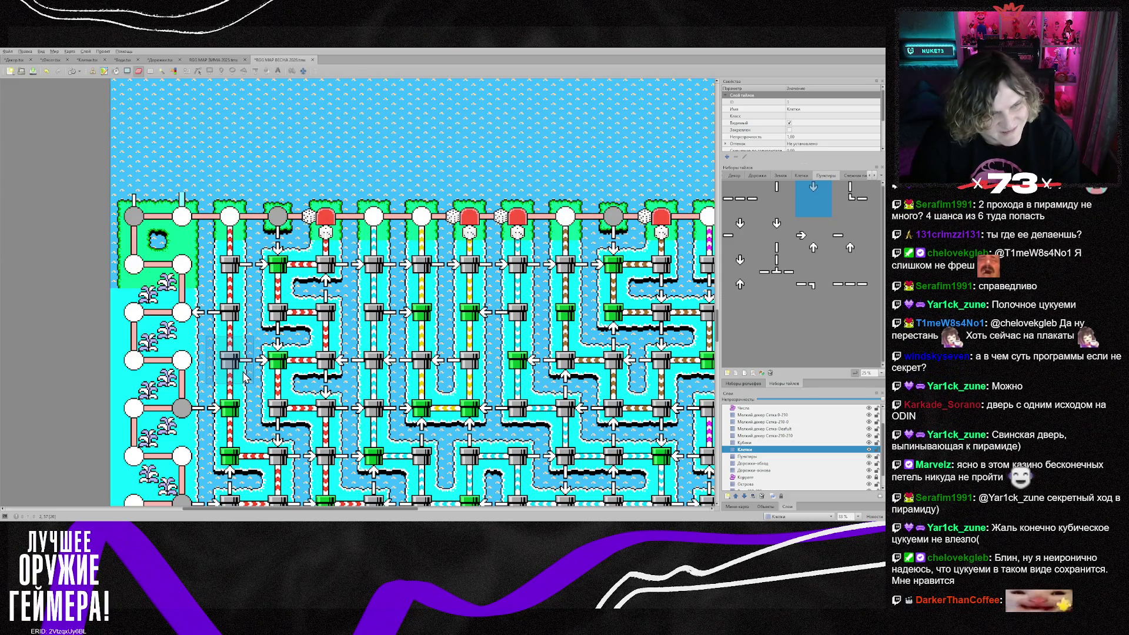
scroll(246, 376, "down", 12)
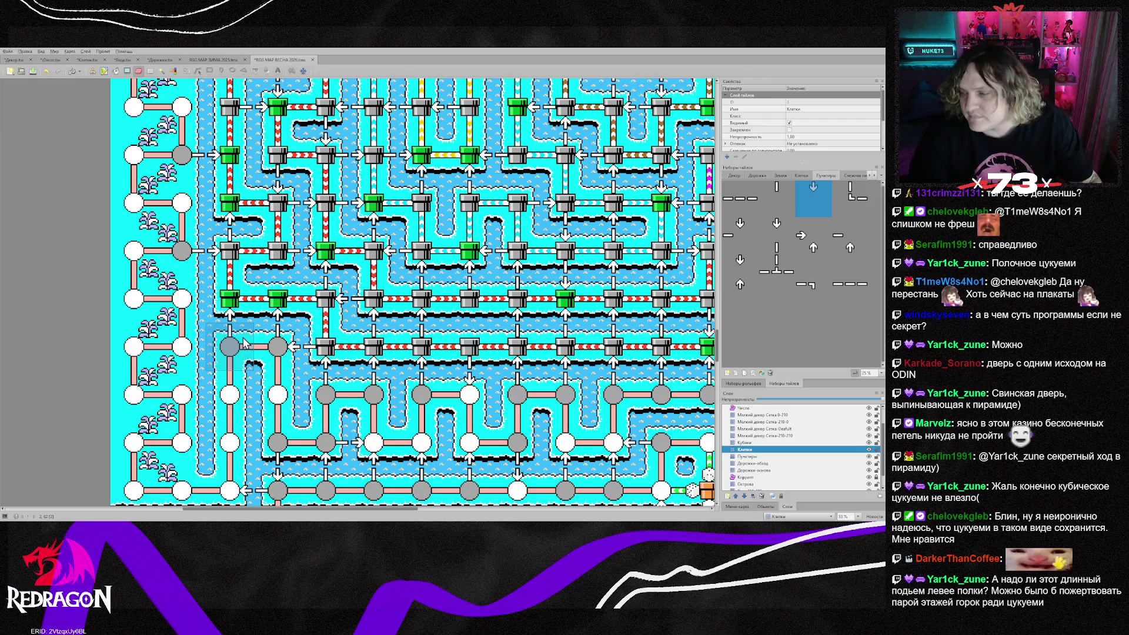
scroll(242, 338, "up", 20)
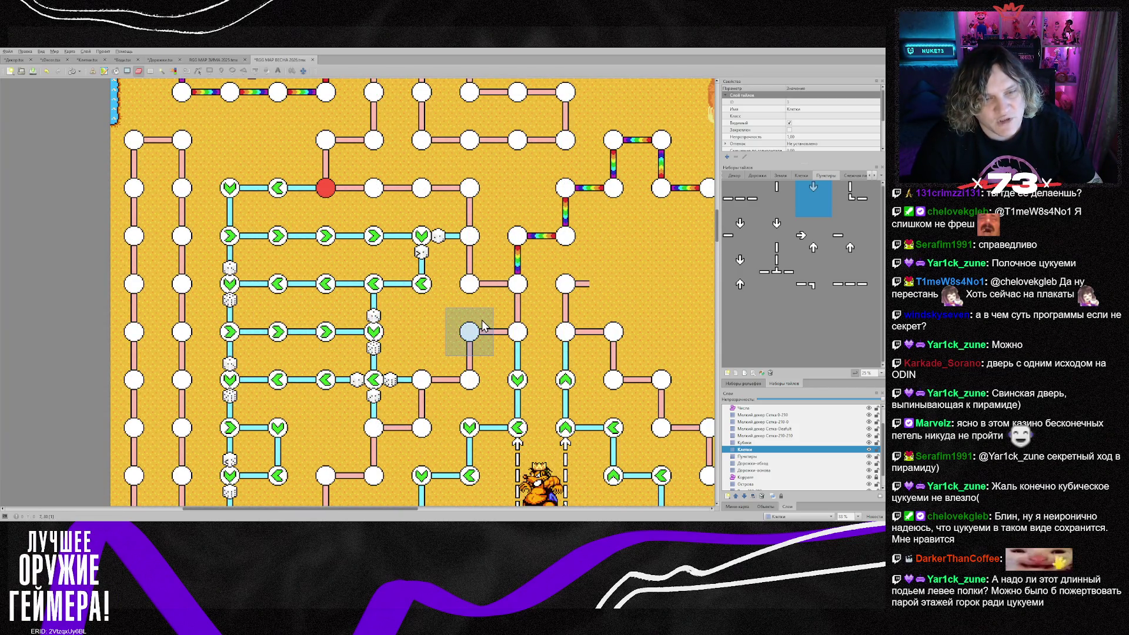
scroll(482, 320, "down", 1)
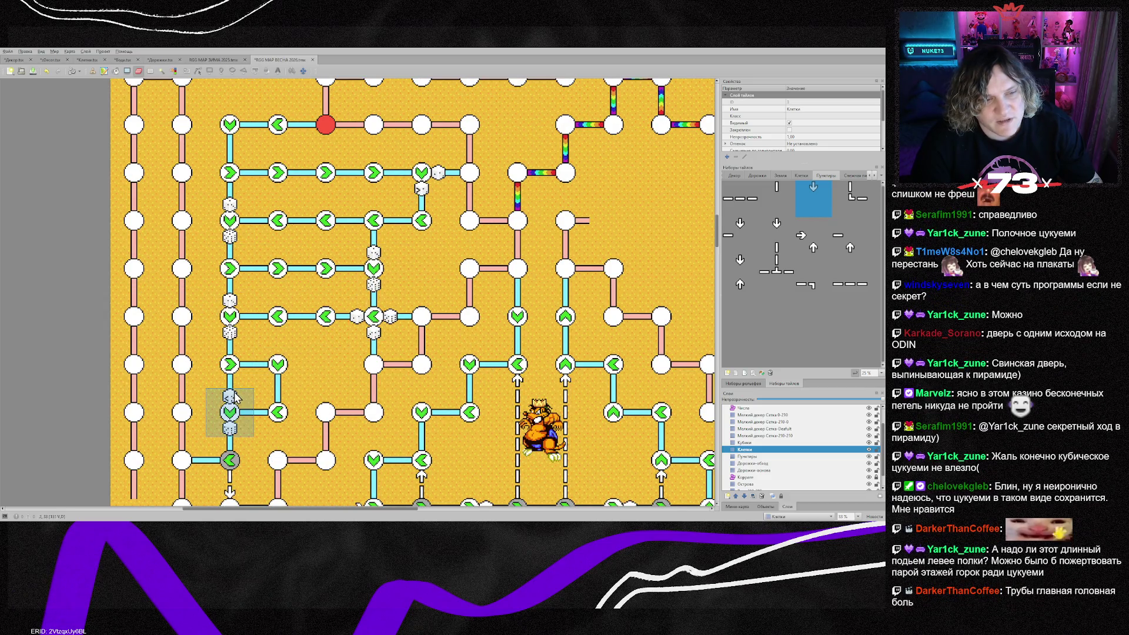
scroll(421, 332, "up", 2)
scroll(294, 359, "down", 1)
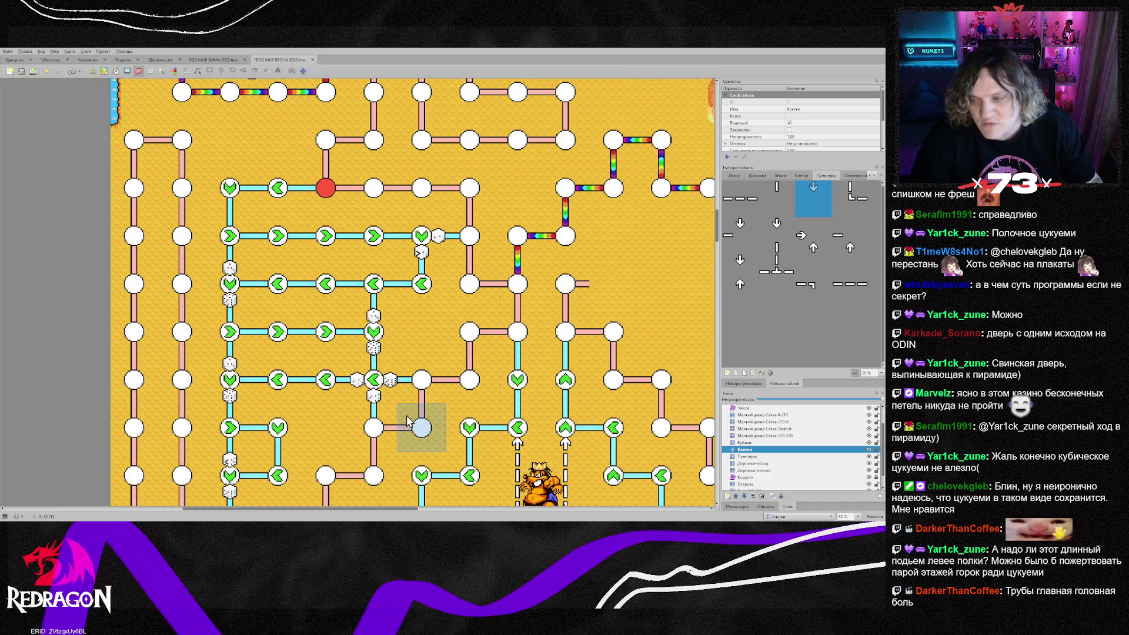
scroll(407, 418, "down", 4)
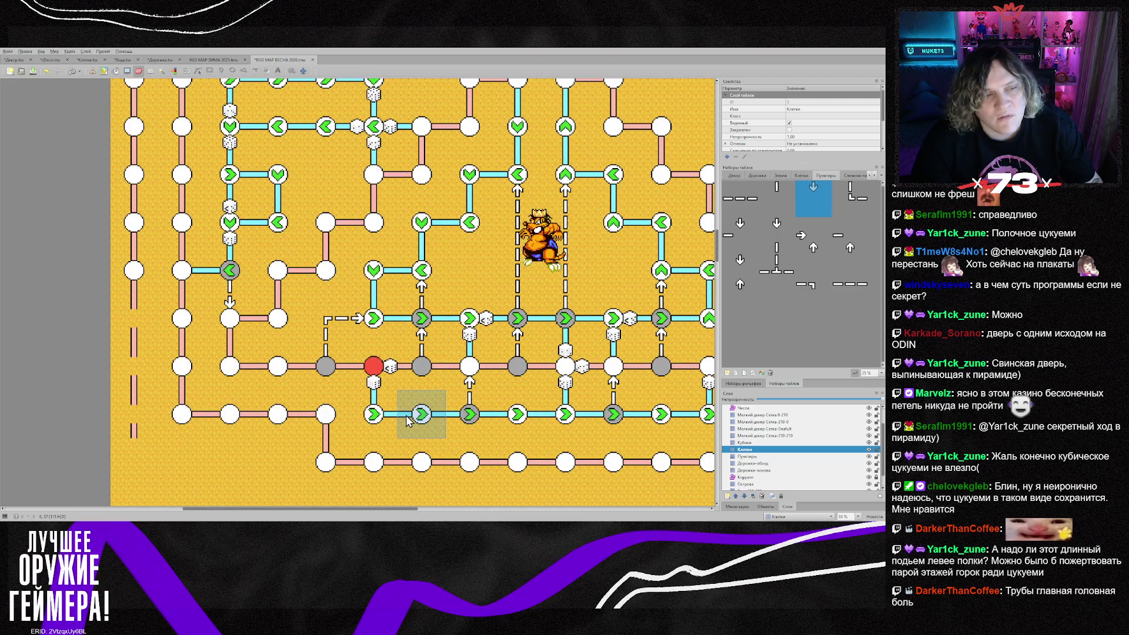
scroll(407, 419, "down", 1)
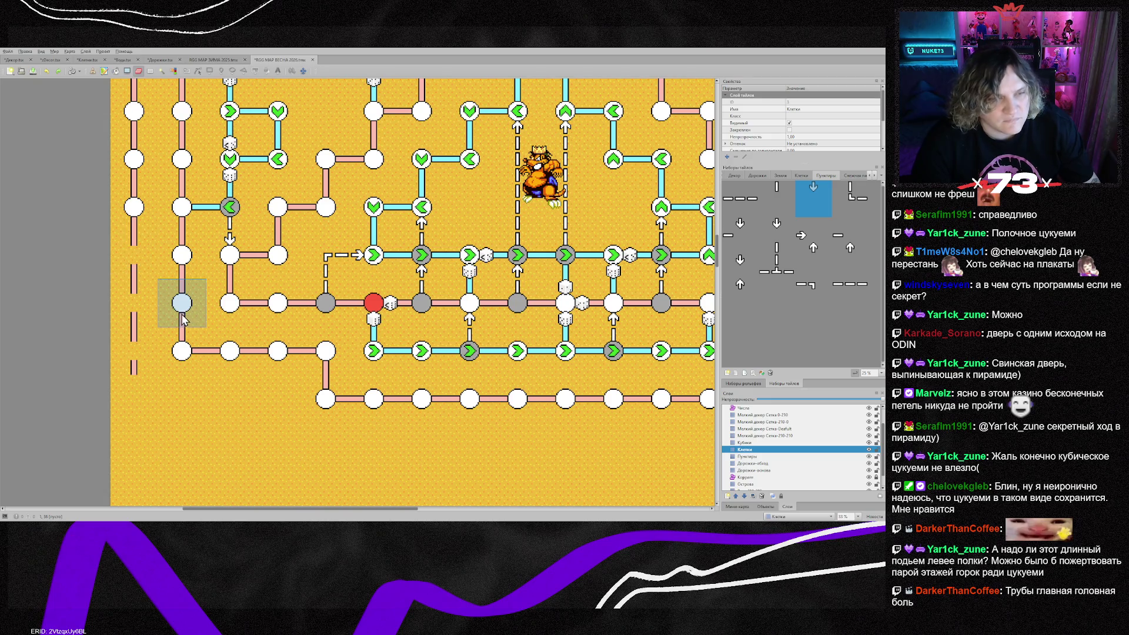
left_click_drag(137, 267, 137, 364)
scroll(259, 430, "down", 2)
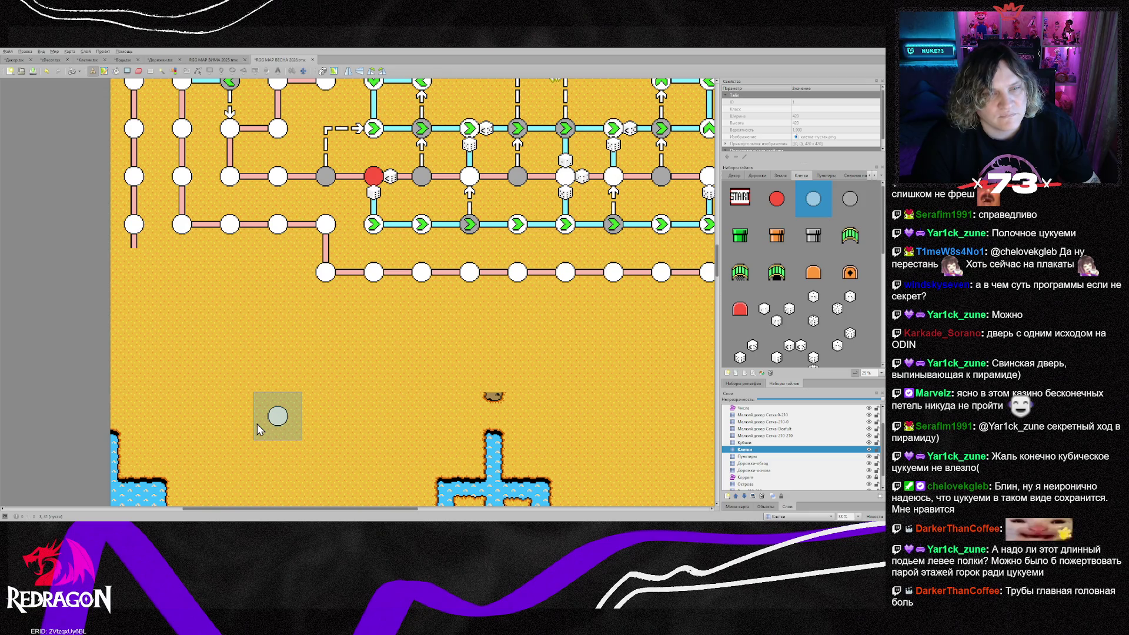
scroll(259, 428, "down", 2)
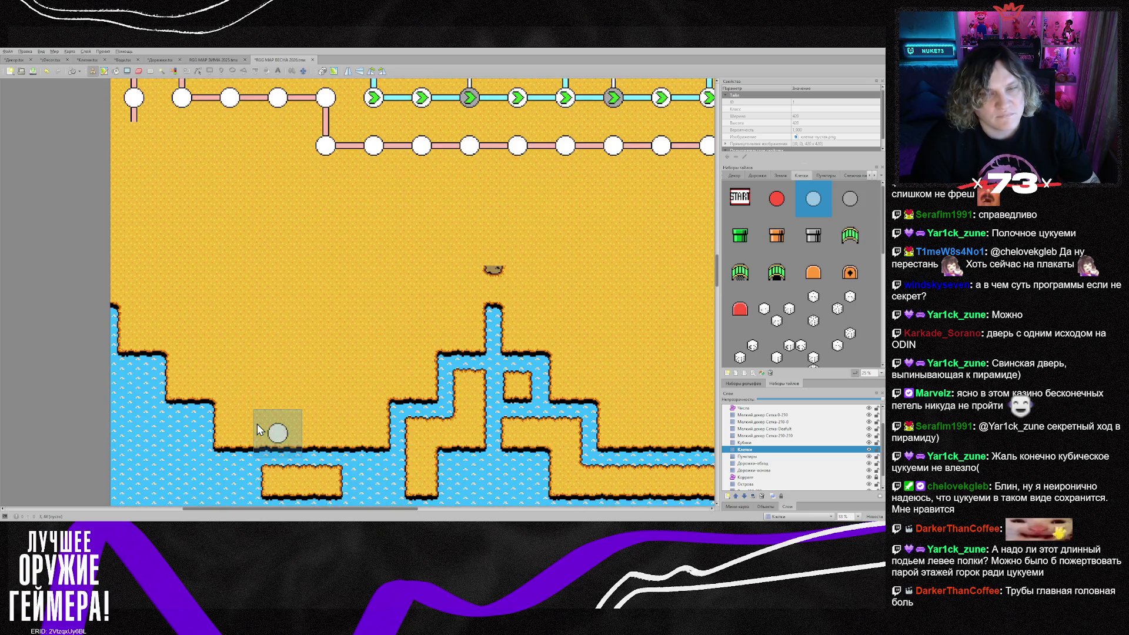
scroll(257, 427, "down", 2)
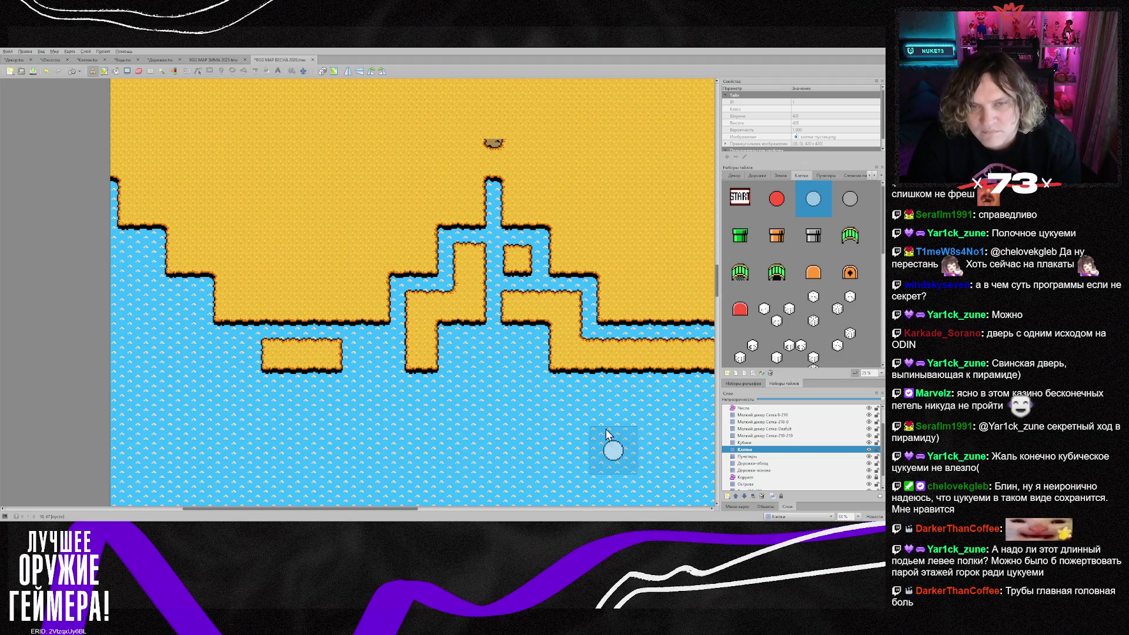
scroll(608, 431, "up", 3)
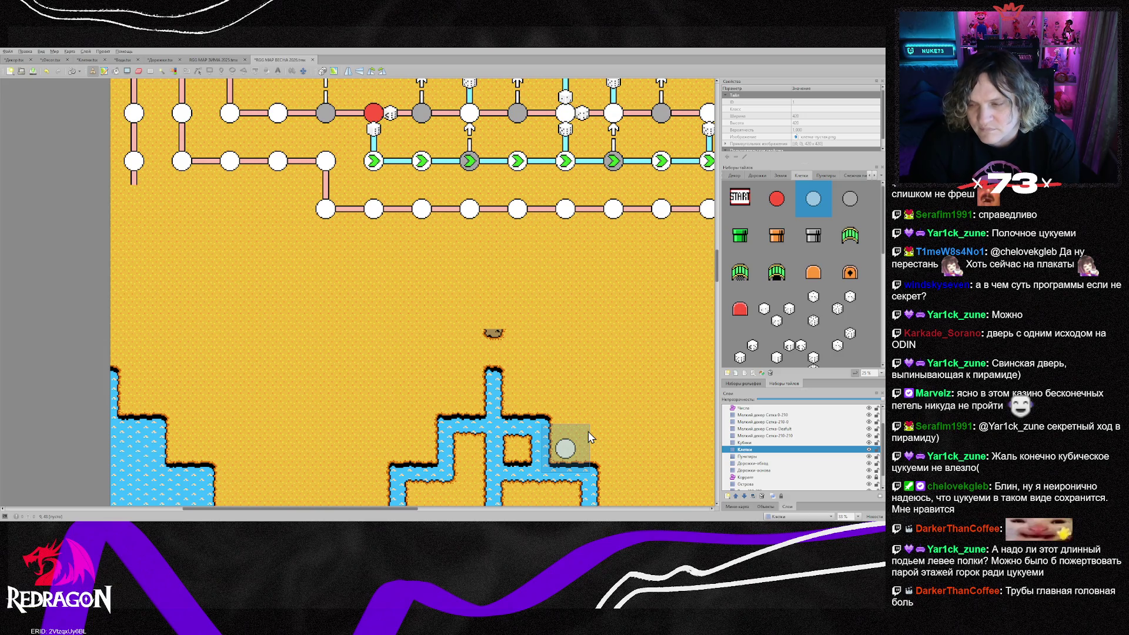
scroll(574, 431, "down", 2)
scroll(573, 432, "up", 2)
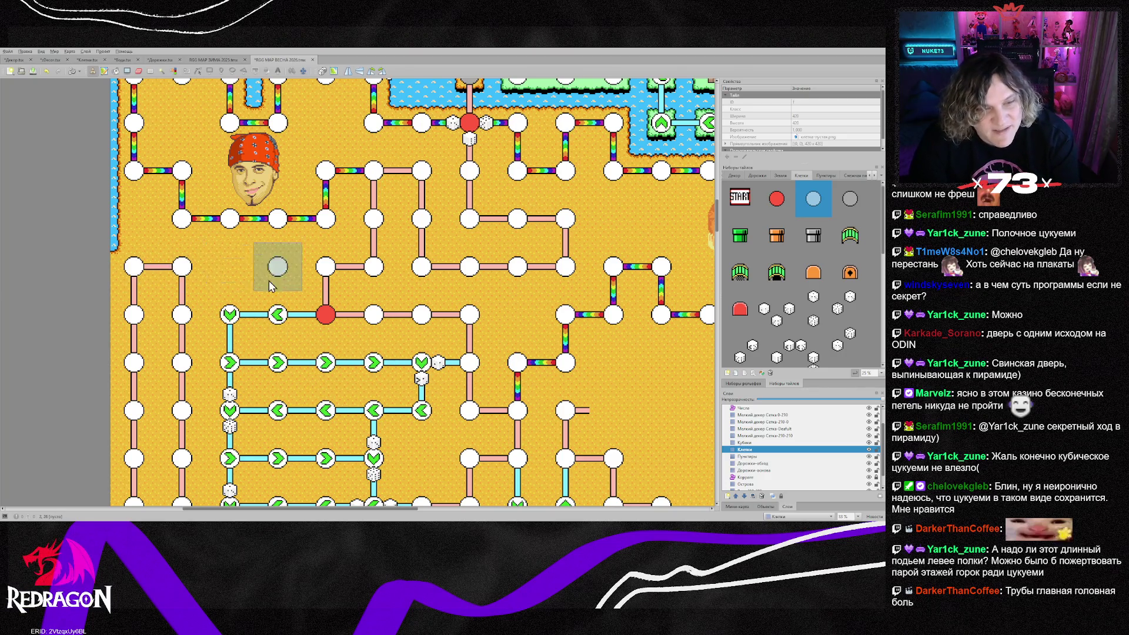
scroll(300, 334, "down", 3)
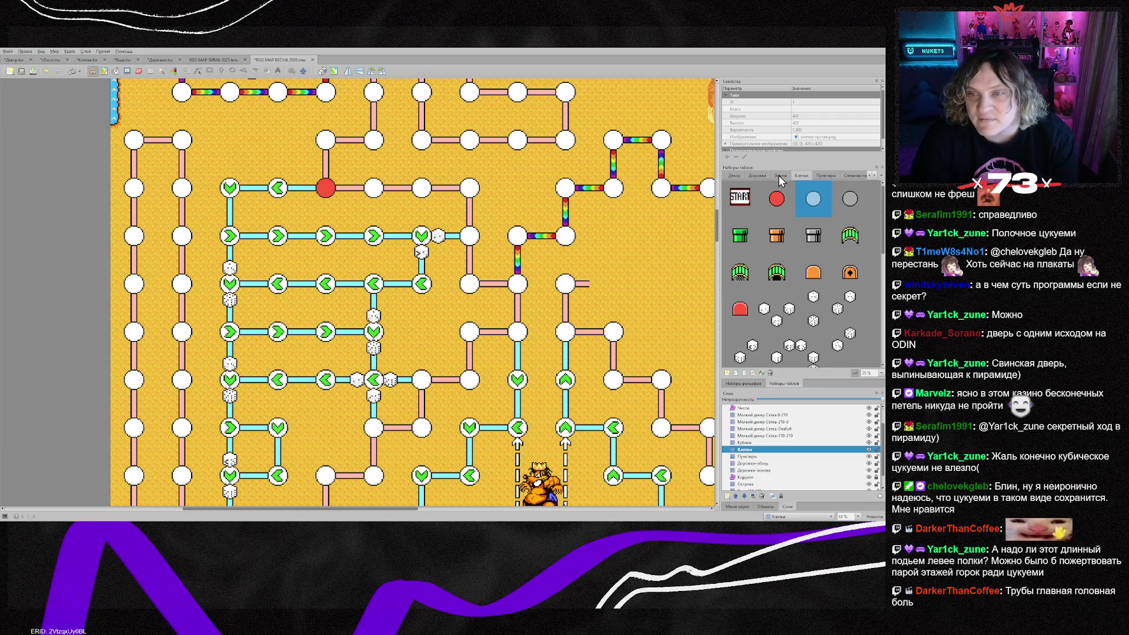
Select the crab decoration from the zDecor set for the Уникальный декор layer
left_click(870, 175)
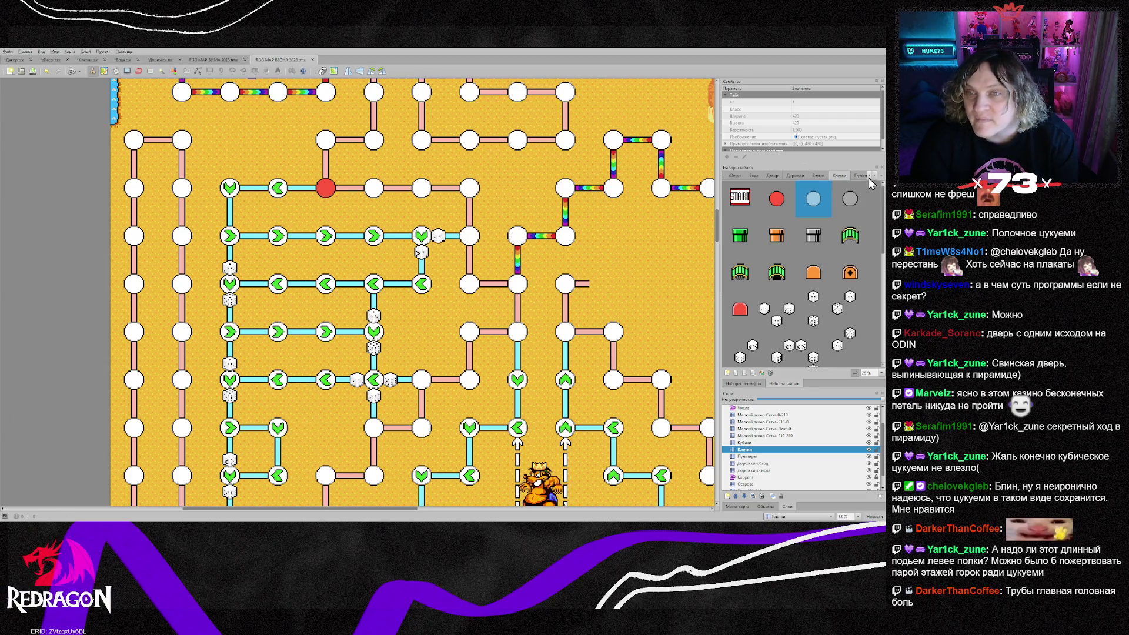
left_click(772, 176)
left_click(735, 175)
left_click(779, 247)
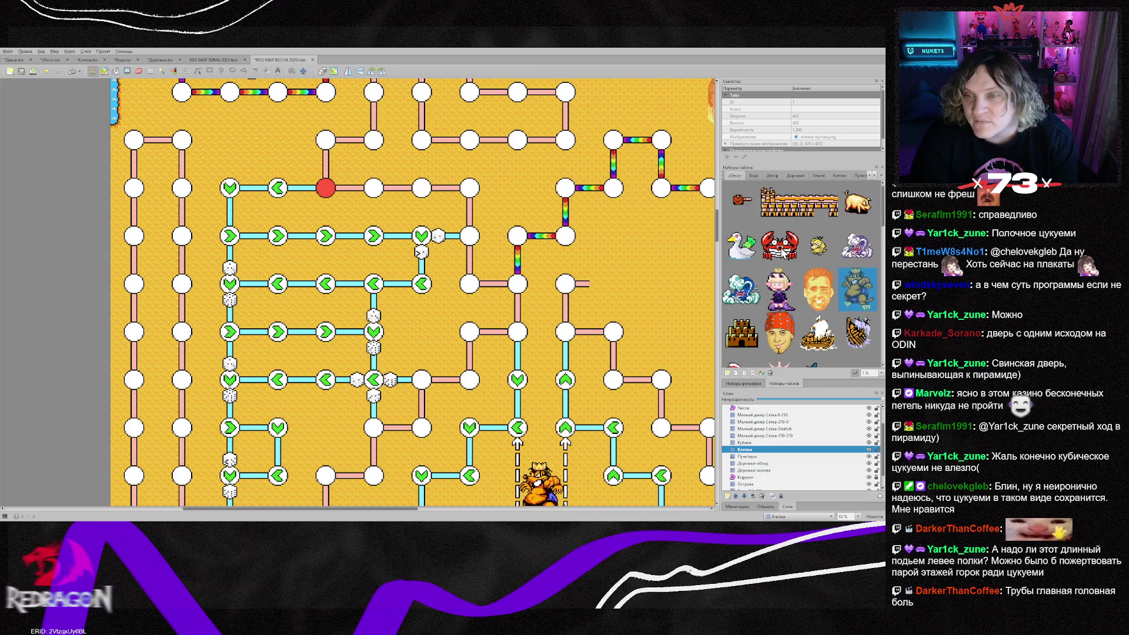
scroll(776, 428, "up", 1)
left_click(771, 422)
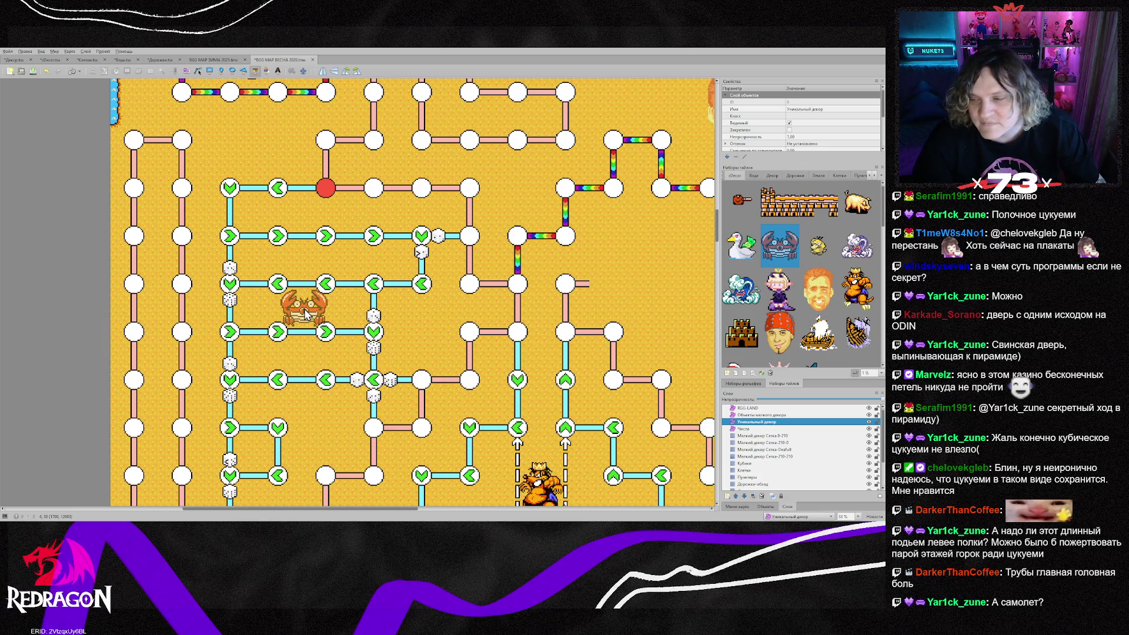
Swap to the face decoration and stamp it on the open sand below the road
scroll(305, 314, "down", 4)
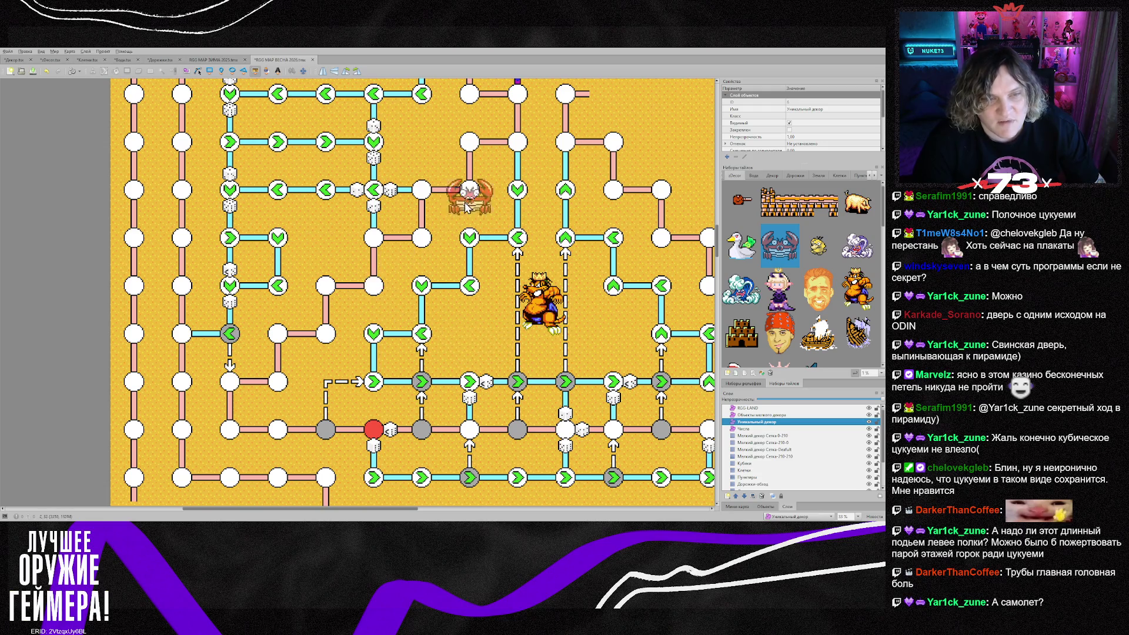
scroll(445, 221, "up", 2)
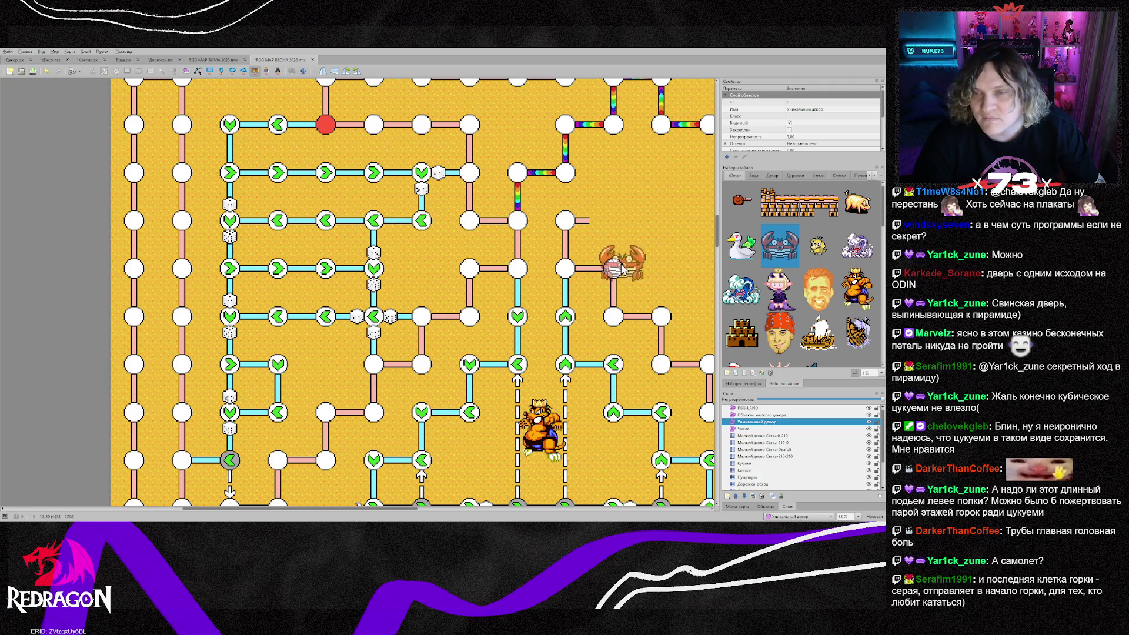
scroll(518, 226, "up", 4)
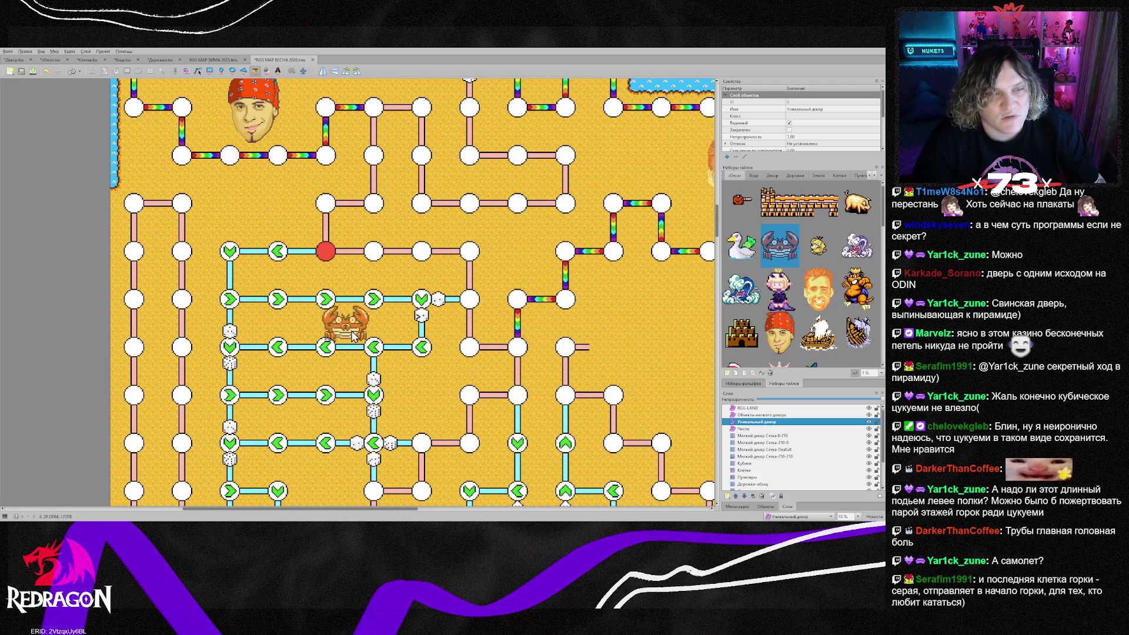
scroll(394, 376, "down", 4)
left_click(817, 283)
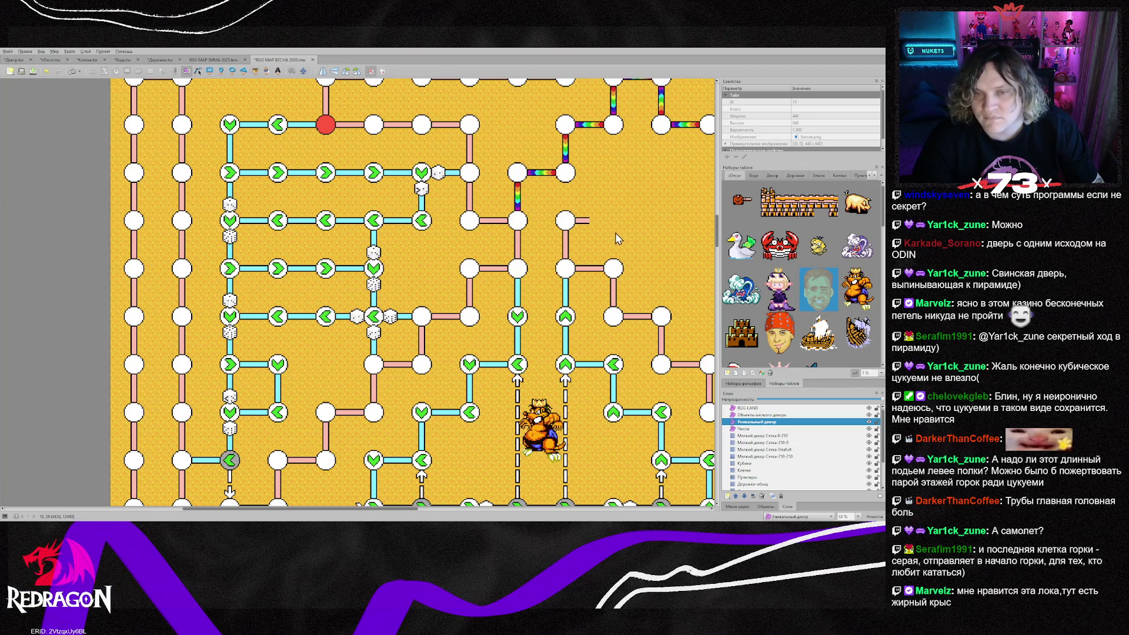
scroll(612, 259, "down", 3)
key("s")
scroll(606, 266, "down", 3)
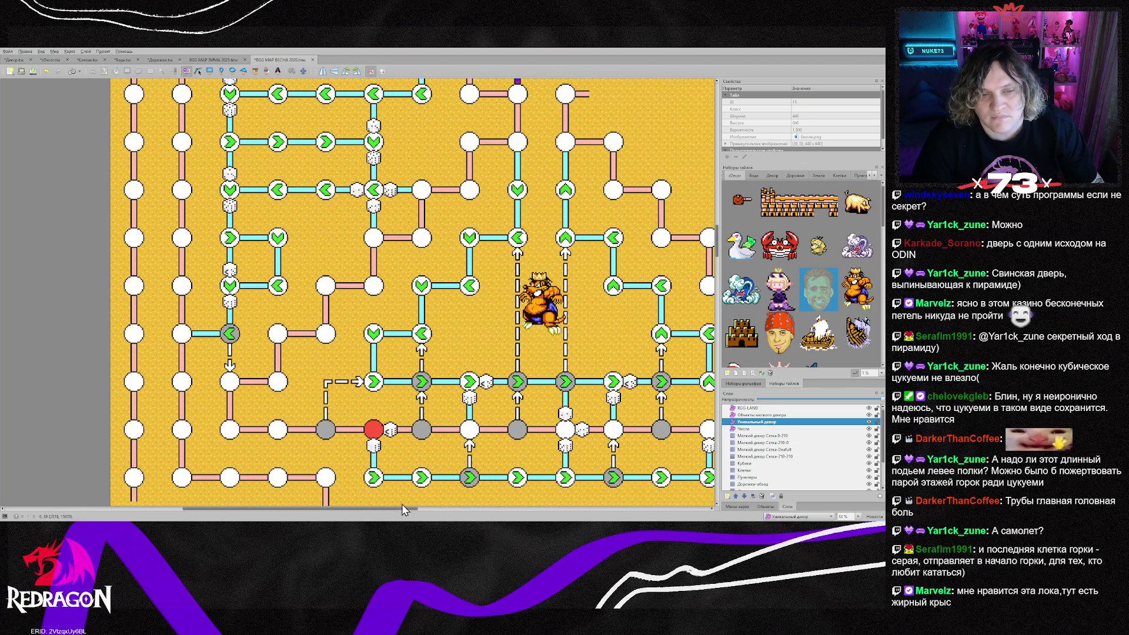
scroll(347, 471, "down", 15)
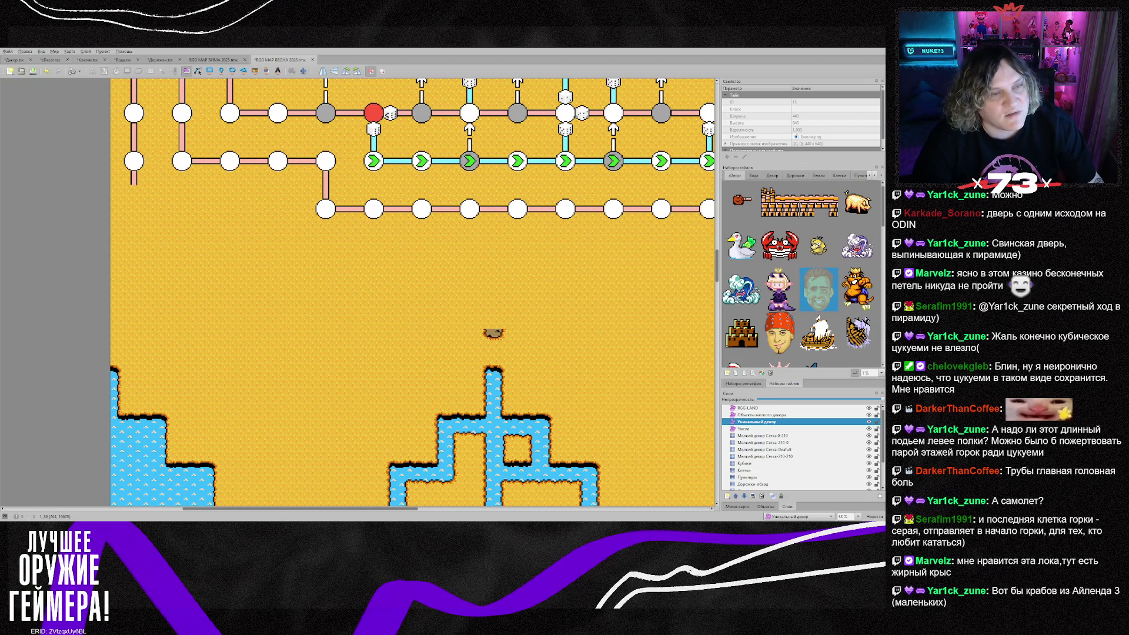
left_click(197, 393)
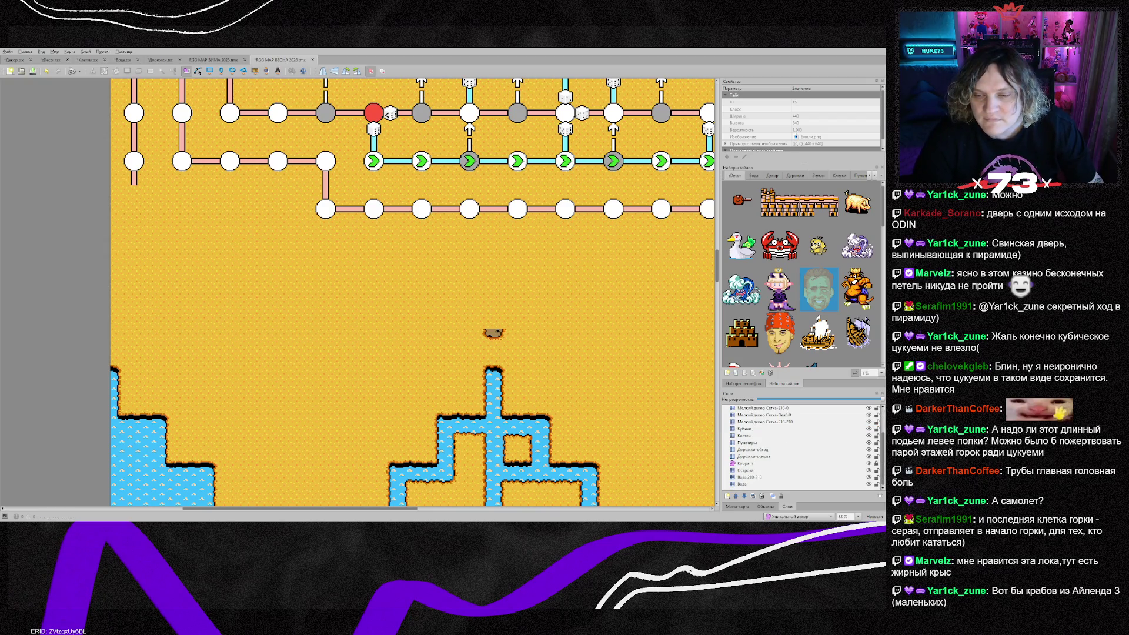
Stamp sand-and-water corner and ledge tiles along the left shore
right_click(129, 370)
left_click(131, 220)
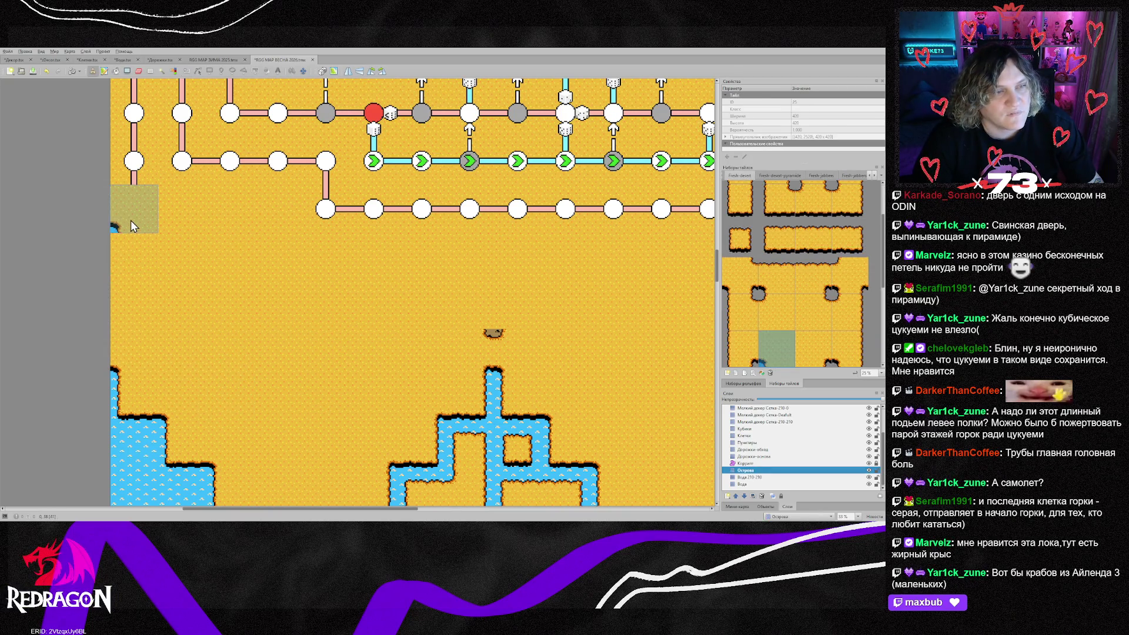
right_click(123, 403)
left_click(141, 262)
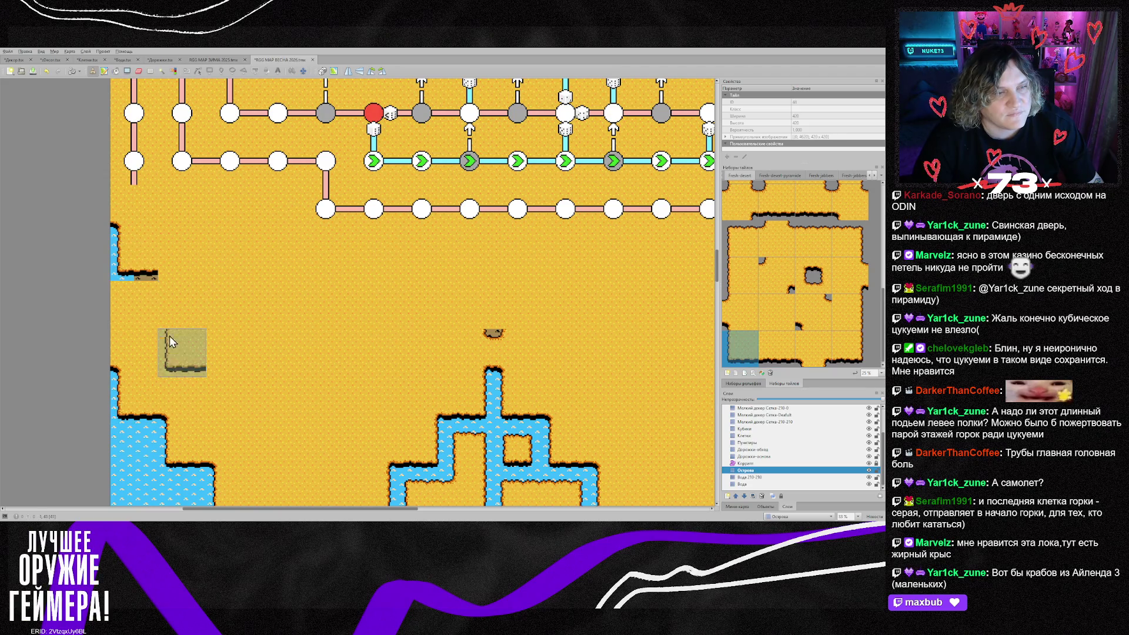
right_click(157, 299)
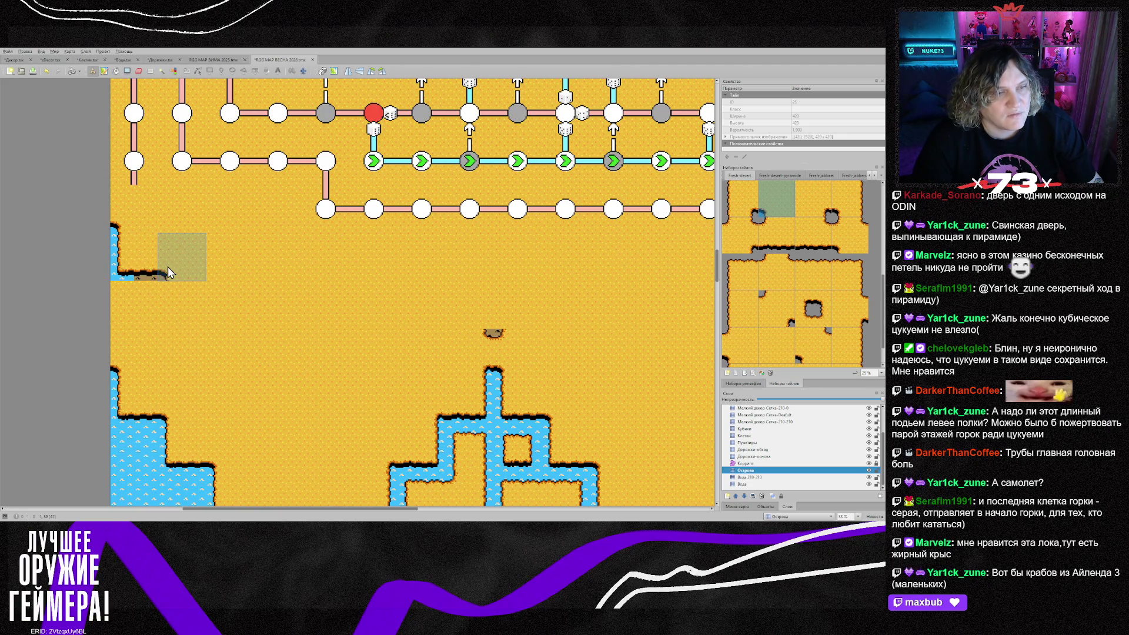
left_click(167, 266)
right_click(182, 446)
left_click(183, 306)
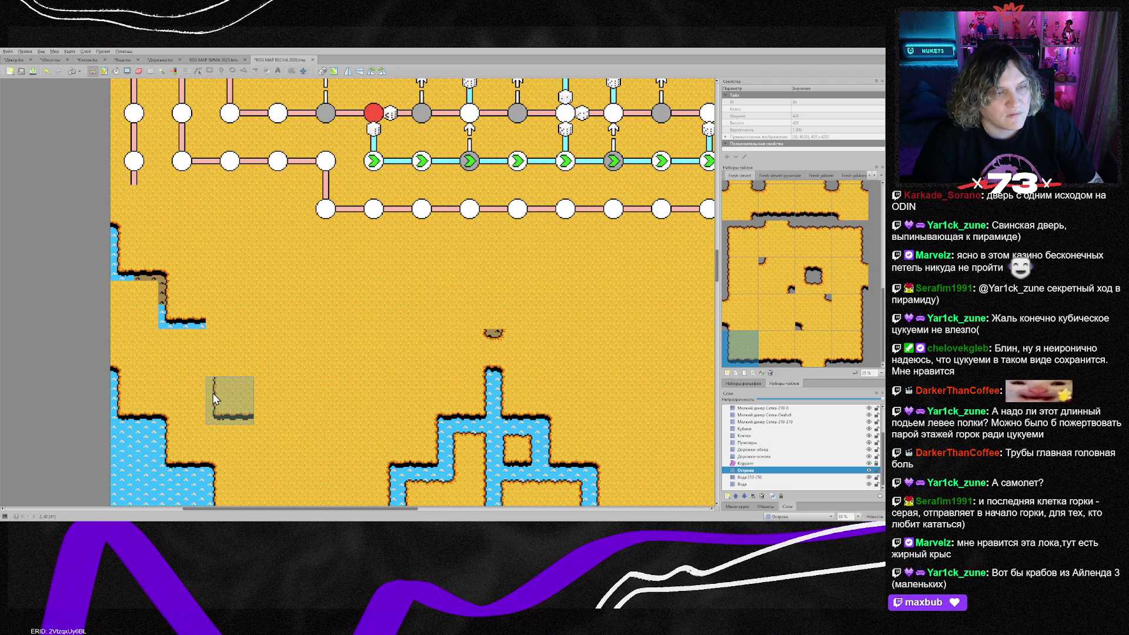
scroll(215, 394, "down", 2)
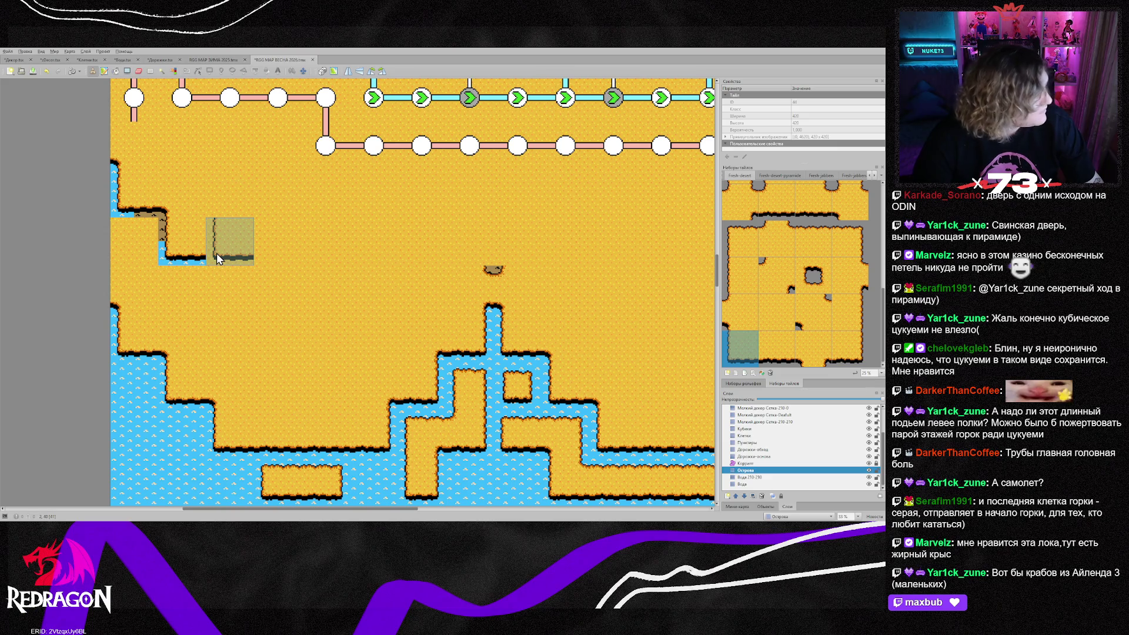
Paint a run of plain bottom-edge shoreline tiles along the inlet
right_click(255, 424)
left_click_drag(237, 262, 315, 255)
scroll(363, 282, "up", 4)
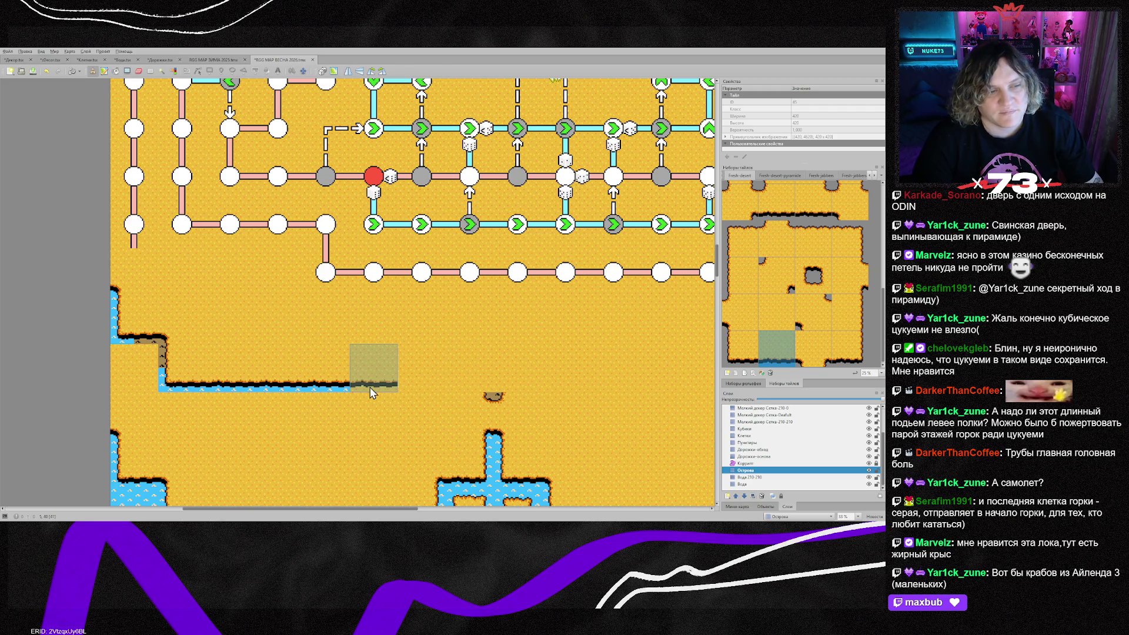
scroll(370, 393, "down", 8)
scroll(371, 393, "up", 4)
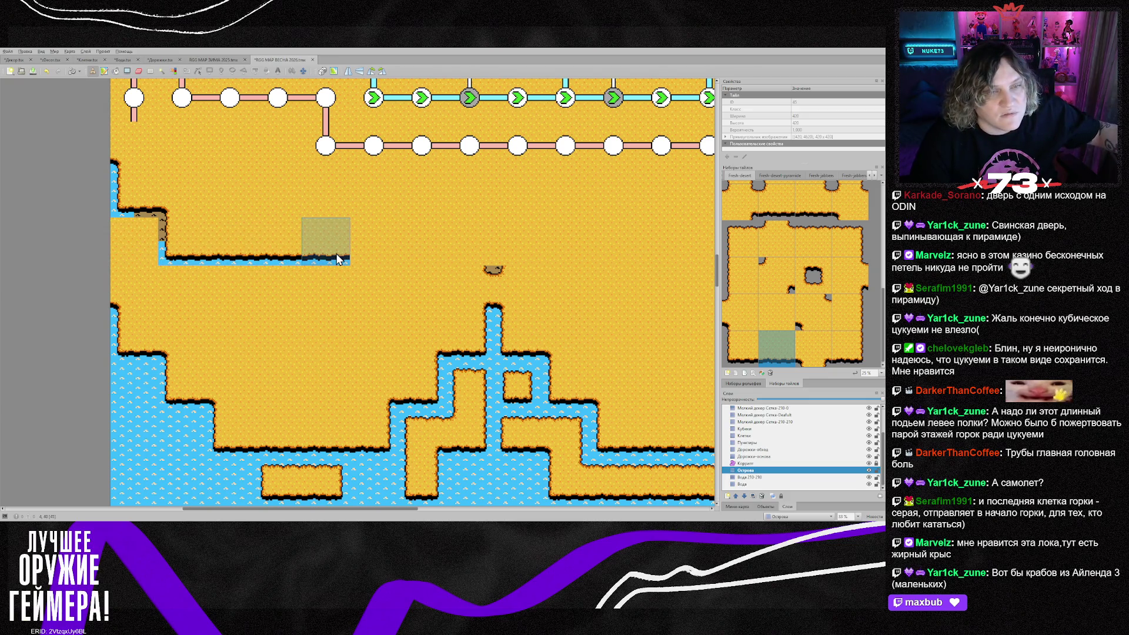
Extend the water shelf right, closing the inlet's end and continuing the coastline diagonally upward
left_click(382, 257)
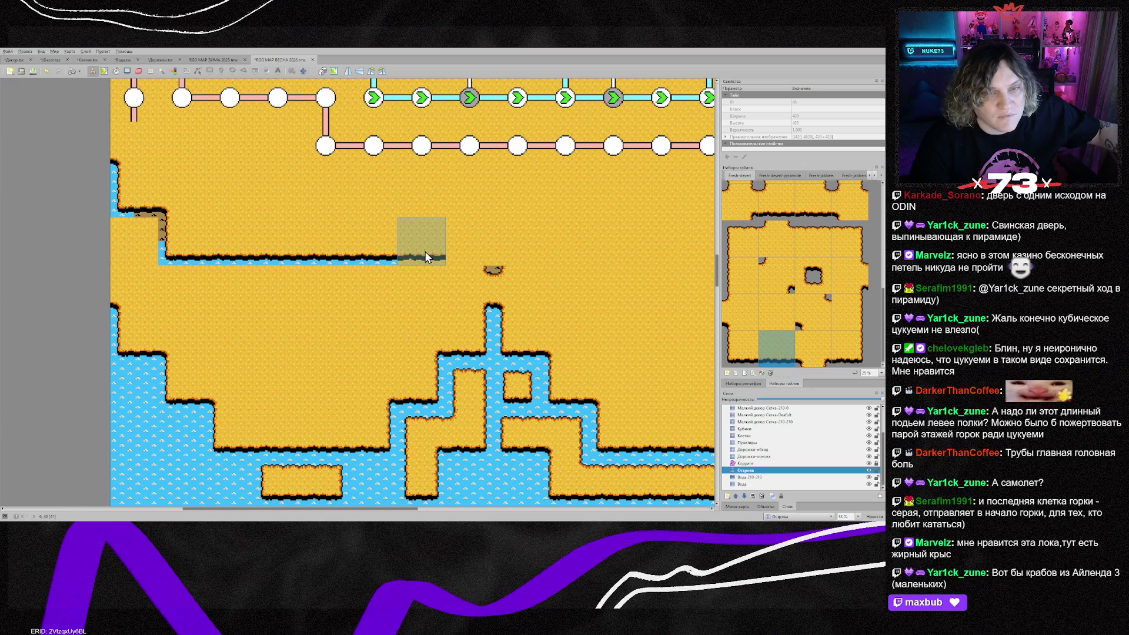
right_click(376, 436)
left_click(423, 247)
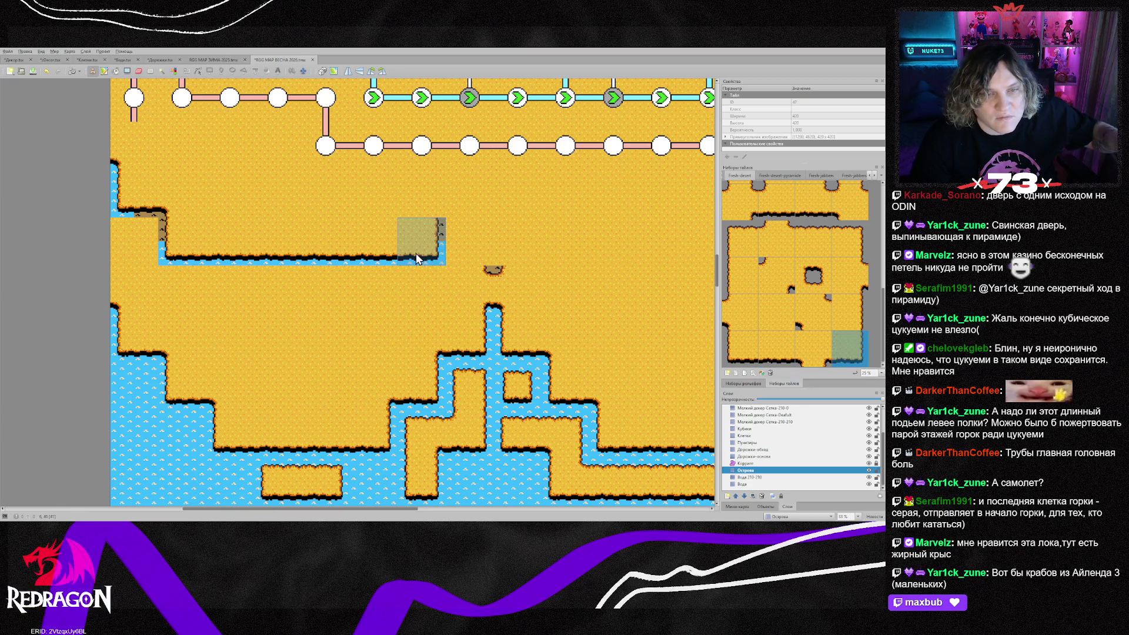
scroll(488, 331, "up", 1)
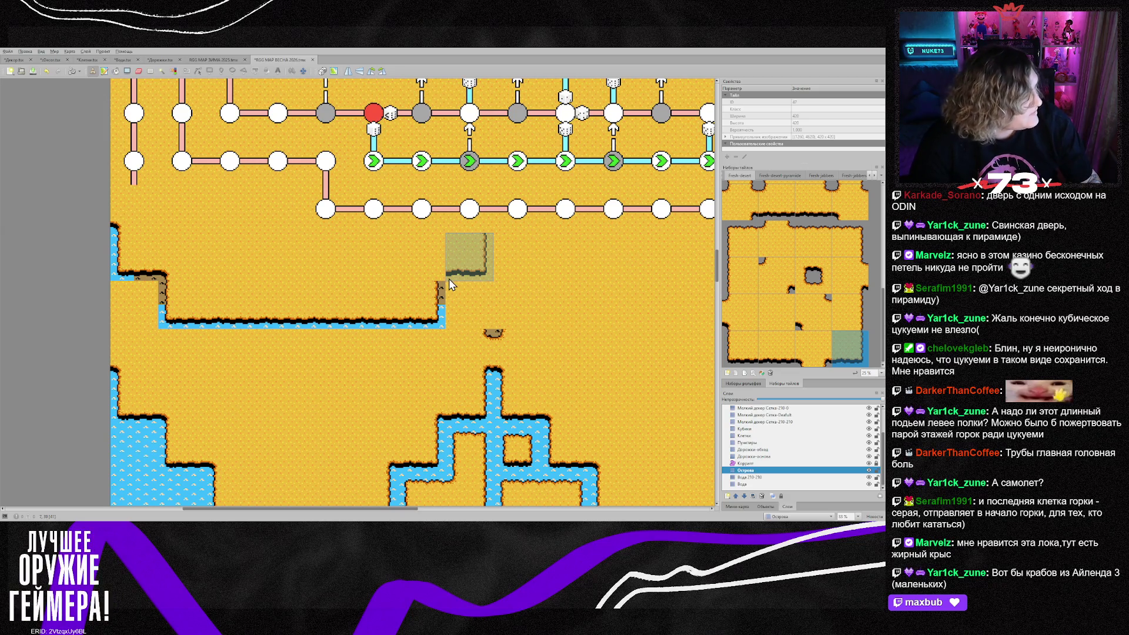
left_click(483, 267)
left_click(503, 228)
scroll(528, 335, "up", 2)
left_click_drag(395, 510, 439, 510)
Fill the notch at the water step and extend a corner-capped water column toward the road
left_click(756, 477)
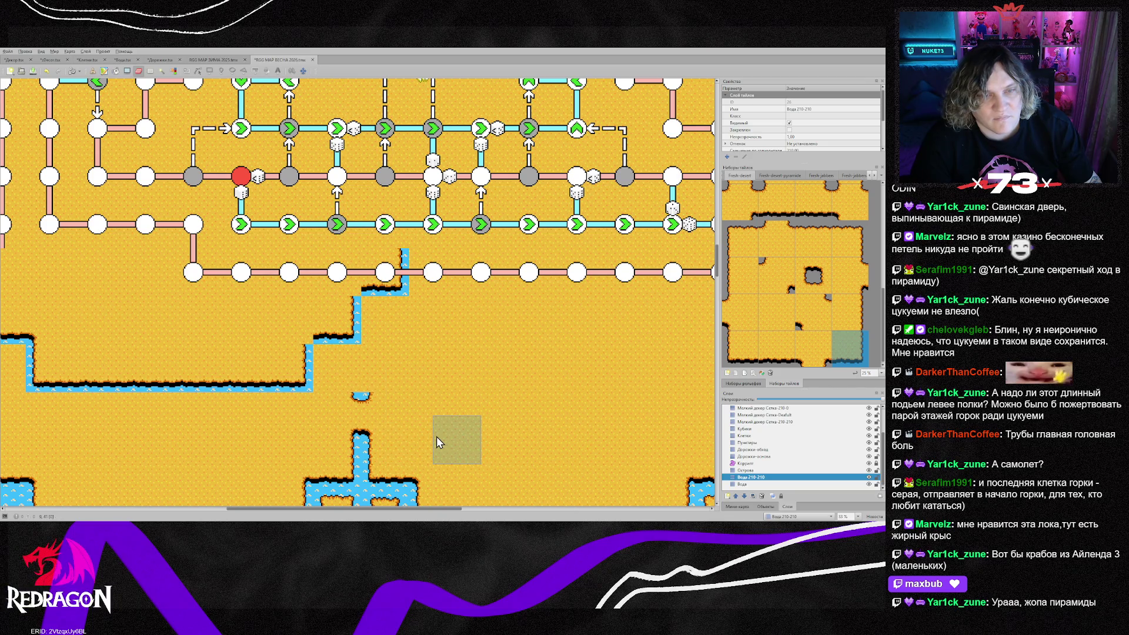
scroll(270, 435, "down", 1)
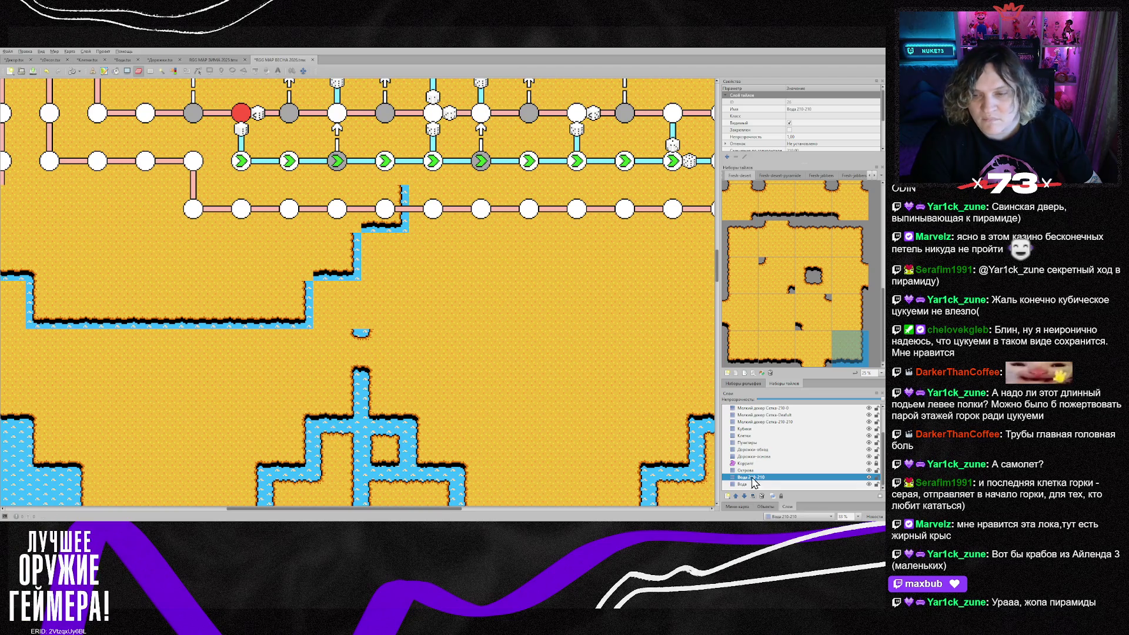
left_click(746, 470)
left_click(288, 400)
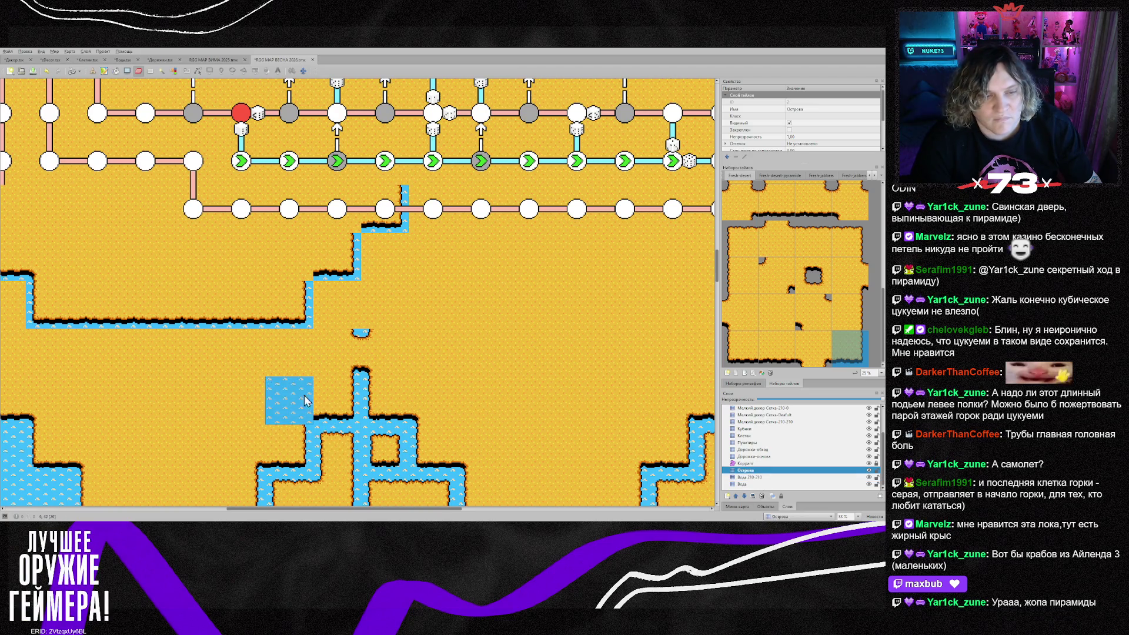
right_click(296, 361)
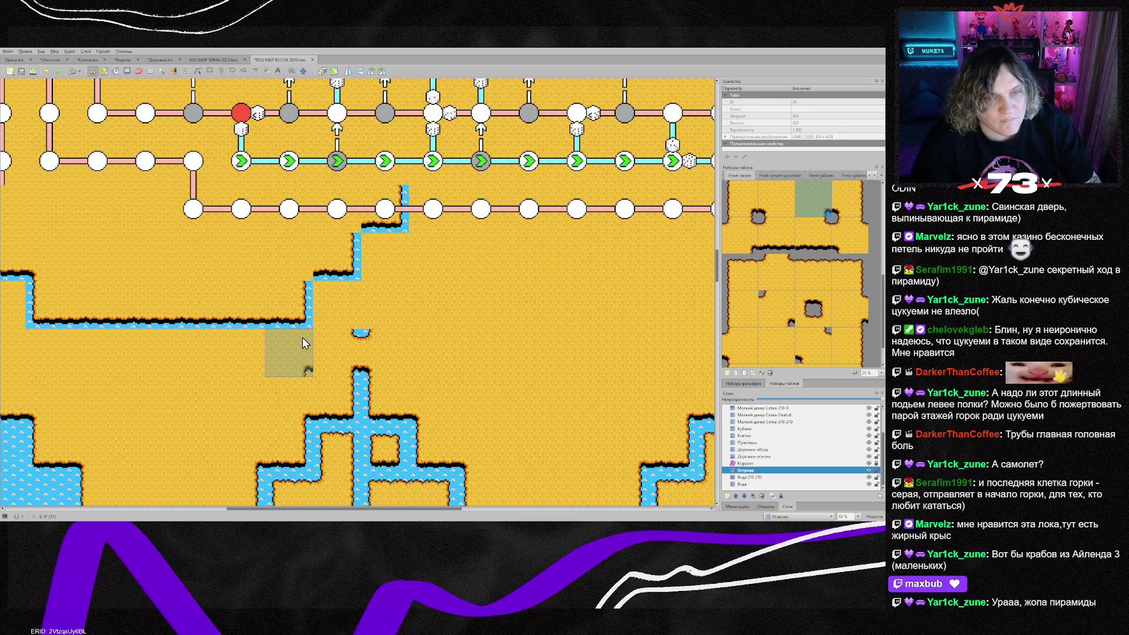
left_click(338, 212)
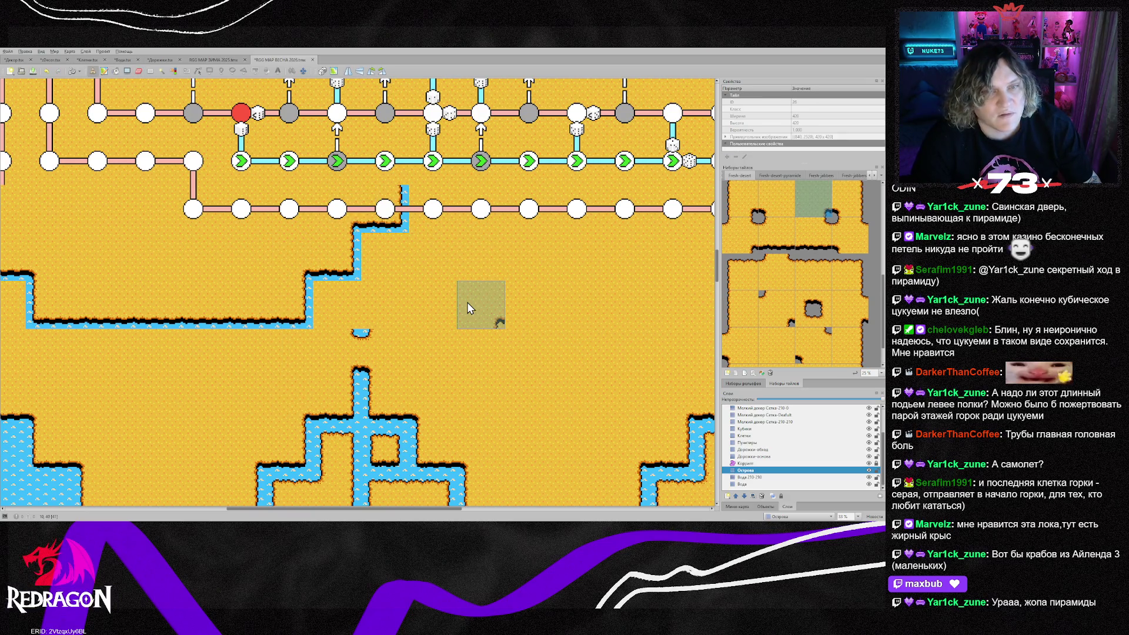
scroll(462, 307, "up", 2)
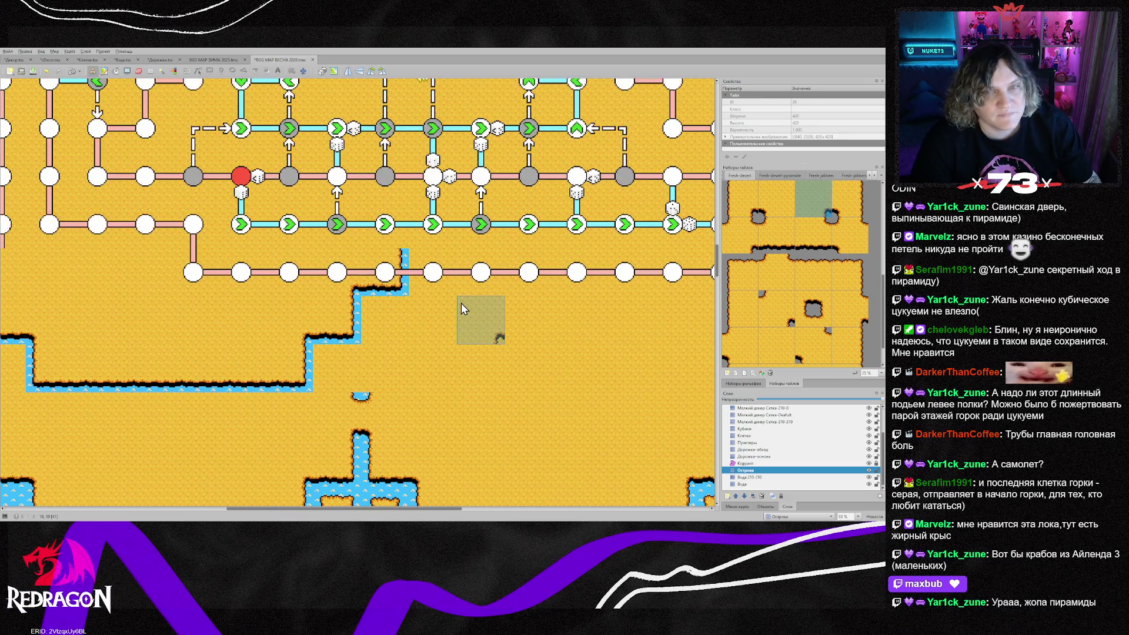
left_click(376, 230)
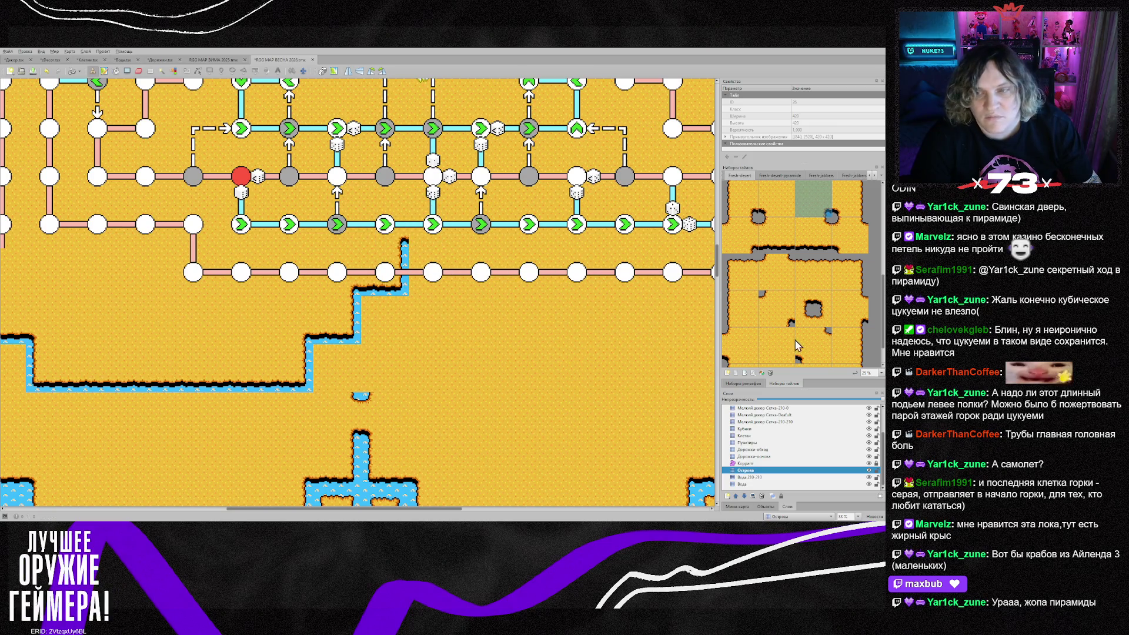
right_click(368, 424)
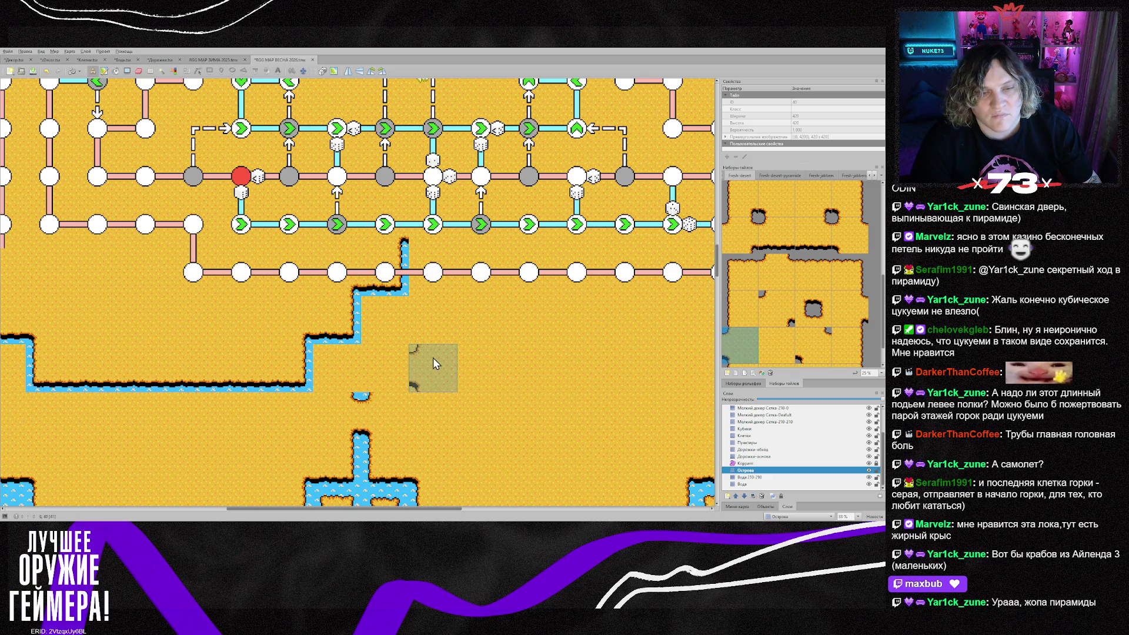
right_click(335, 416)
left_click(383, 227)
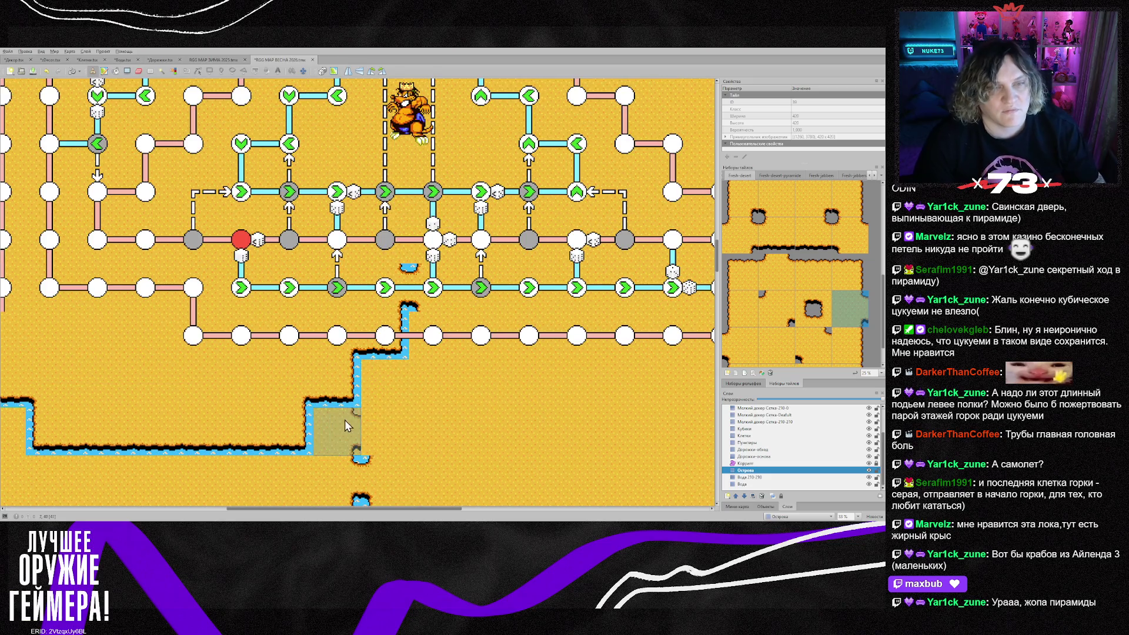
Undo the latest water-column edits
mouse_move(384, 510)
left_mouse_down()
mouse_move(338, 510)
mouse_move(347, 507)
left_mouse_up()
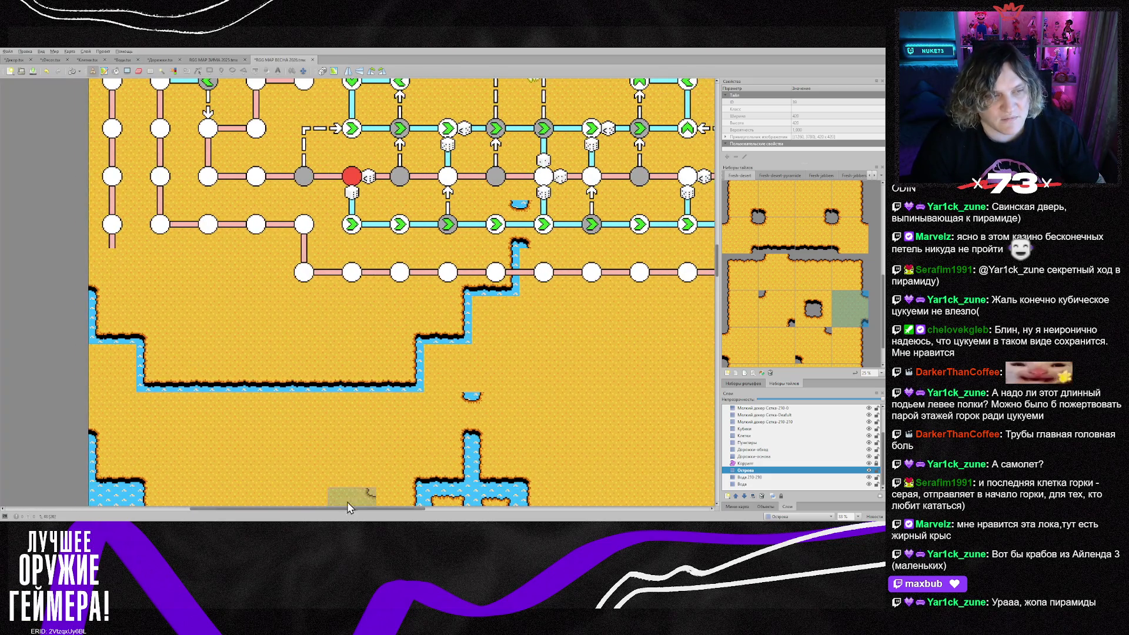
scroll(344, 492, "down", 2)
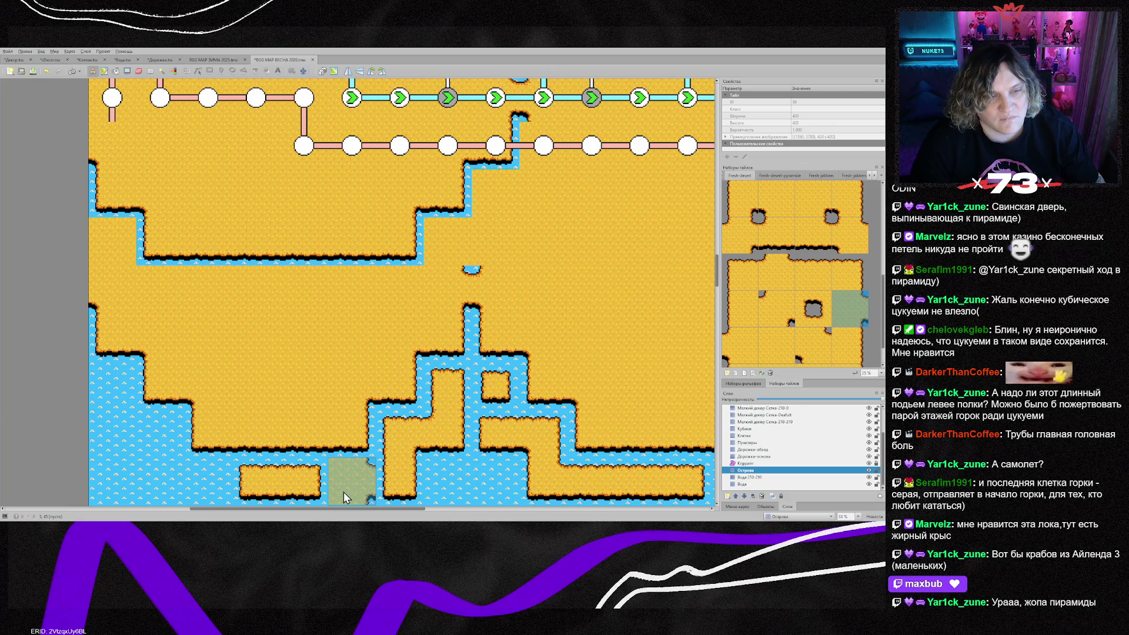
scroll(344, 492, "up", 2)
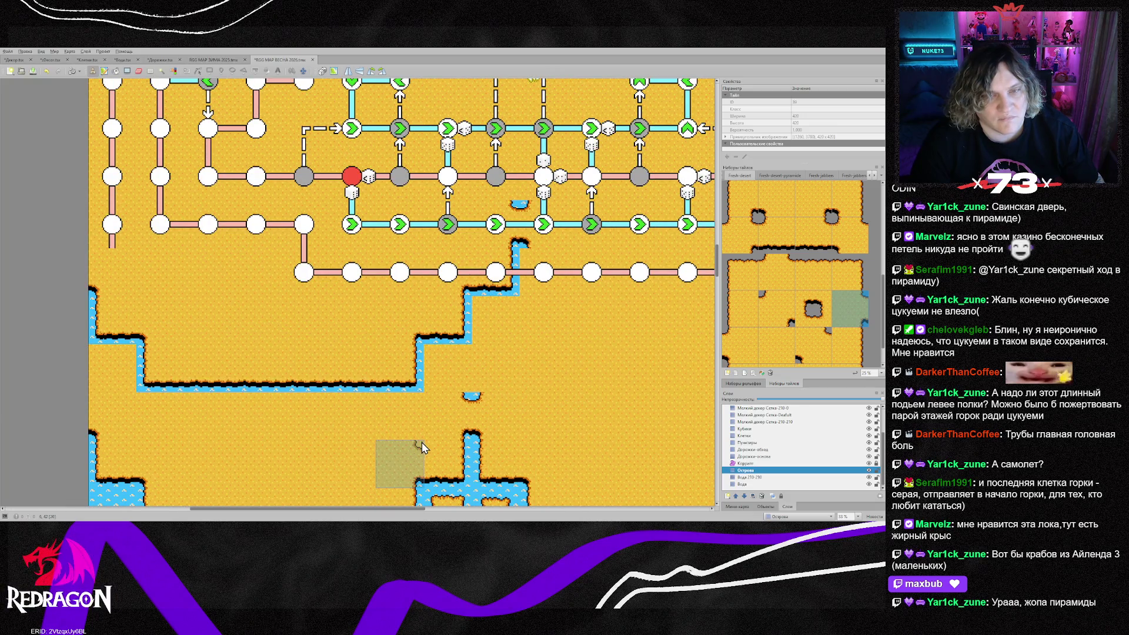
key("ctrl+z")
key("ctrl+z")
key("ctrl+z")
key("ctrl+z")
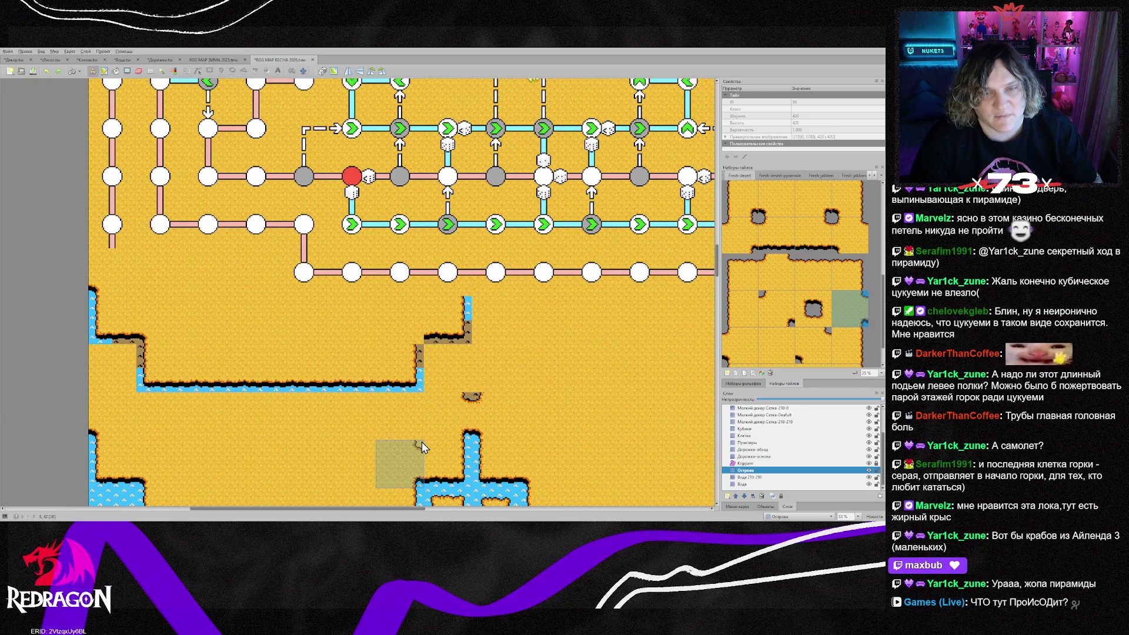
key("ctrl+z")
key("ctrl+z")
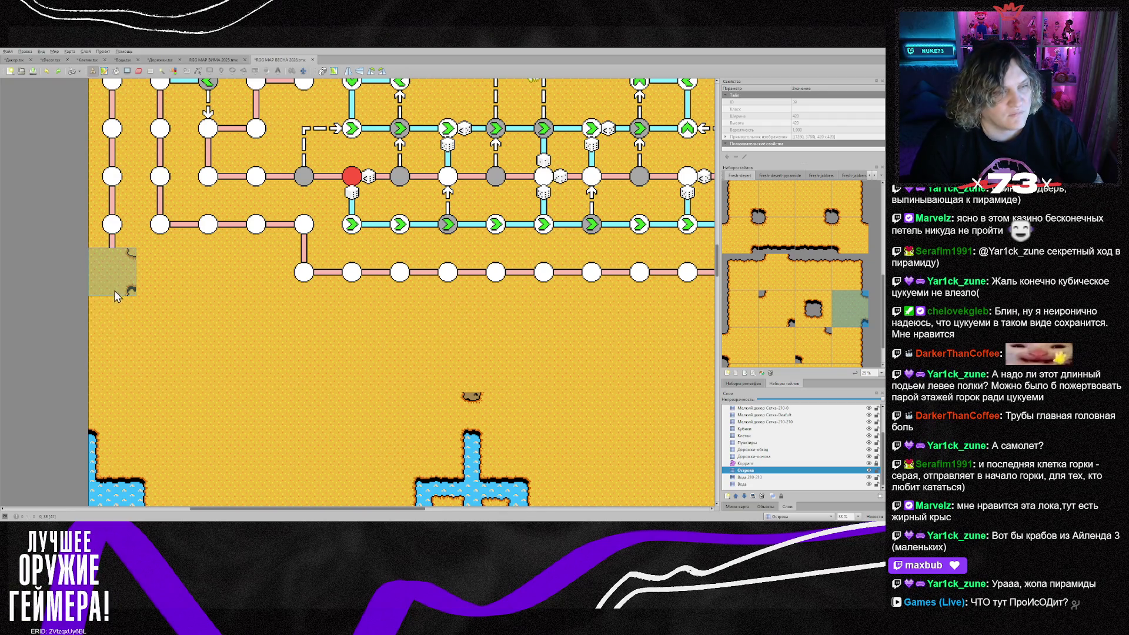
Paint water corner and edge tiles at the map's left edge and along the inlet
right_click(101, 437)
left_click(108, 308)
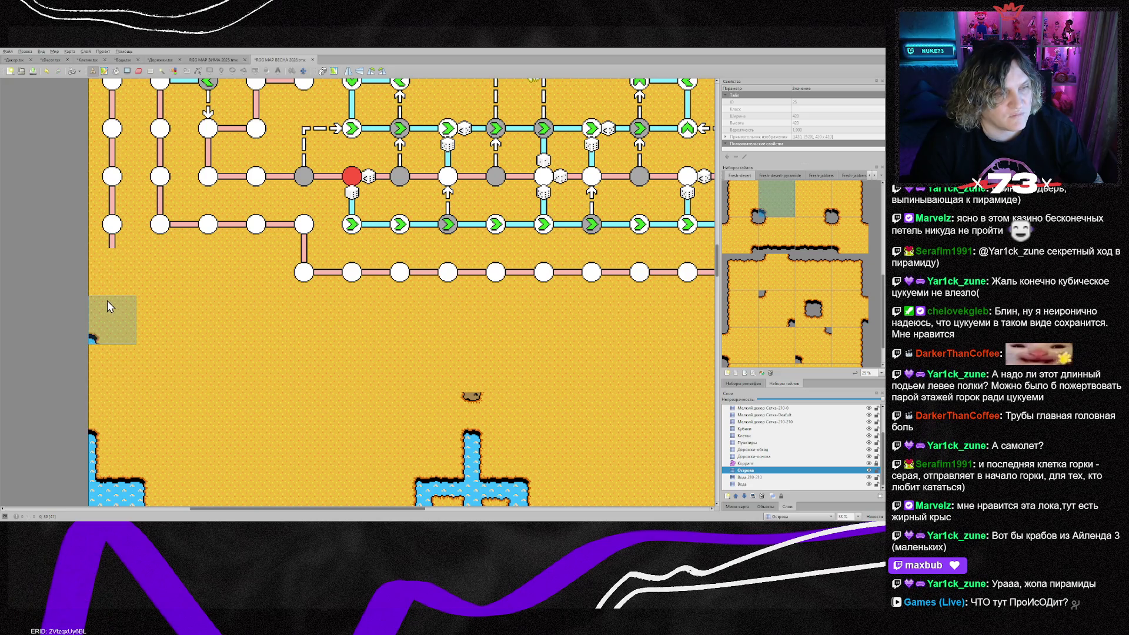
right_click(117, 453)
left_click(111, 369)
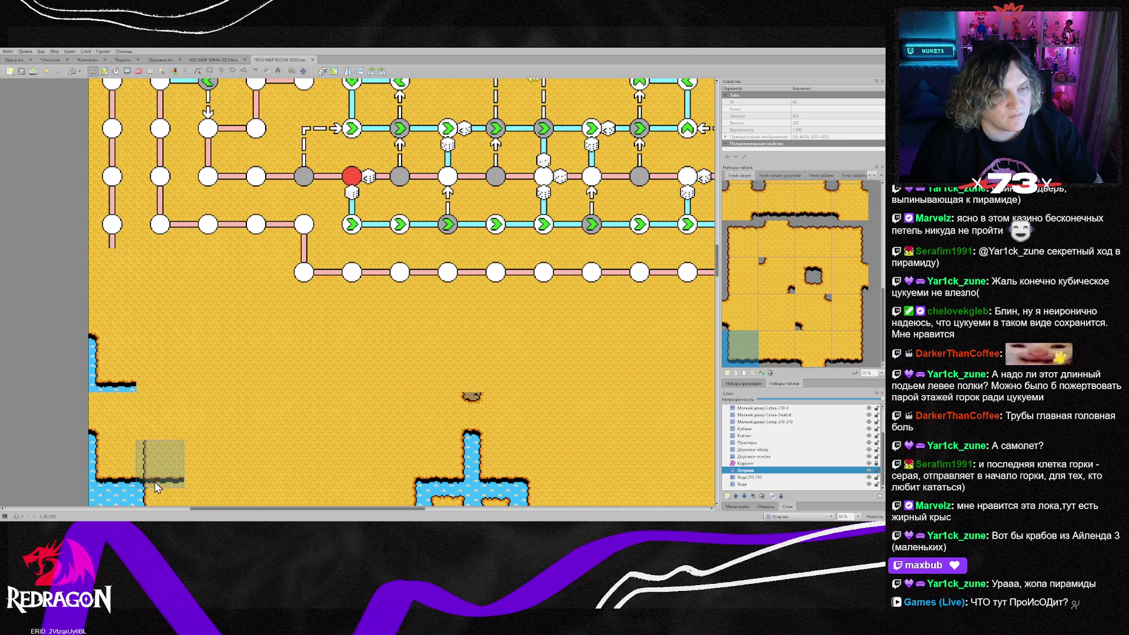
scroll(159, 473, "down", 2)
left_click(159, 330)
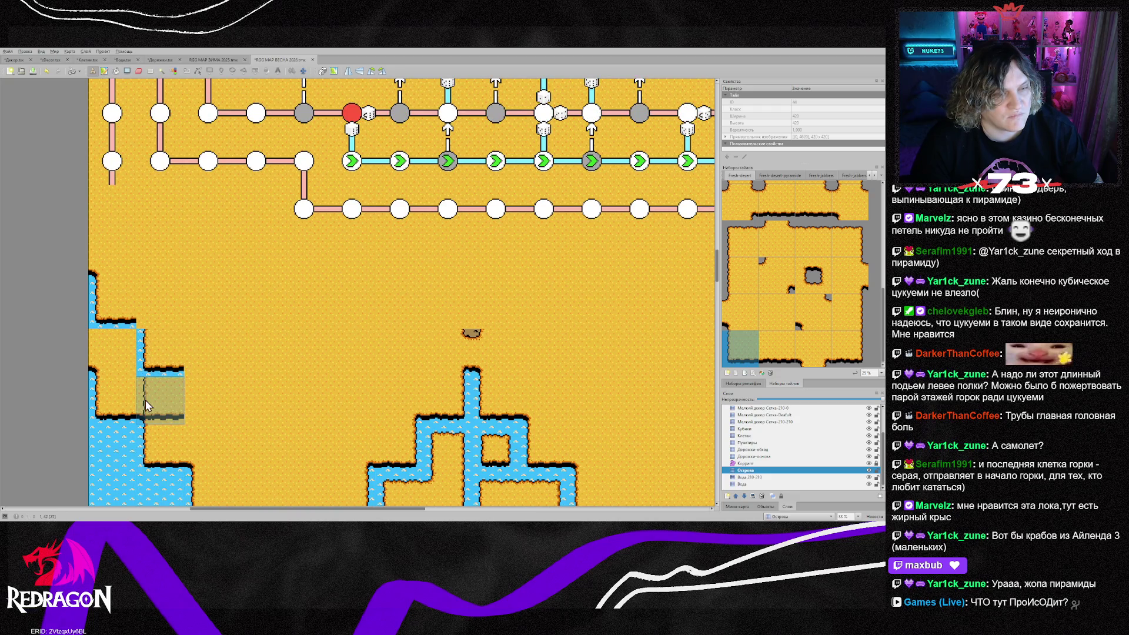
right_click(146, 400)
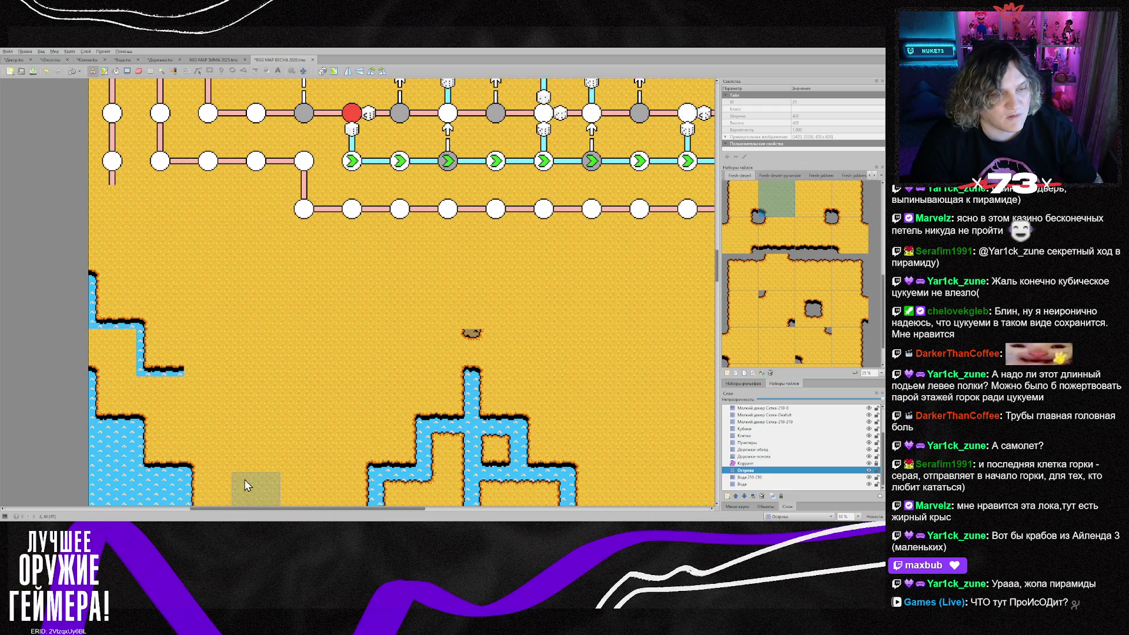
scroll(261, 389, "down", 4)
right_click(261, 390)
left_click(217, 244)
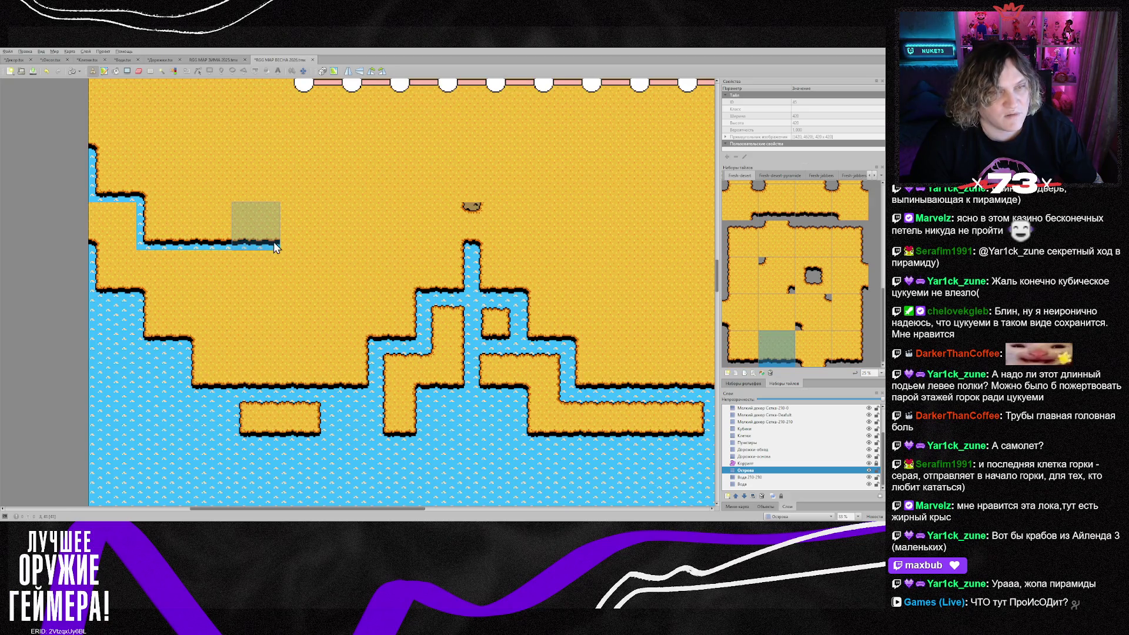
Extend the inlet's shoreline to the right and close it with a corner tile
left_click_drag(318, 241, 352, 241)
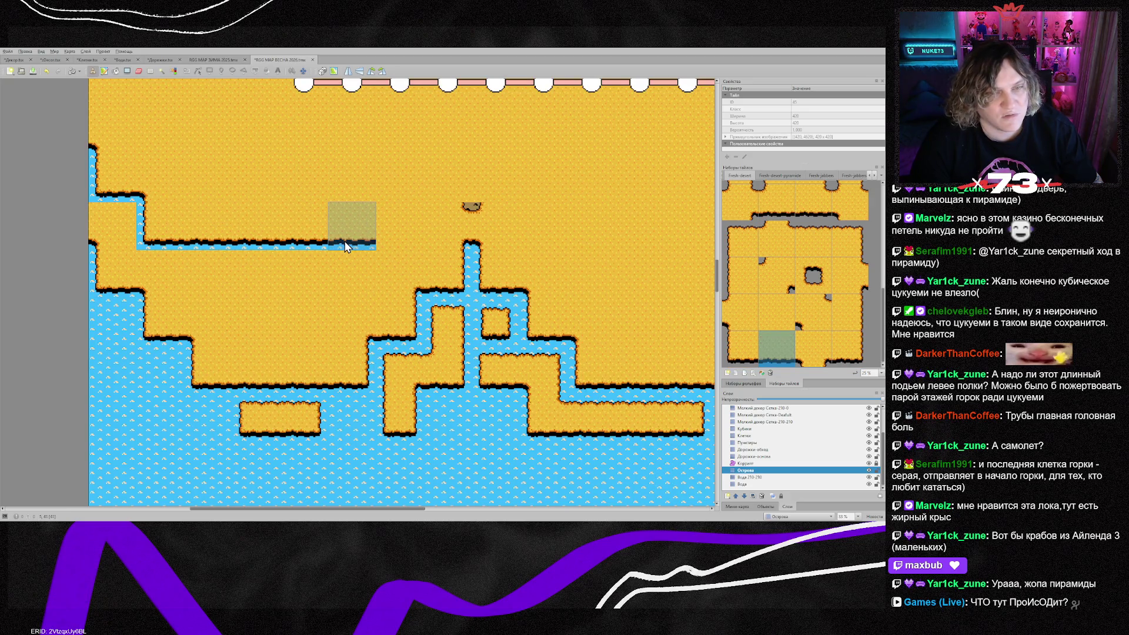
right_click(345, 390)
left_click(406, 247)
scroll(433, 271, "up", 2)
left_click(448, 244)
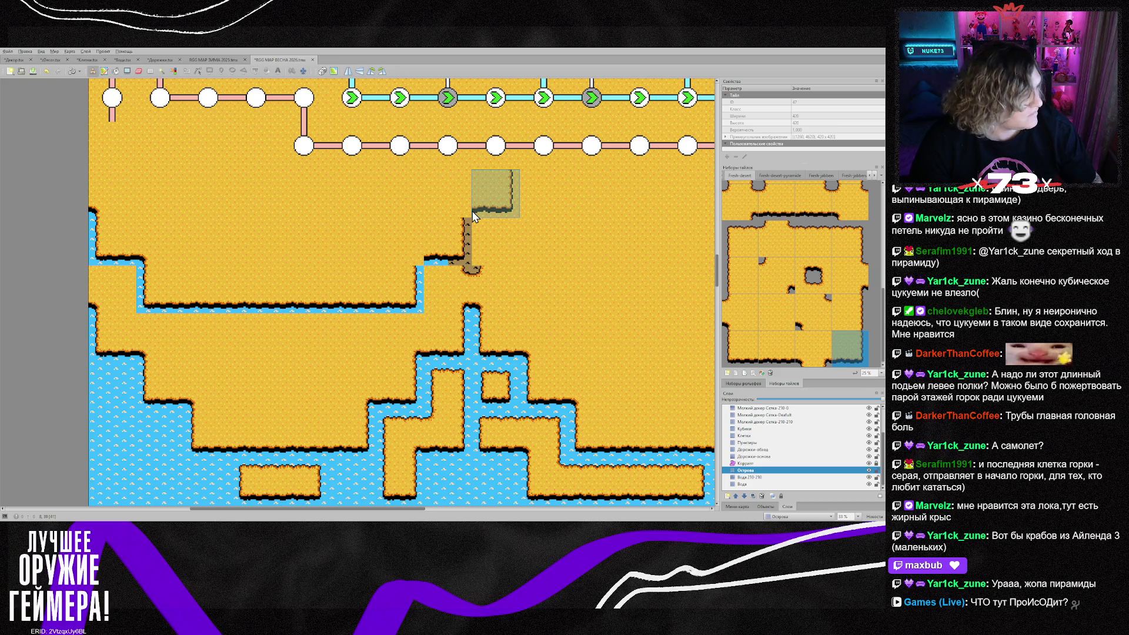
Add water-edge and water-corner tiles at the top of the inlet
left_click(487, 197)
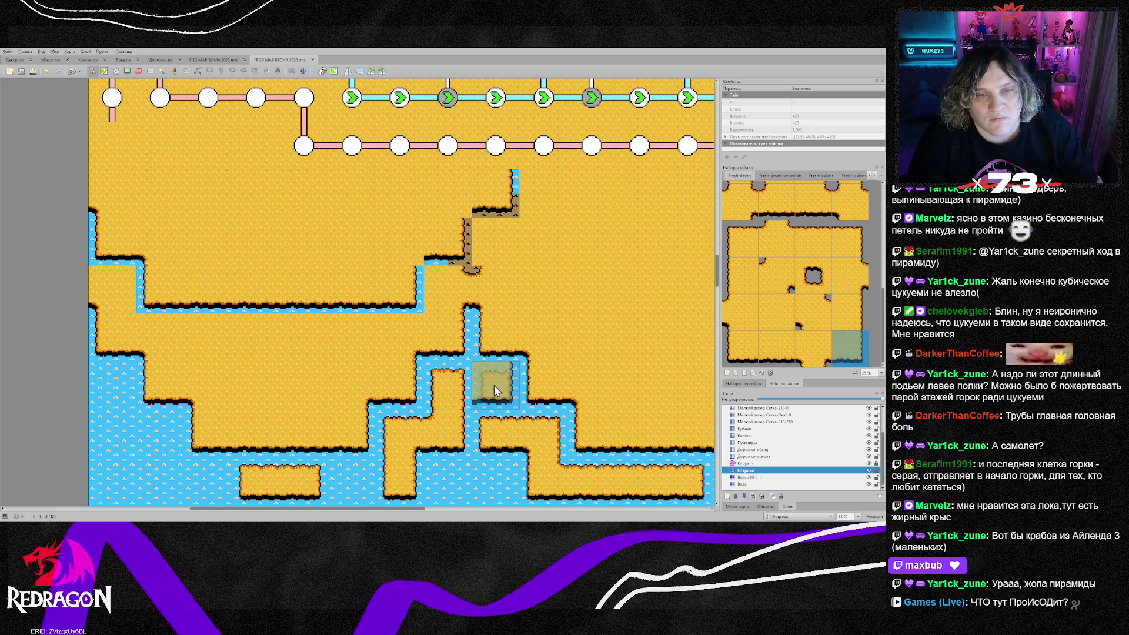
right_click(452, 305)
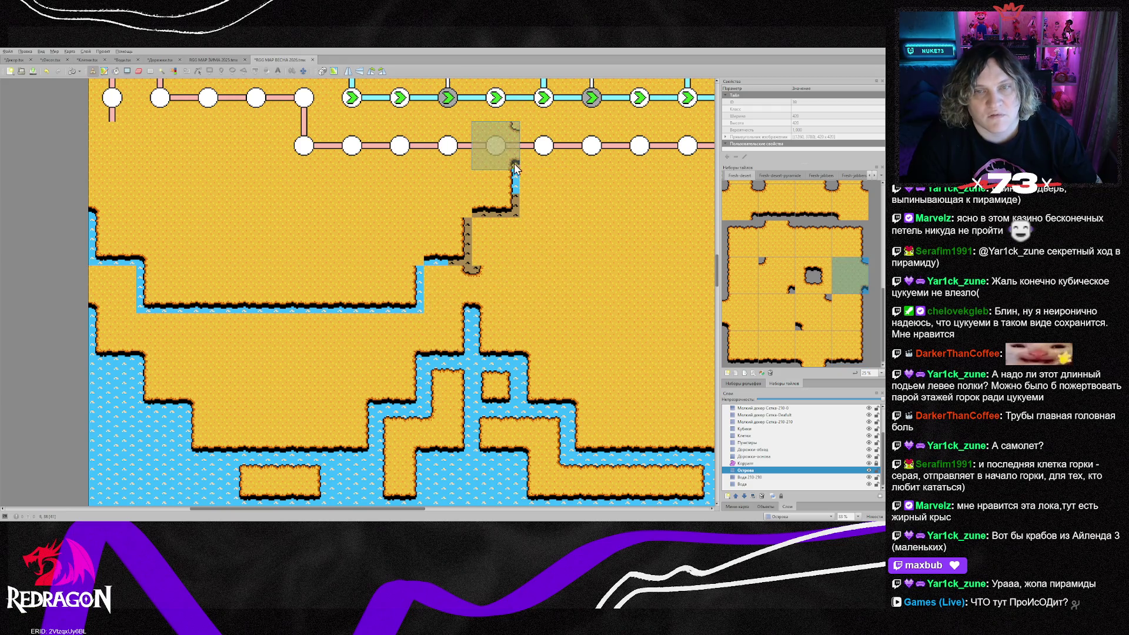
right_click(527, 284)
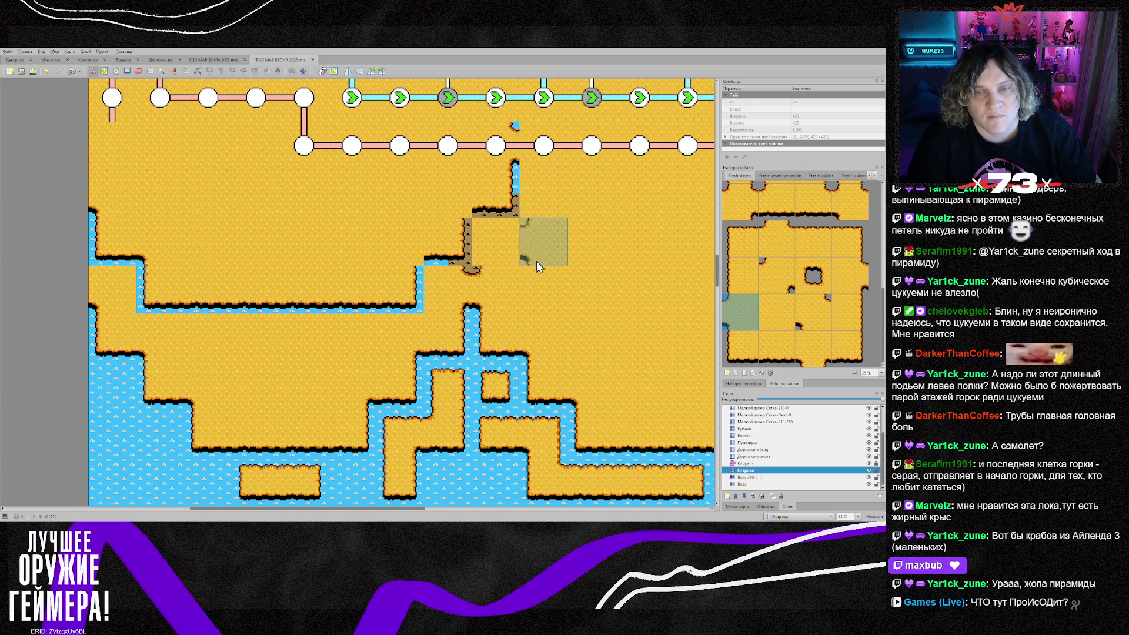
left_click(531, 157)
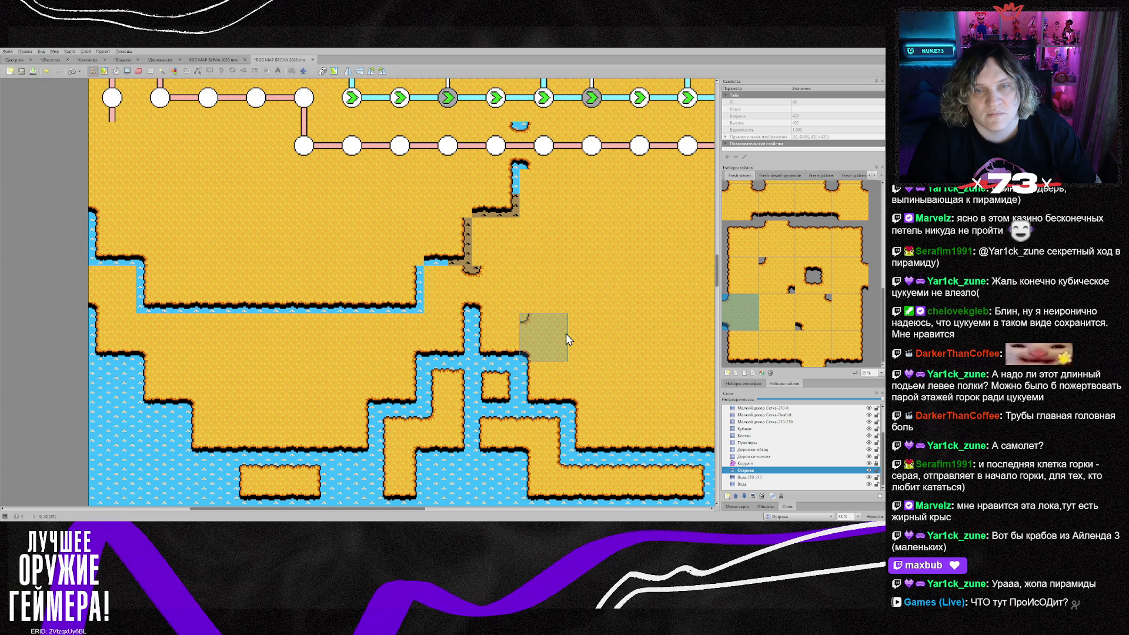
right_click(379, 280)
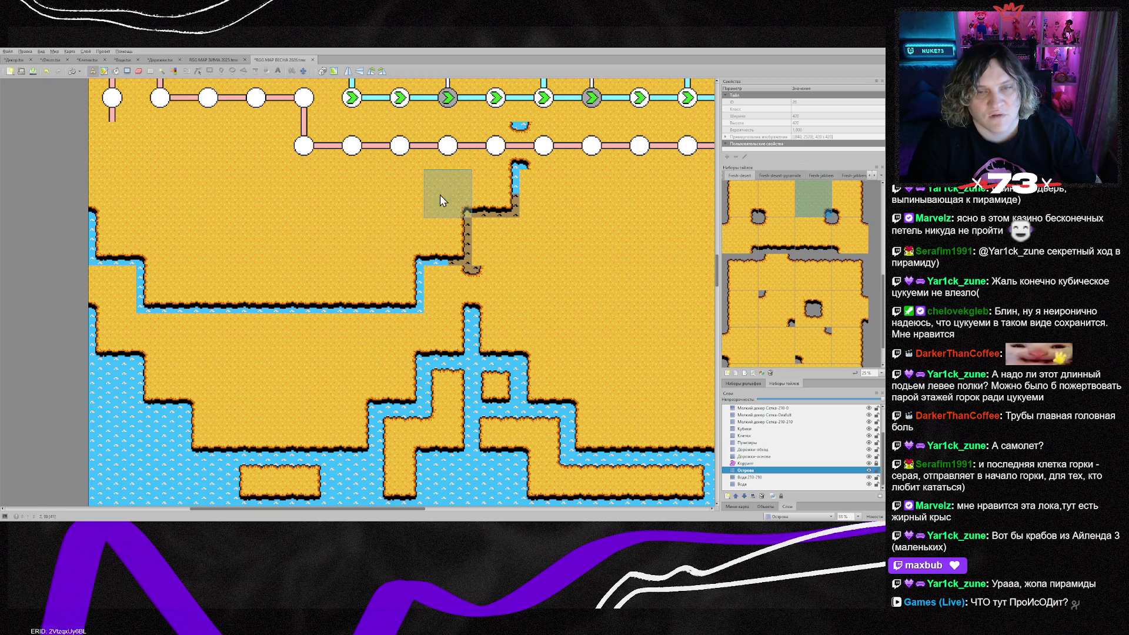
left_click(753, 477)
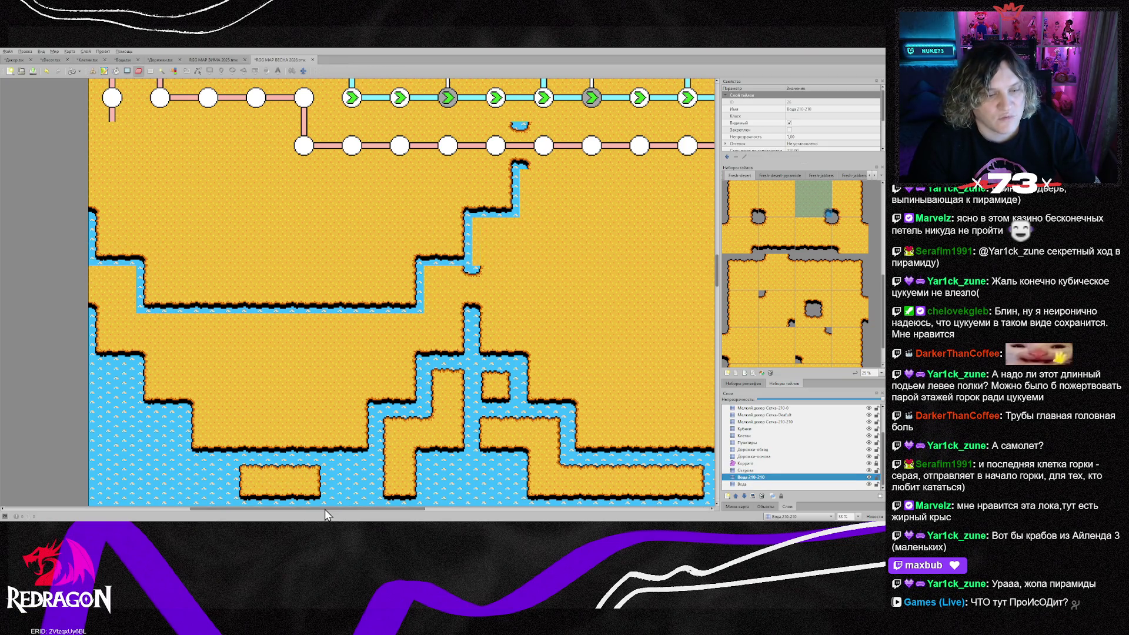
Erase the right-side sand islands on the Острова layer and clear the brown dirt strip to water
scroll(333, 284, "left", 3)
left_click_drag(364, 508, 459, 506)
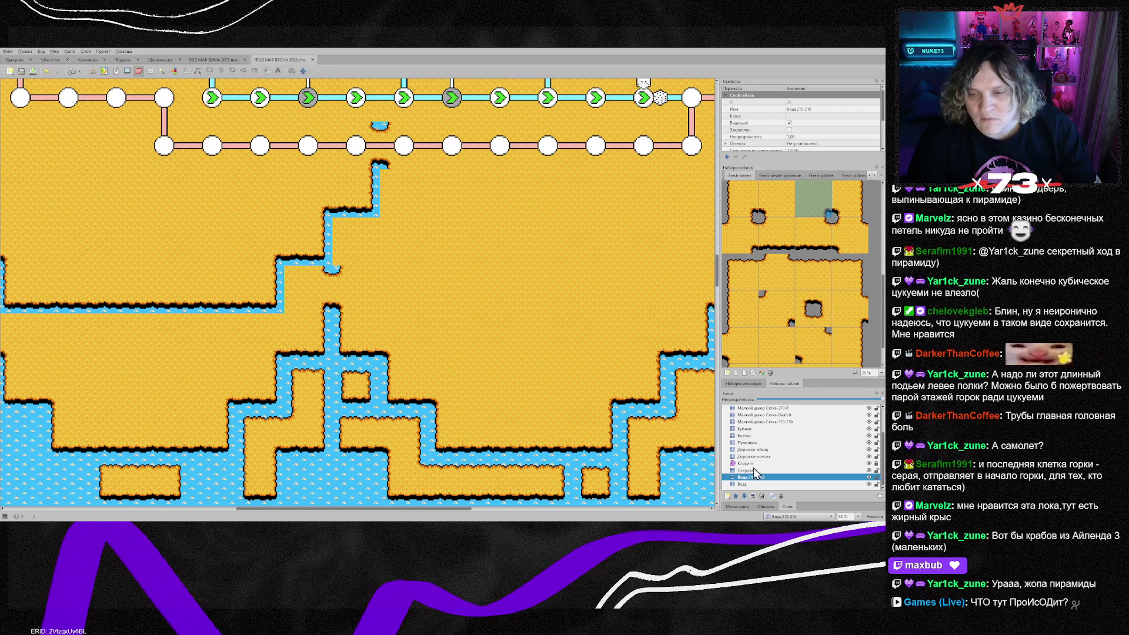
left_click(755, 470)
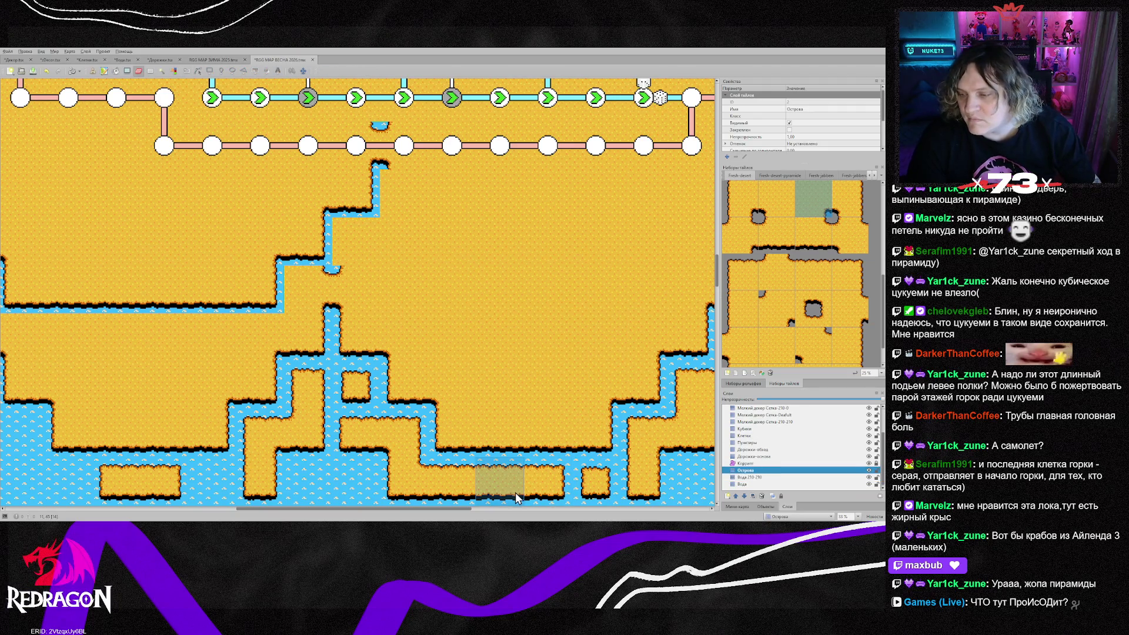
left_click_drag(358, 510, 245, 509)
mouse_move(310, 356)
left_mouse_down()
mouse_move(305, 295)
mouse_move(386, 350)
mouse_move(556, 434)
mouse_move(577, 401)
mouse_move(555, 482)
mouse_move(651, 434)
mouse_move(703, 436)
left_mouse_up()
left_click_drag(327, 509, 506, 510)
mouse_move(194, 438)
left_mouse_down()
mouse_move(433, 479)
mouse_move(547, 323)
mouse_move(353, 411)
mouse_move(247, 435)
mouse_move(194, 382)
mouse_move(163, 312)
mouse_move(194, 247)
mouse_move(247, 230)
mouse_move(244, 176)
mouse_move(319, 345)
mouse_move(330, 291)
mouse_move(288, 241)
mouse_move(573, 194)
mouse_move(288, 221)
mouse_move(465, 218)
mouse_move(502, 171)
left_mouse_up()
left_click(766, 481)
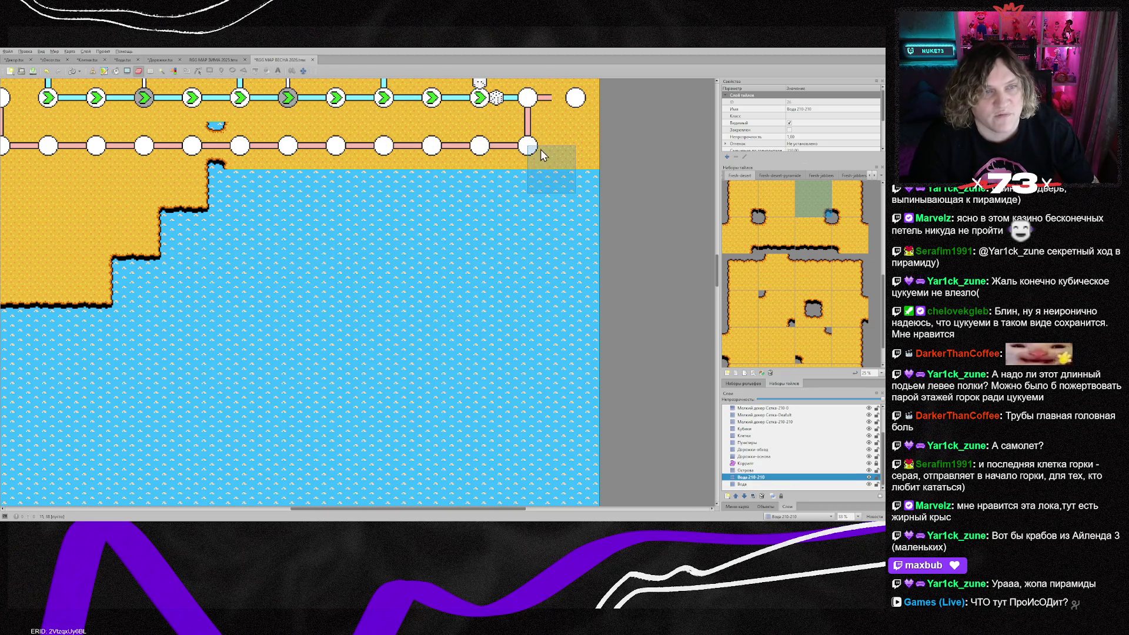
left_click(762, 470)
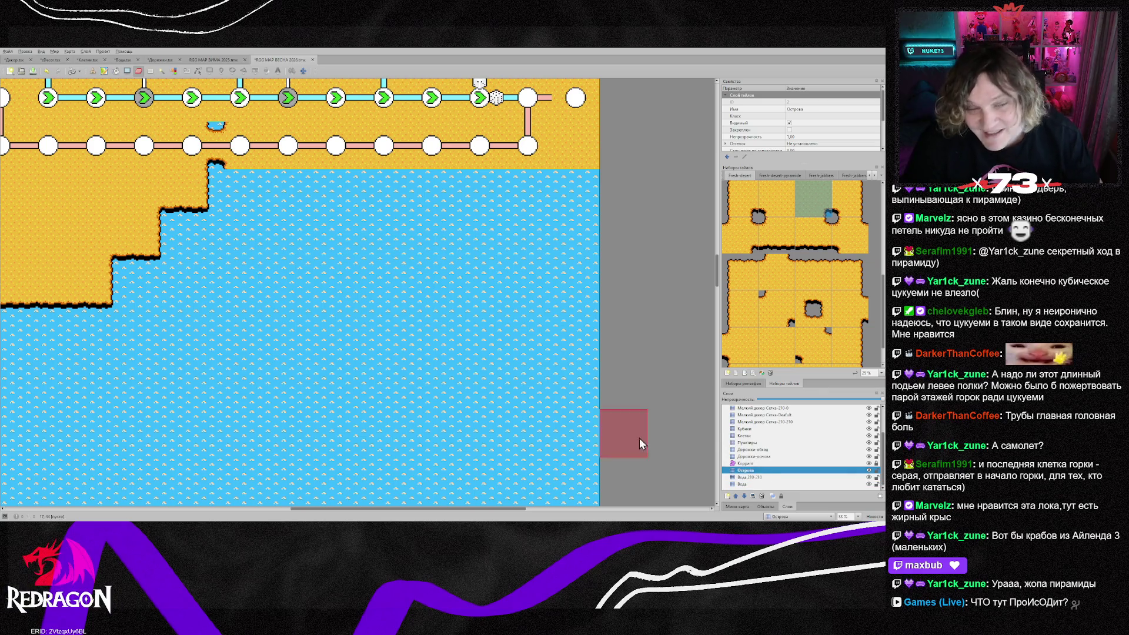
Stamp three small sand blocks diagonally into the water below the road
scroll(741, 347, "down", 1)
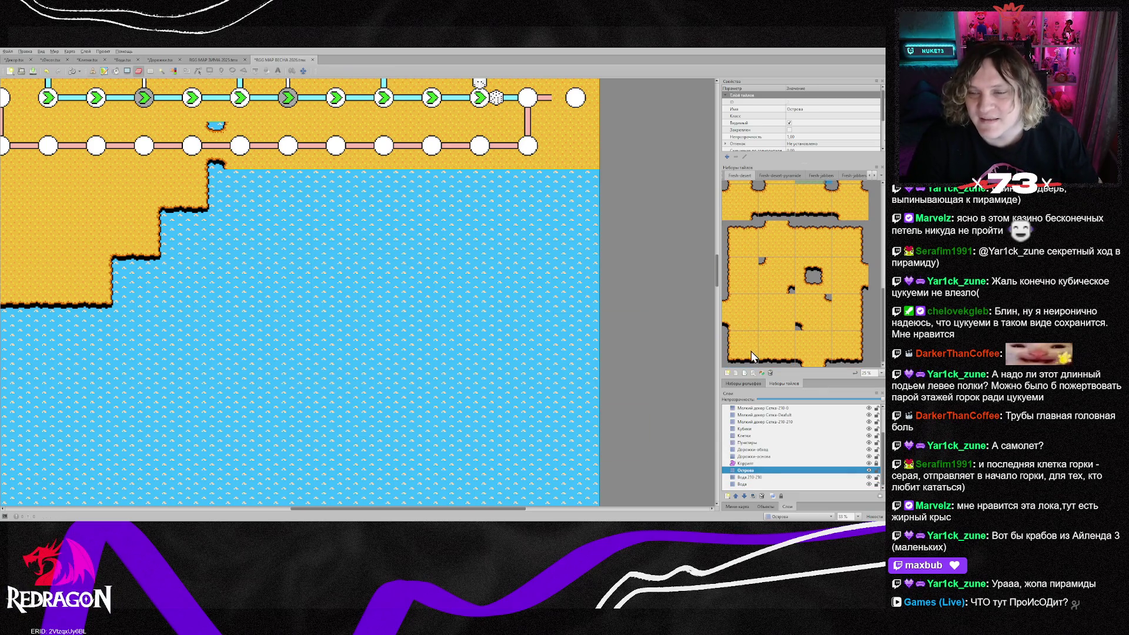
left_click(741, 348)
left_click(240, 191)
left_click(292, 238)
left_click(342, 288)
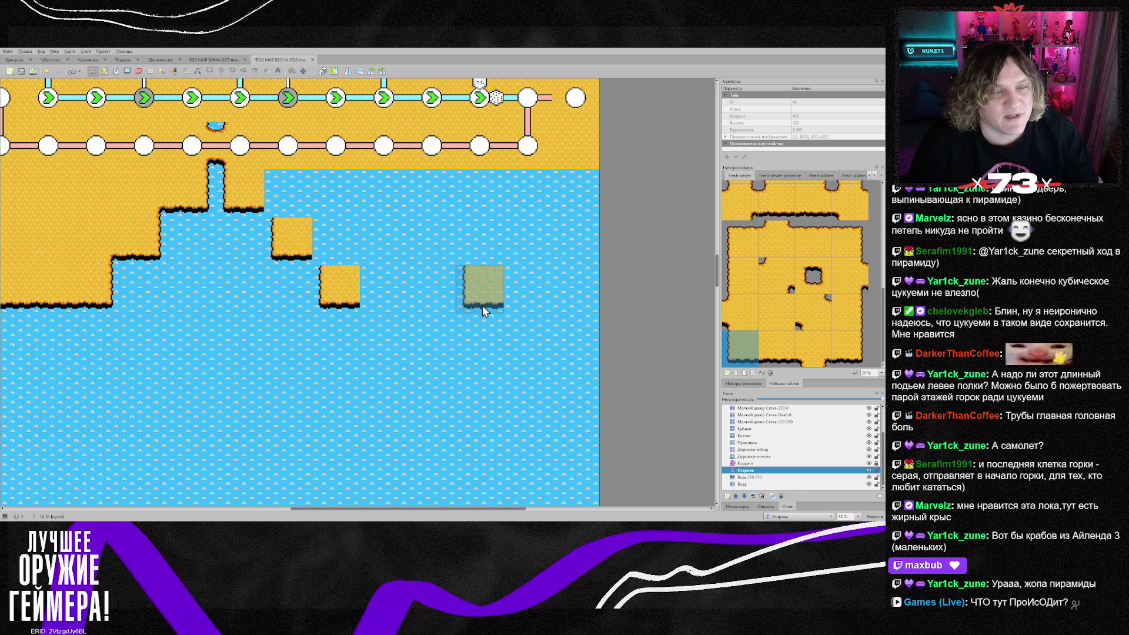
left_click_drag(414, 511, 380, 509)
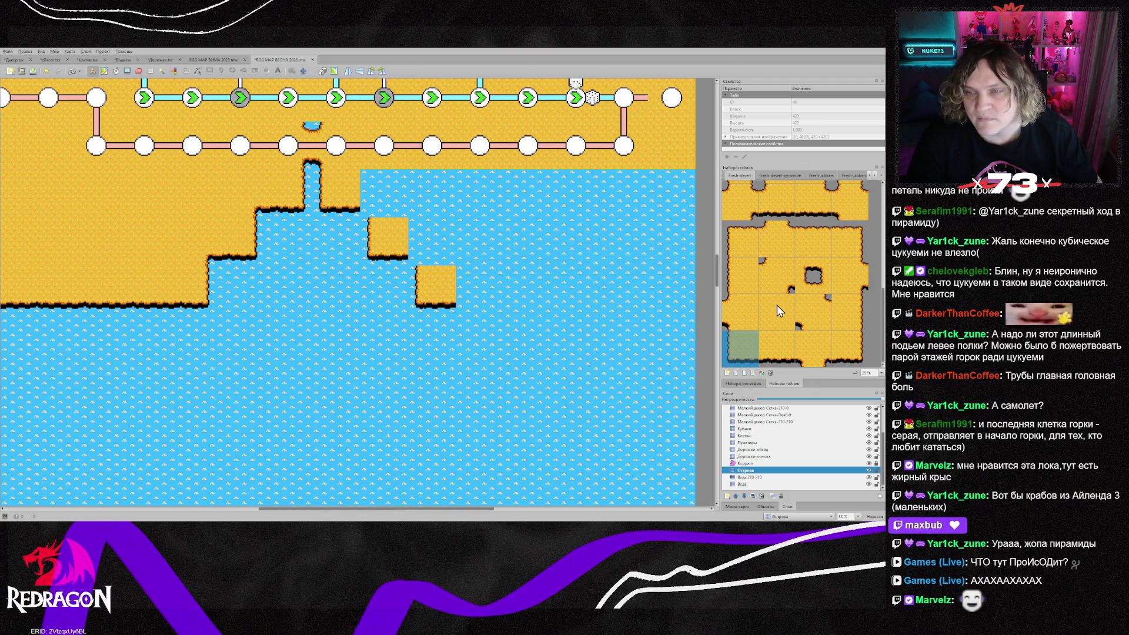
scroll(778, 306, "down", 3)
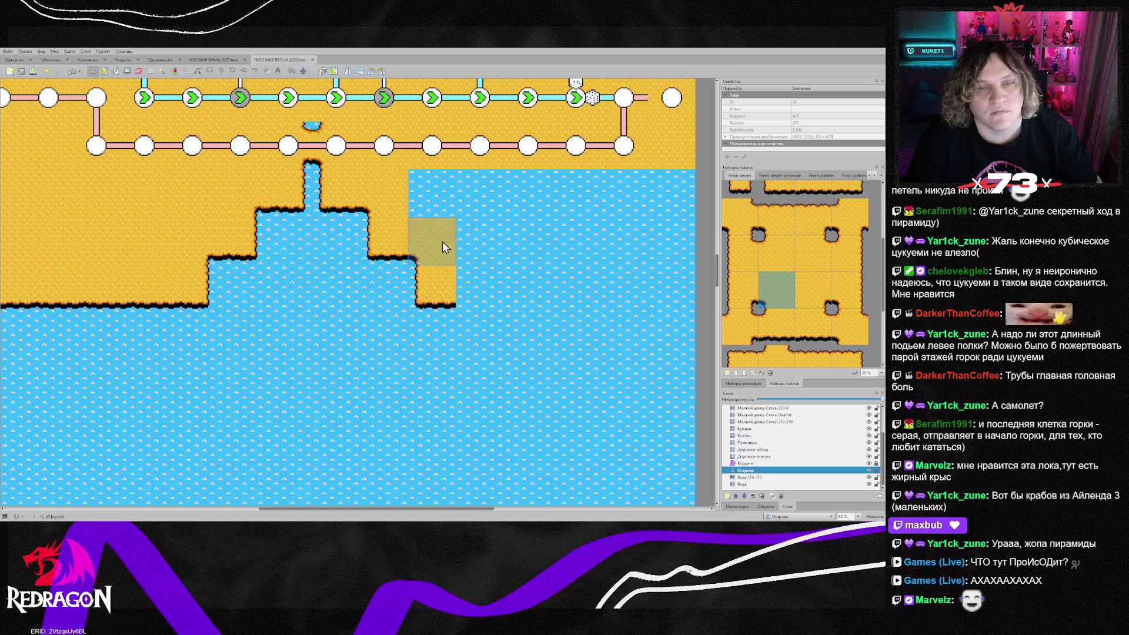
scroll(788, 349, "down", 3)
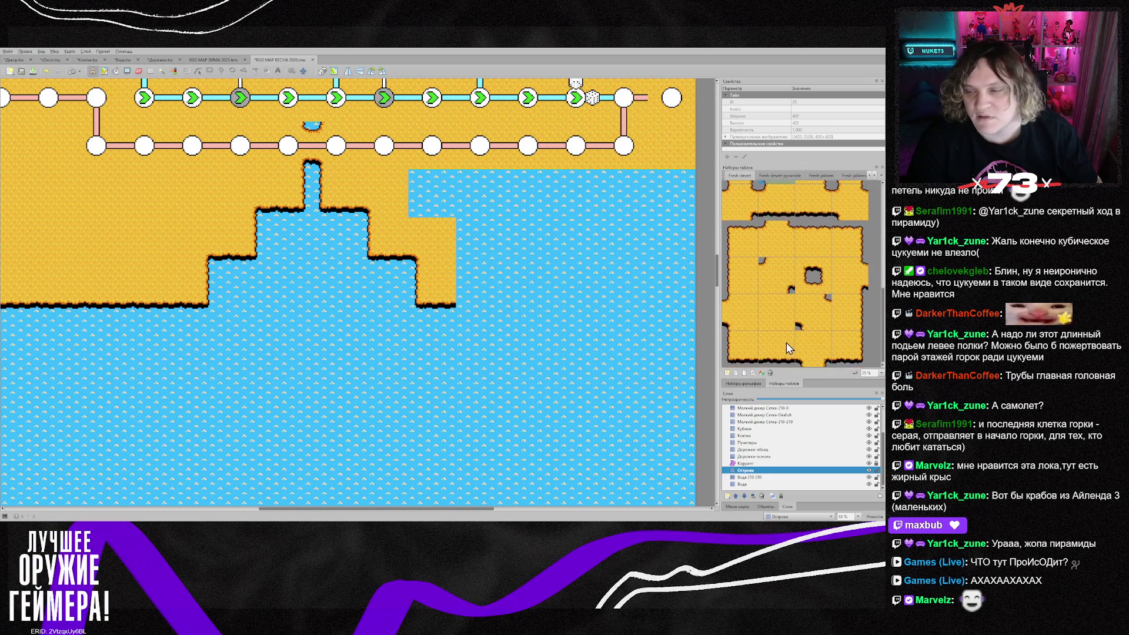
Fill a water cell with solid sand and extend the sand's bottom edge rightward
left_click(791, 363)
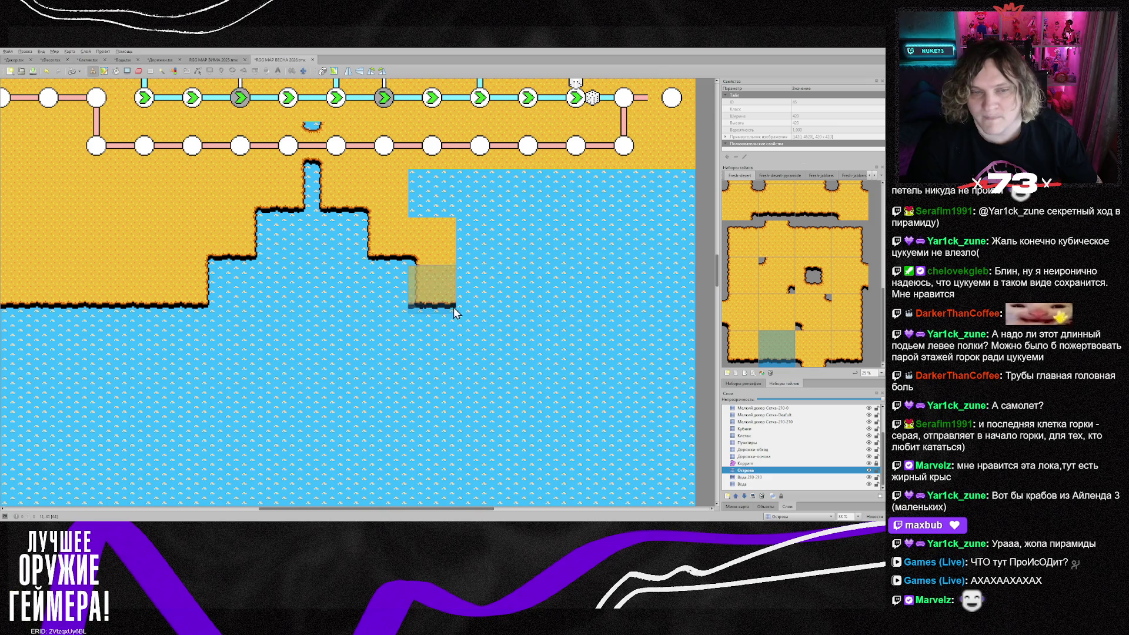
left_click(495, 295)
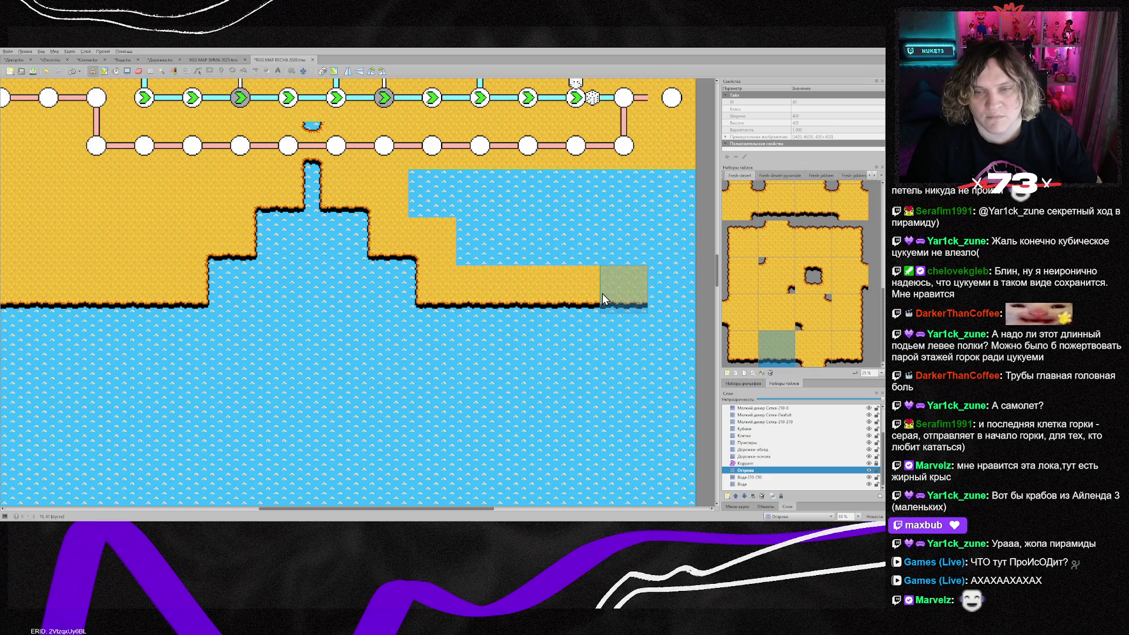
left_click(614, 293)
left_click(832, 345)
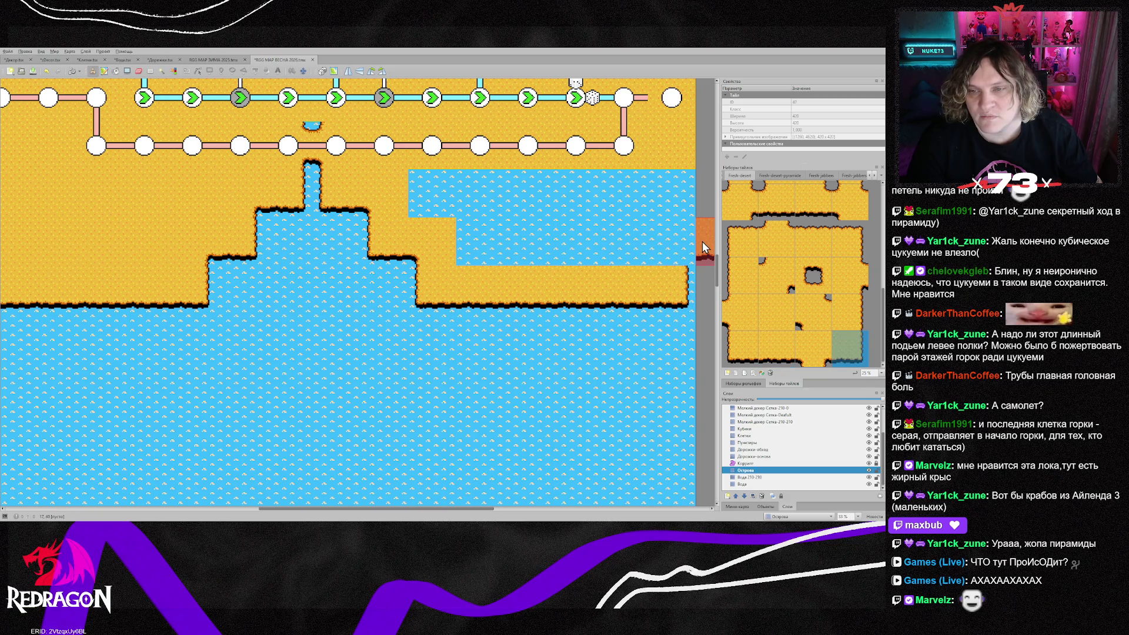
scroll(788, 297, "up", 2)
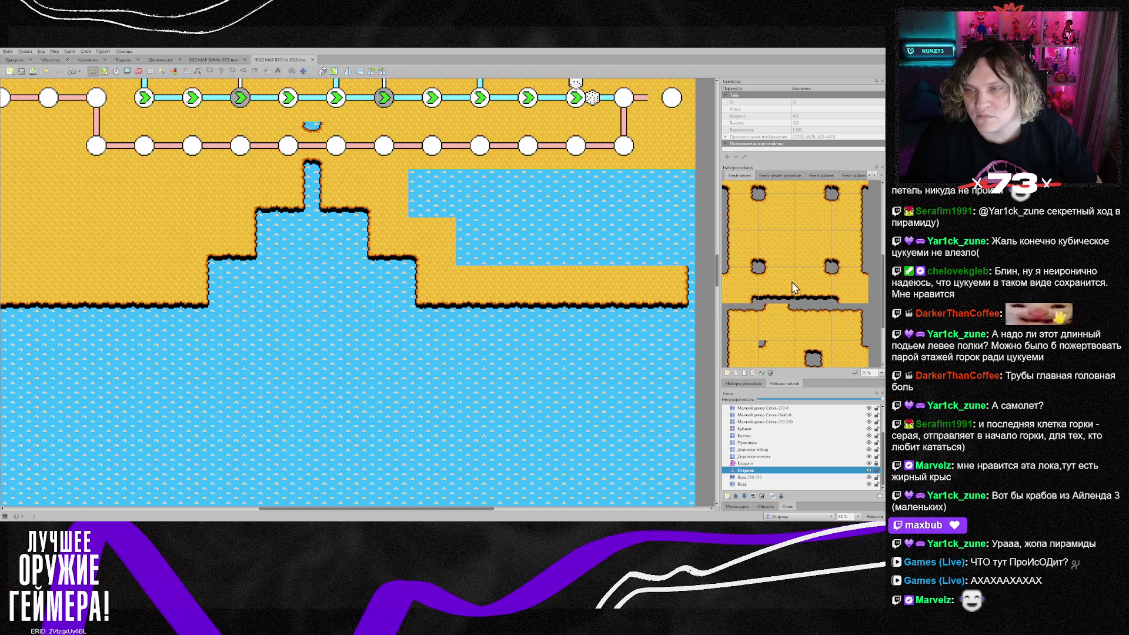
scroll(782, 263, "up", 2)
Cover the upper water strip with sand and repaint the notch in the shoreline
left_click(819, 348)
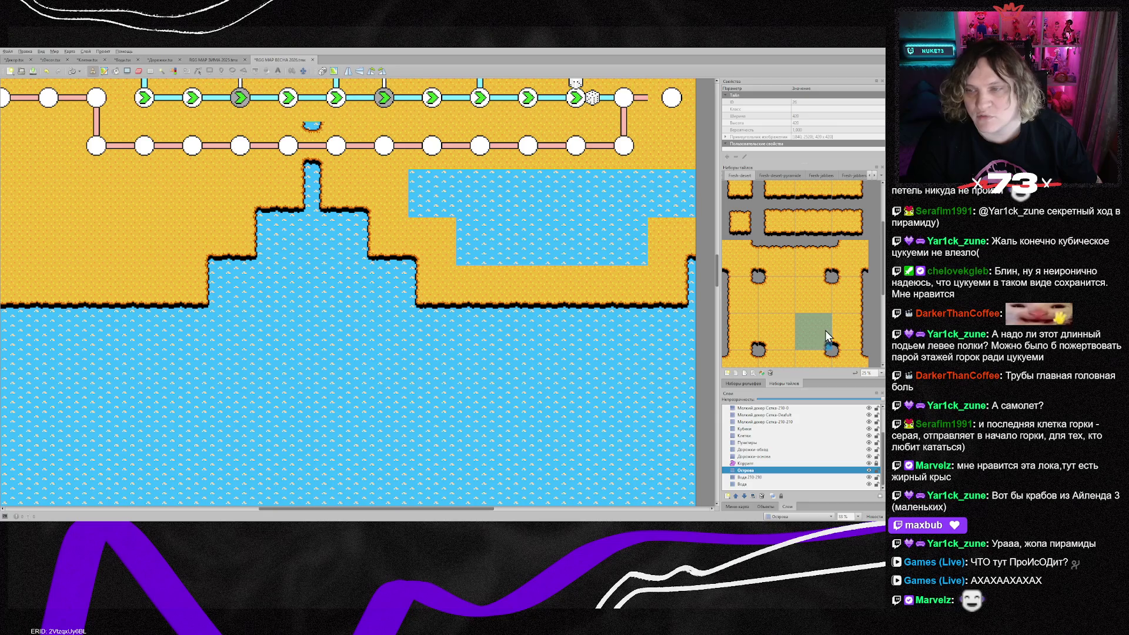
scroll(779, 345, "down", 2)
scroll(778, 345, "down", 1)
left_click(777, 353)
left_click_drag(666, 207, 409, 200)
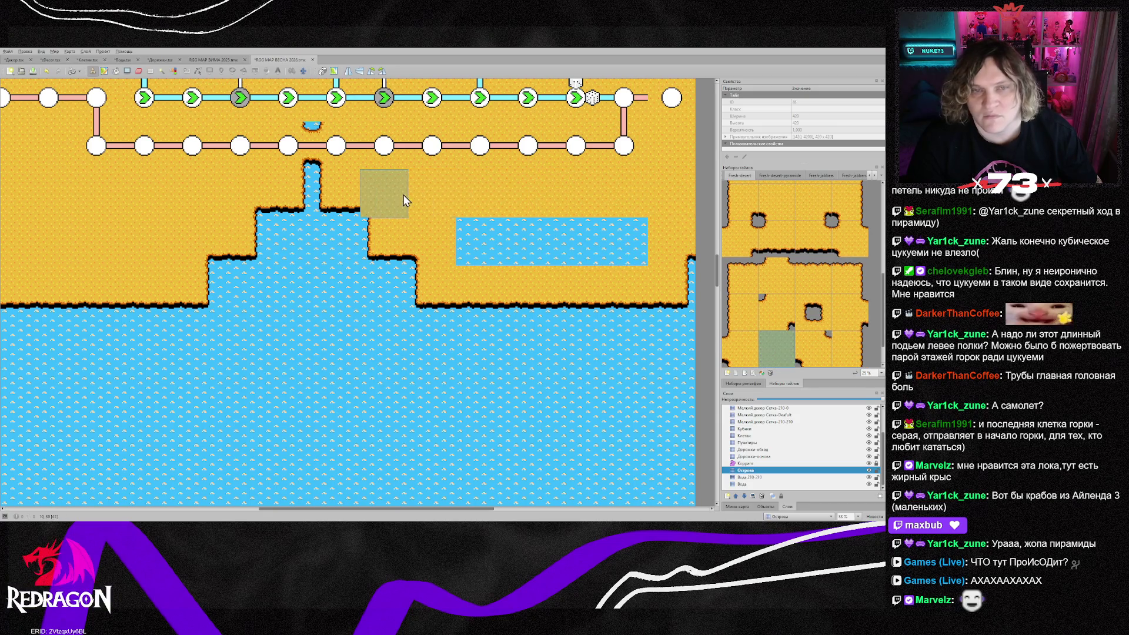
left_click_drag(470, 241, 635, 242)
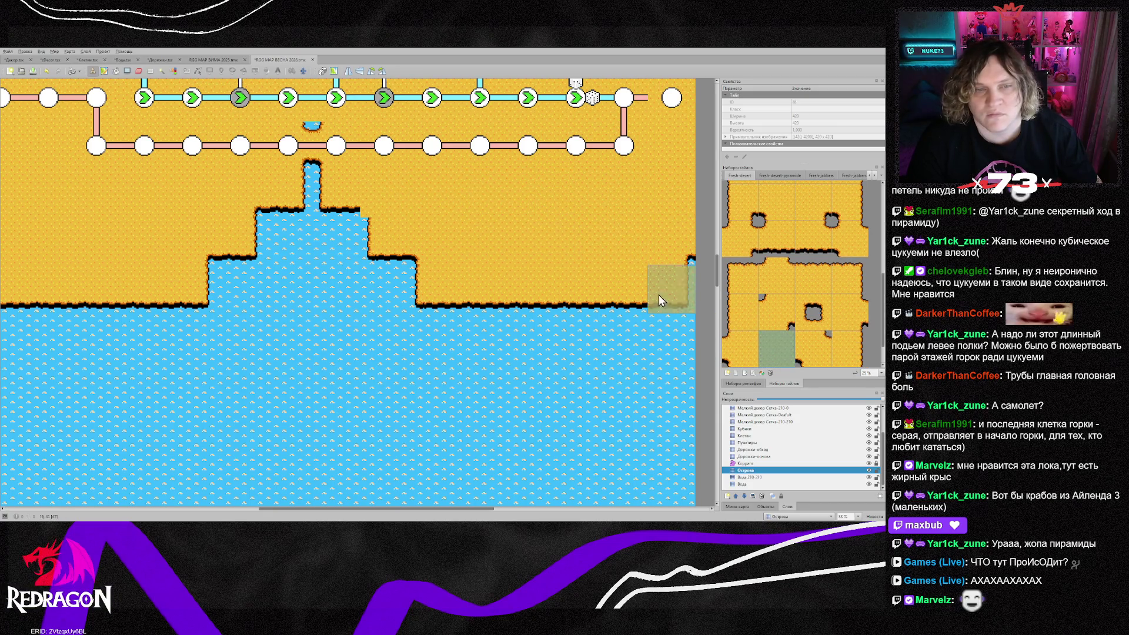
right_click(405, 242)
left_click(388, 215)
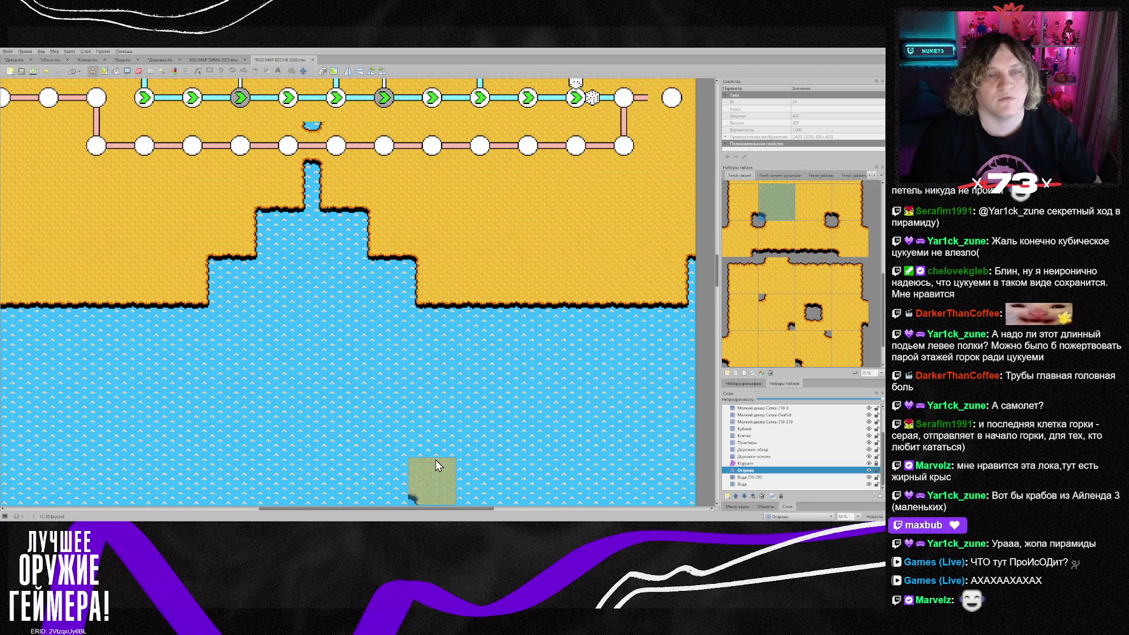
left_click_drag(422, 511, 367, 515)
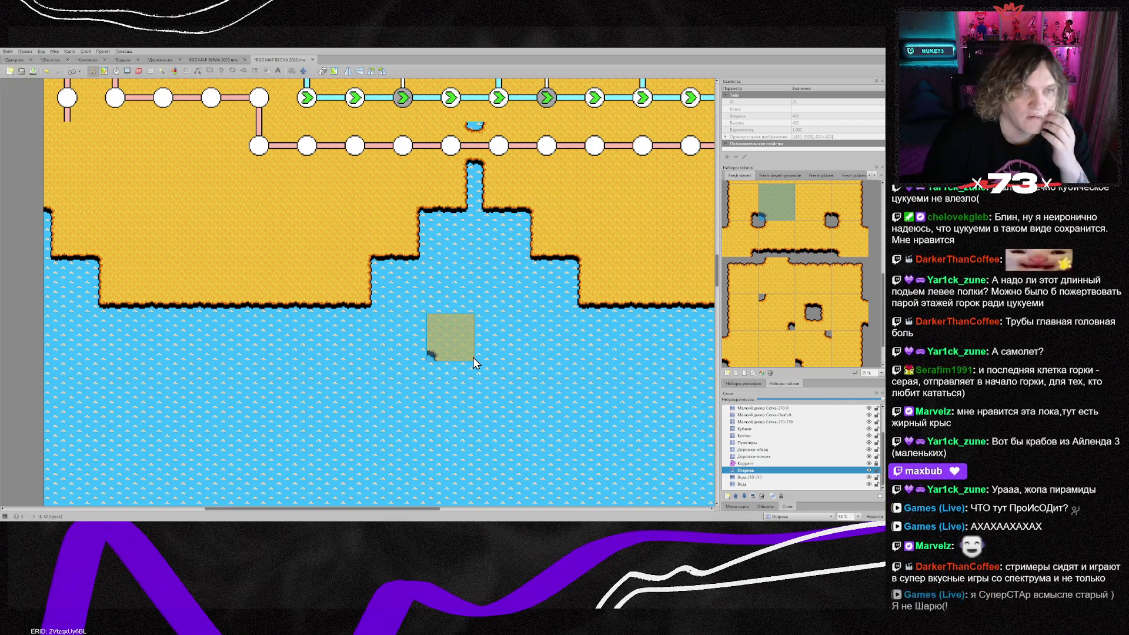
scroll(564, 353, "up", 1)
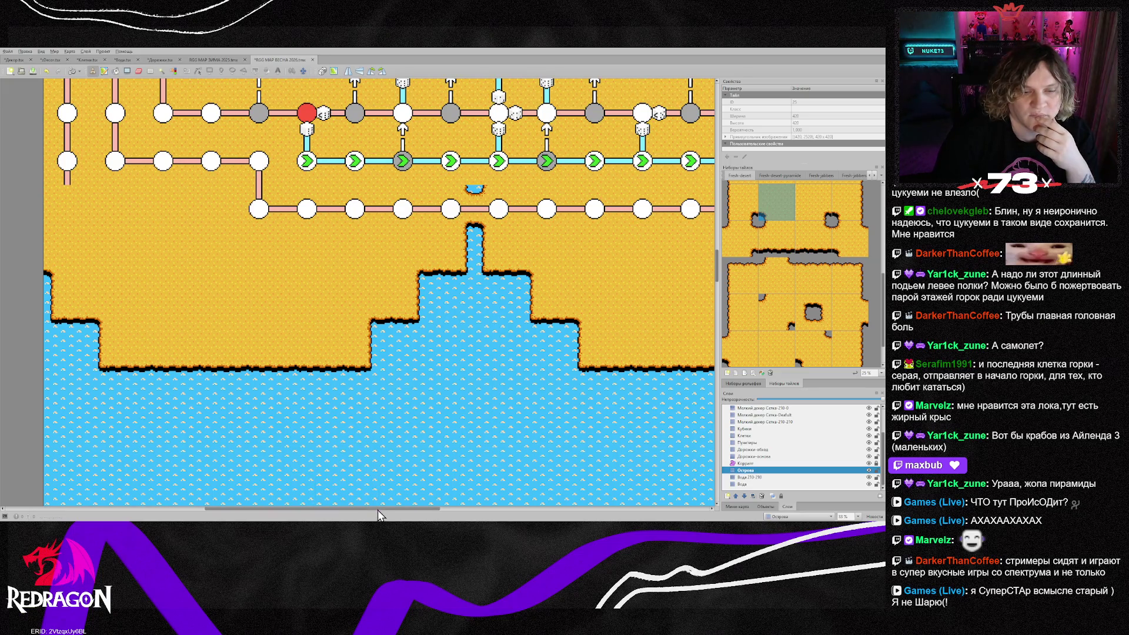
left_click_drag(389, 508, 465, 510)
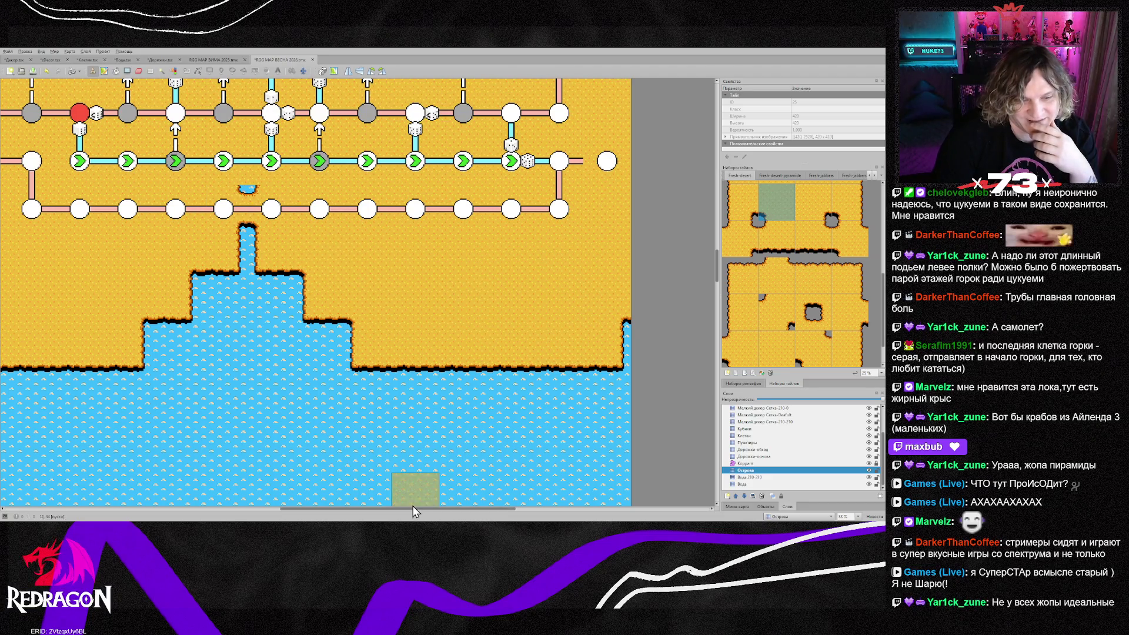
left_click_drag(432, 508, 306, 509)
scroll(273, 313, "up", 8)
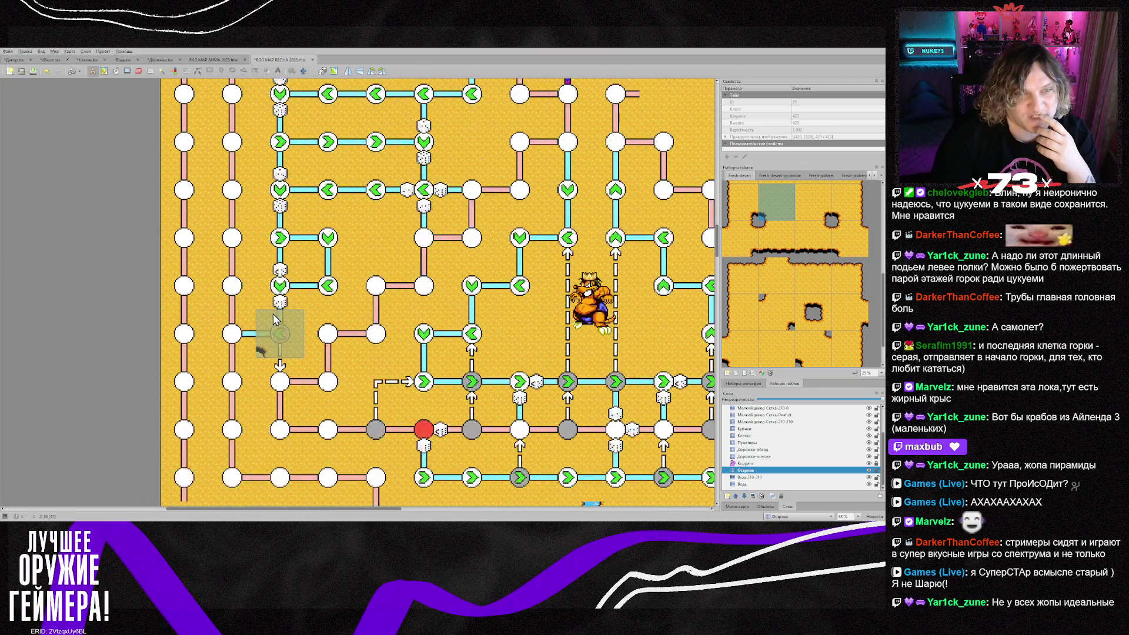
scroll(270, 382, "down", 3)
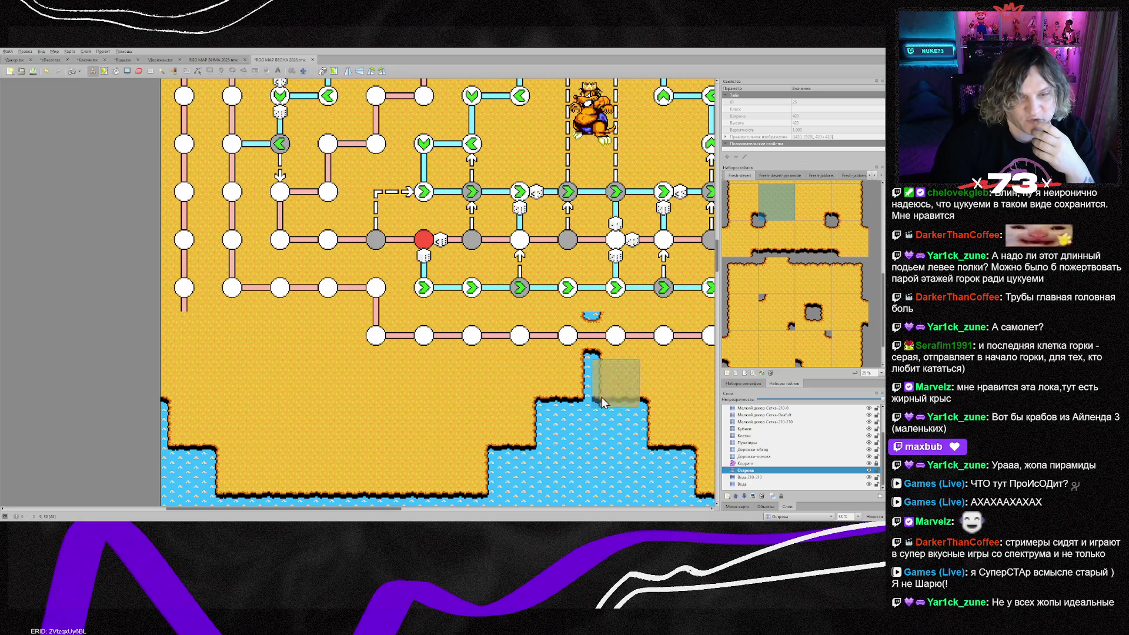
left_click_drag(397, 510, 527, 510)
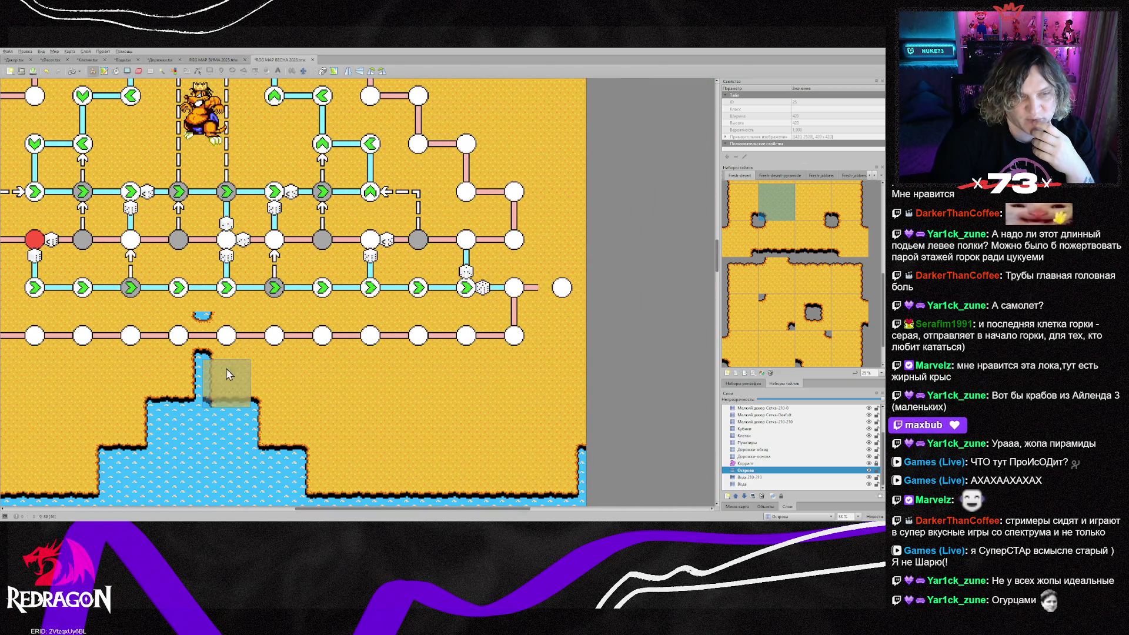
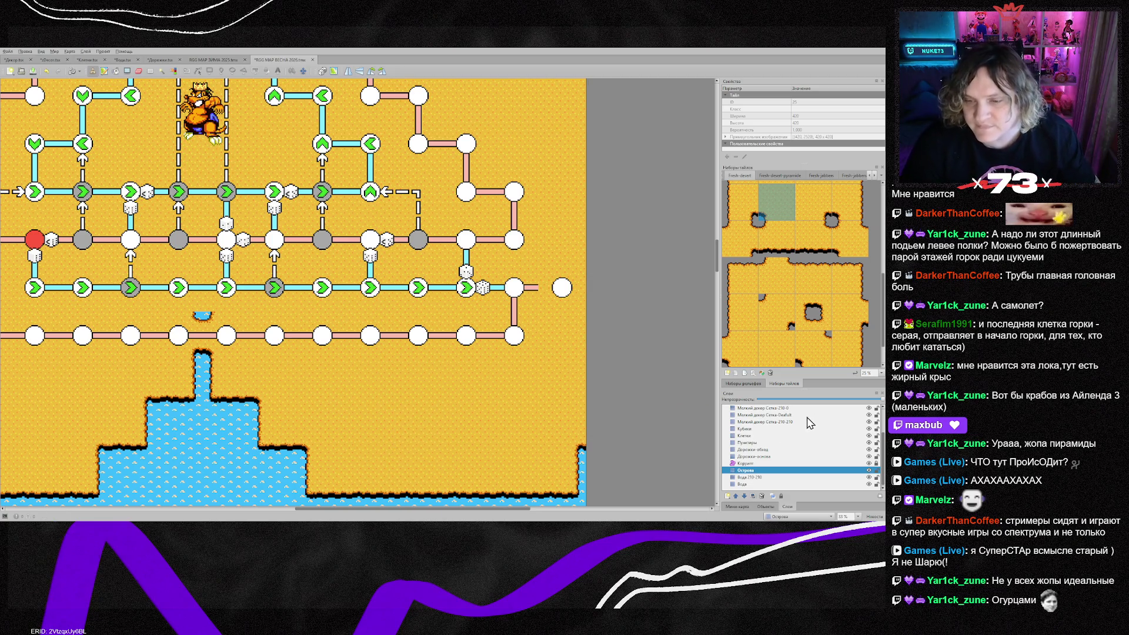
Stamp a blue-edged Fresh-desert-pyramid tile at the island top, just below the rainbow path
left_click(800, 175)
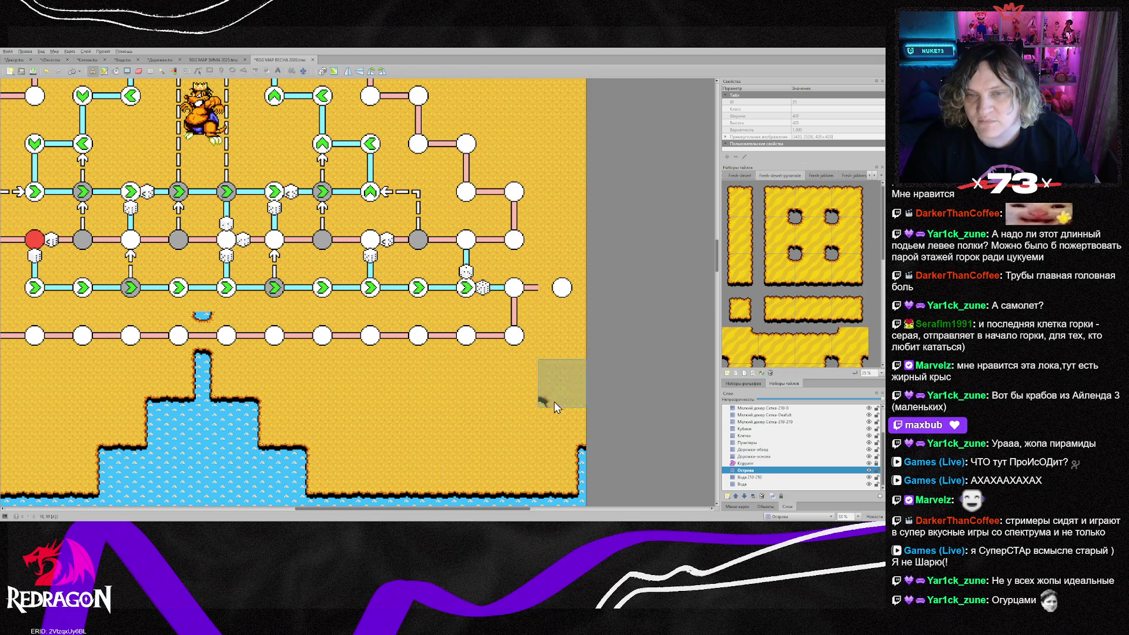
scroll(316, 480, "up", 3)
scroll(253, 465, "up", 1)
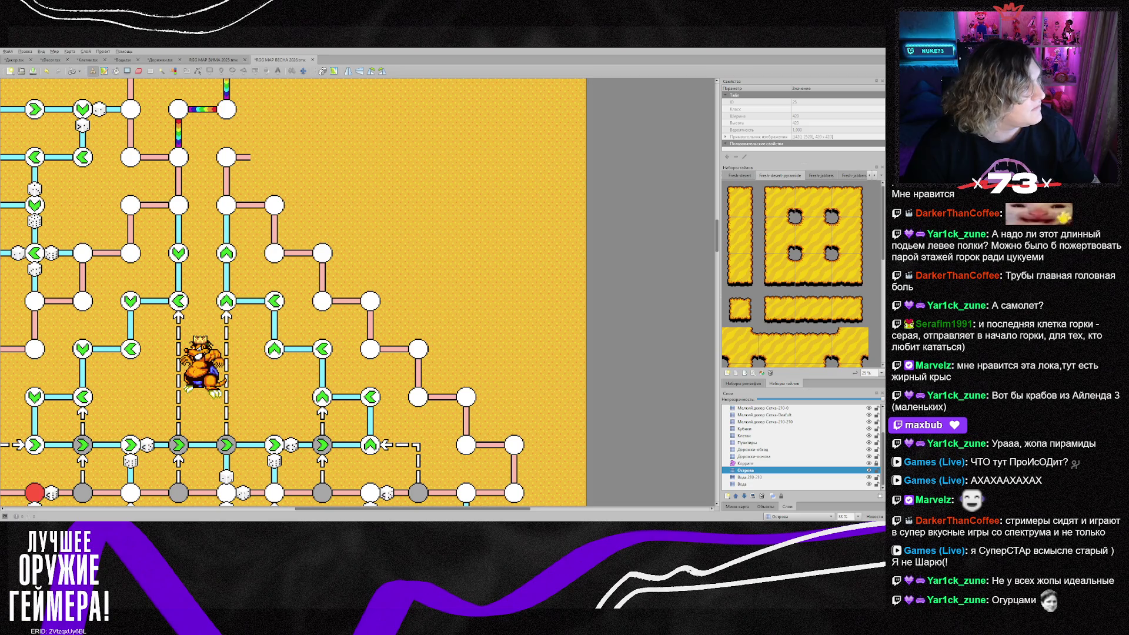
left_click(782, 203)
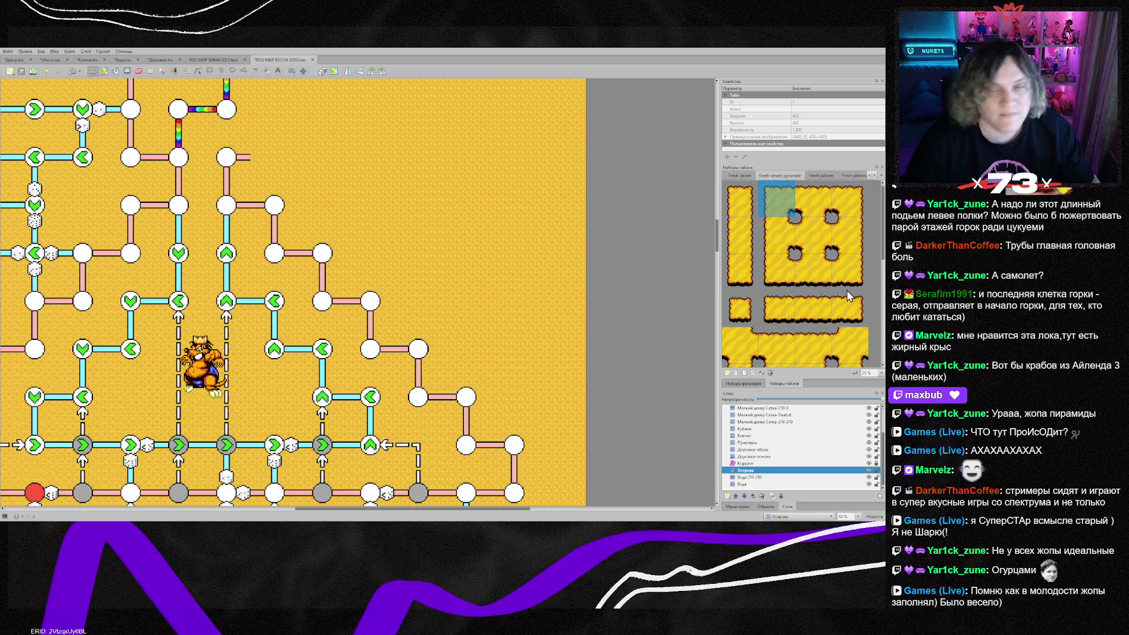
scroll(761, 332, "down", 3)
left_click(742, 244)
left_click(178, 205)
left_click_drag(322, 511, 249, 511)
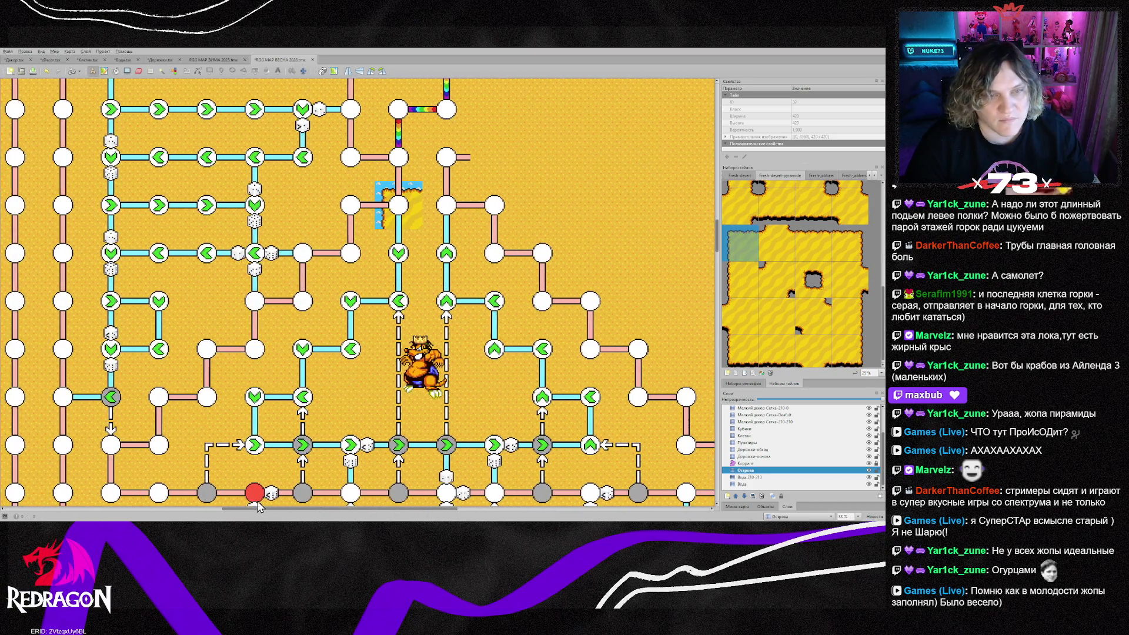
Paint the pyramid's left staircase edge diagonally down toward the base
scroll(253, 327, "down", 2)
scroll(364, 186, "up", 3)
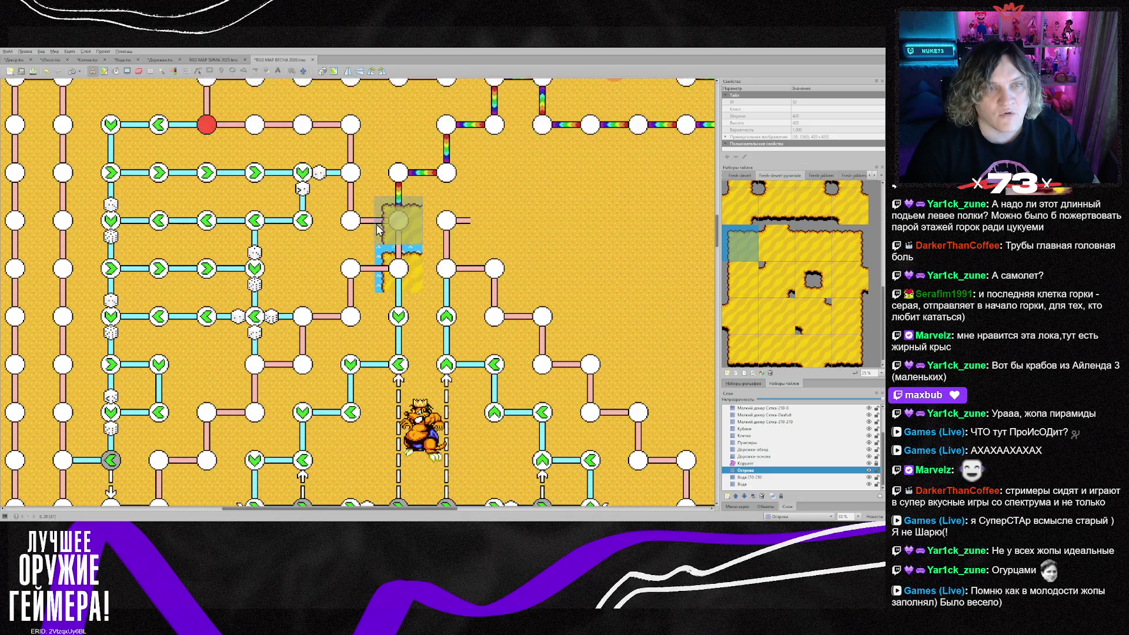
left_click_drag(390, 231, 321, 318)
mouse_move(265, 378)
left_mouse_down()
mouse_move(258, 400)
mouse_move(176, 470)
left_mouse_up()
scroll(176, 471, "down", 3)
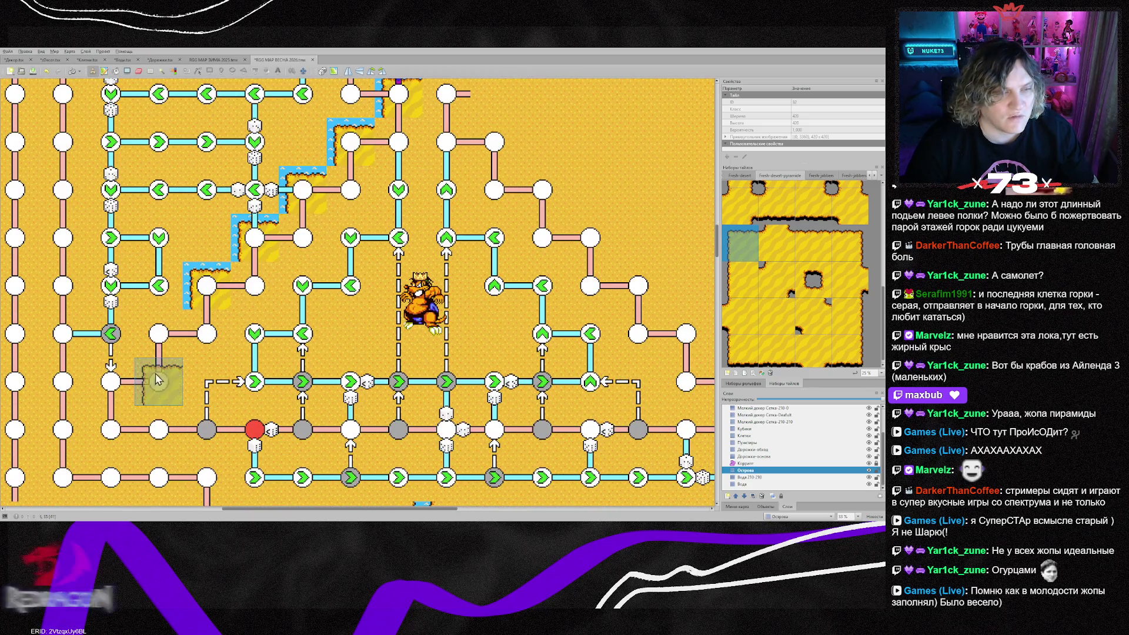
Place the pyramid's bottom-left and bottom-right corner tiles
left_click(741, 352)
left_click(65, 435)
key("ctrl+z")
left_click(100, 438)
left_click(849, 347)
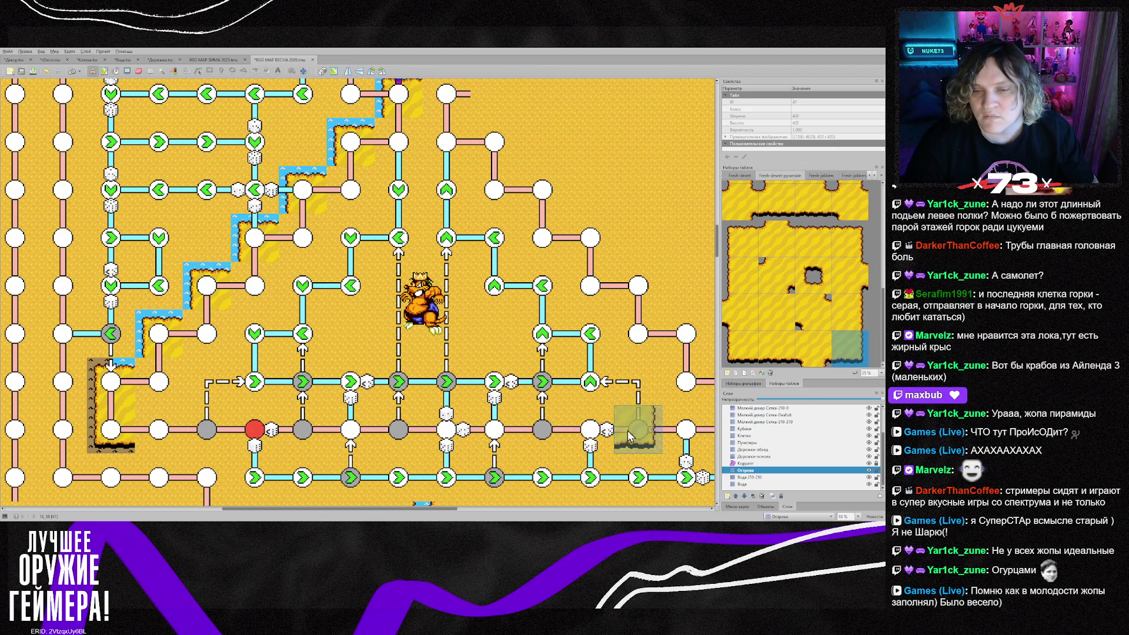
scroll(636, 436, "right", 3)
left_click(647, 438)
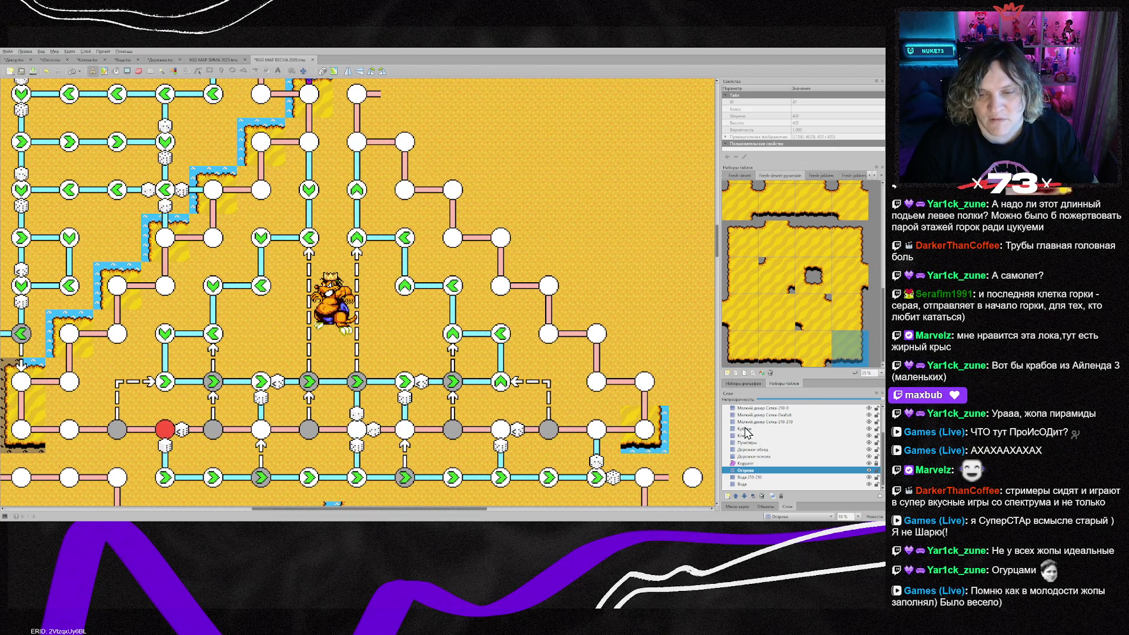
Paint the pyramid's right staircase edge and extend its top with an edge tile
left_click(849, 252)
left_click_drag(637, 381, 569, 311)
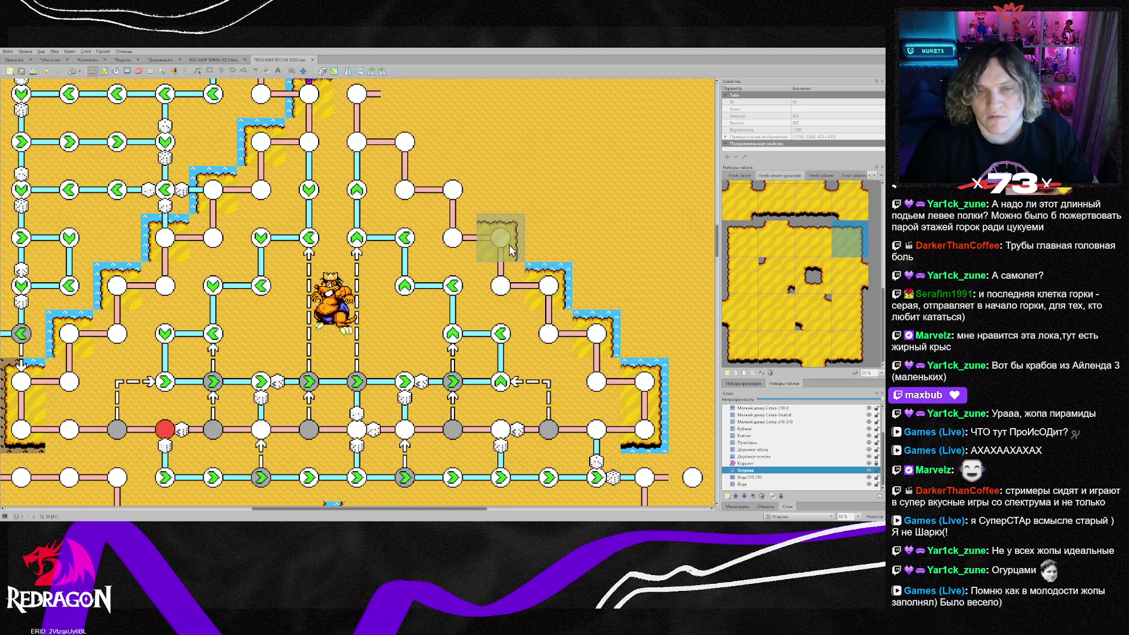
scroll(411, 175, "up", 3)
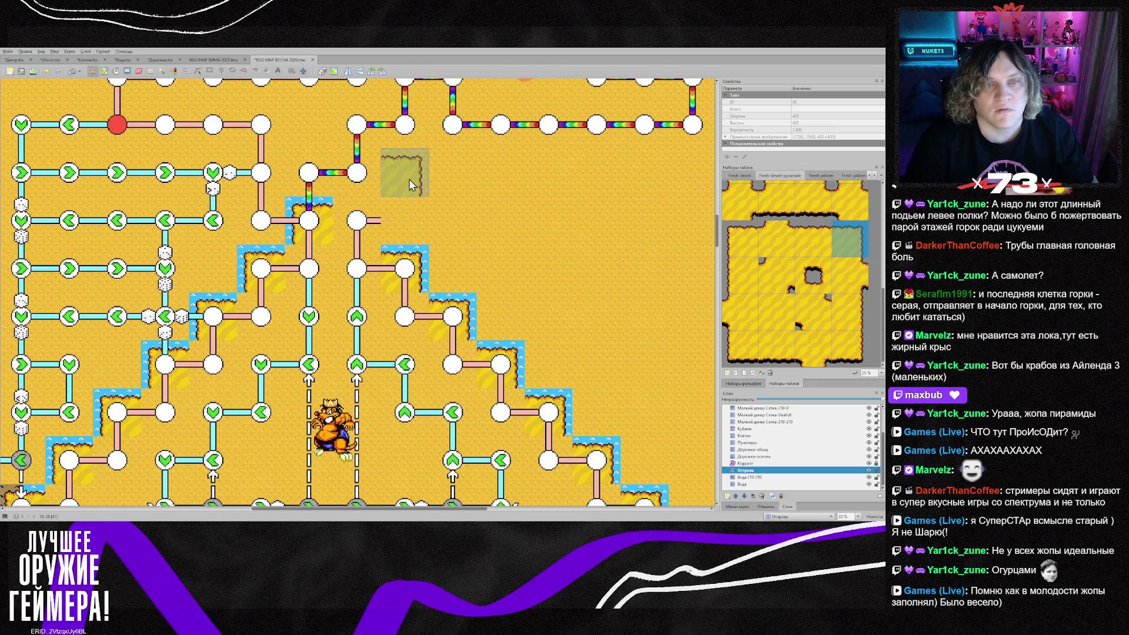
left_click(352, 226)
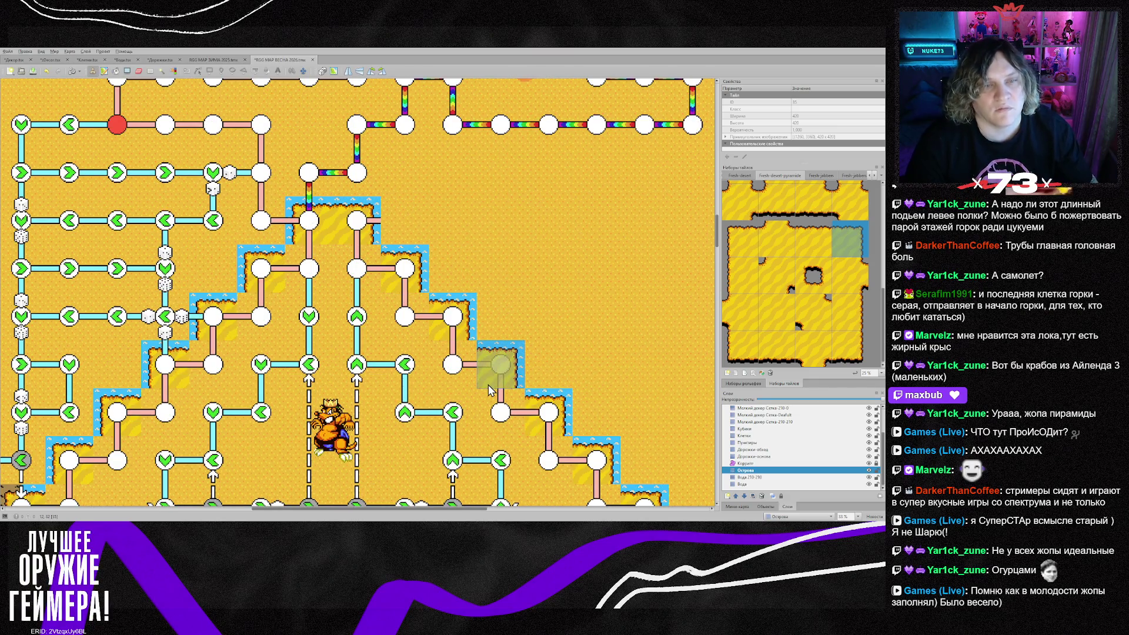
Fill the pyramid steps with striped sand tiles
scroll(781, 267, "up", 1)
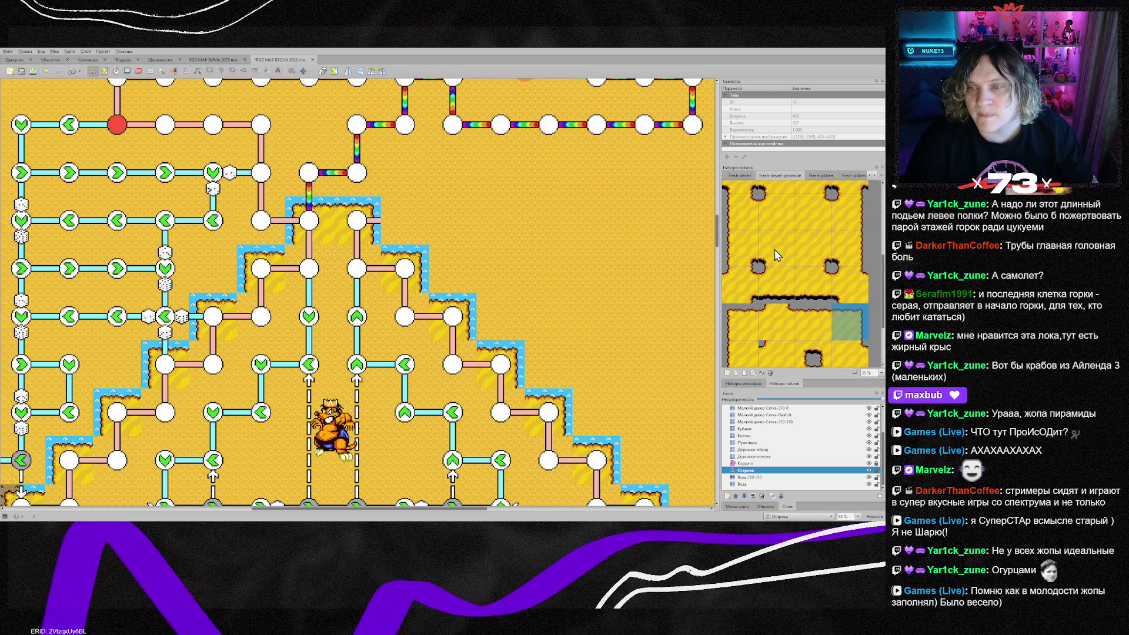
left_click(779, 259)
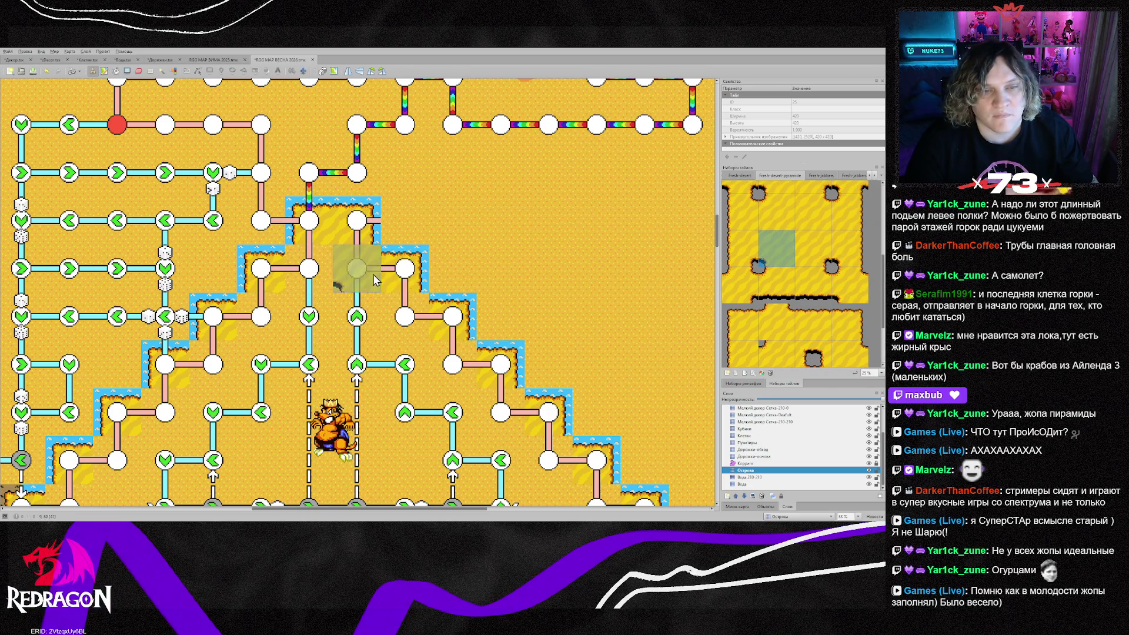
left_click(776, 210)
left_click_drag(255, 328, 121, 467)
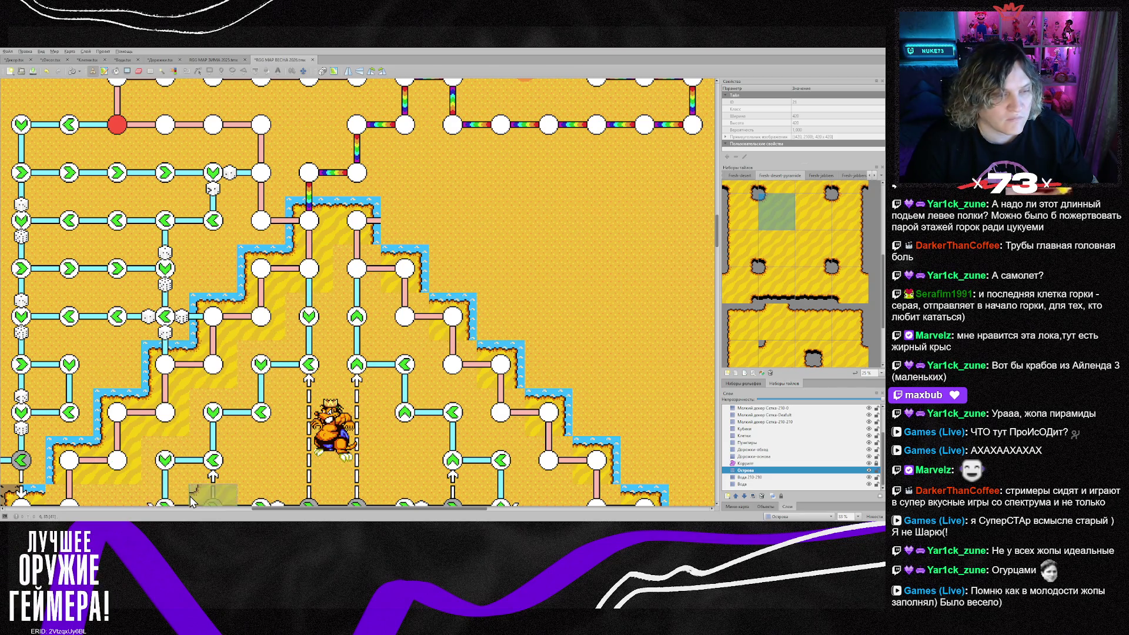
Paint a brown cliff row along the pyramid's base
scroll(118, 462, "down", 2)
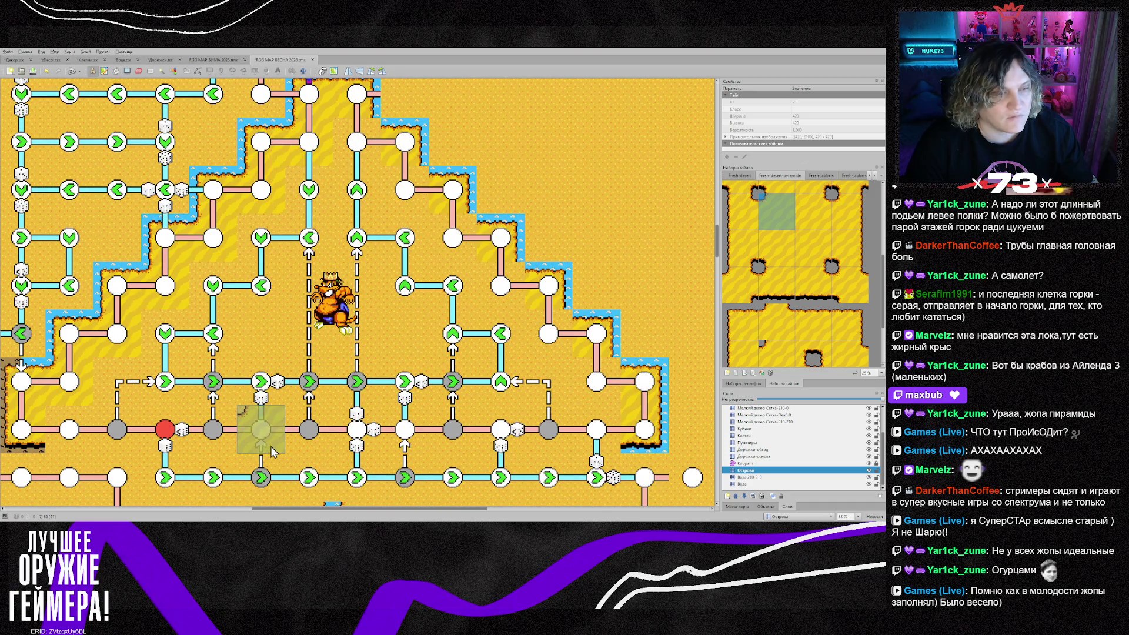
scroll(794, 282, "down", 2)
left_click(776, 348)
mouse_move(70, 436)
left_mouse_down()
mouse_move(596, 436)
mouse_move(635, 409)
left_mouse_up()
Patch a sand fill tile inside the pyramid's right side
scroll(823, 295, "up", 2)
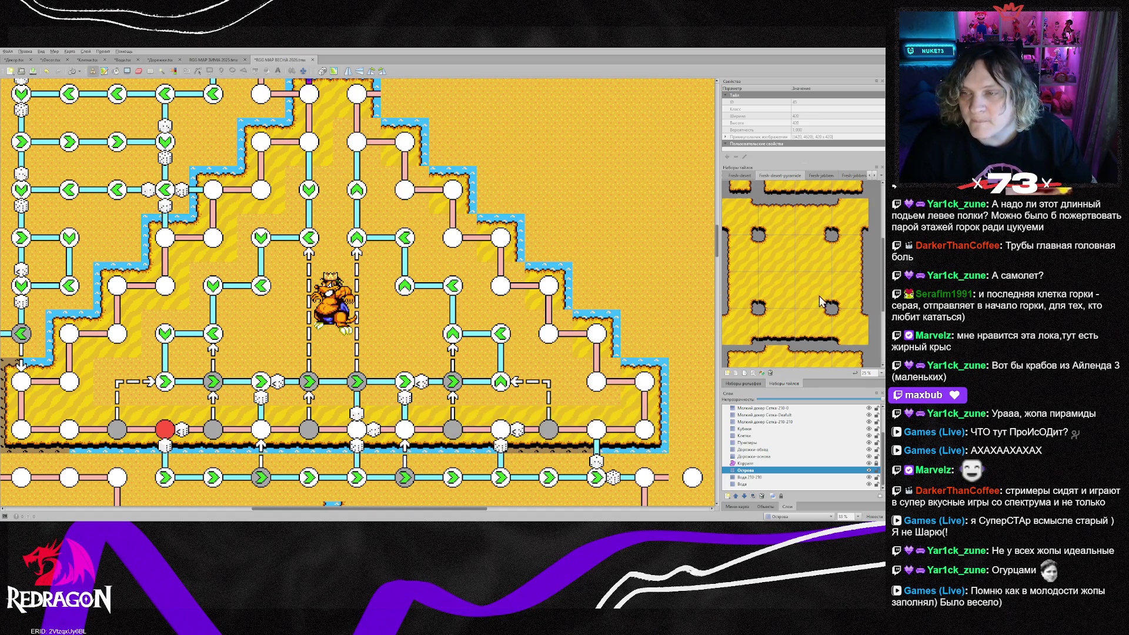
left_click(814, 253)
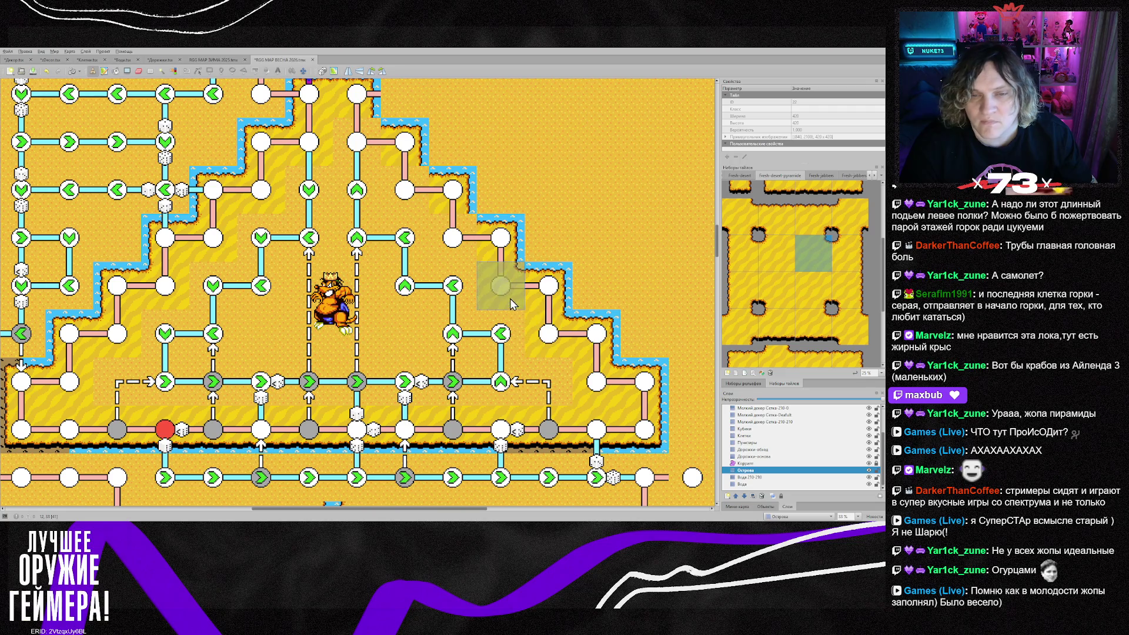
left_click(423, 201)
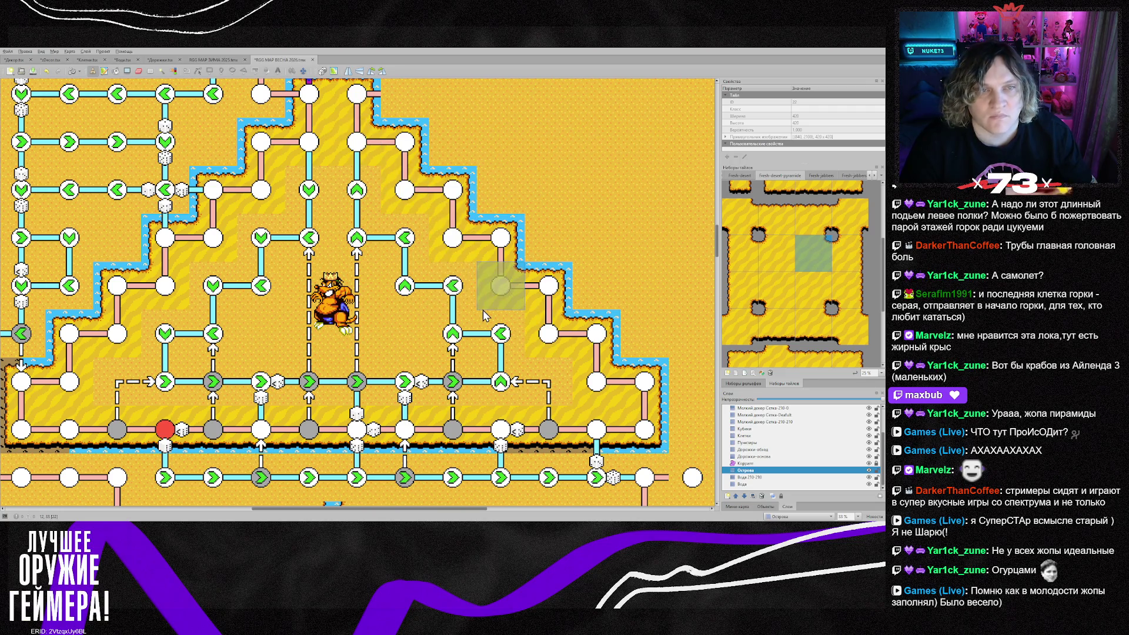
scroll(814, 302, "down", 2)
left_click(776, 311)
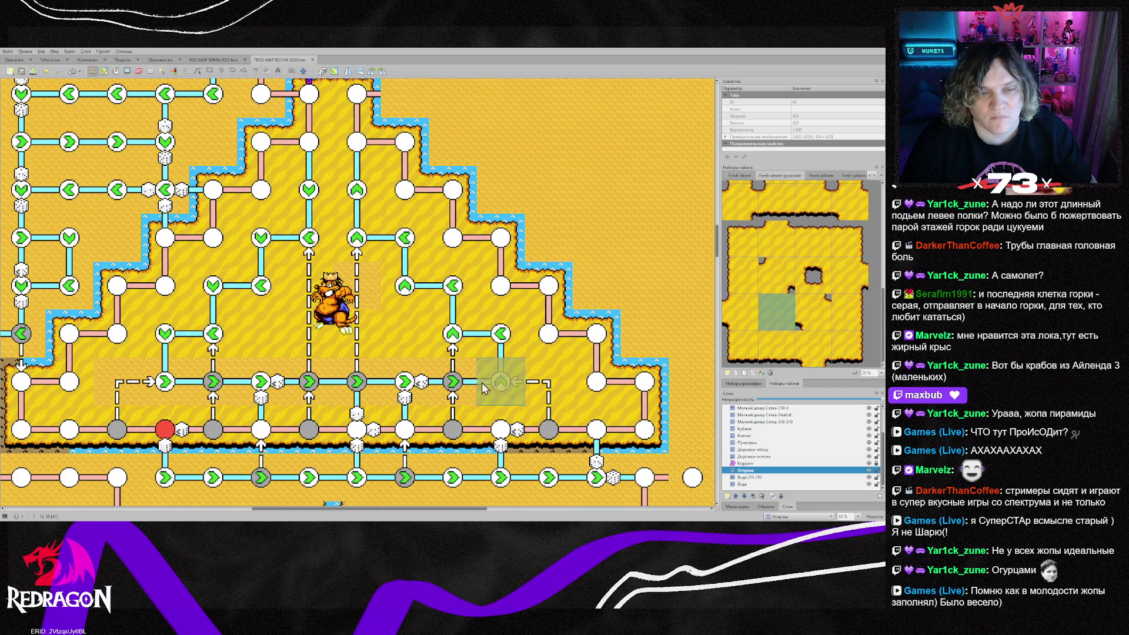
left_click(753, 477)
scroll(350, 416, "down", 3)
left_click_drag(347, 509, 292, 509)
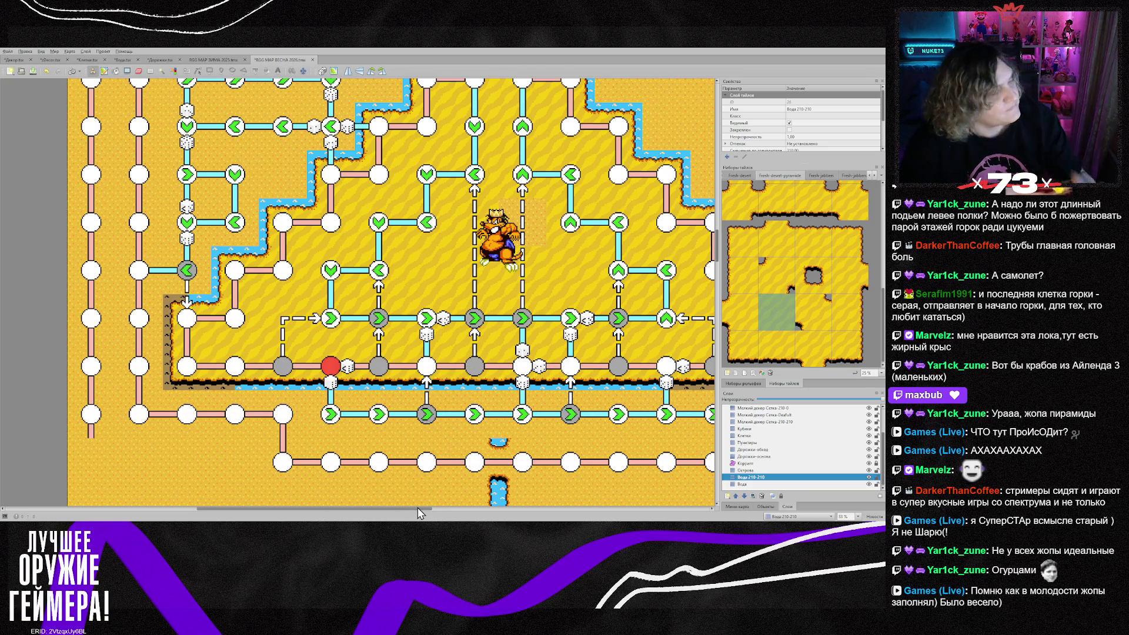
left_click(746, 470)
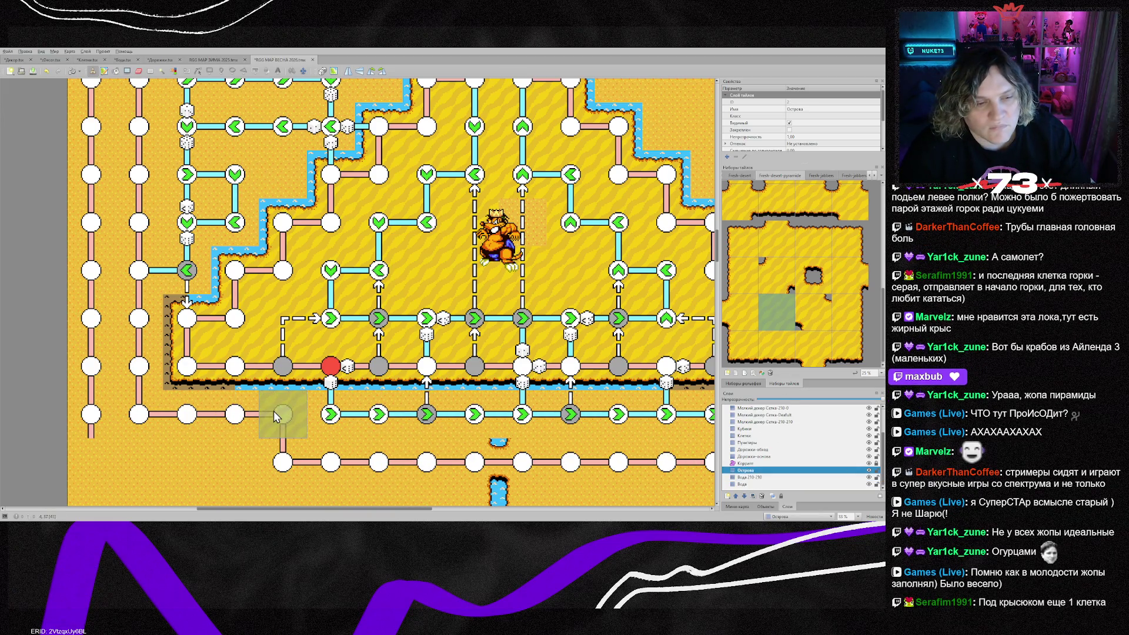
scroll(270, 418, "up", 2)
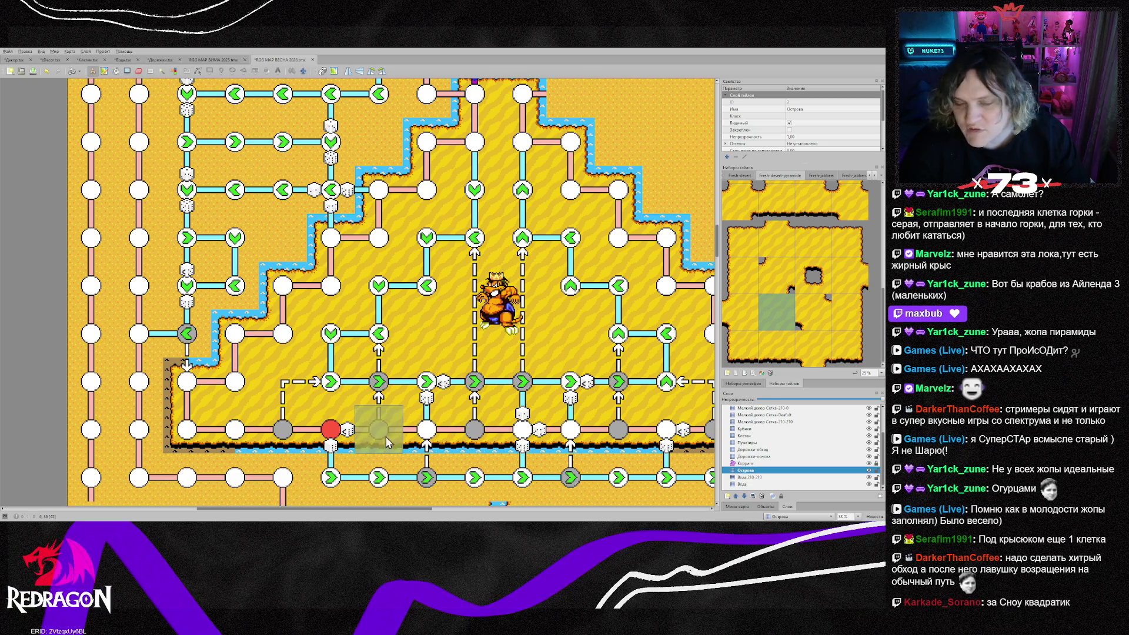
scroll(329, 471, "down", 5)
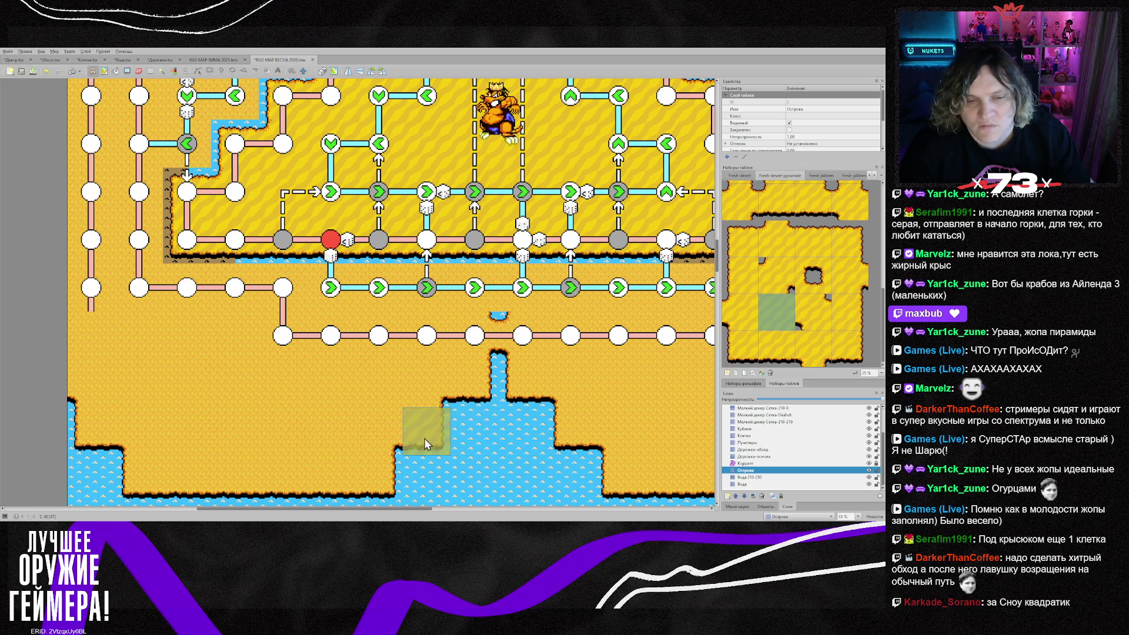
scroll(379, 385, "up", 10)
scroll(381, 387, "up", 3)
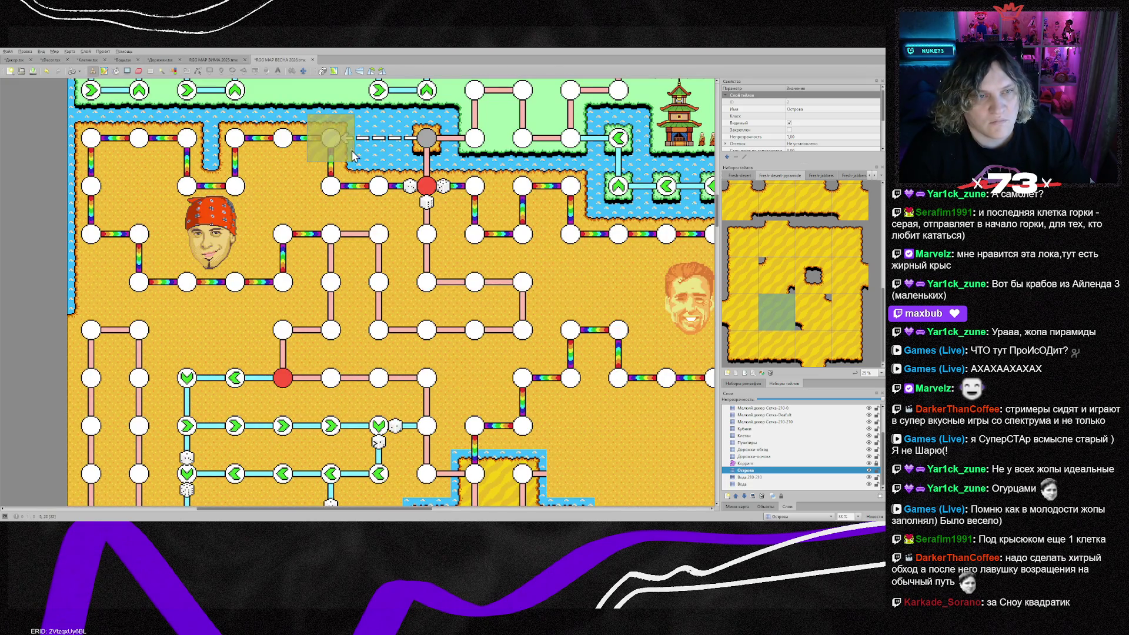
Stamp a water-edge tile beside a path node and a brown cliff-edge tile below the ledge
right_click(368, 279)
scroll(368, 279, "down", 5)
left_click(263, 289)
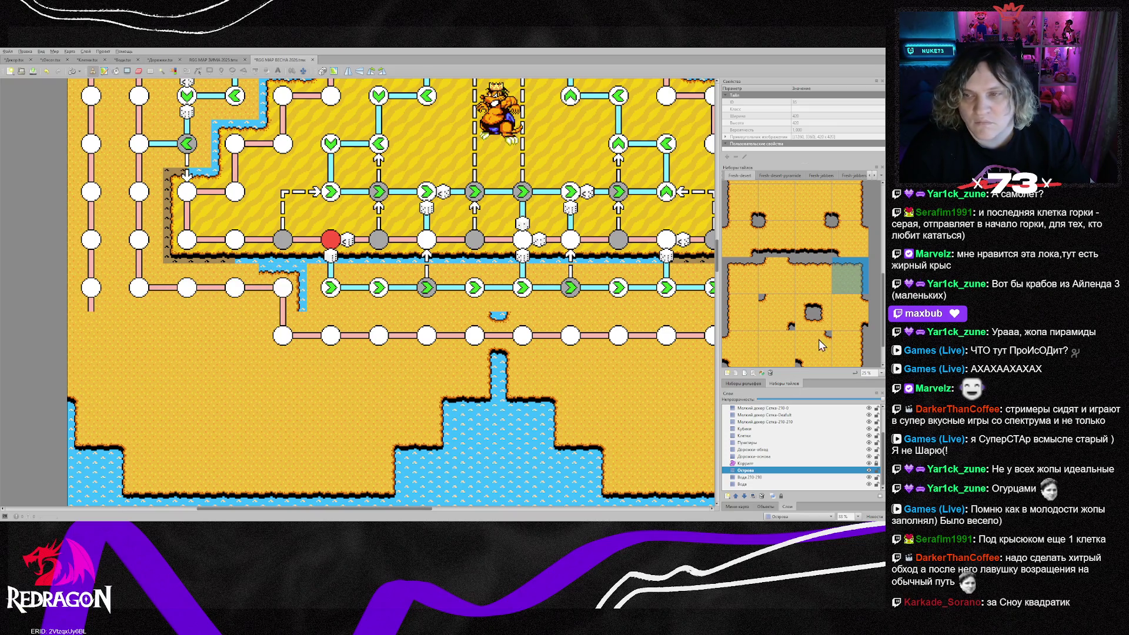
left_click(824, 284)
left_click(186, 290)
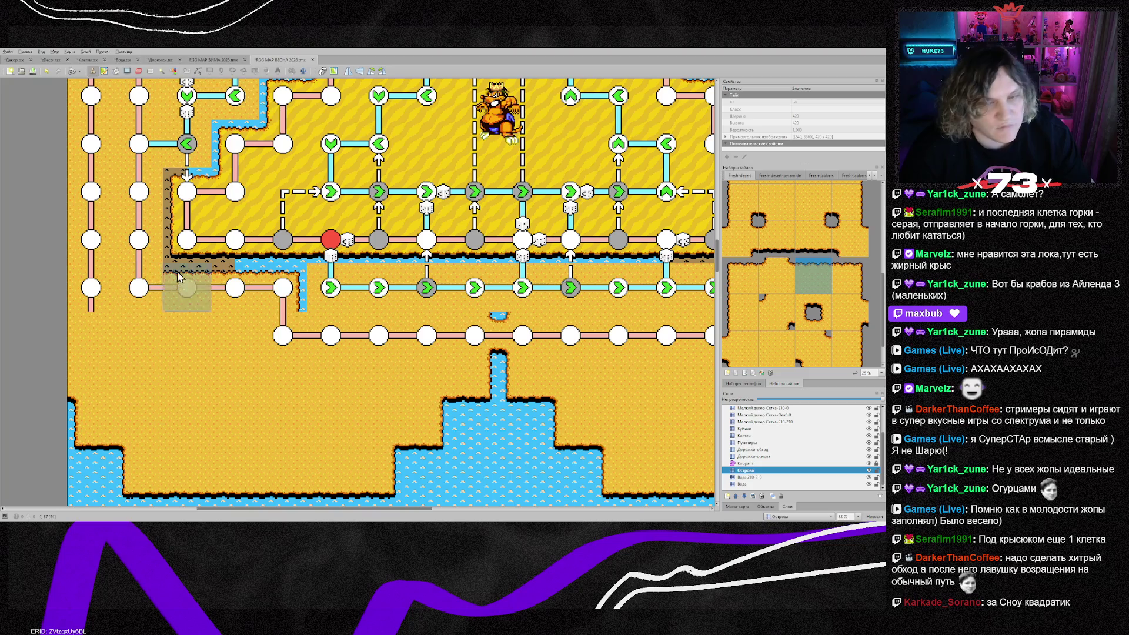
Stamp an island edge tile beside the left path column
scroll(845, 328, "up", 3)
left_click(823, 259)
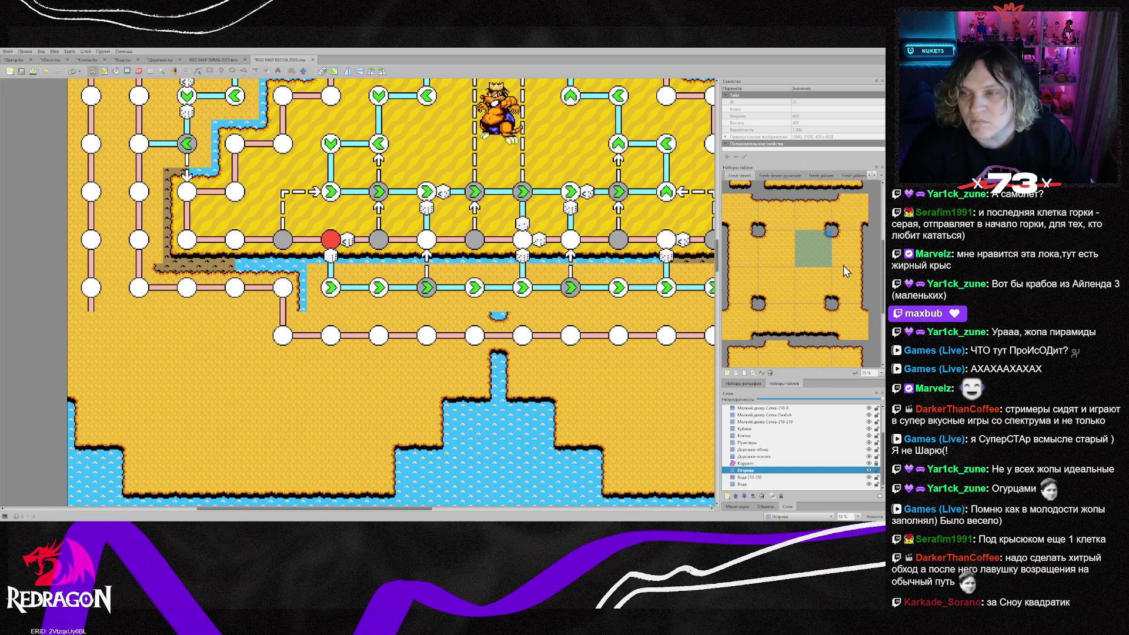
scroll(845, 270, "down", 3)
left_click(848, 312)
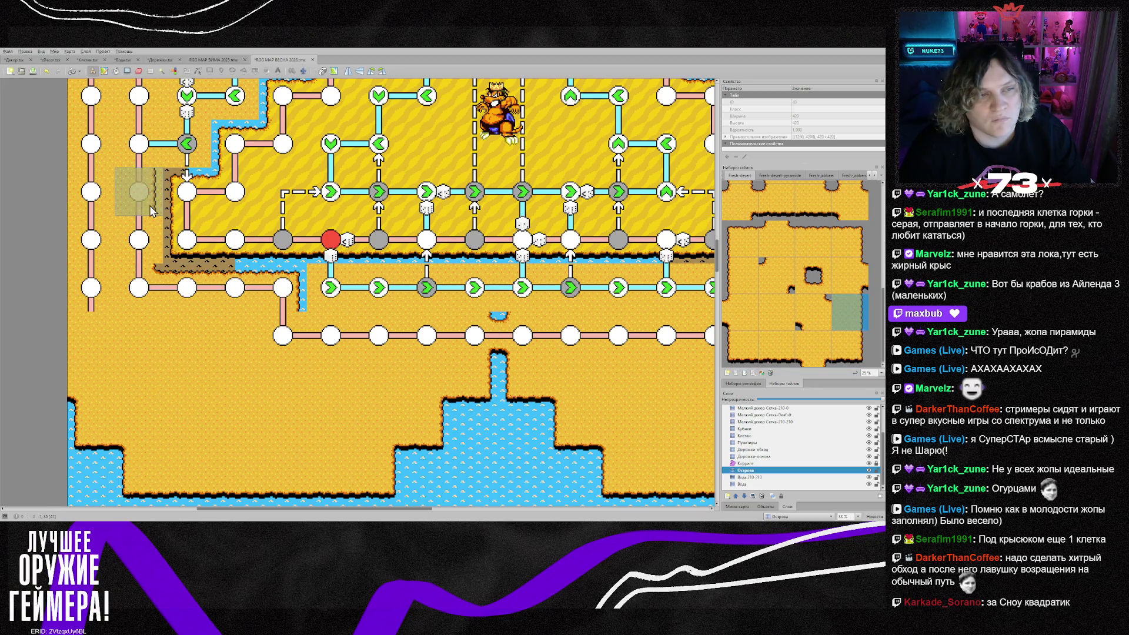
scroll(135, 189, "up", 3)
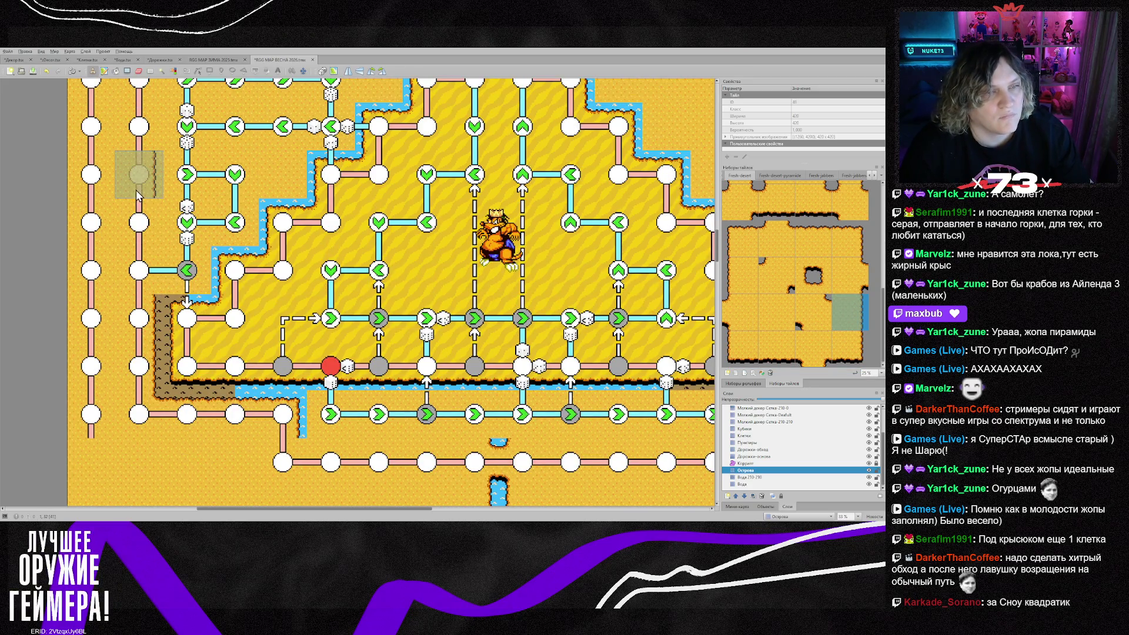
left_click(168, 262)
Copy a map tile and stamp a water-edged sand tile at the pyramid top
right_click(135, 255)
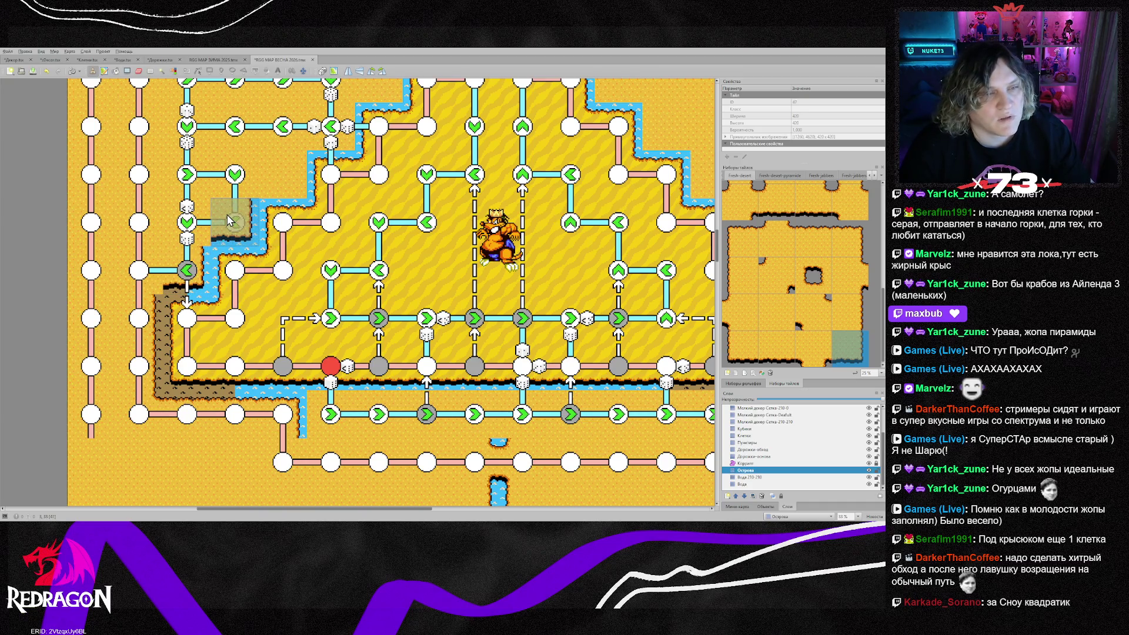
scroll(253, 218, "up", 1)
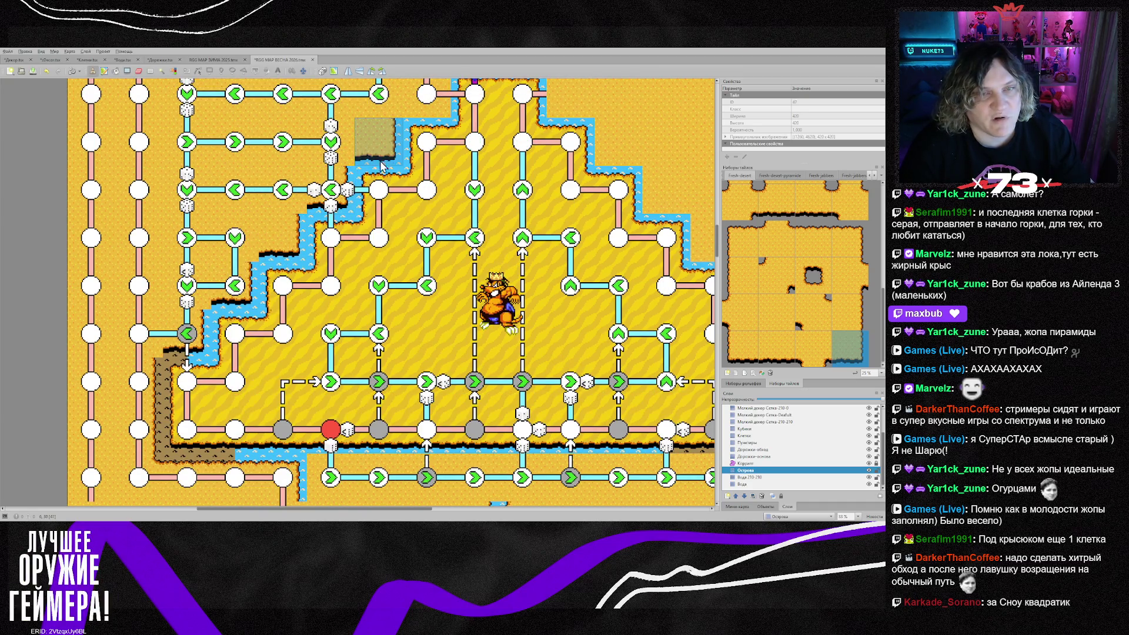
scroll(376, 160, "up", 2)
left_click(465, 169)
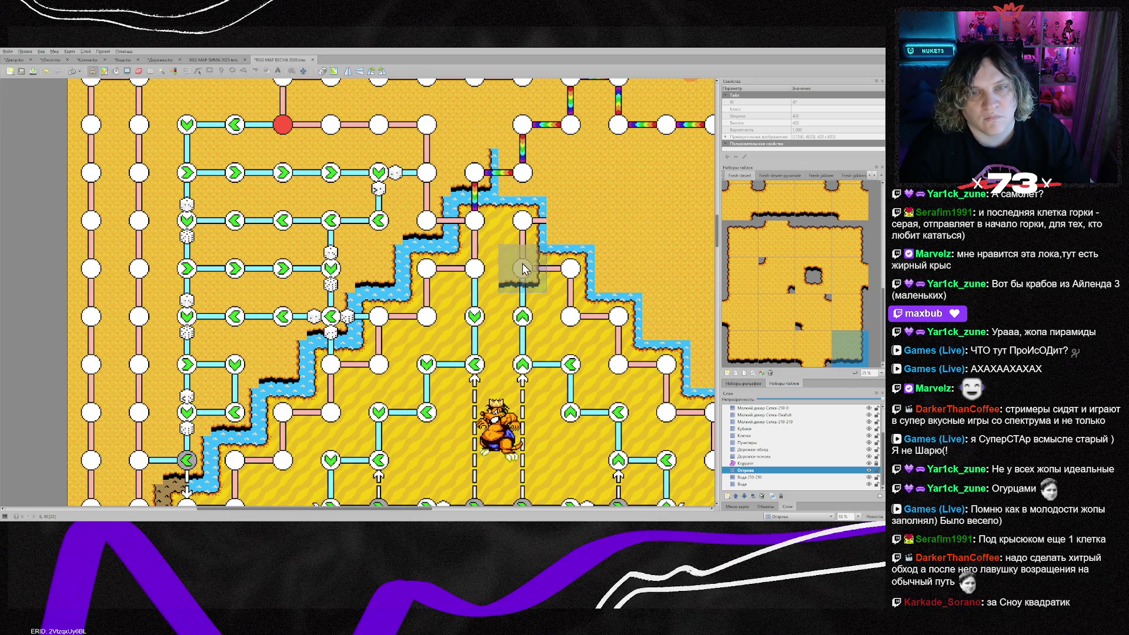
Paint a cliff edge along the pyramid's upper step and cap it with a cliff corner
scroll(560, 196, "up", 3)
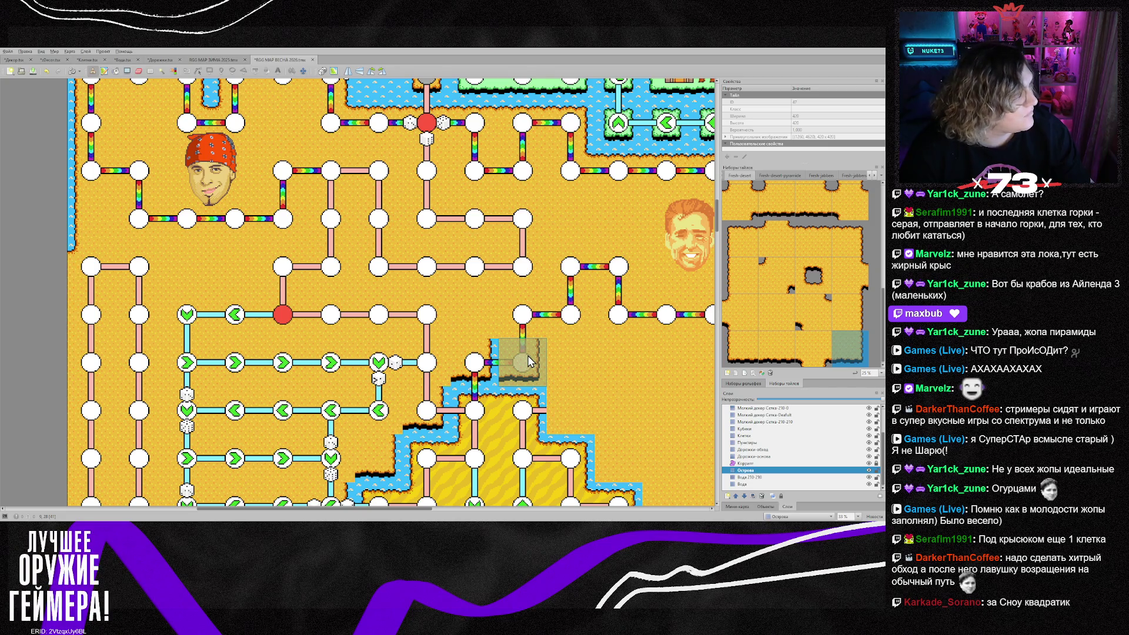
scroll(528, 361, "down", 4)
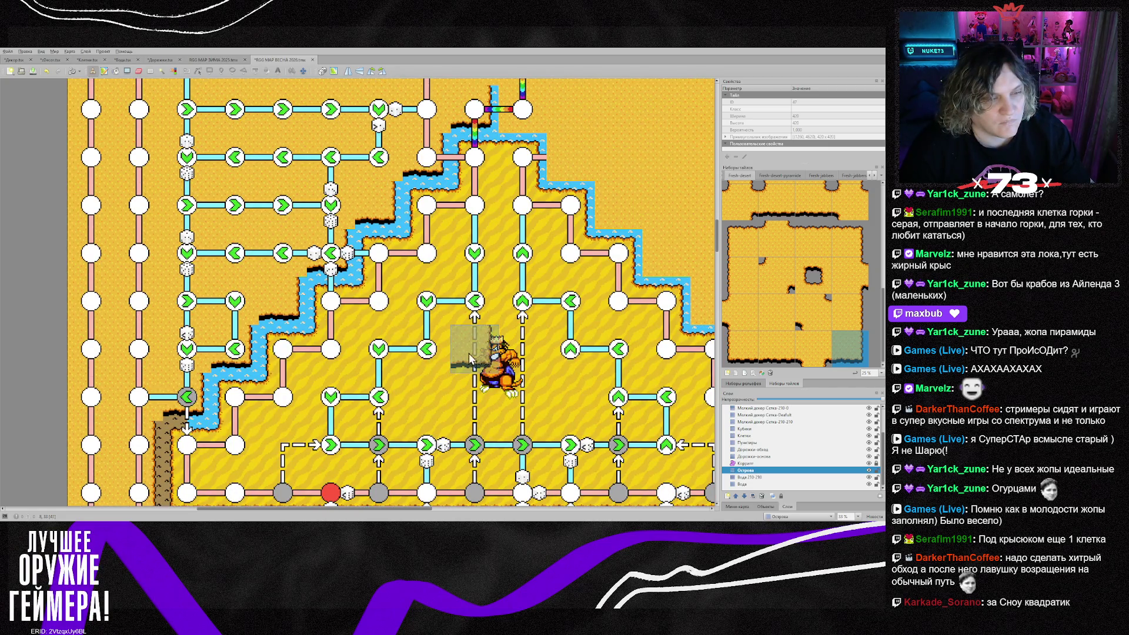
scroll(428, 300, "up", 1)
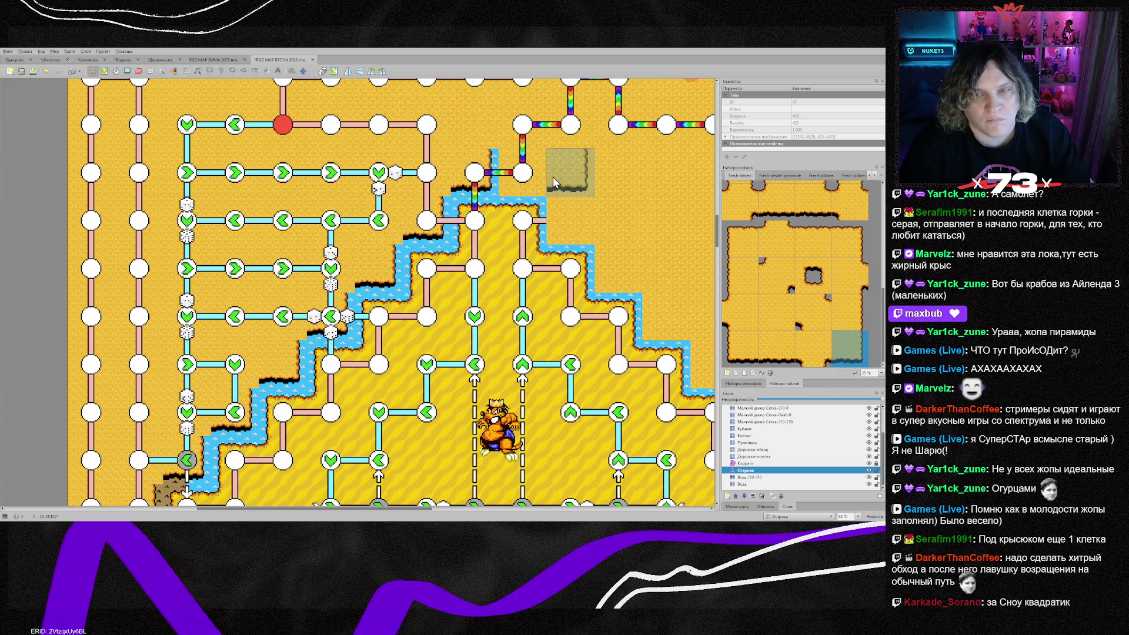
left_click(778, 348)
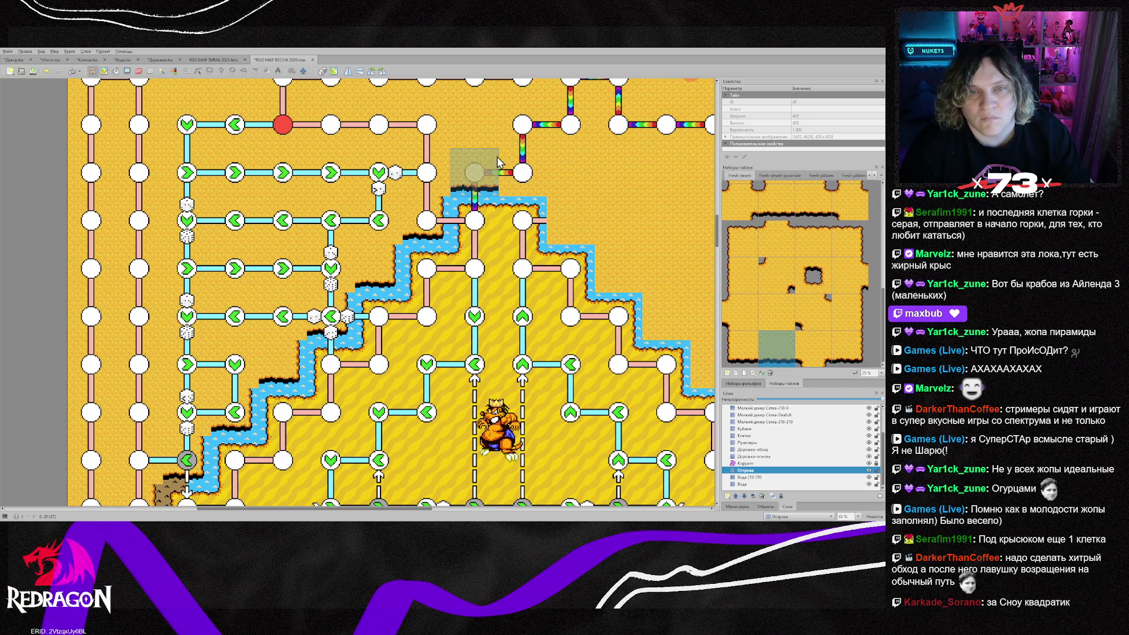
left_click_drag(493, 163, 541, 164)
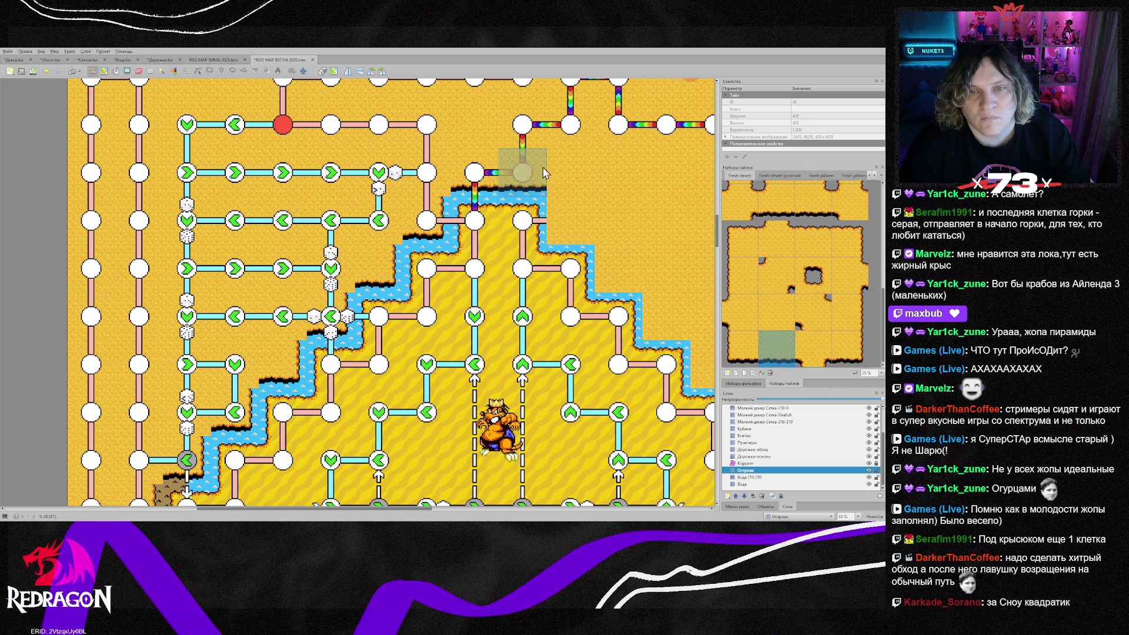
right_click(522, 220)
left_click(579, 207)
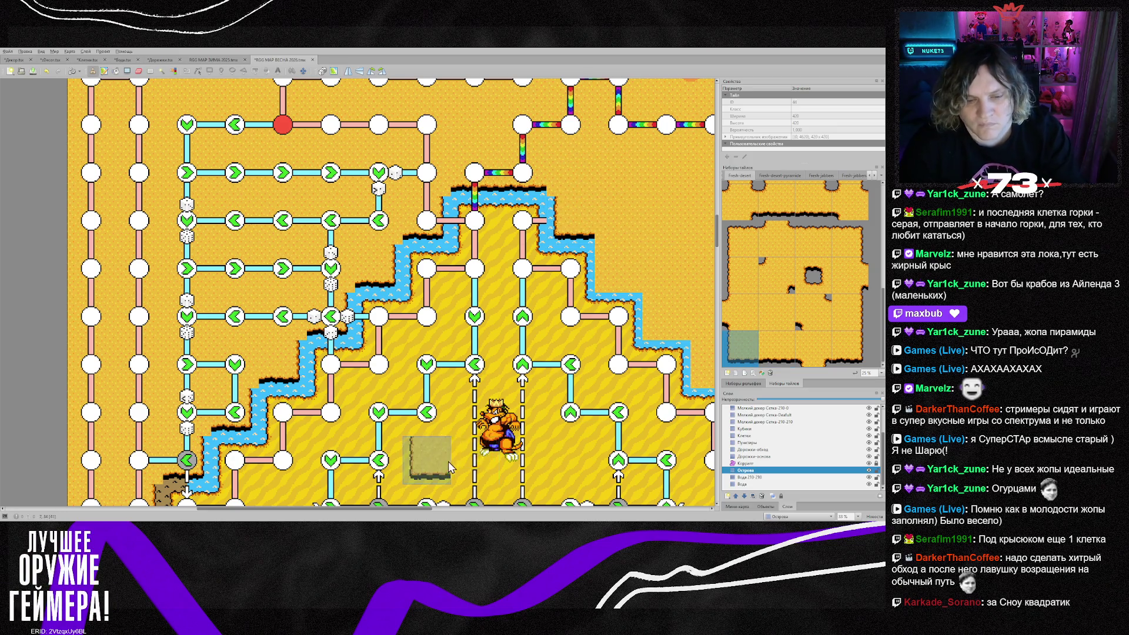
Extend the blue water strip downward and place a water corner beside it
scroll(511, 306, "right", 4)
scroll(457, 285, "right", 1)
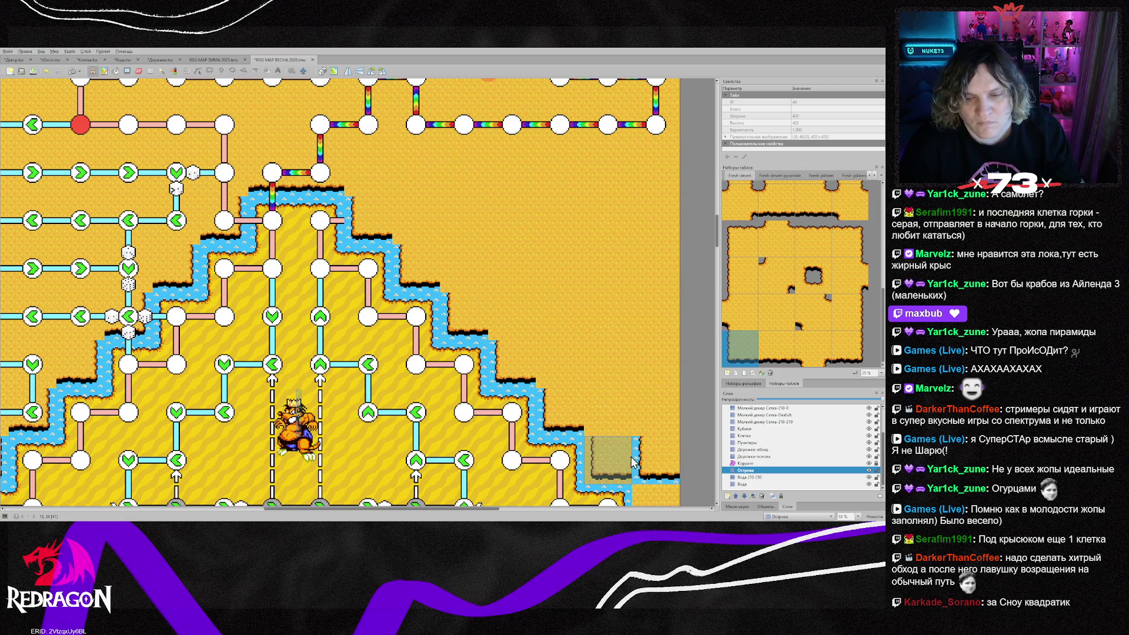
scroll(635, 457, "down", 2)
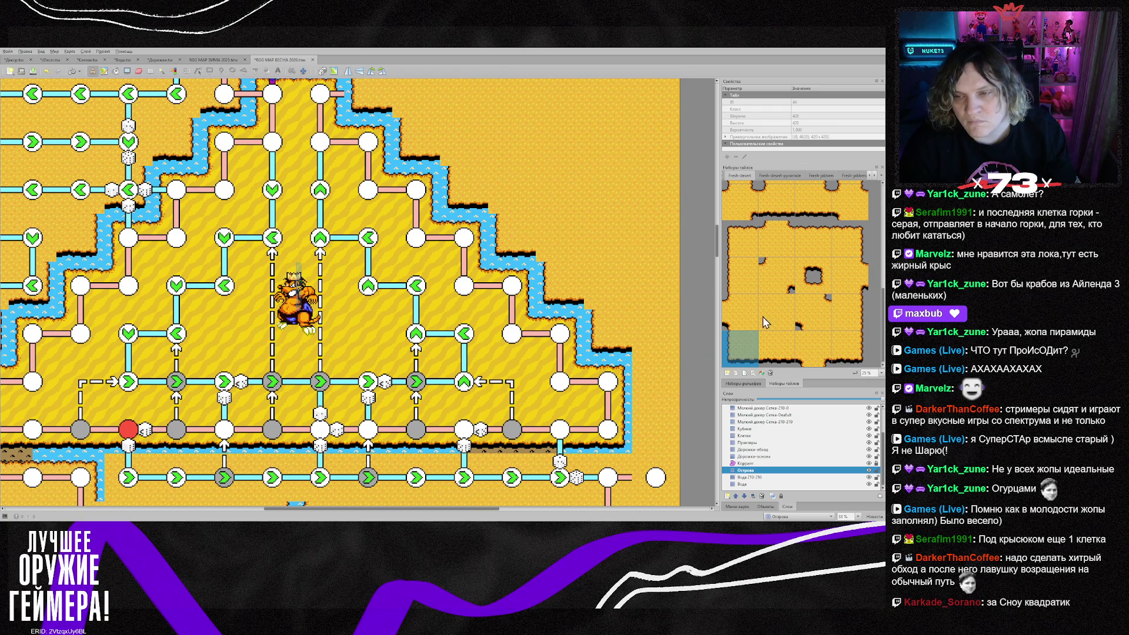
left_click(746, 279)
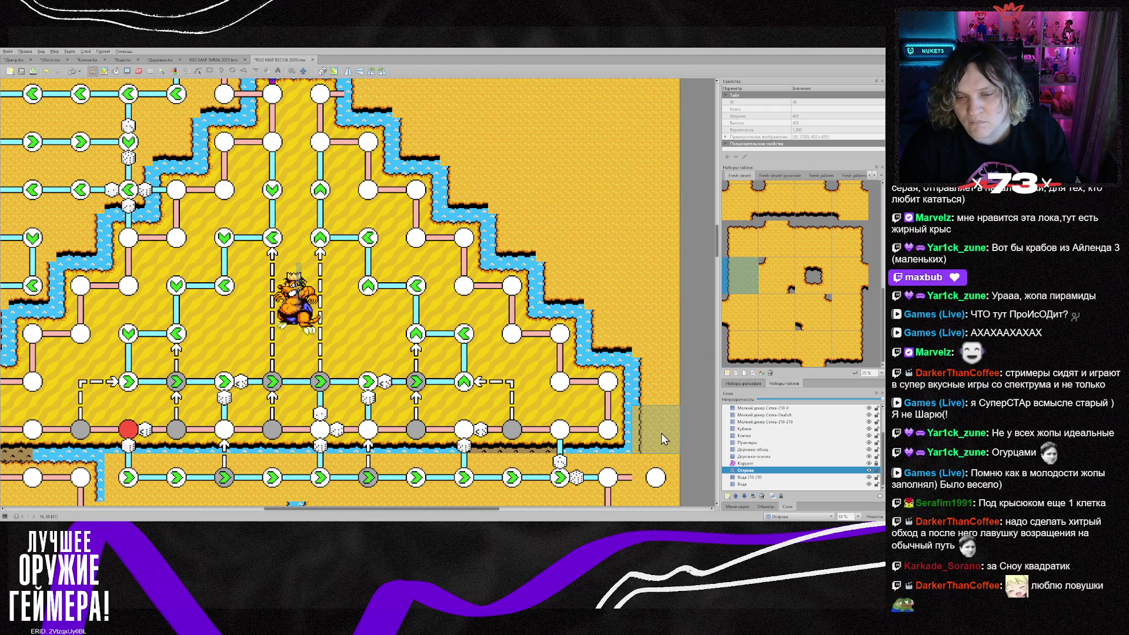
scroll(661, 433, "down", 2)
left_click(669, 354)
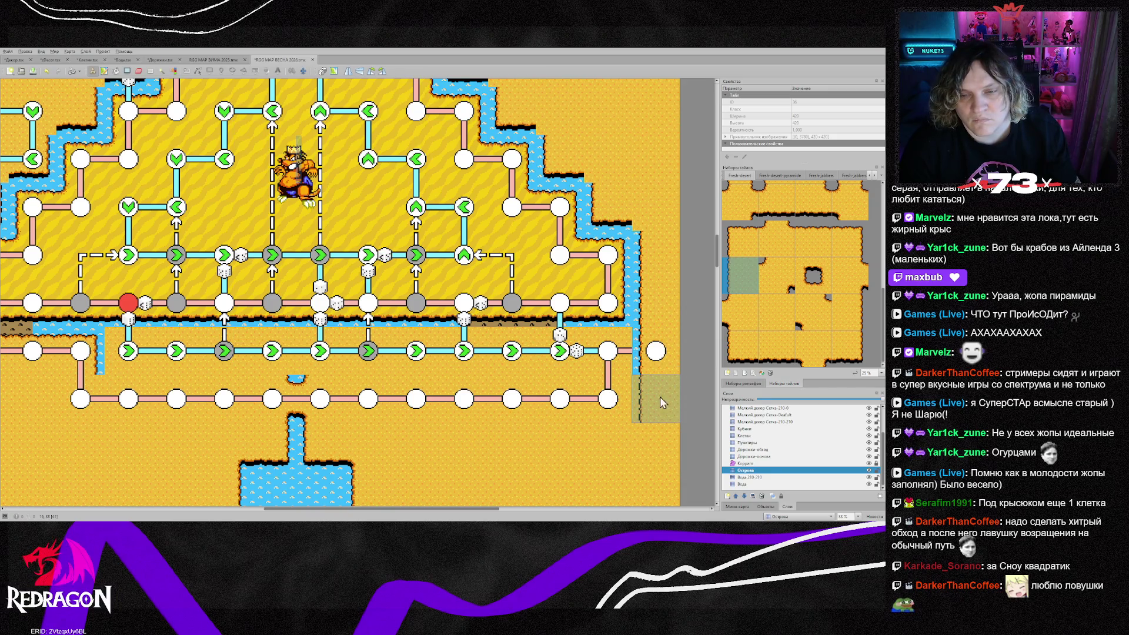
left_click(750, 247)
left_click(609, 351)
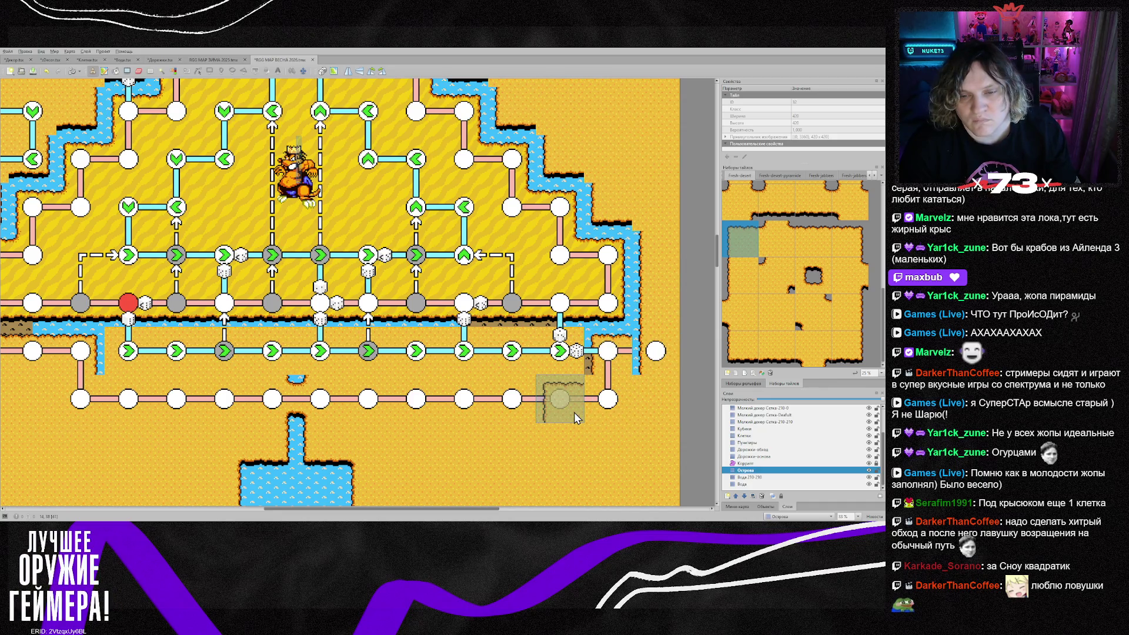
Paint a horizontal water-edge channel under the green-arrow path row
left_click(814, 241)
left_click_drag(573, 403, 140, 402)
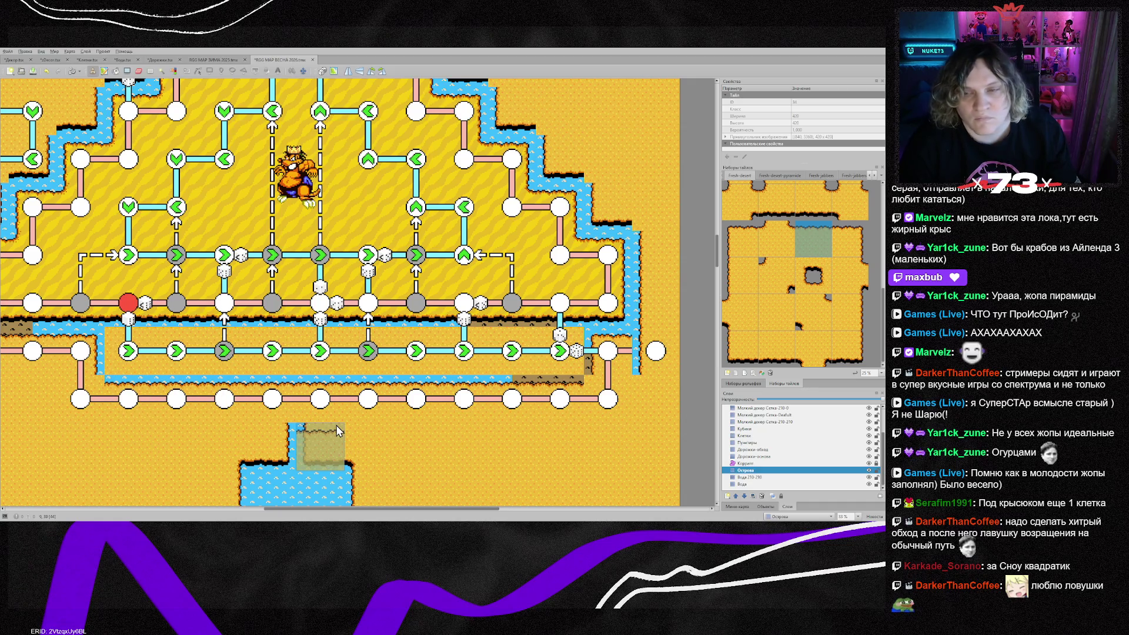
scroll(776, 276, "up", 3)
left_click(776, 259)
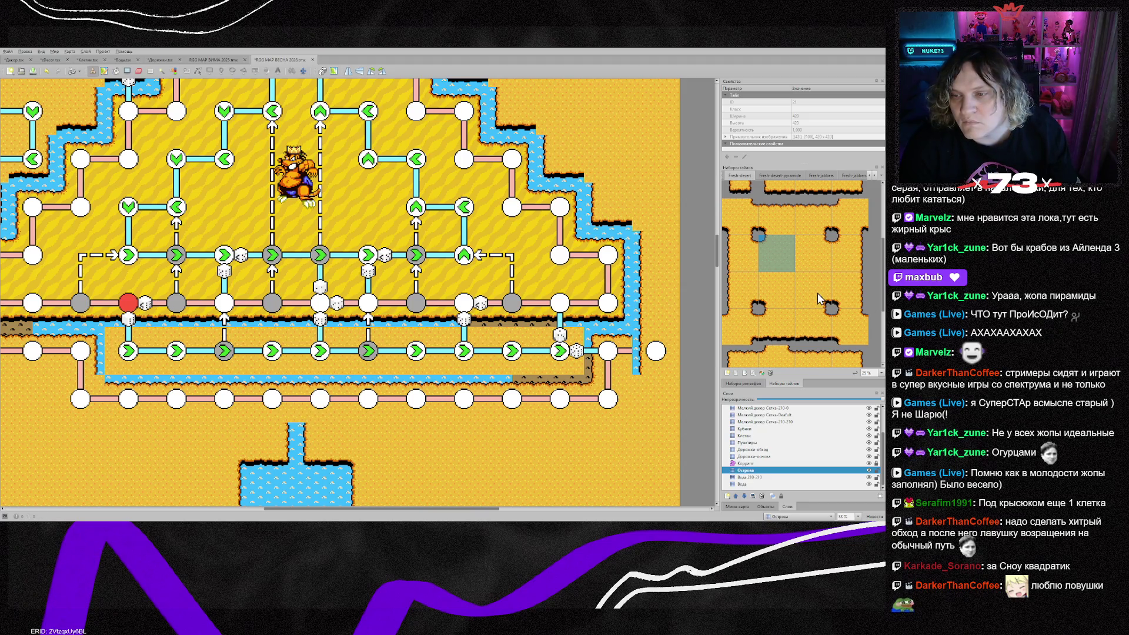
scroll(817, 293, "down", 2)
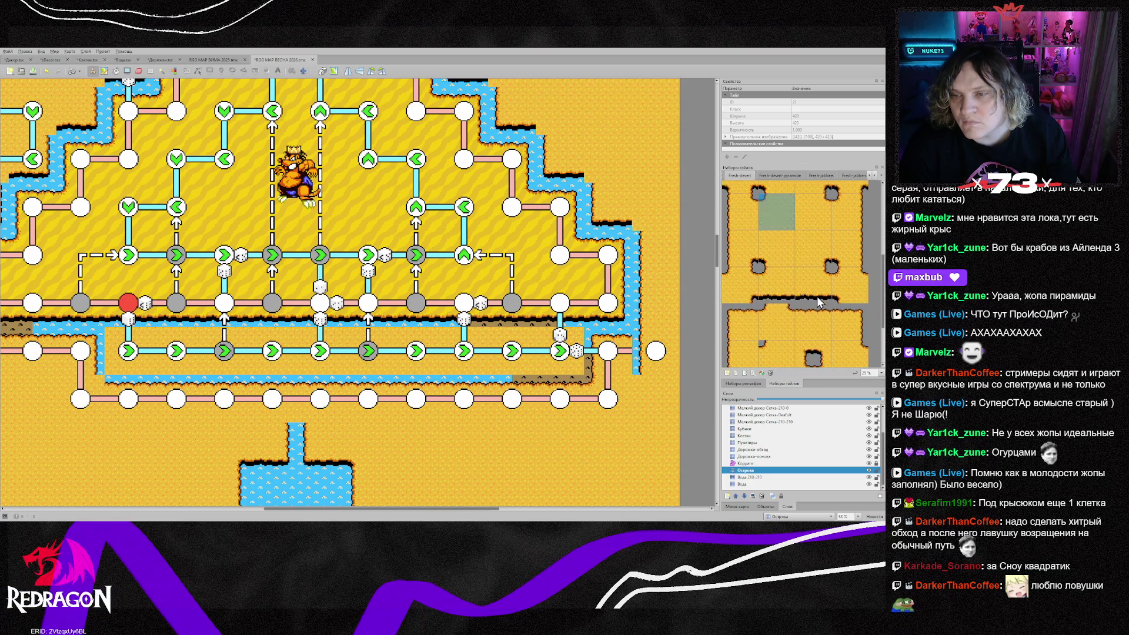
scroll(816, 297, "down", 4)
Cut a plain sand gap into the water channel
left_click(811, 280)
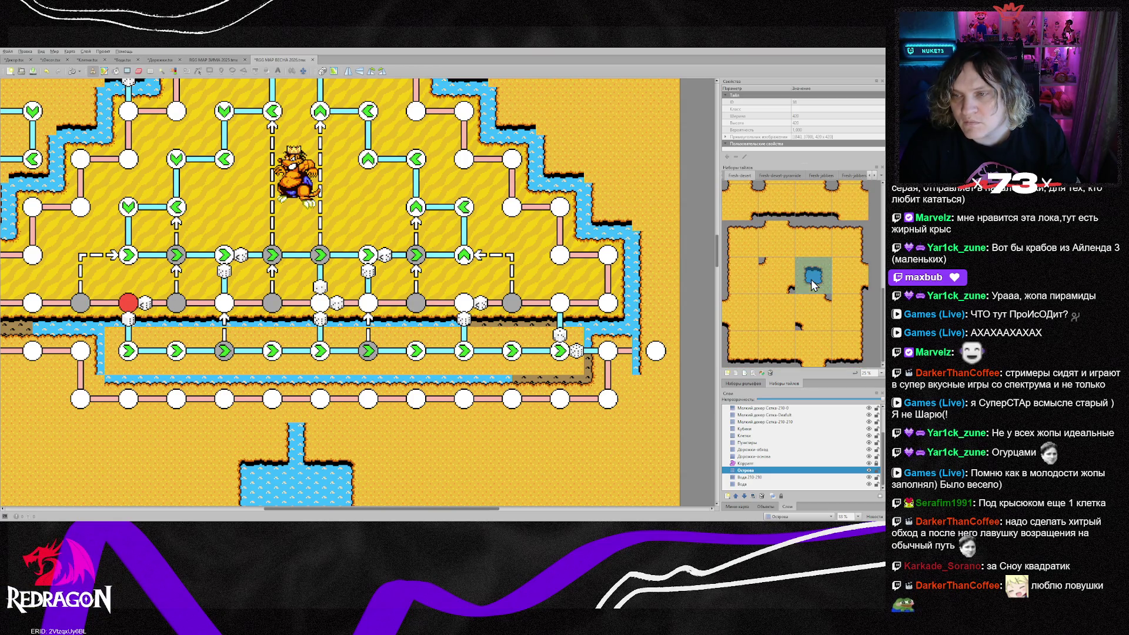
scroll(788, 289, "up", 4)
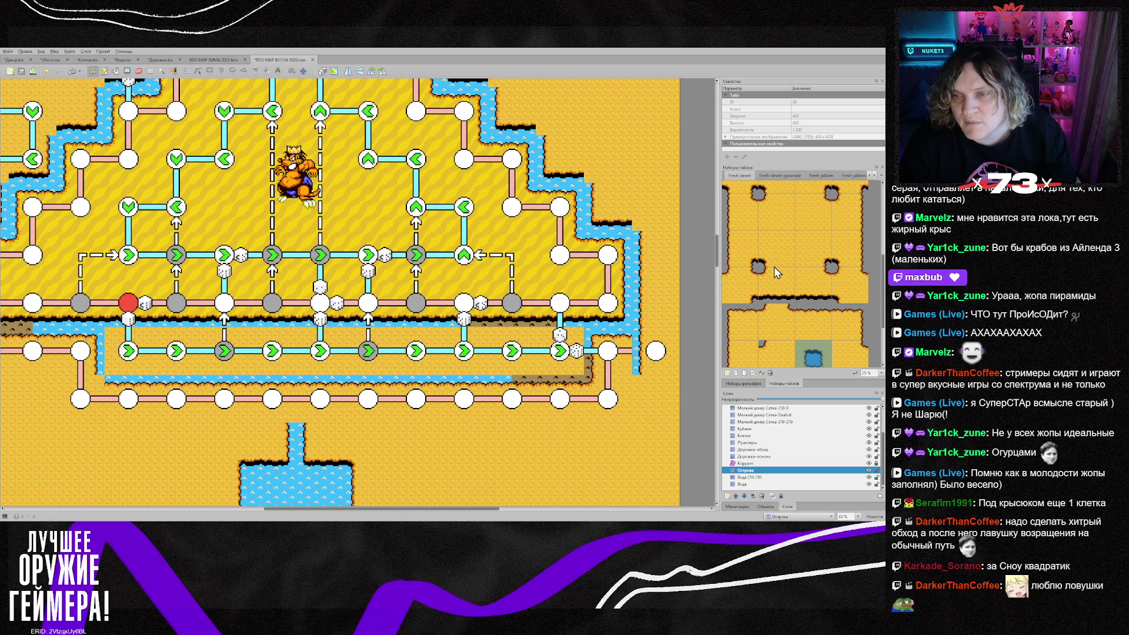
scroll(774, 267, "up", 2)
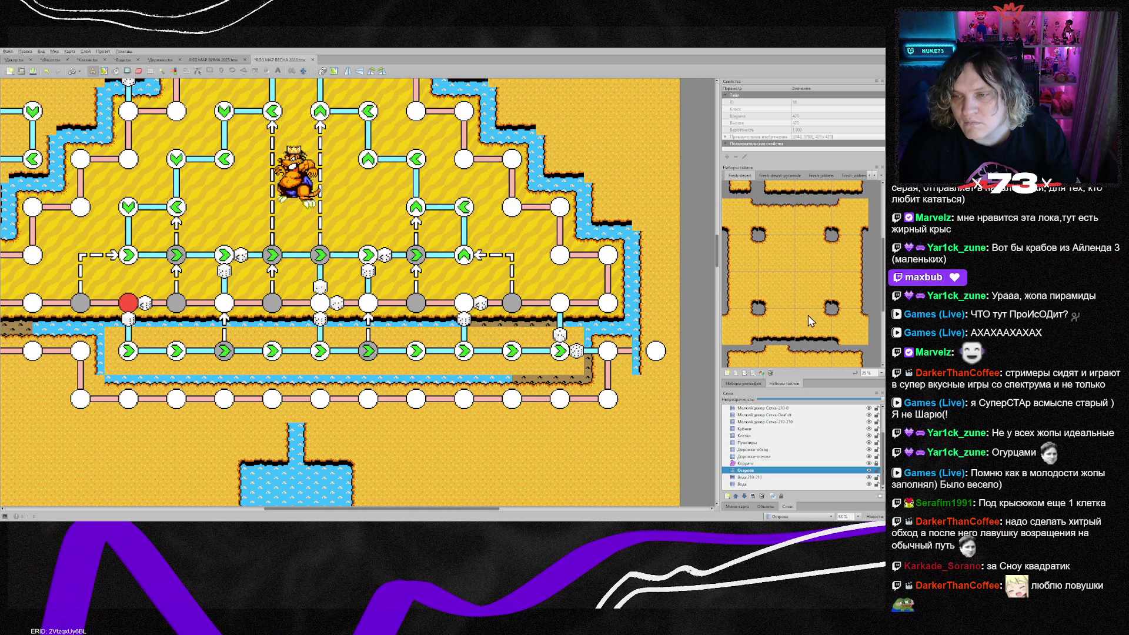
scroll(826, 275, "down", 6)
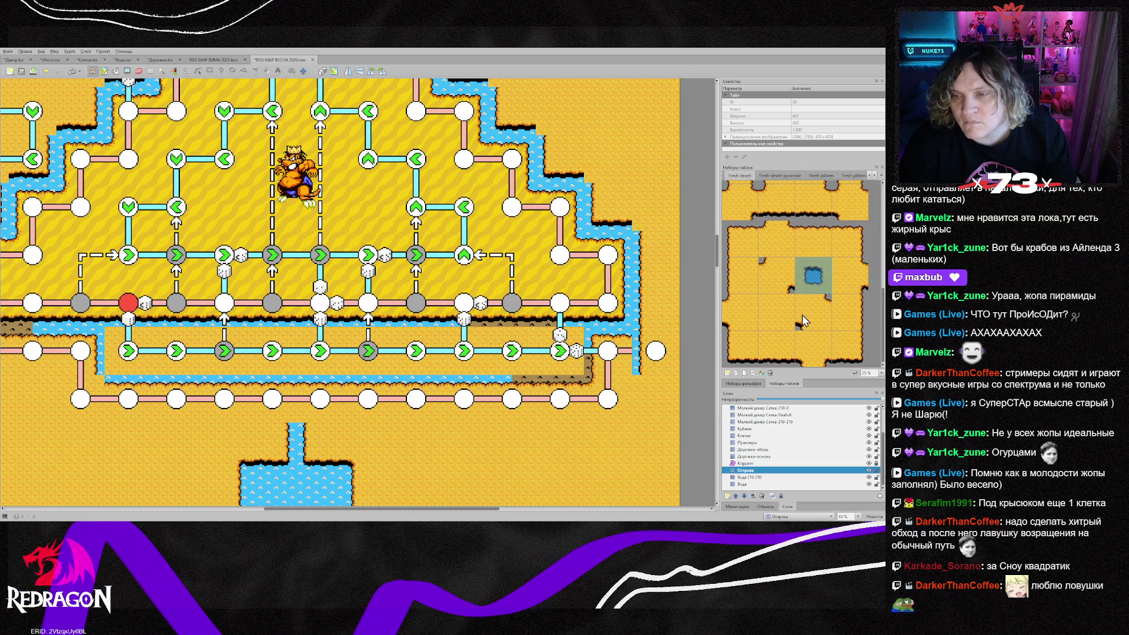
left_click(746, 322)
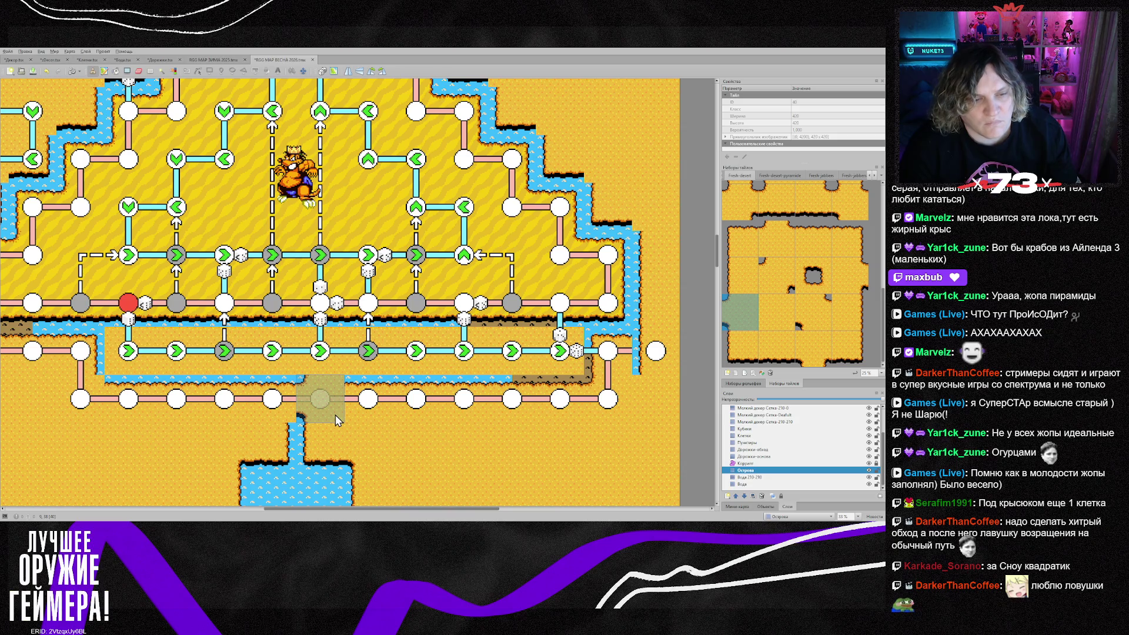
left_click(331, 414)
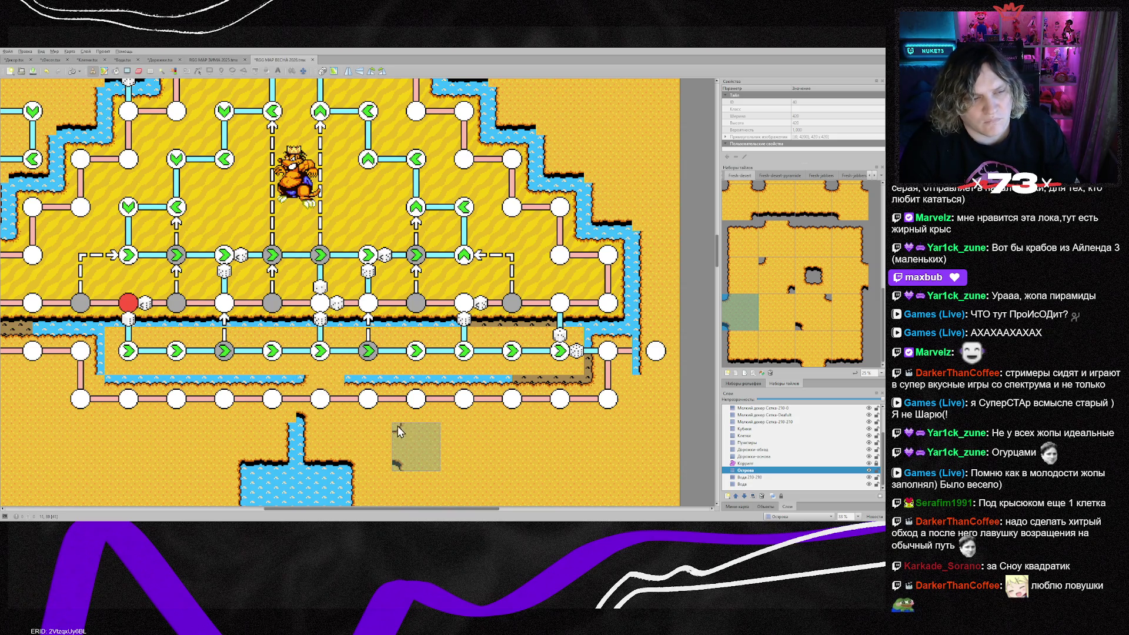
scroll(806, 316, "up", 3)
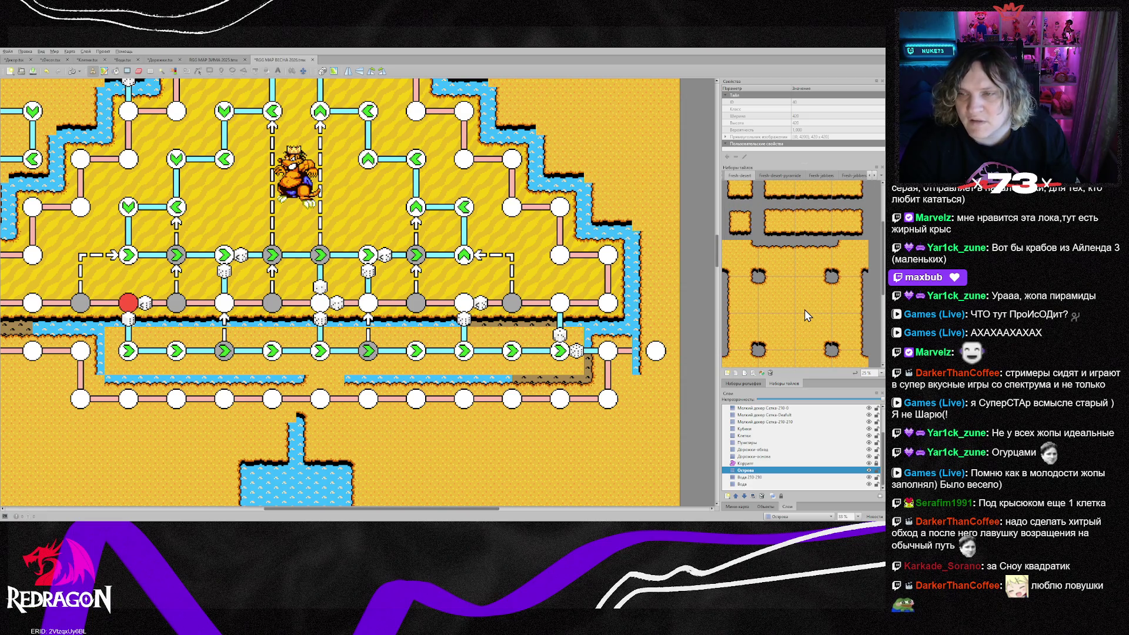
left_click(776, 262)
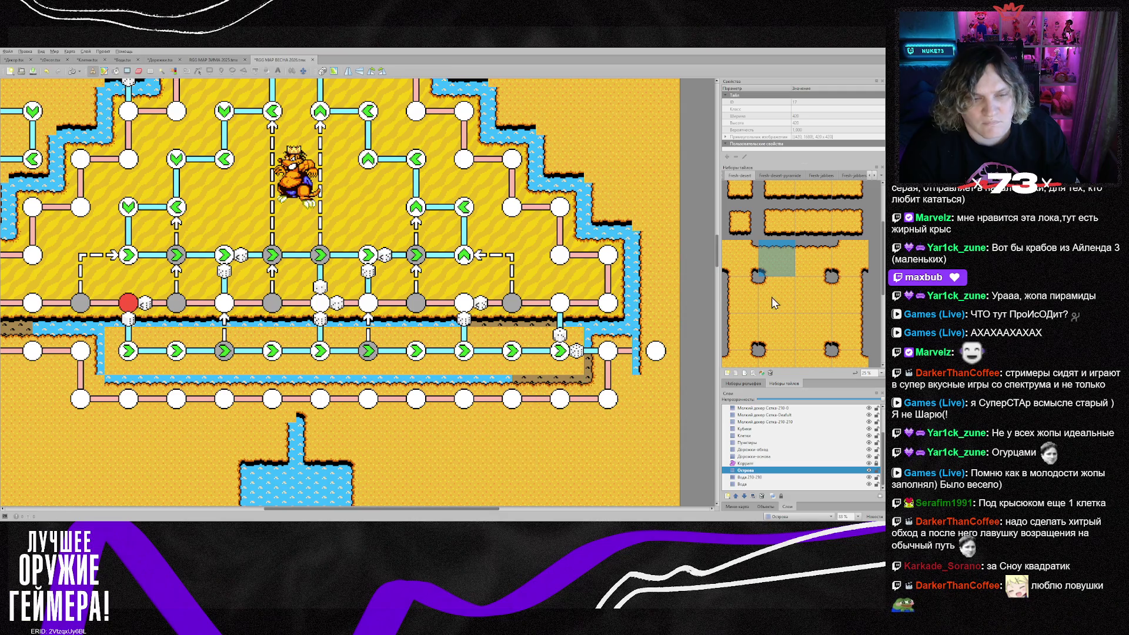
left_click(819, 272)
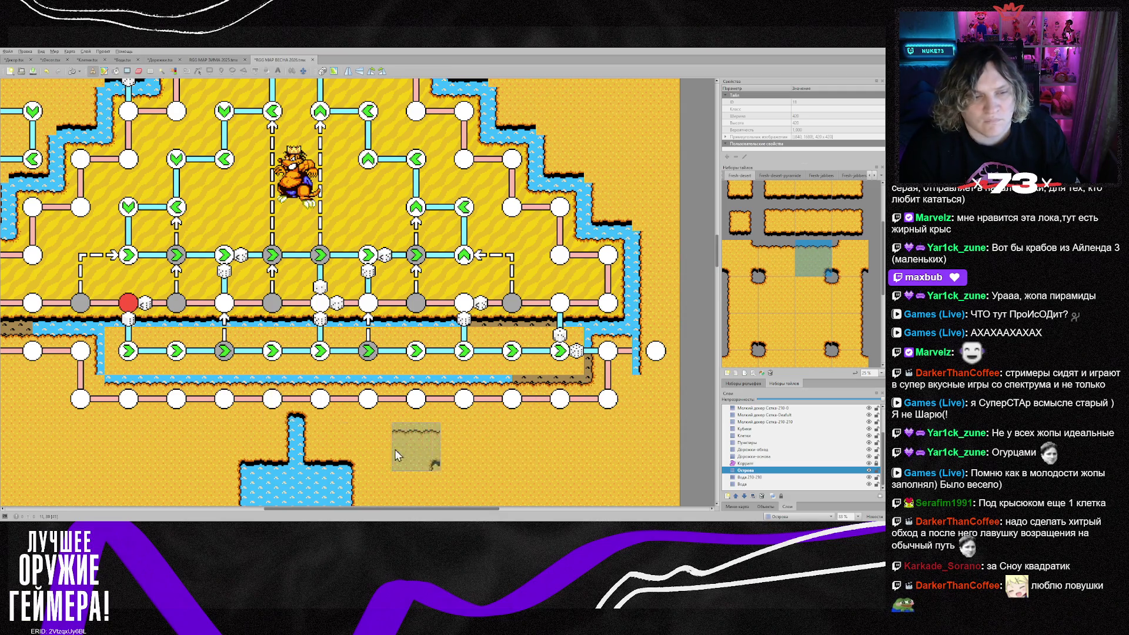
scroll(422, 473, "down", 3)
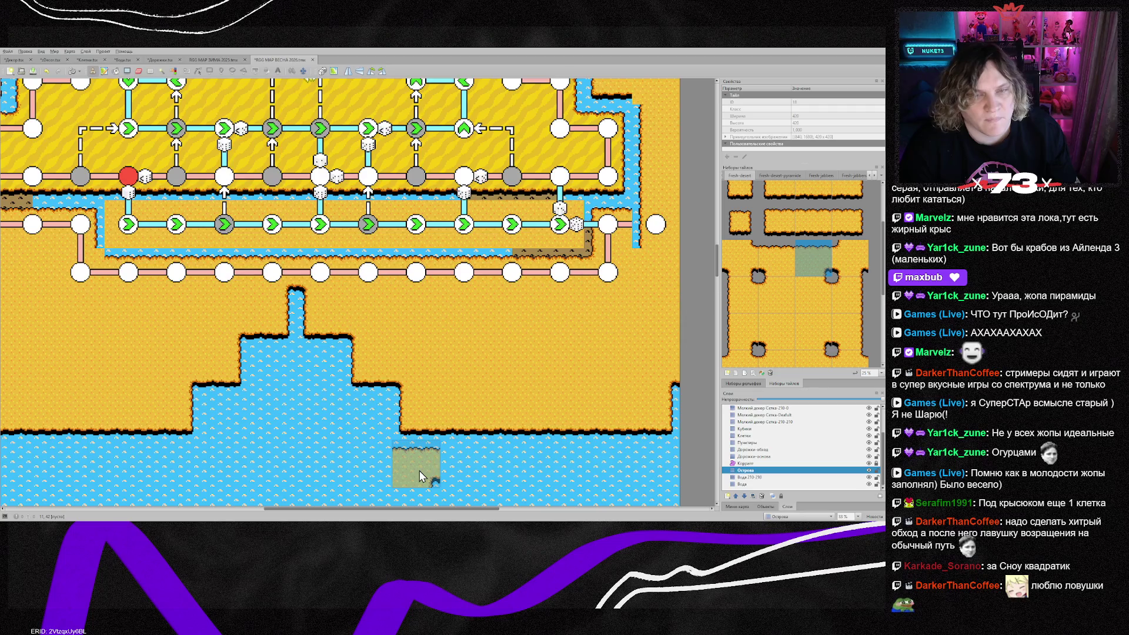
Paint brown dirt over the sand strip, then pick a different island tile
scroll(419, 470, "up", 2)
mouse_move(559, 288)
left_mouse_down()
mouse_move(484, 300)
mouse_move(141, 294)
left_mouse_up()
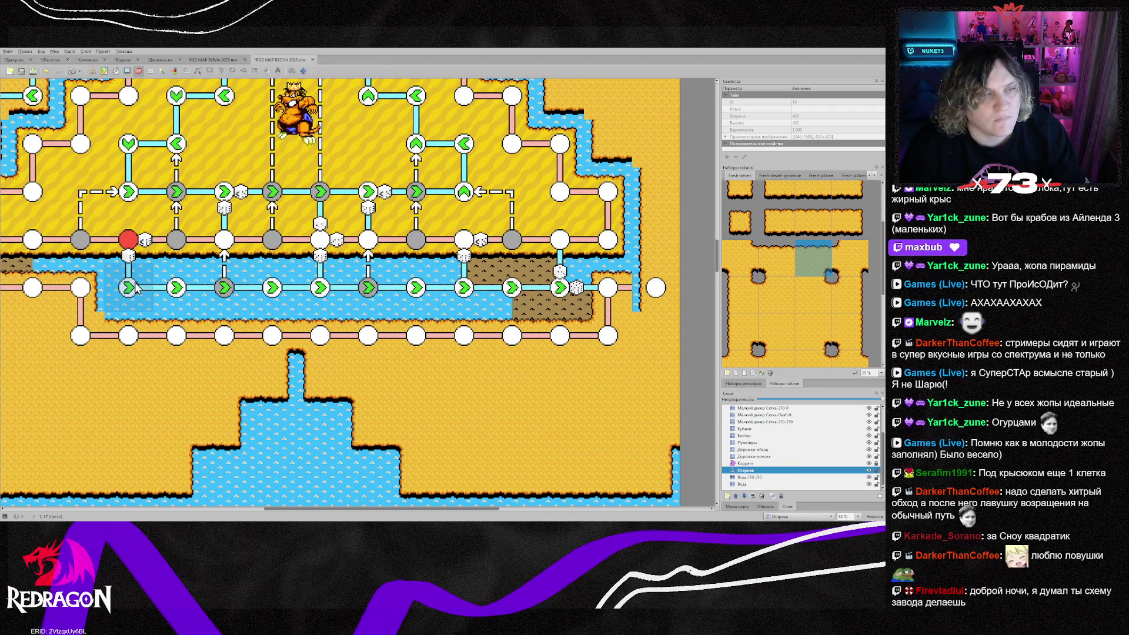
scroll(788, 336, "down", 1)
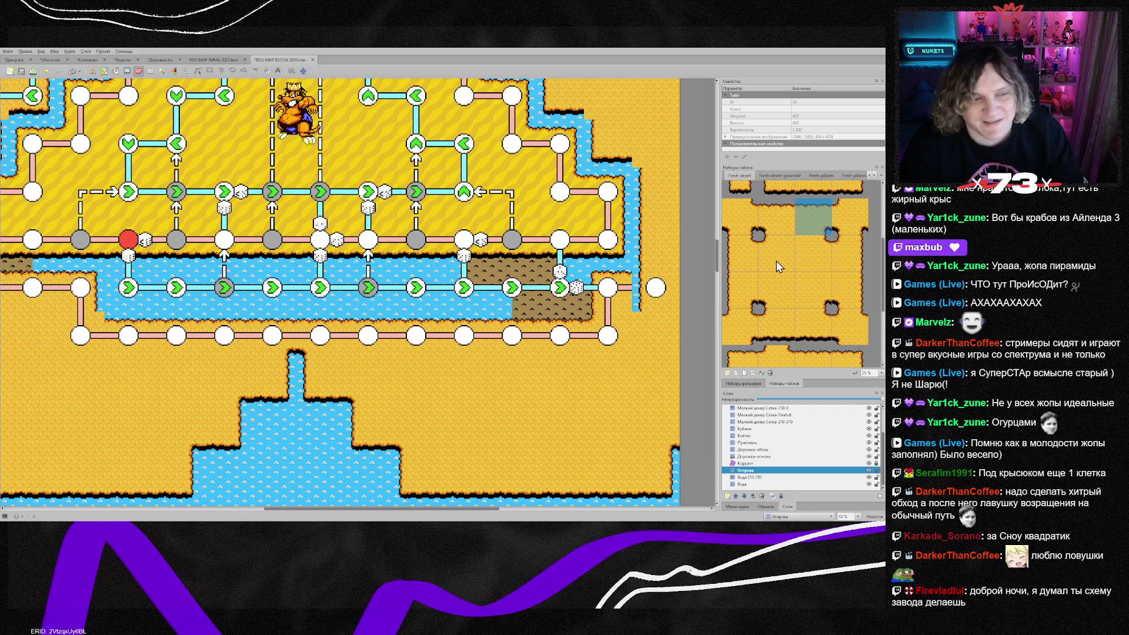
left_click(818, 268)
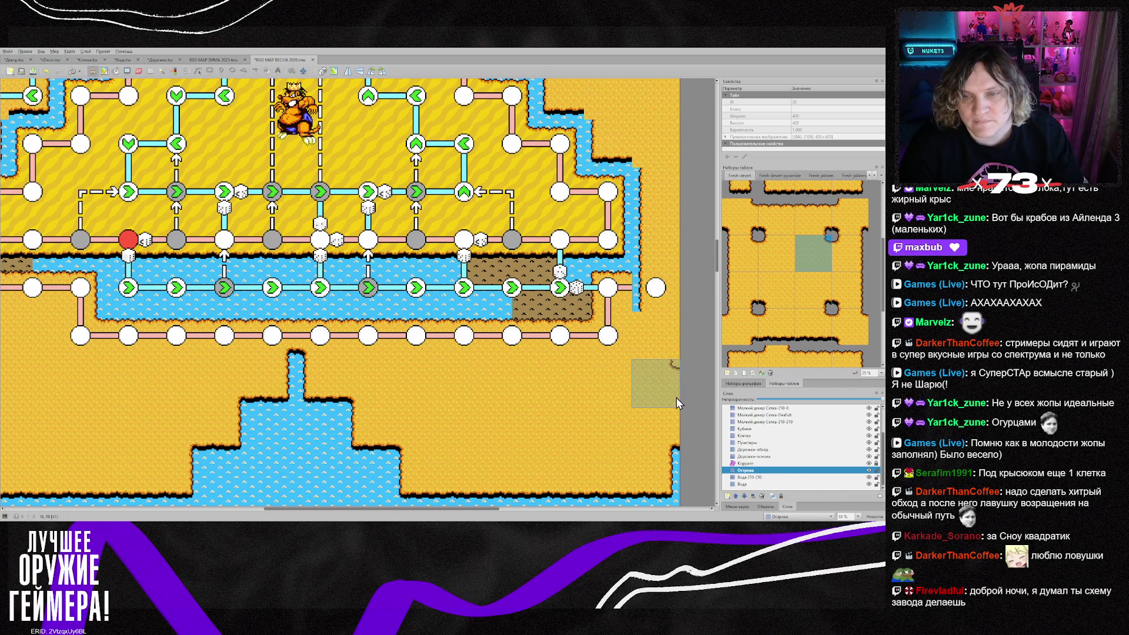
left_click(774, 261)
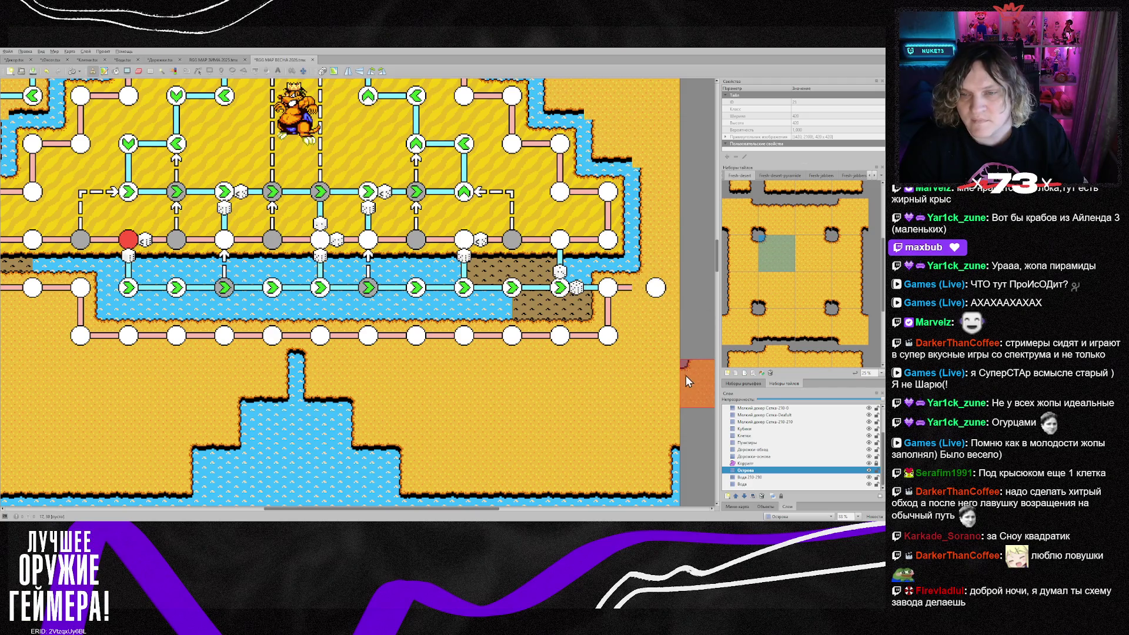
scroll(642, 382, "up", 4)
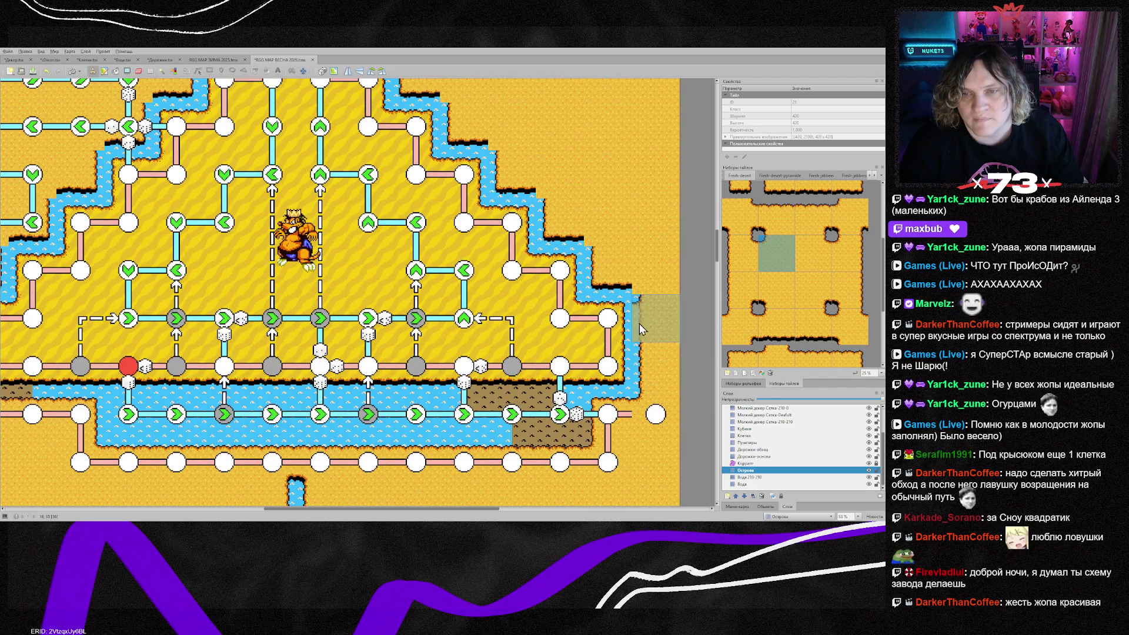
Copy the shore-corner tile from the map and stamp it on the island edge beside the pyramid
right_click(635, 280)
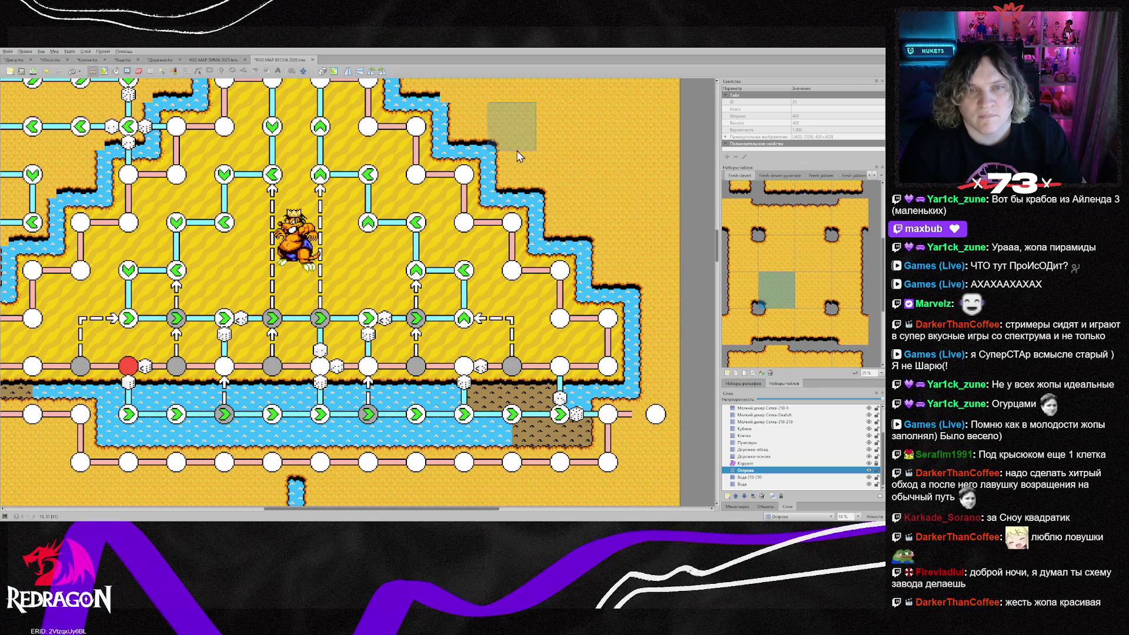
scroll(517, 134, "up", 6)
left_click(367, 209)
left_click(830, 307)
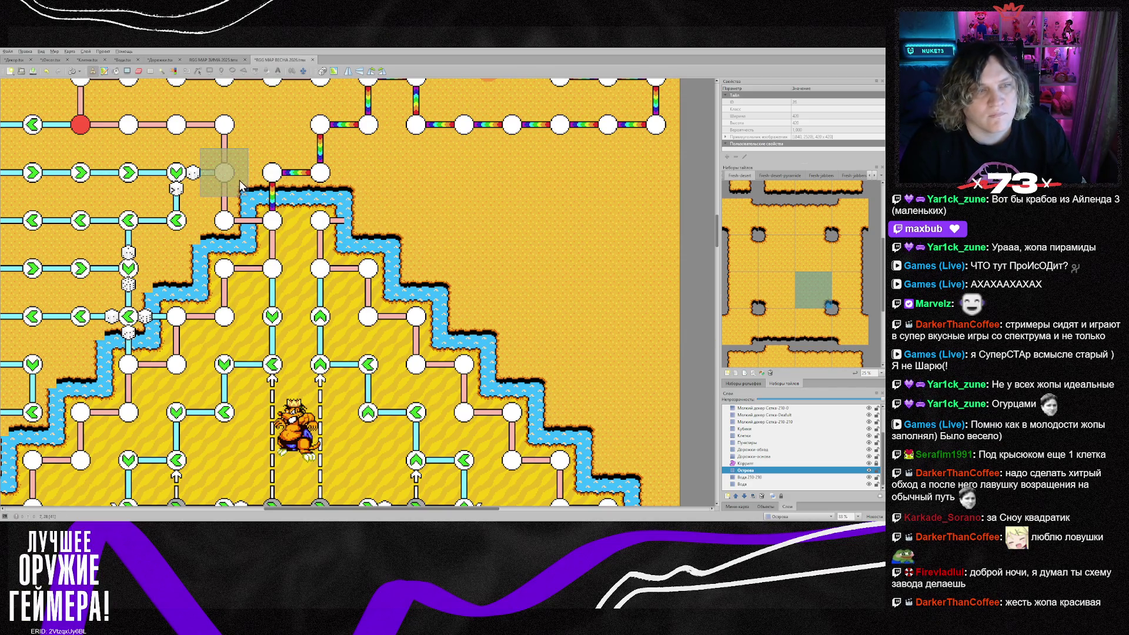
left_click_drag(382, 509, 297, 509)
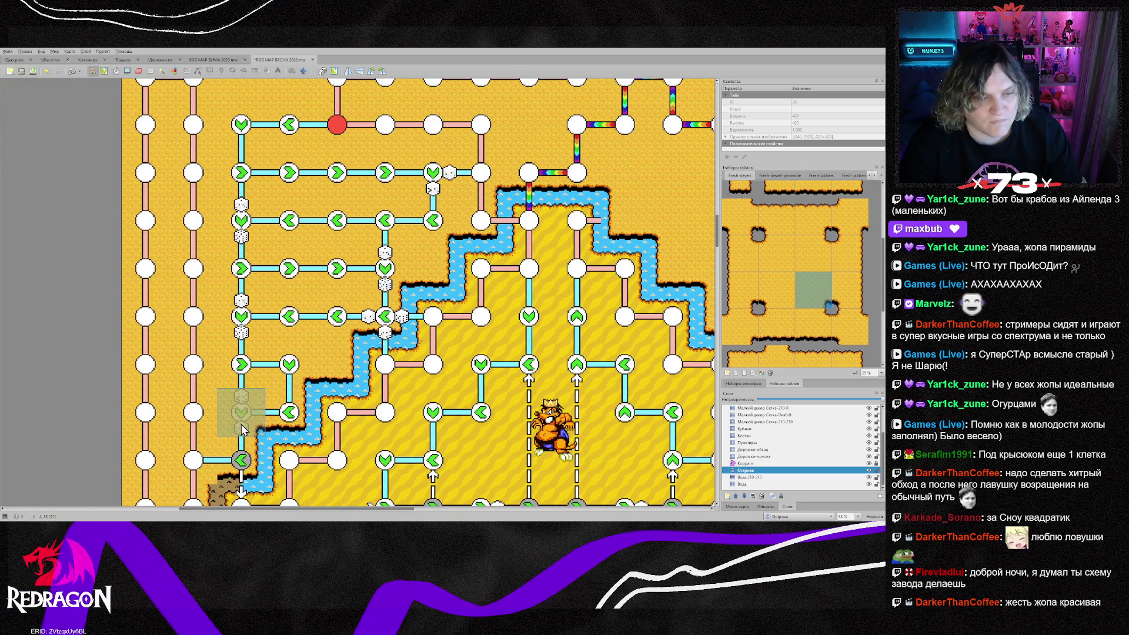
Paint the first brown-edged cliff tile in the island's left column
scroll(312, 444, "down", 2)
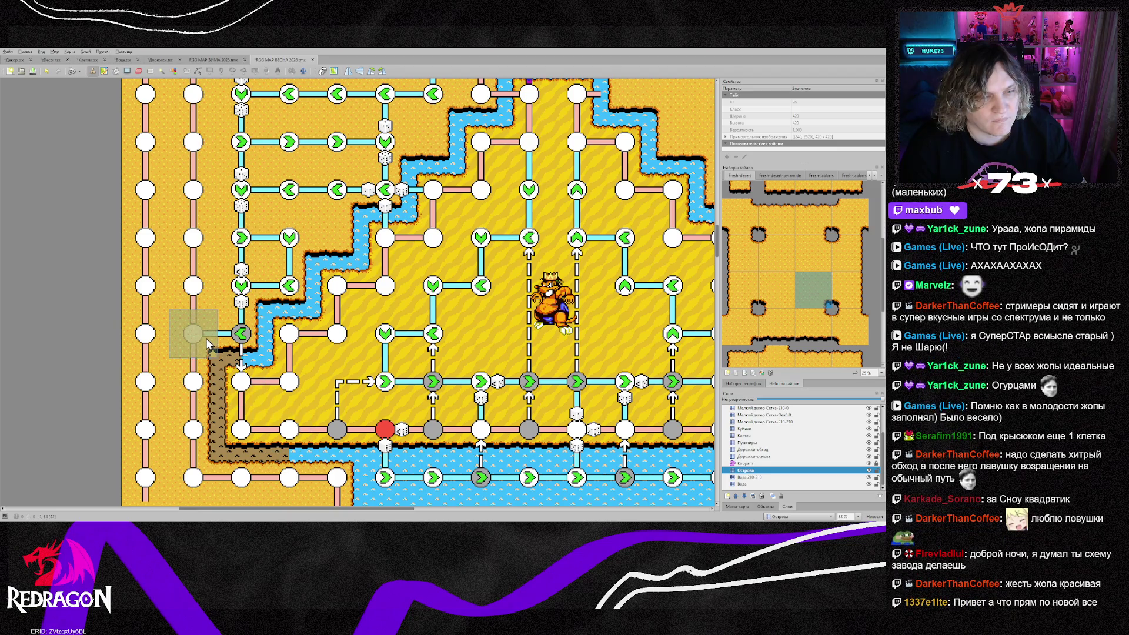
scroll(764, 282, "down", 2)
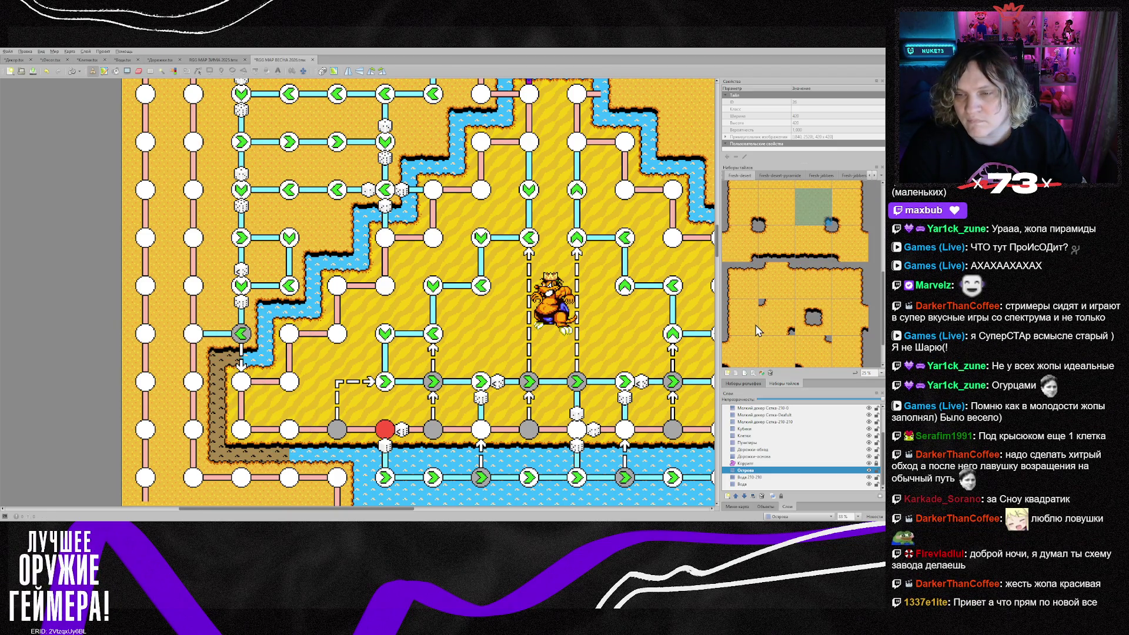
left_click(741, 276)
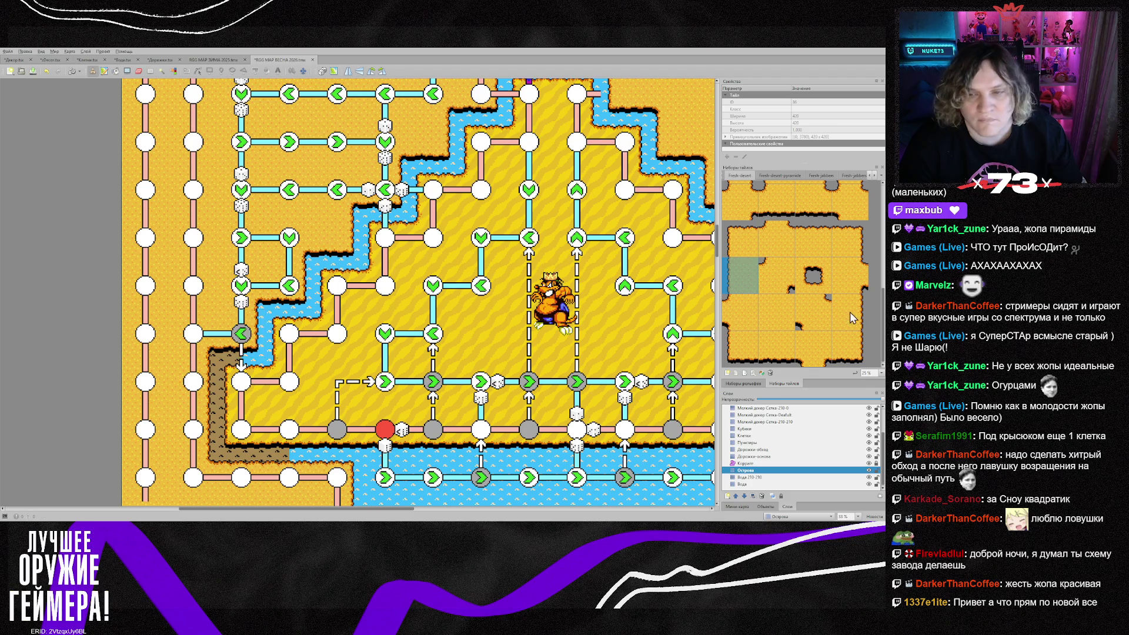
scroll(807, 296, "up", 3)
left_click(740, 226)
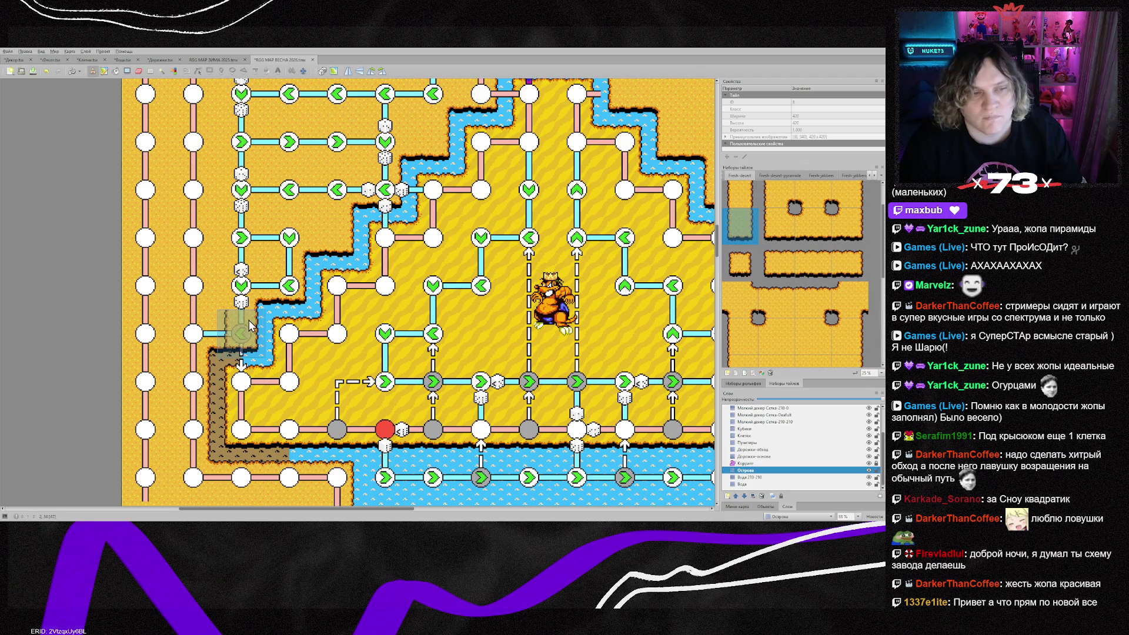
left_click(238, 333)
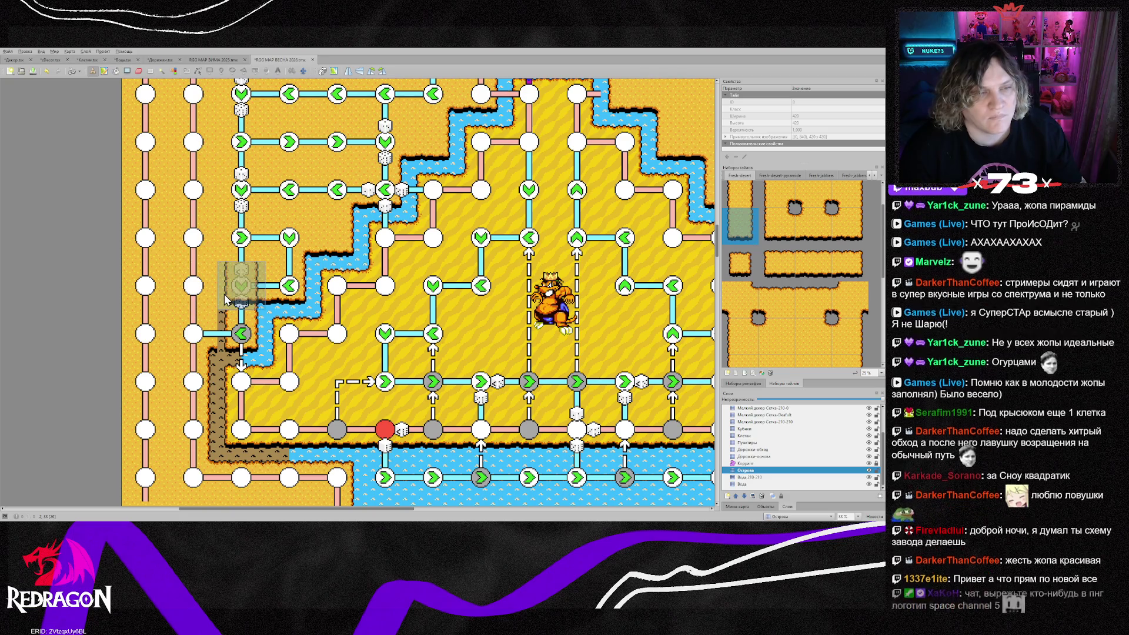
Extend the brown cliff edge further up the left column
scroll(794, 270, "down", 2)
left_click(739, 291)
left_click(238, 280)
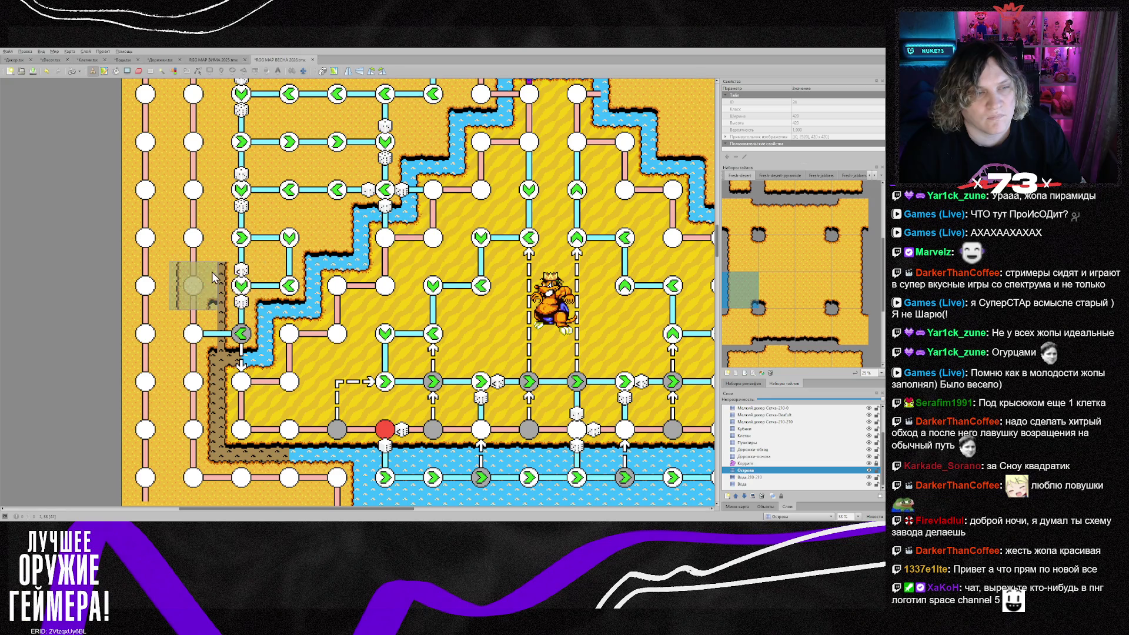
scroll(762, 311, "down", 2)
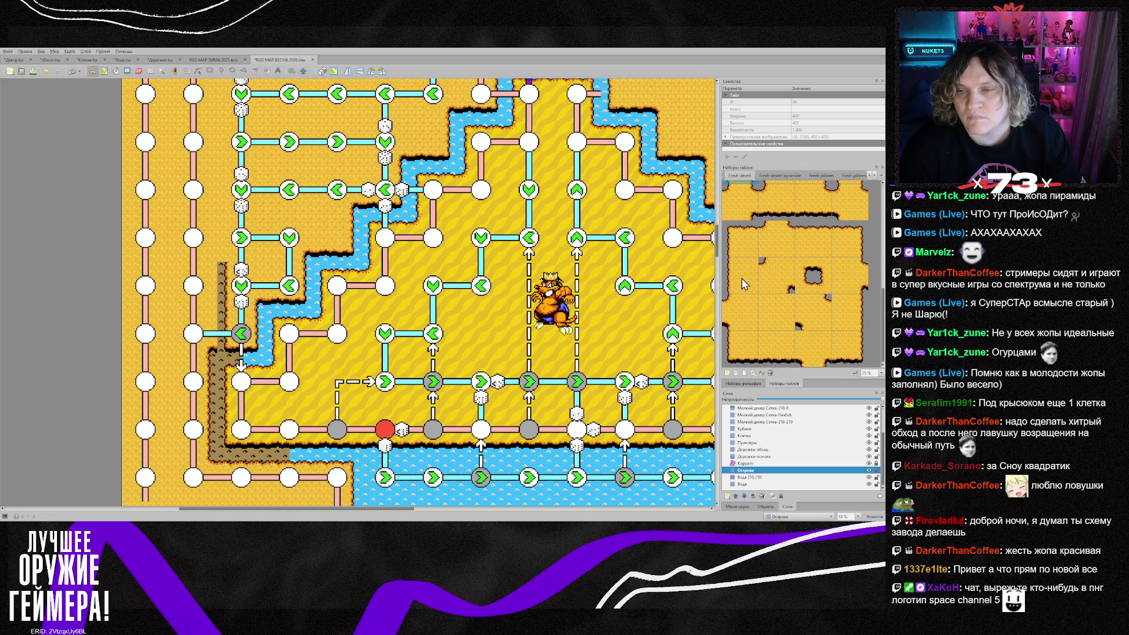
left_click(744, 284)
scroll(194, 271, "up", 3)
left_click(238, 364)
left_click(238, 318)
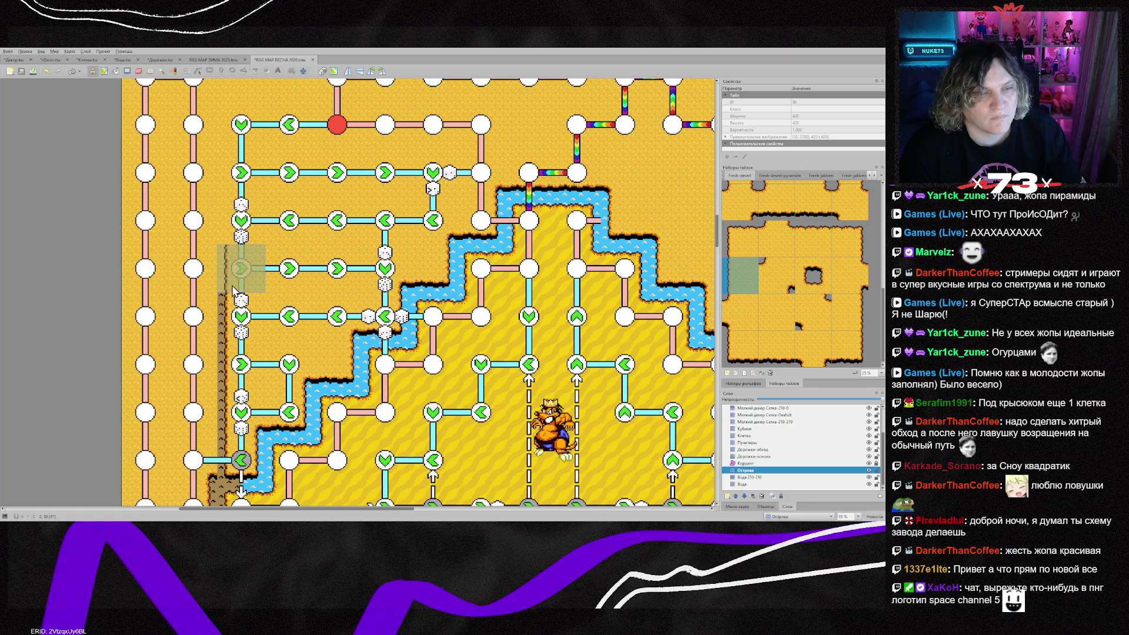
scroll(230, 270, "up", 3)
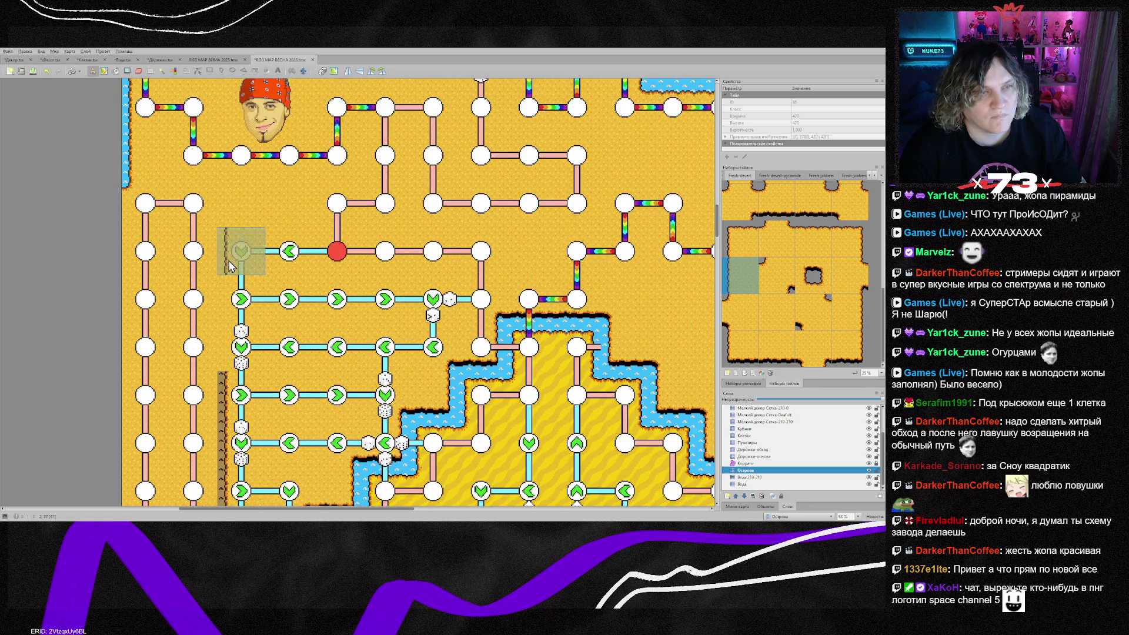
Add one more brown cliff tile and cap the left cliff with a brown corner tile
left_click(239, 297)
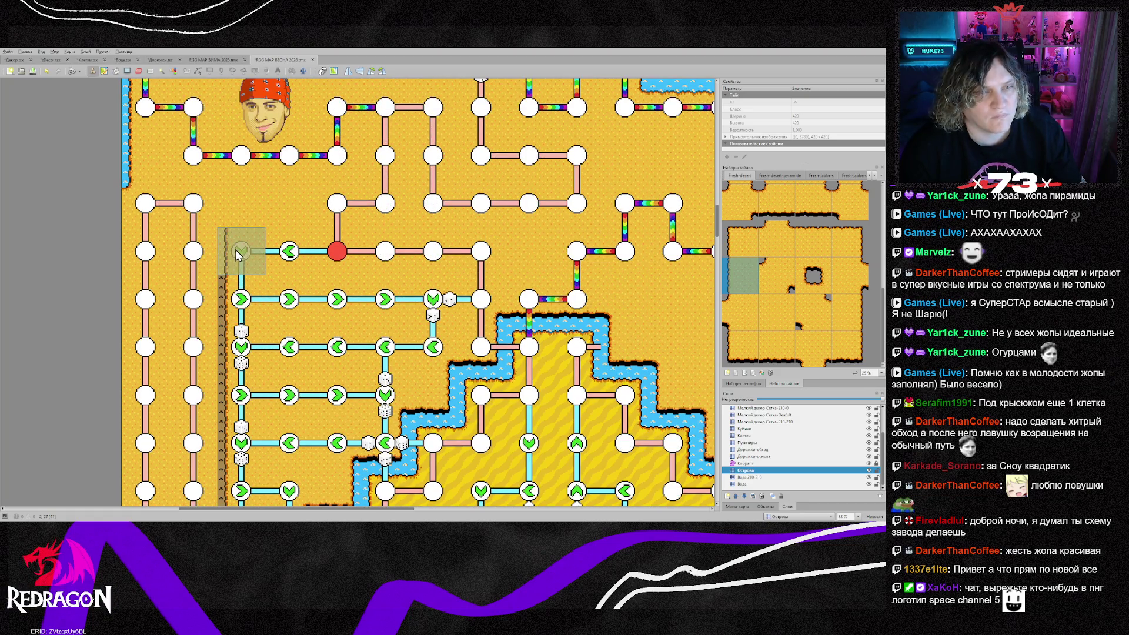
left_click(741, 238)
left_click(227, 274)
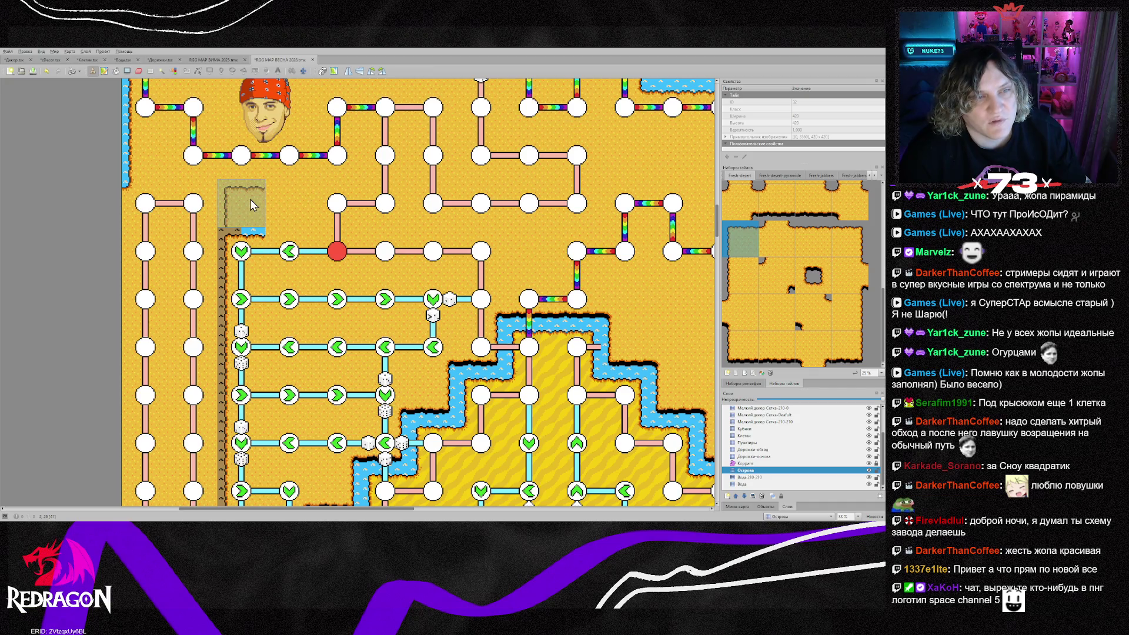
Stamp a water-bordered edge tile beside the cliff top to form the pocket
scroll(828, 258, "down", 5)
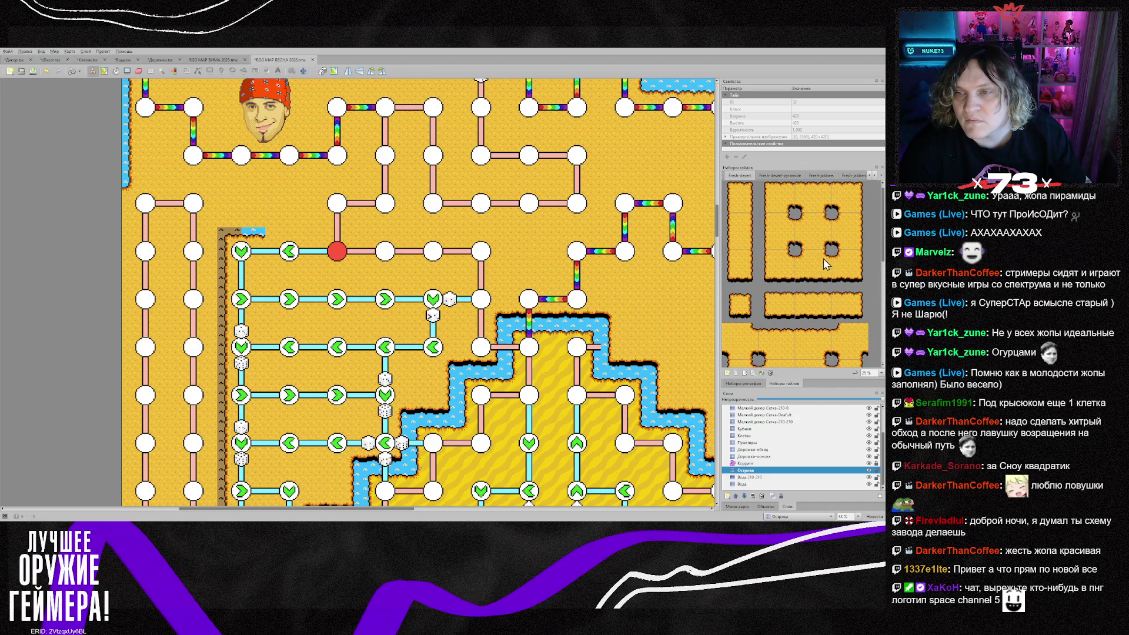
left_click(849, 305)
left_click(289, 203)
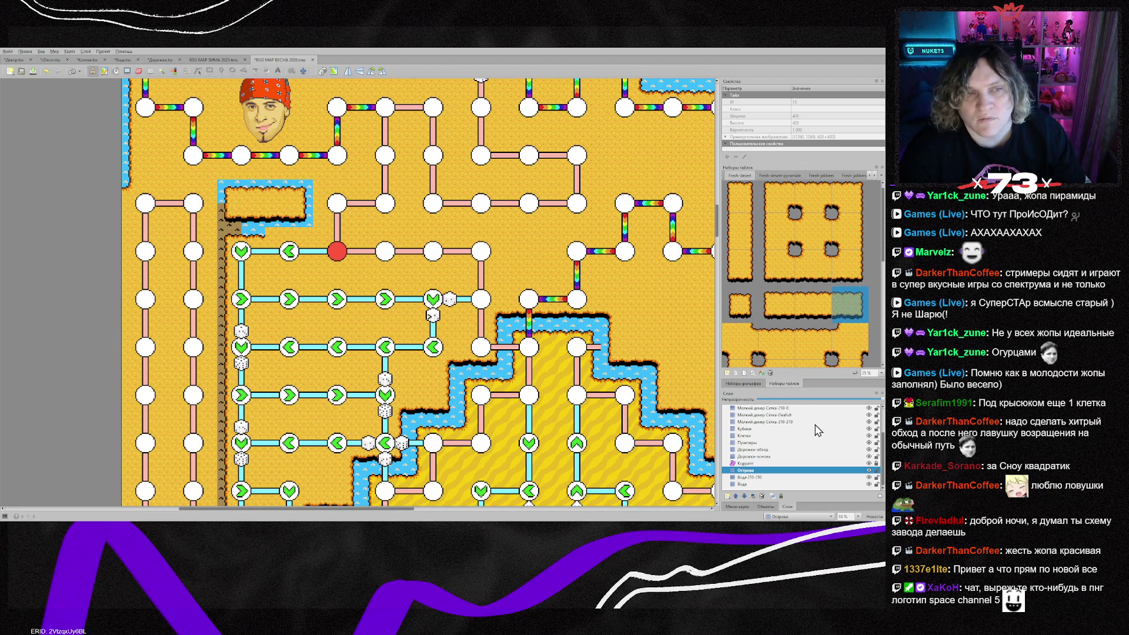
left_click(874, 175)
left_click(874, 175)
Place the zDecor crab sprite on the Уникальный декор layer inside the water-rimmed pocket
left_click(873, 174)
left_click(790, 176)
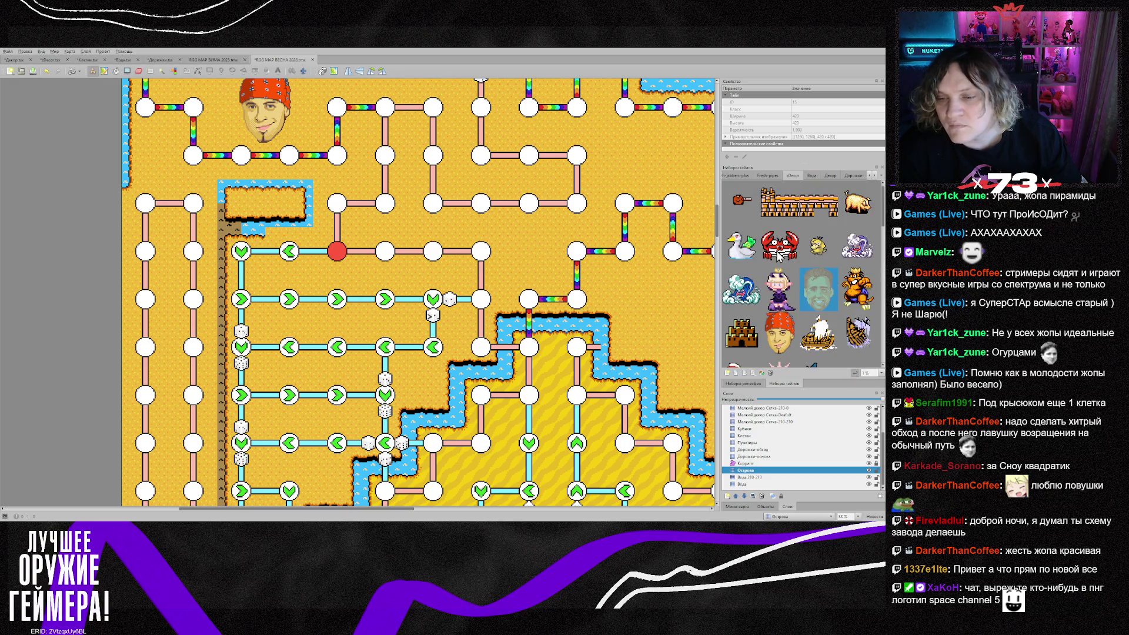
scroll(764, 463, "up", 2)
left_click(766, 422)
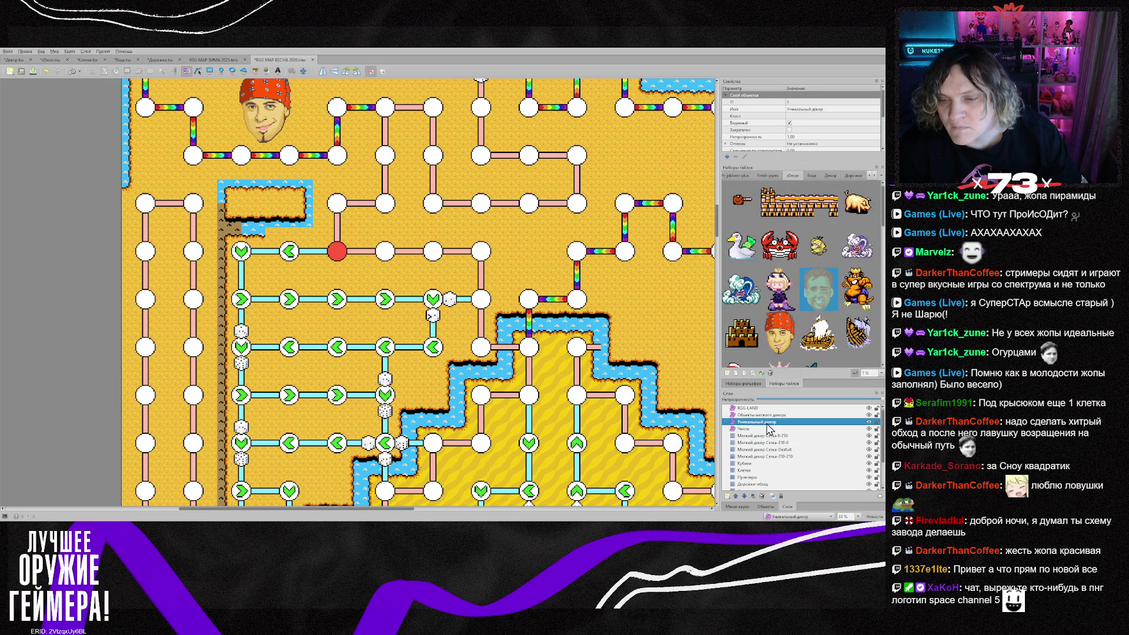
left_click(780, 245)
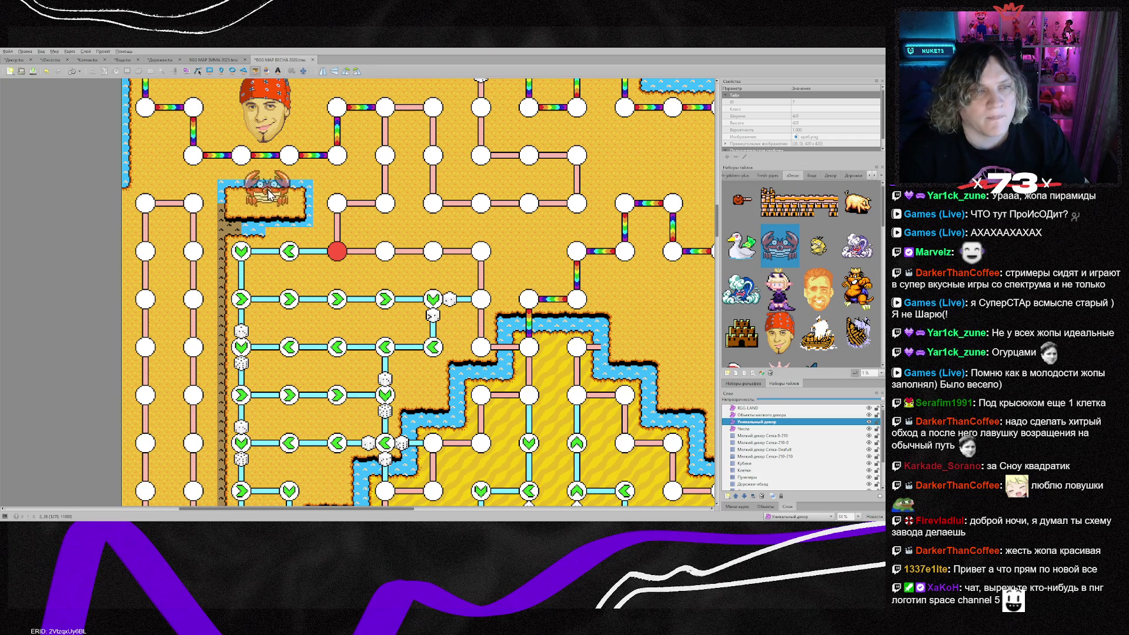
left_click(269, 200)
key("Escape")
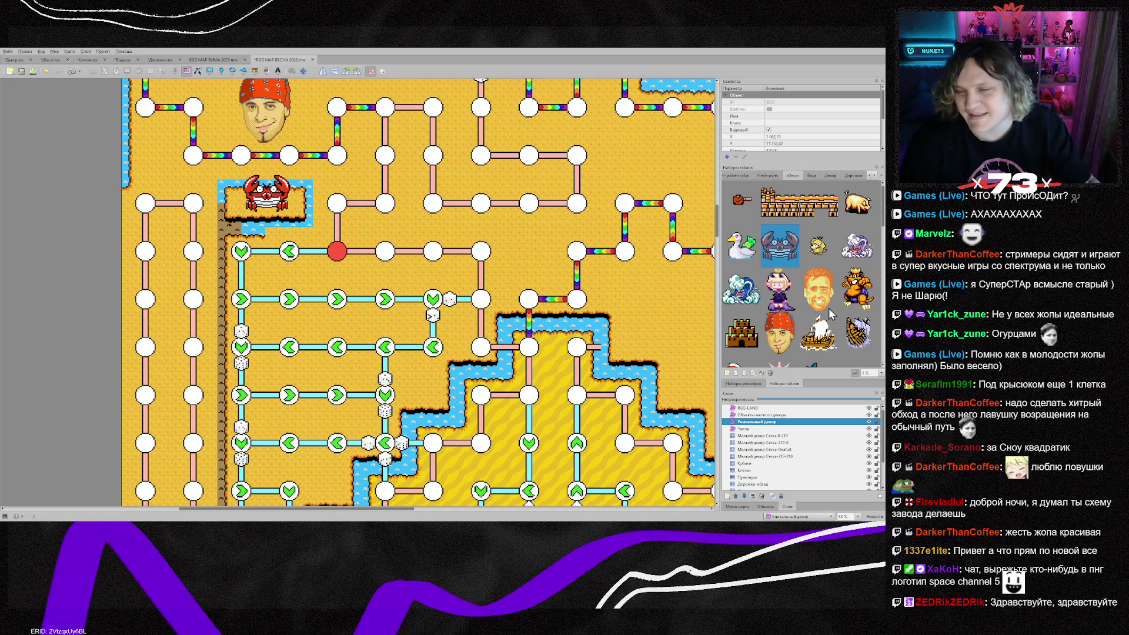
scroll(766, 288, "down", 5)
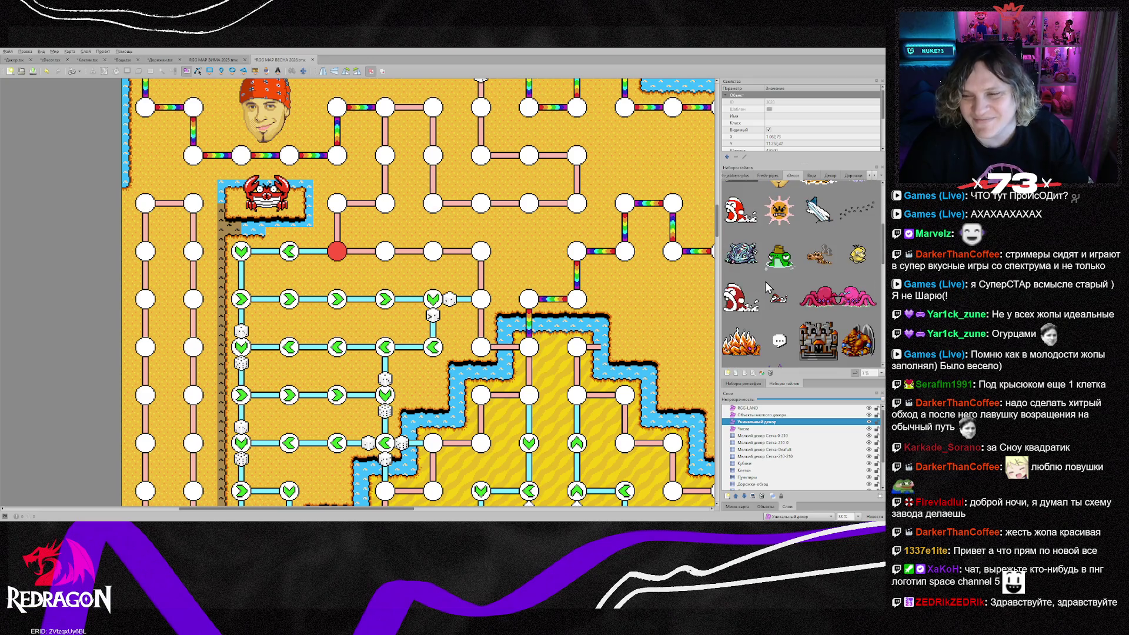
scroll(768, 281, "up", 5)
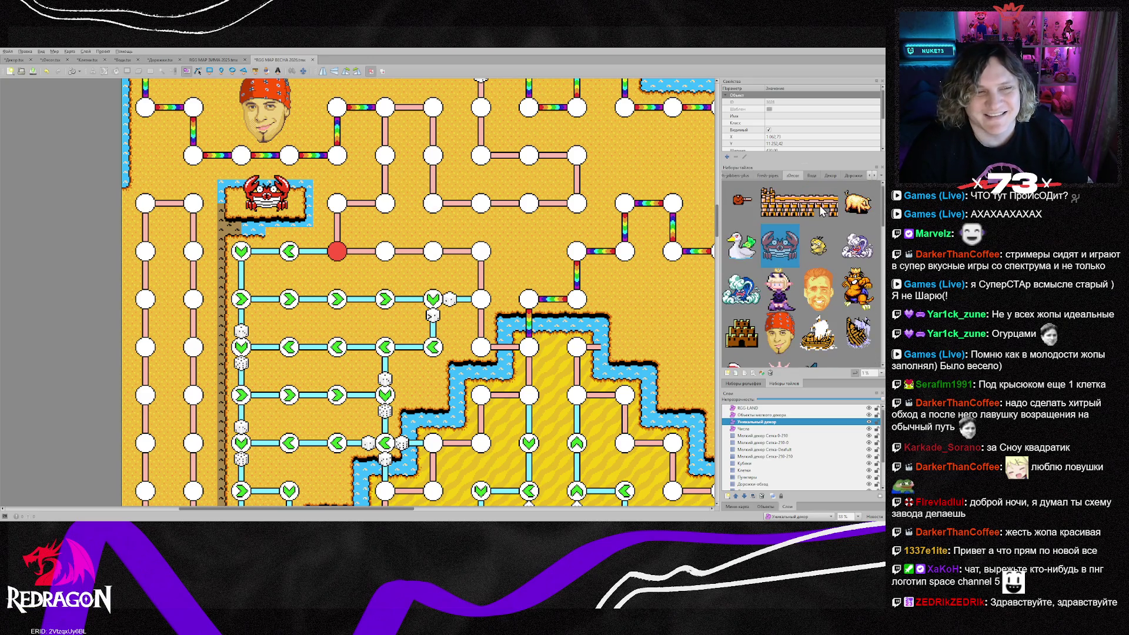
scroll(762, 475, "down", 2)
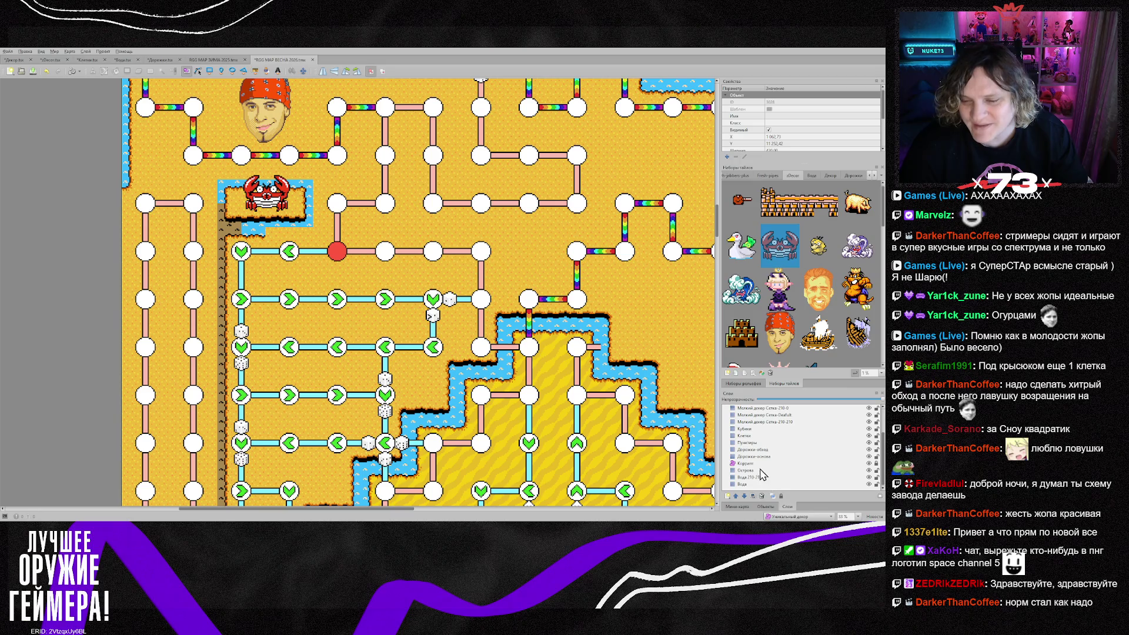
On the Острова layer, sample a map tile and pick water-edge, top-left and bottom-left island tiles
left_click(761, 470)
right_click(285, 252)
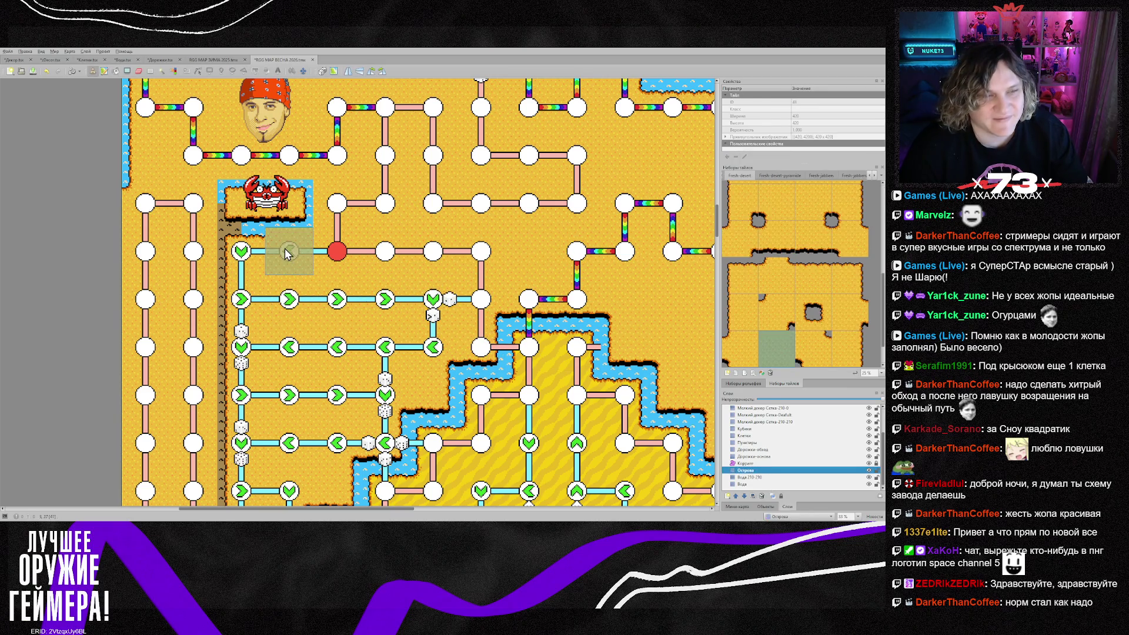
left_click(818, 279)
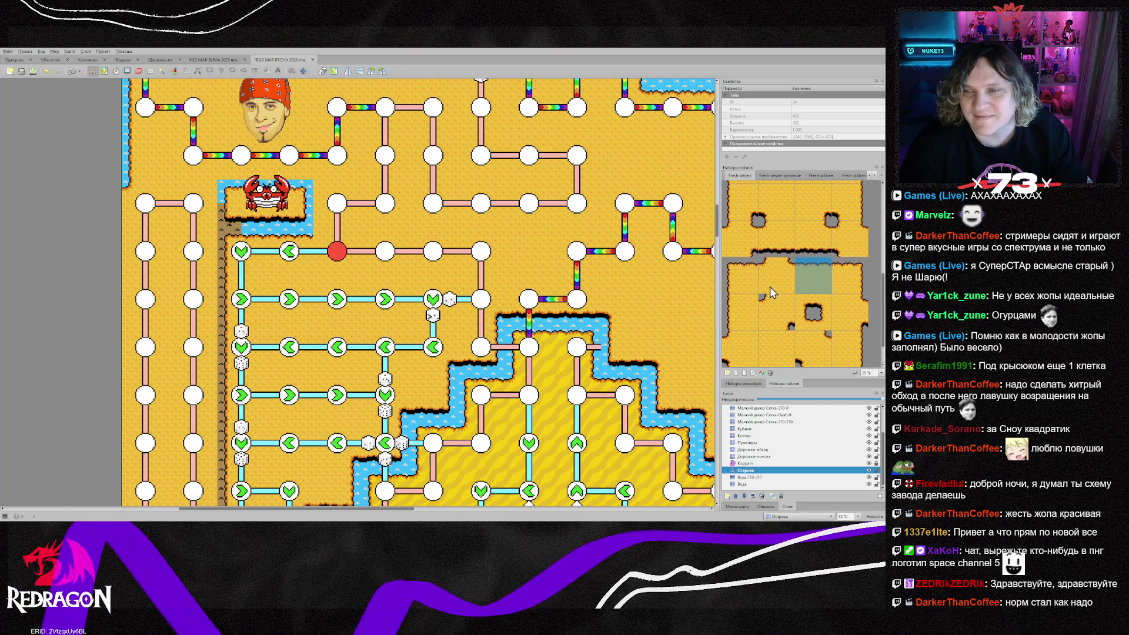
scroll(771, 287, "up", 1)
left_click(774, 215)
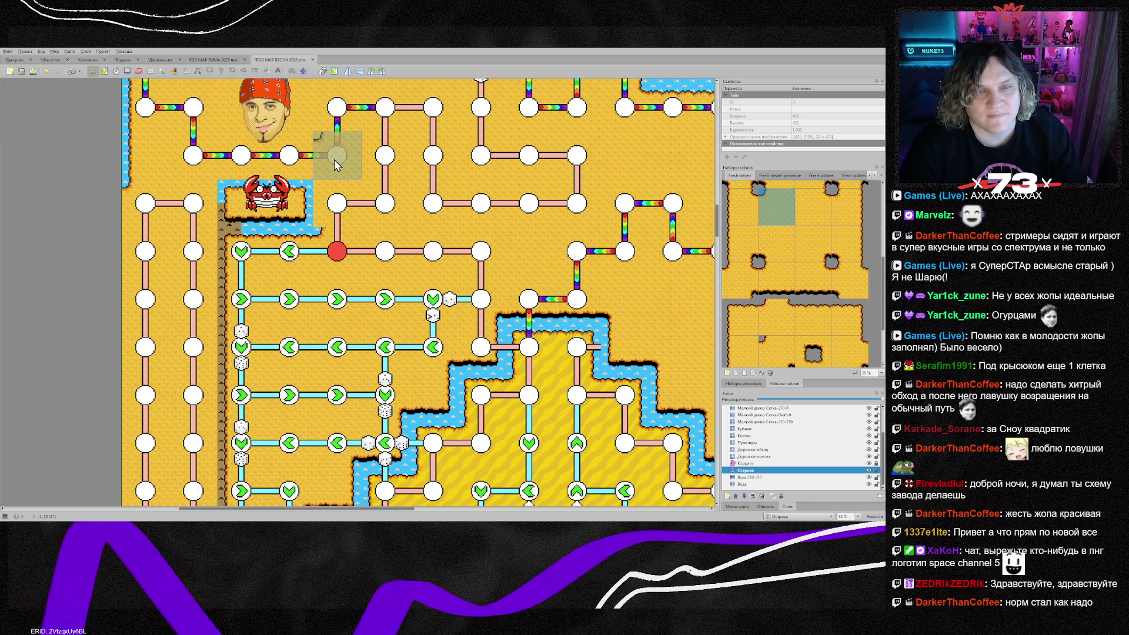
left_click(779, 242)
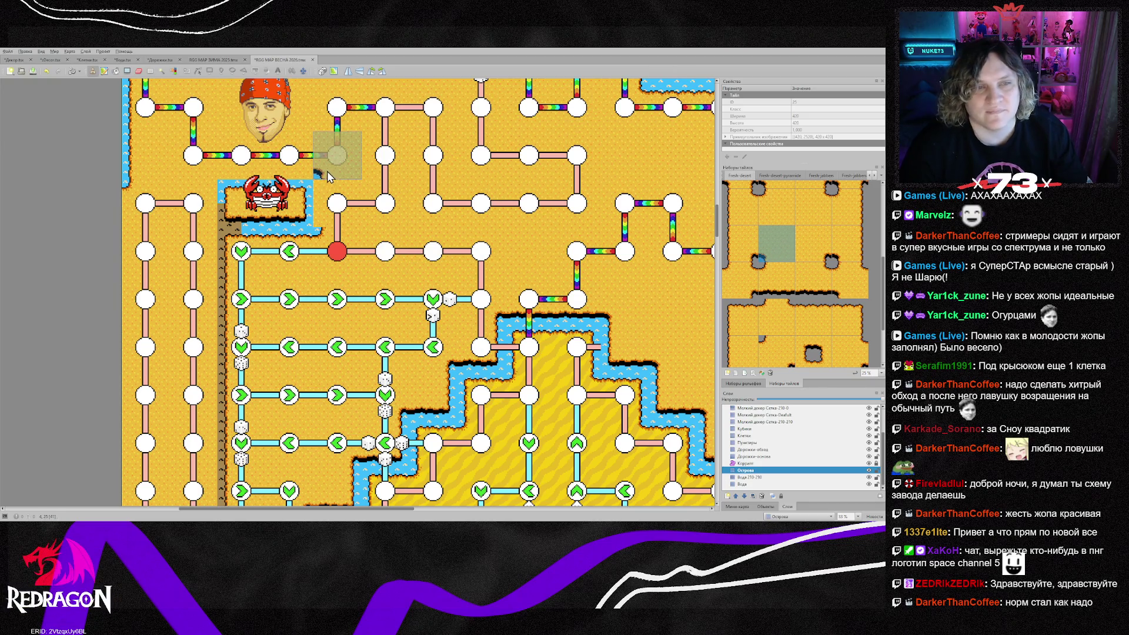
left_click(754, 351)
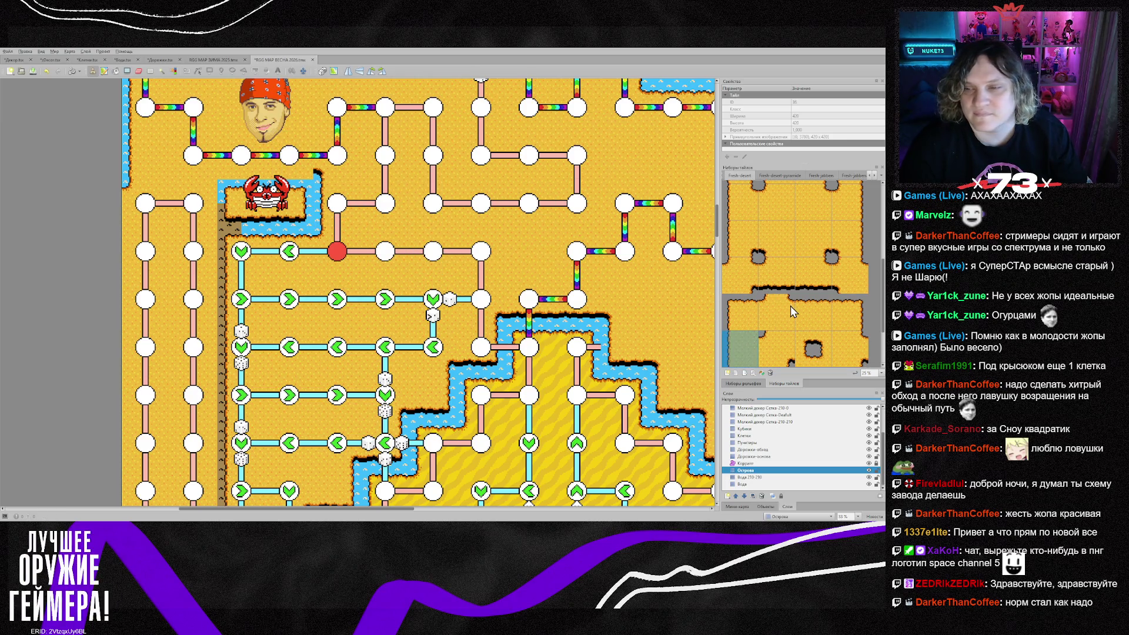
Pick further island tiles from the tileset, then make the Вода water layer active
scroll(790, 306, "down", 2)
left_click(778, 340)
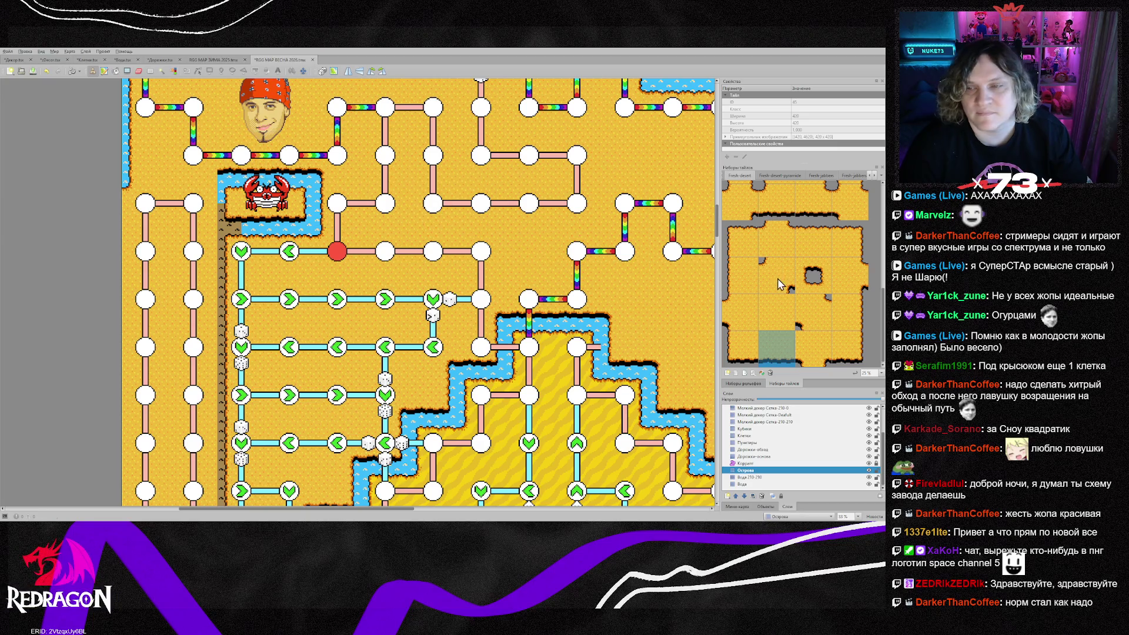
scroll(781, 262, "up", 2)
left_click(810, 258)
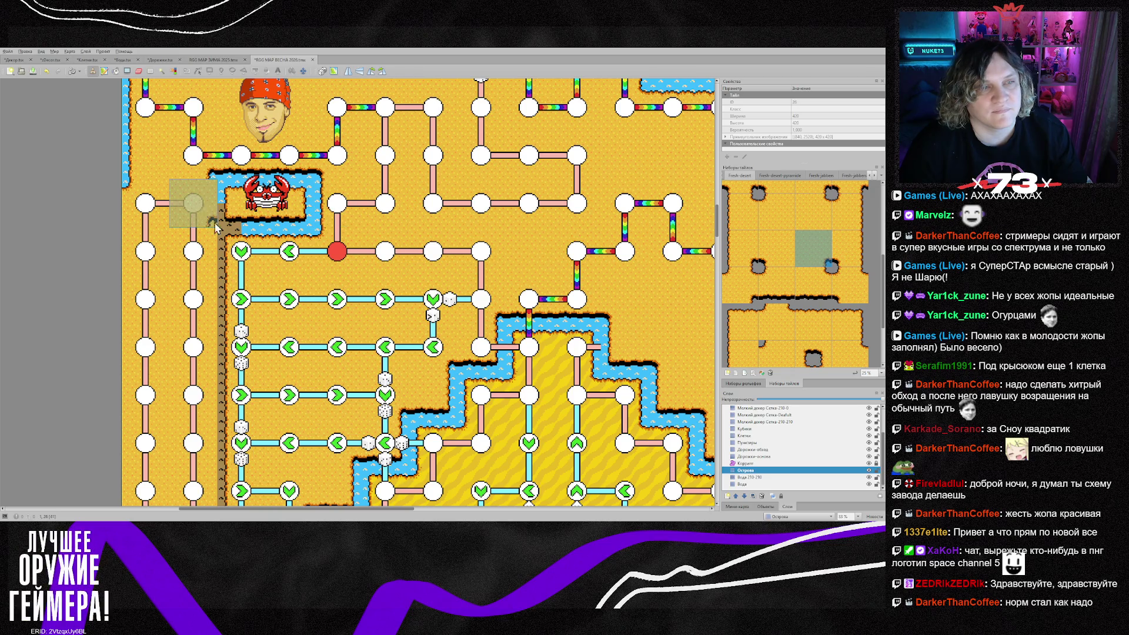
scroll(771, 283, "down", 2)
left_click(848, 313)
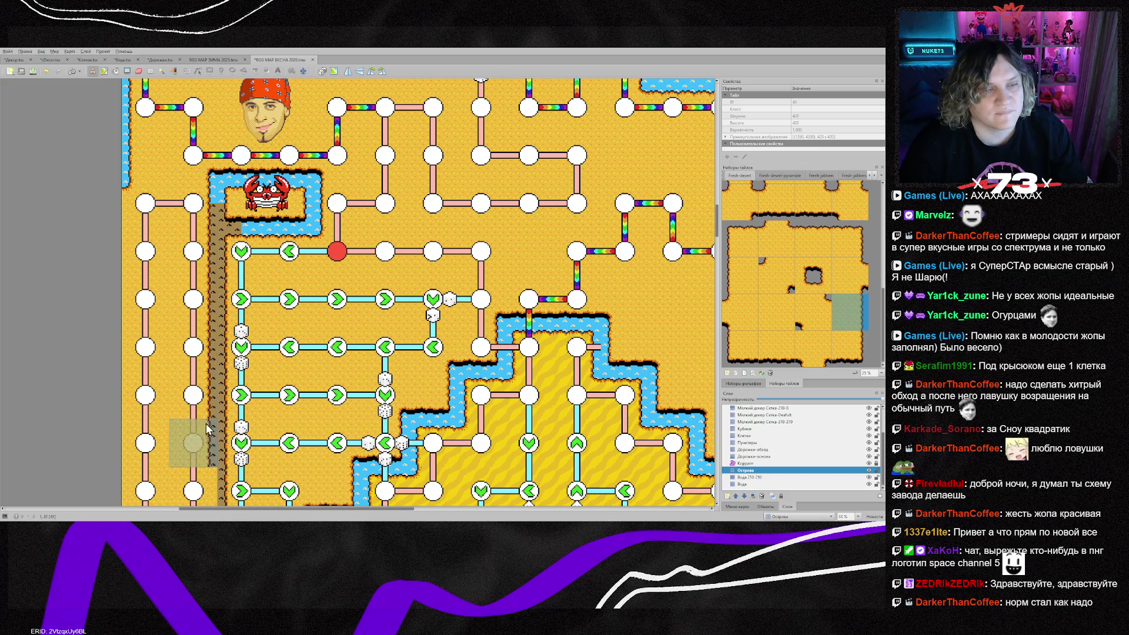
scroll(206, 446, "down", 2)
scroll(206, 445, "down", 1)
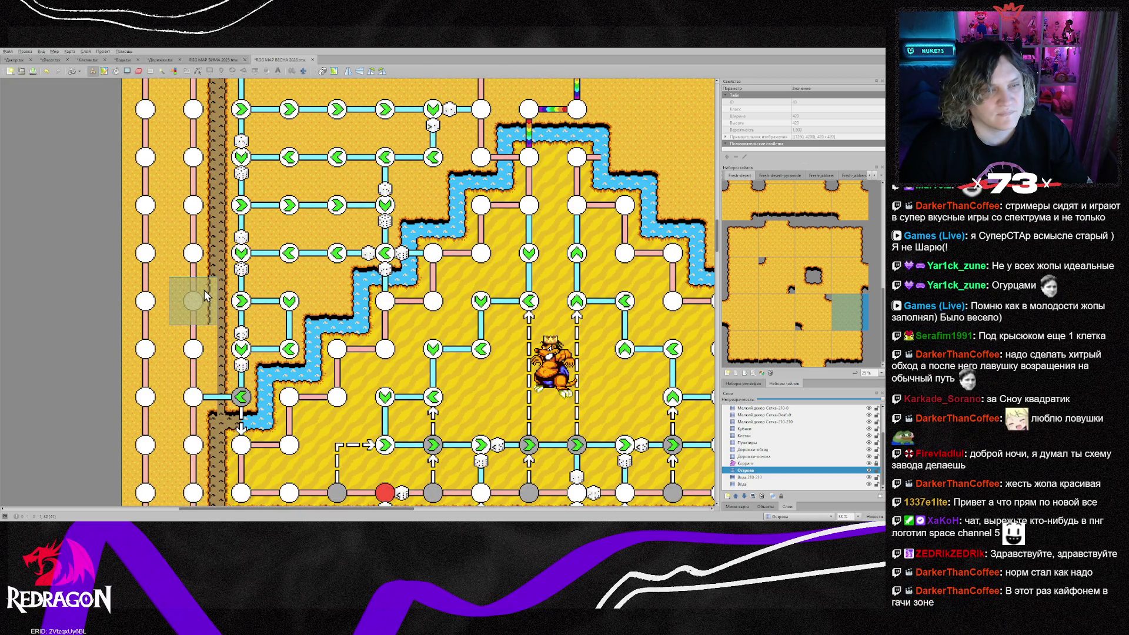
scroll(347, 211, "up", 3)
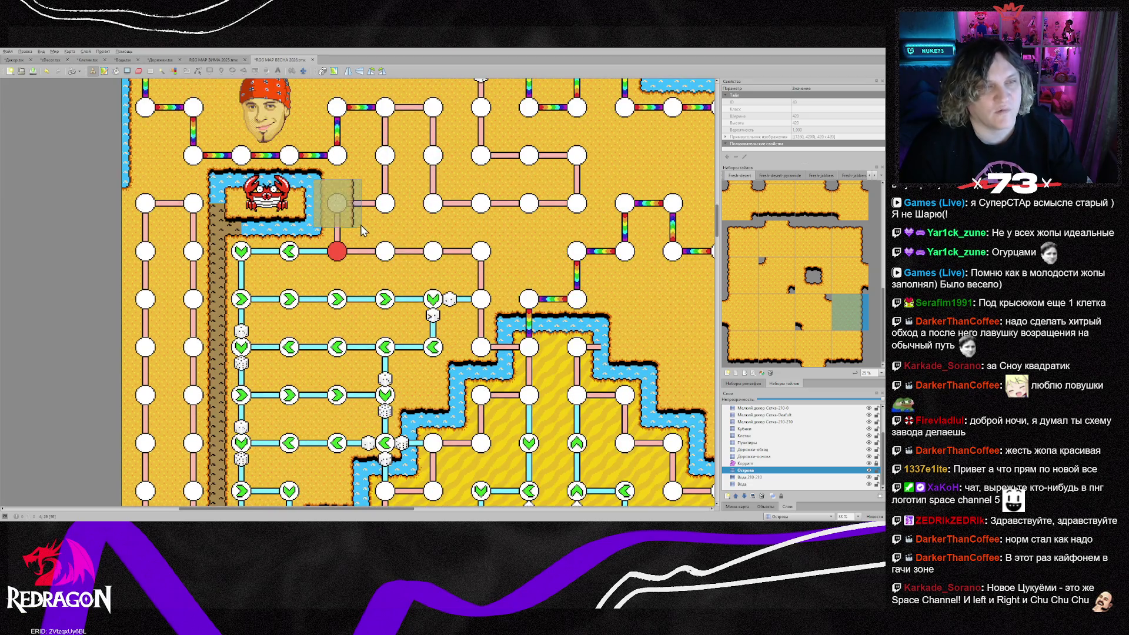
left_click(752, 477)
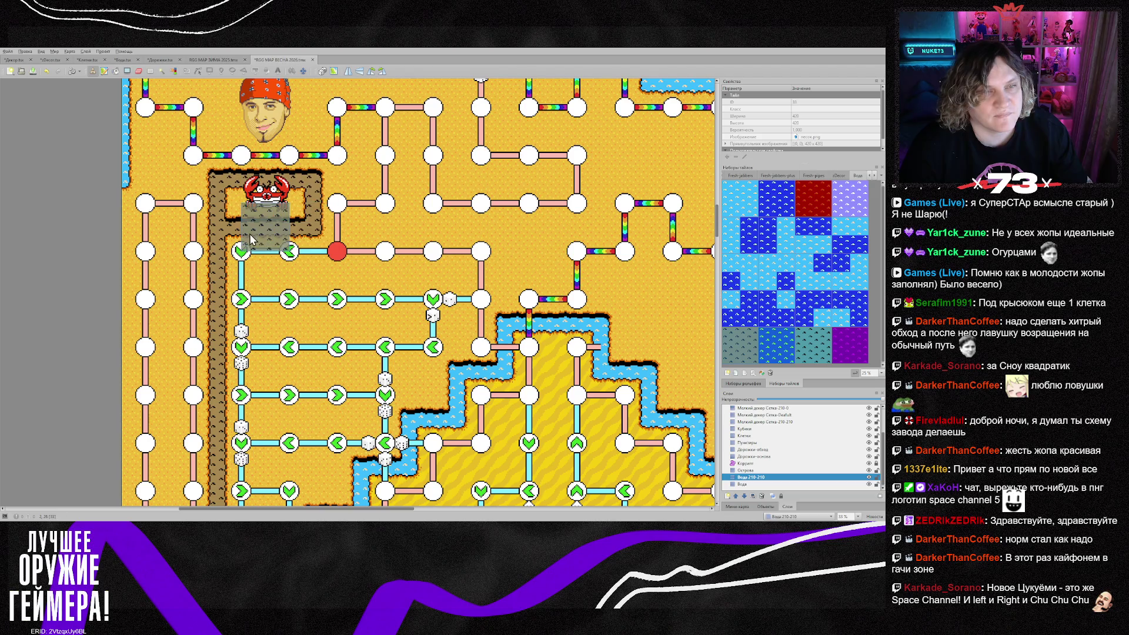
Drag-paint brown cliff over the water channels around the stepped pyramid and crab pool
scroll(415, 379, "down", 3)
mouse_move(255, 365)
left_mouse_down()
mouse_move(362, 215)
mouse_move(423, 168)
mouse_move(453, 117)
mouse_move(500, 115)
left_mouse_up()
scroll(499, 162, "up", 1)
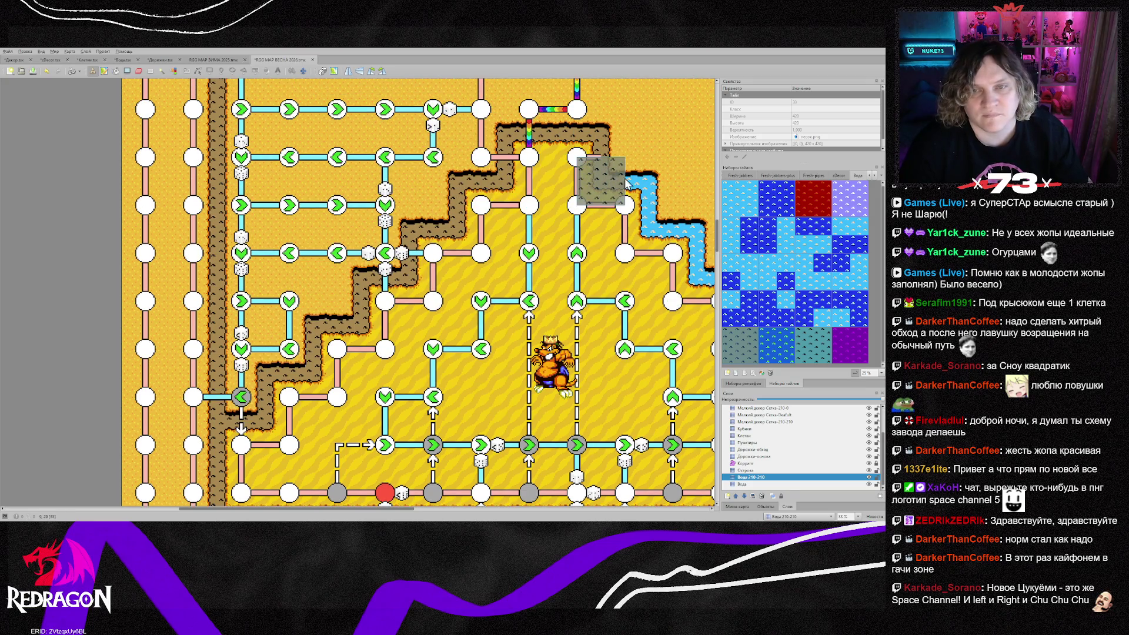
scroll(620, 182, "down", 3)
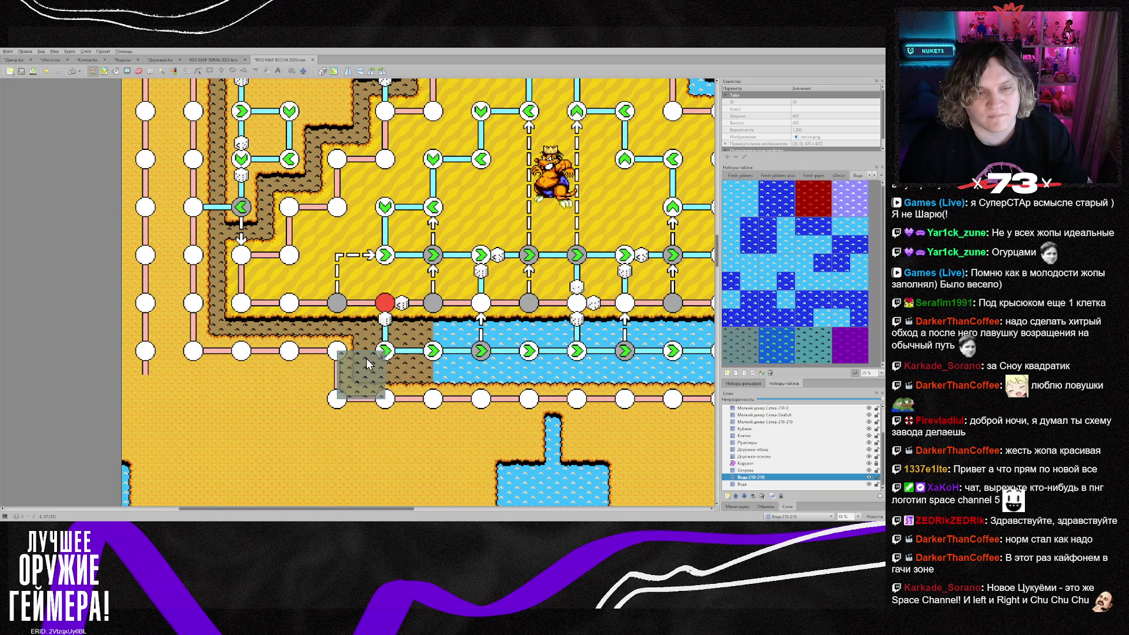
left_click_drag(373, 510, 494, 515)
mouse_move(347, 363)
left_mouse_down()
mouse_move(444, 363)
mouse_move(539, 316)
mouse_move(492, 220)
mouse_move(444, 172)
mouse_move(395, 91)
mouse_move(395, 123)
left_mouse_up()
mouse_move(104, 326)
left_mouse_down()
mouse_move(344, 329)
mouse_move(267, 310)
left_mouse_up()
scroll(292, 361, "up", 5)
scroll(418, 366, "down", 3)
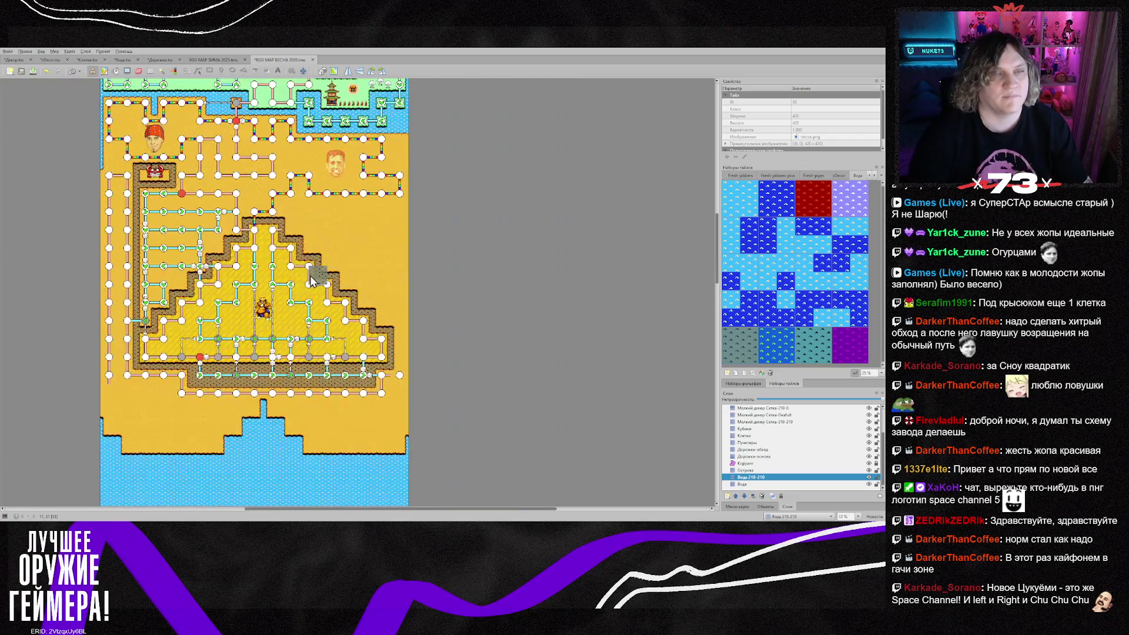
left_click_drag(432, 508, 420, 509)
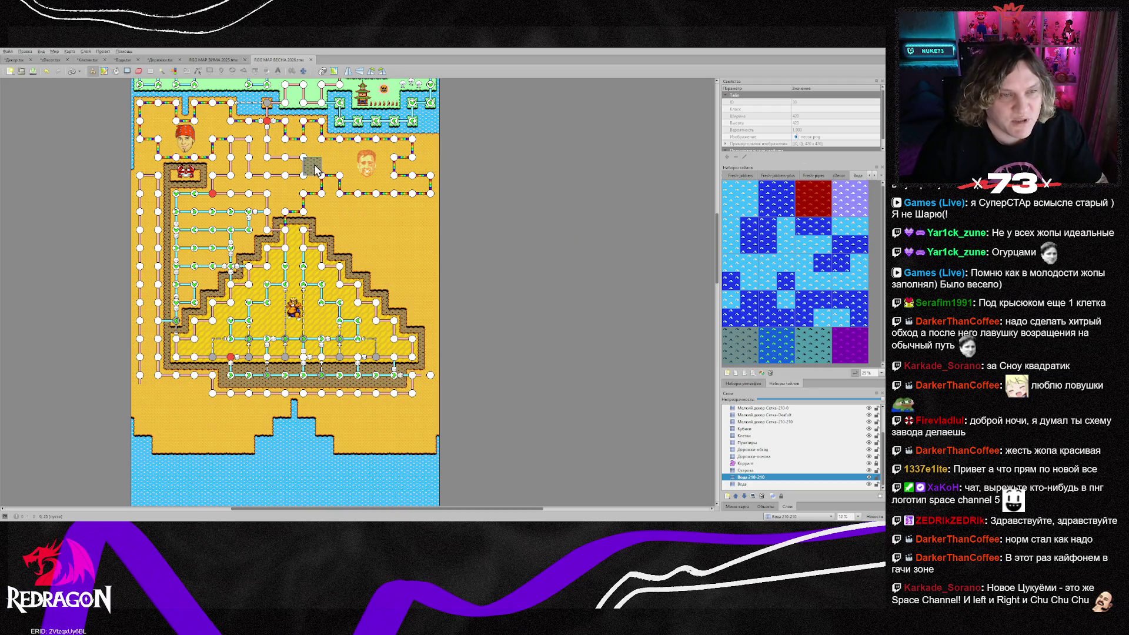
scroll(275, 153, "up", 1)
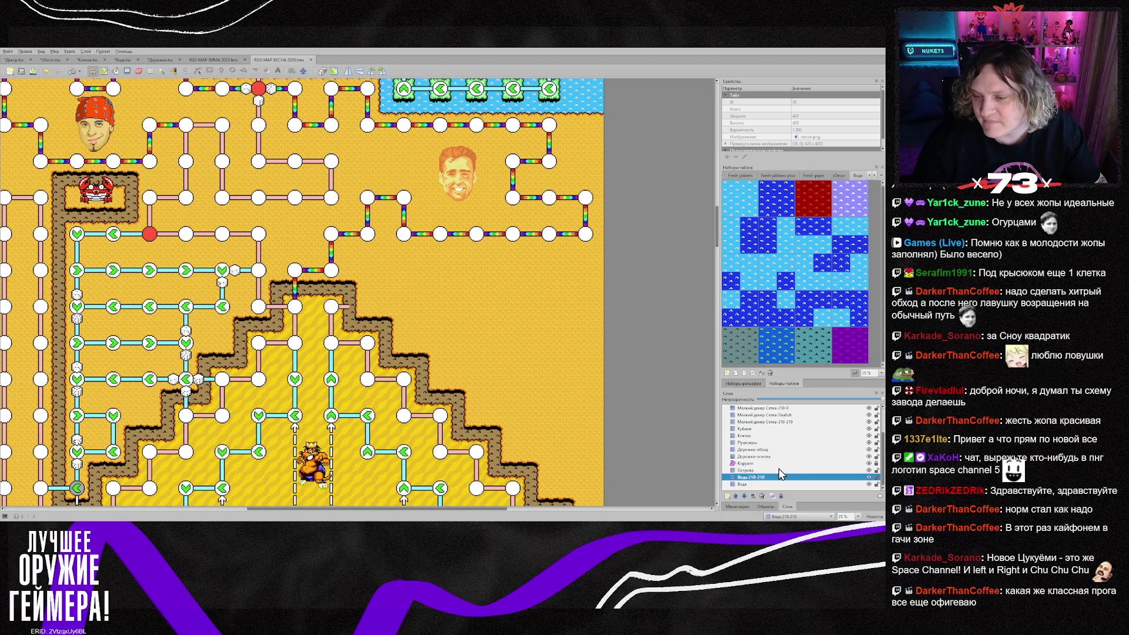
Review the lower shoreline on the Острова layer, then select the Дорожки-основа path layer
left_click(757, 471)
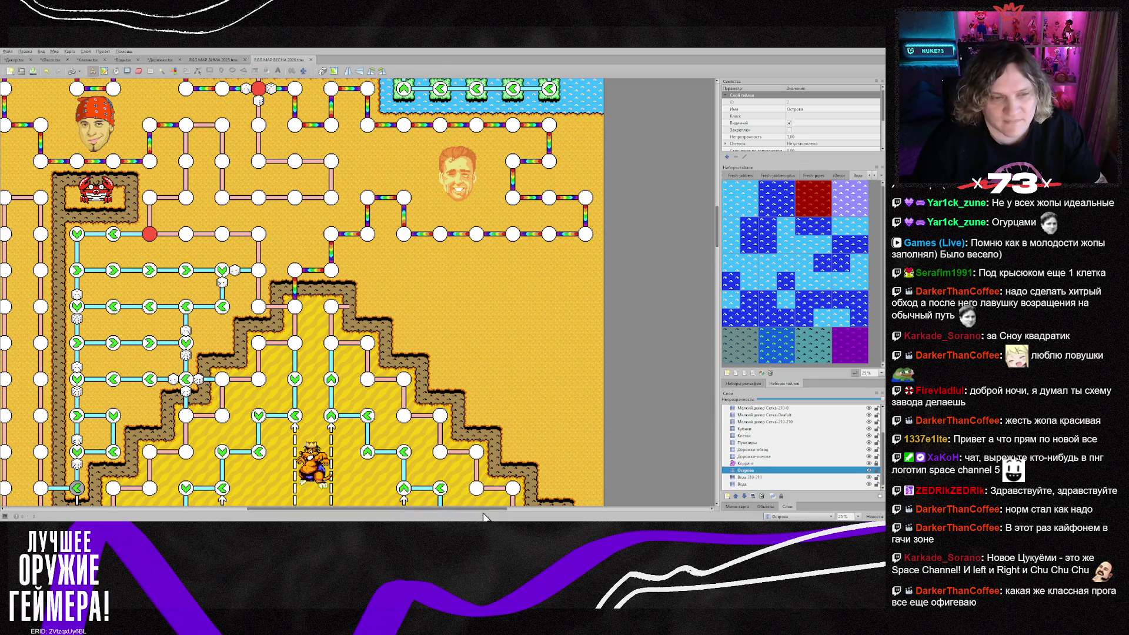
scroll(483, 511, "left", 3)
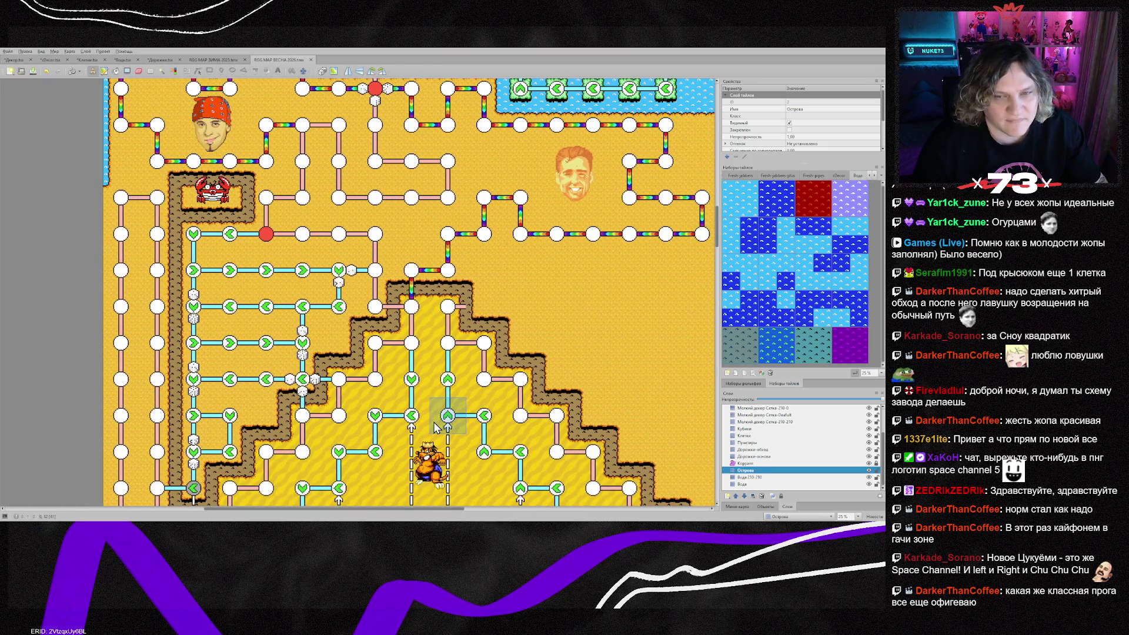
scroll(435, 428, "down", 3)
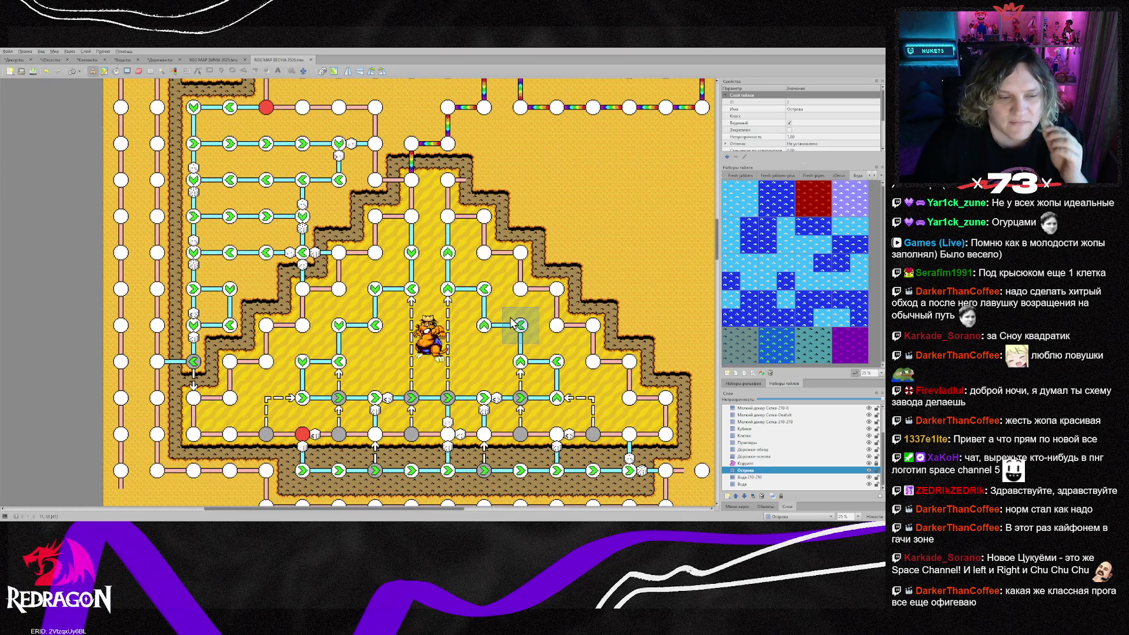
scroll(511, 322, "down", 5)
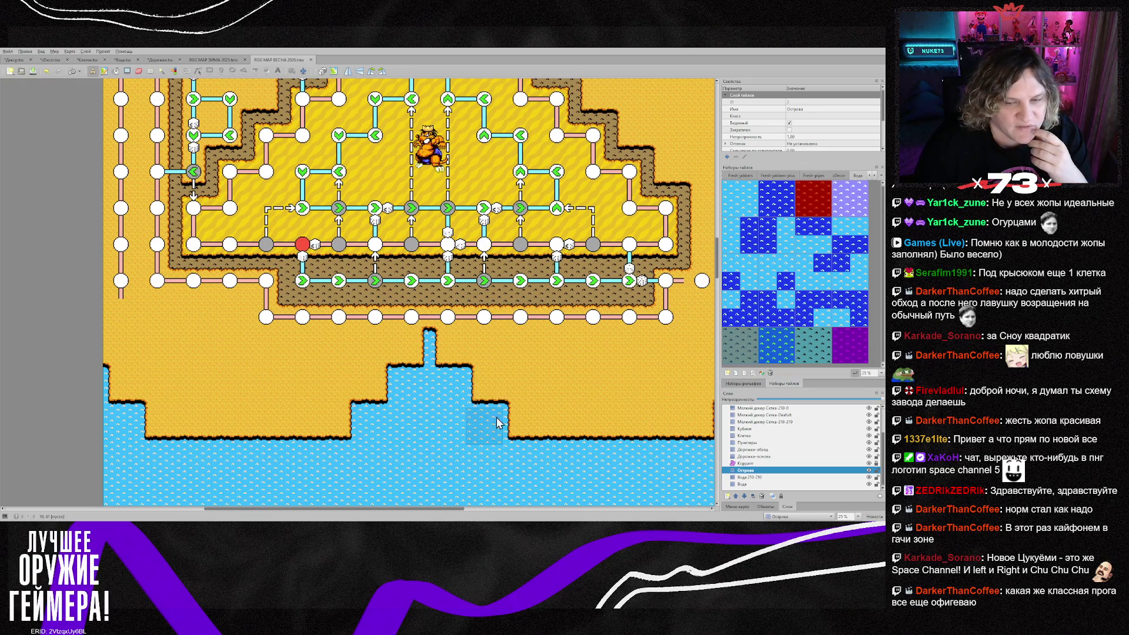
left_click_drag(419, 509, 439, 506)
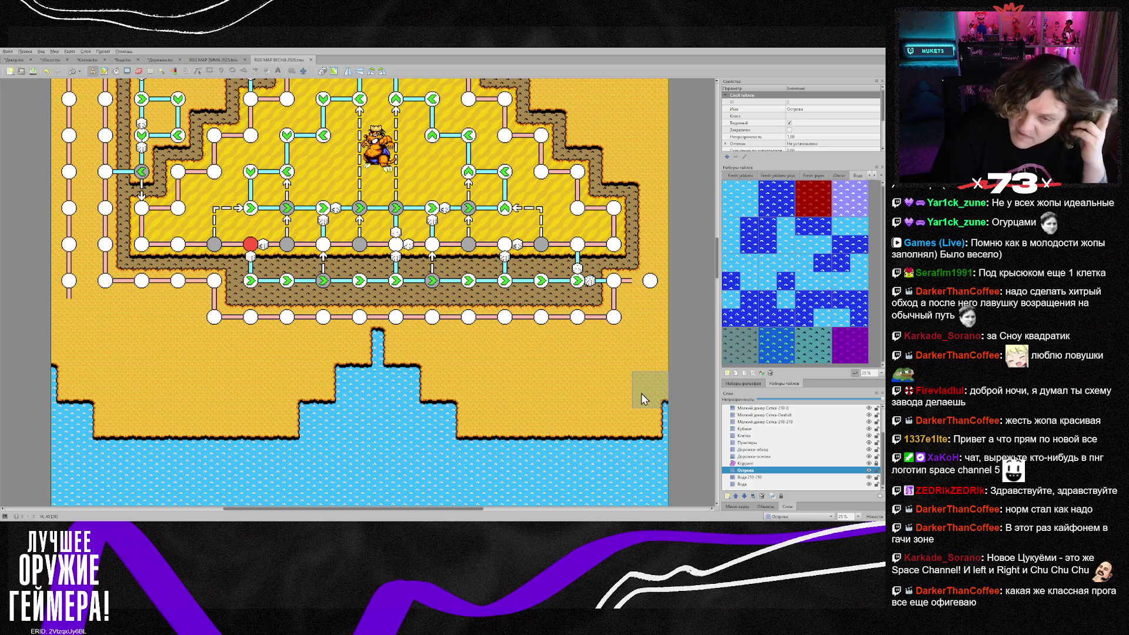
left_click(751, 457)
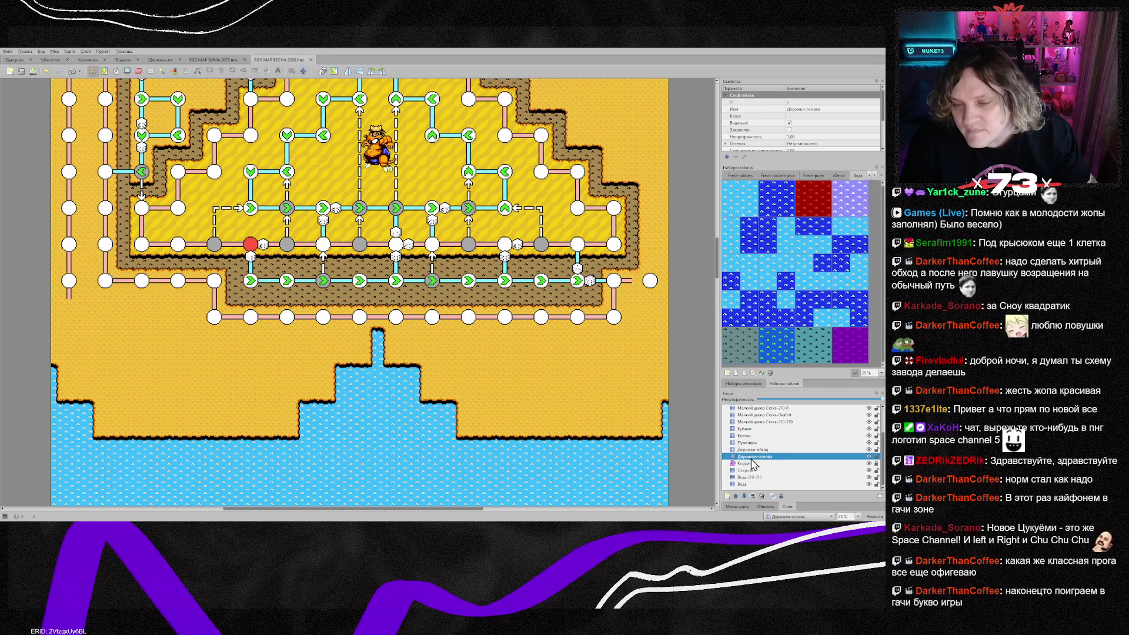
Copy existing path tiles and stamp vertical dashed path pieces on the sand by the pyramid
right_click(619, 277)
left_click(650, 274)
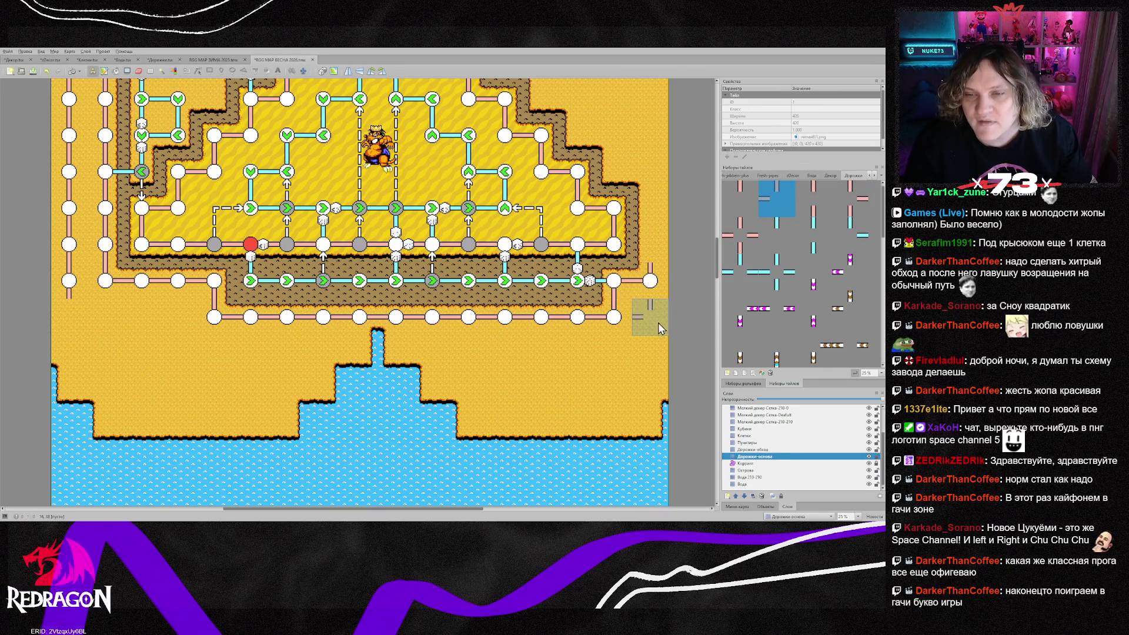
right_click(544, 317)
left_click_drag(659, 248, 659, 189)
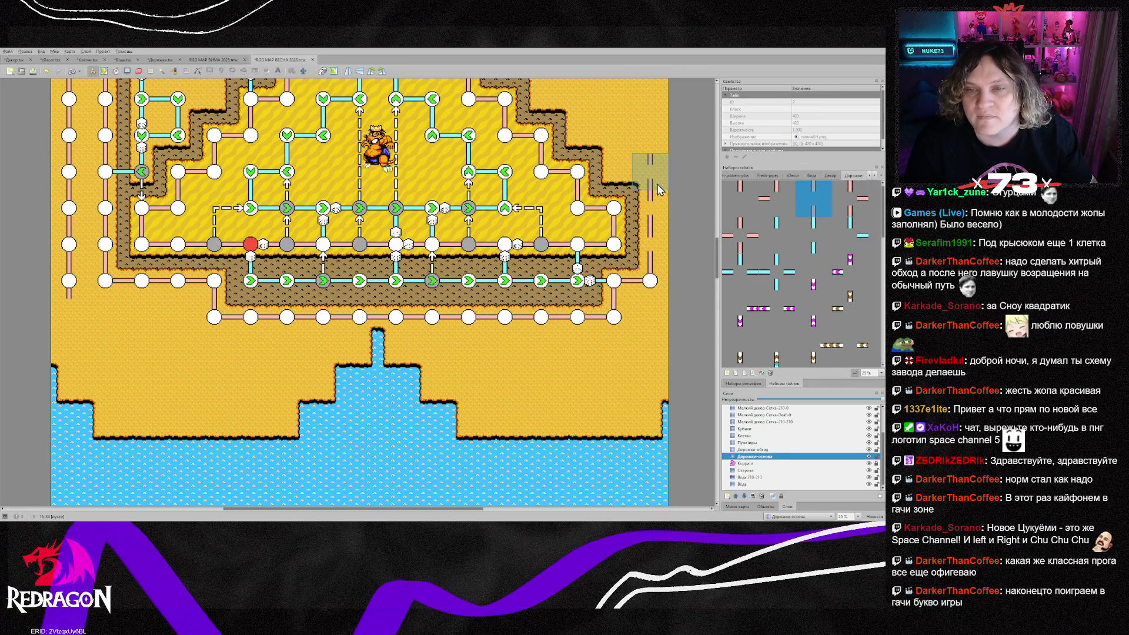
Scroll across the map to review the new path pieces, then select the Вода layer
scroll(647, 193, "up", 5)
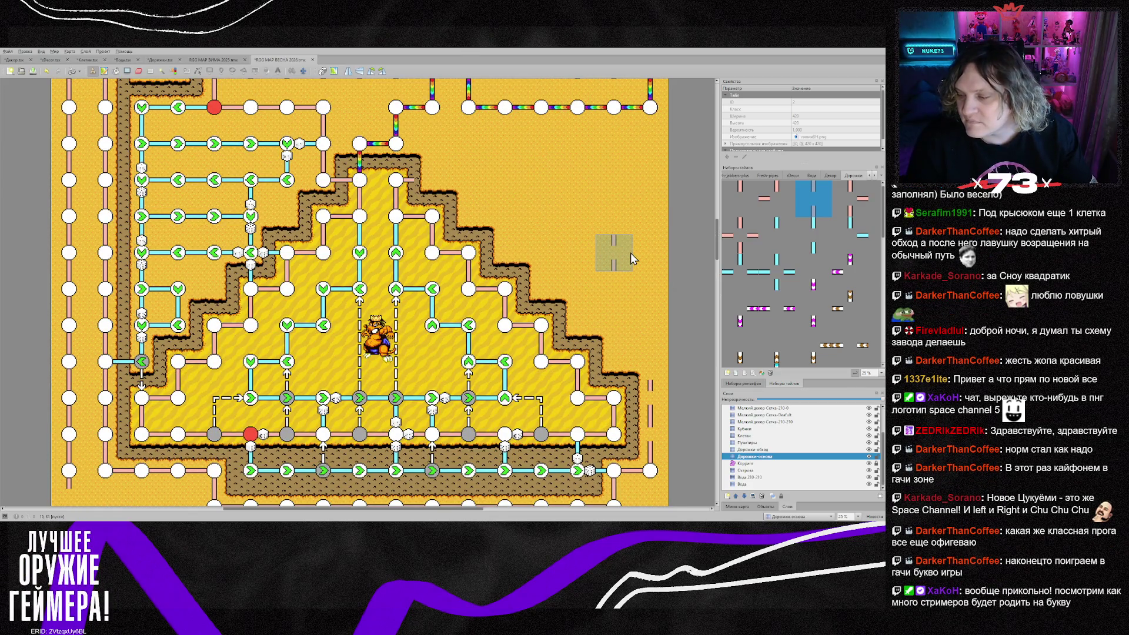
scroll(631, 253, "up", 5)
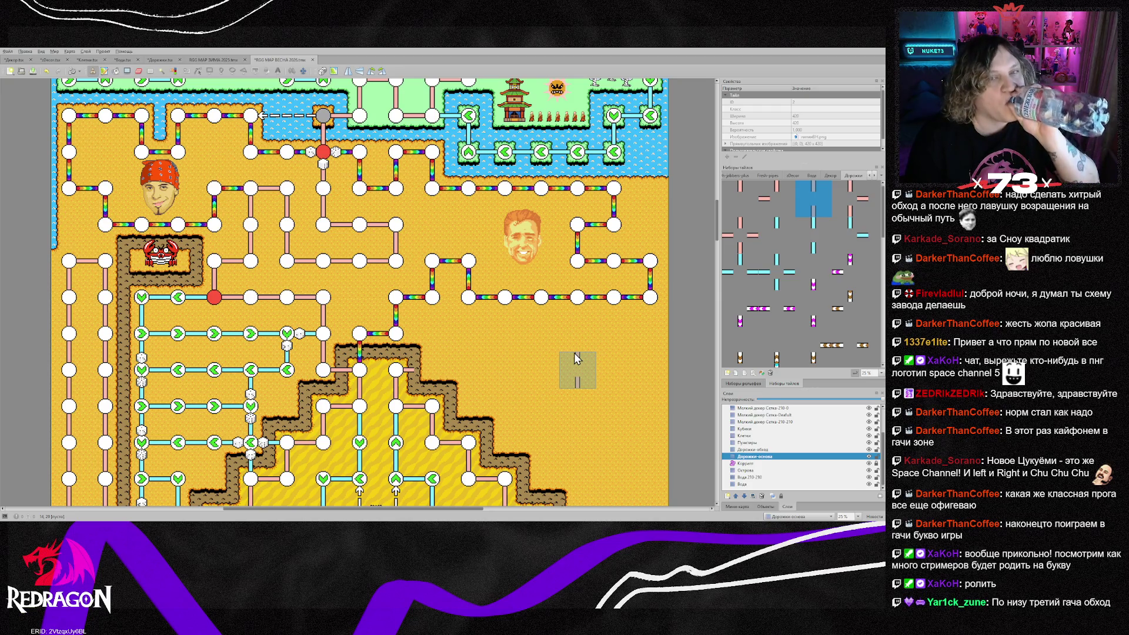
scroll(576, 359, "down", 5)
scroll(571, 353, "up", 3)
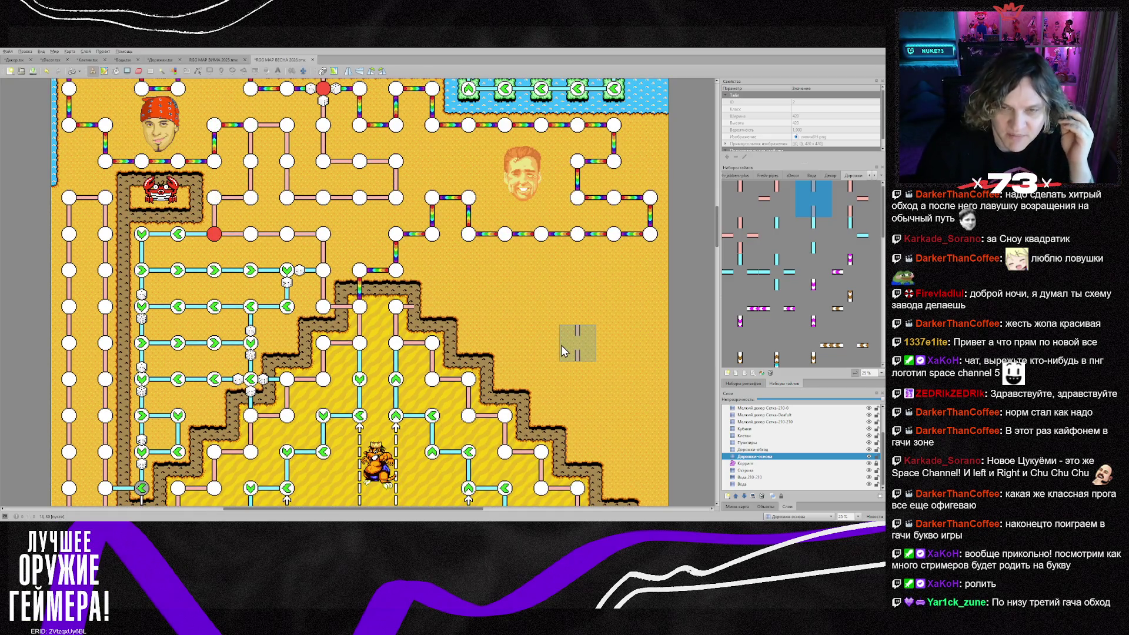
scroll(560, 347, "down", 5)
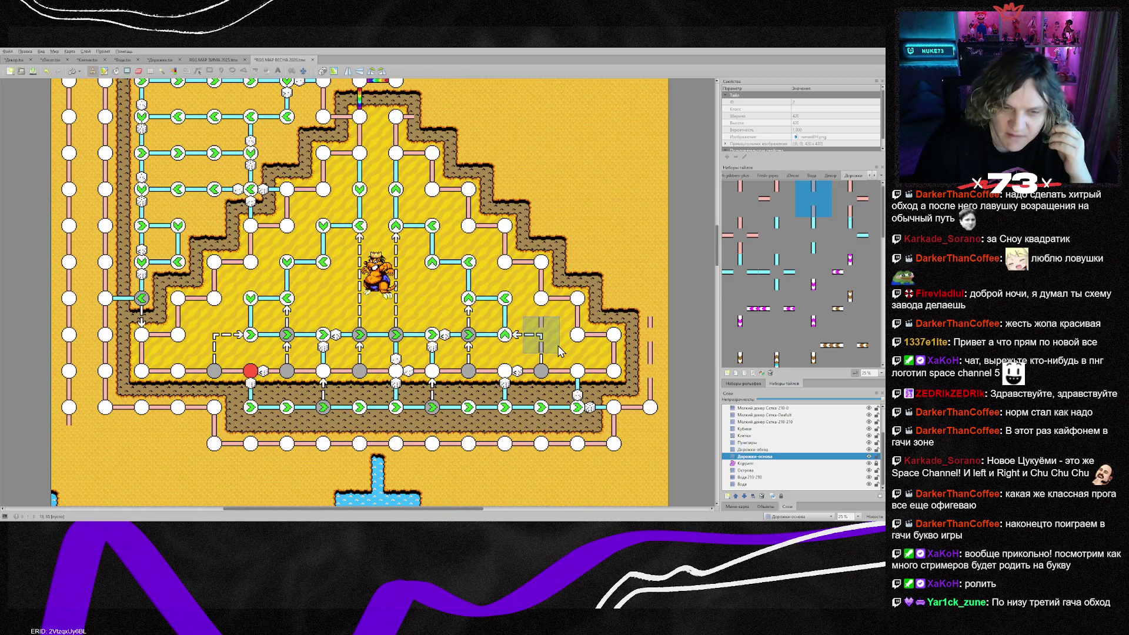
scroll(559, 351, "down", 3)
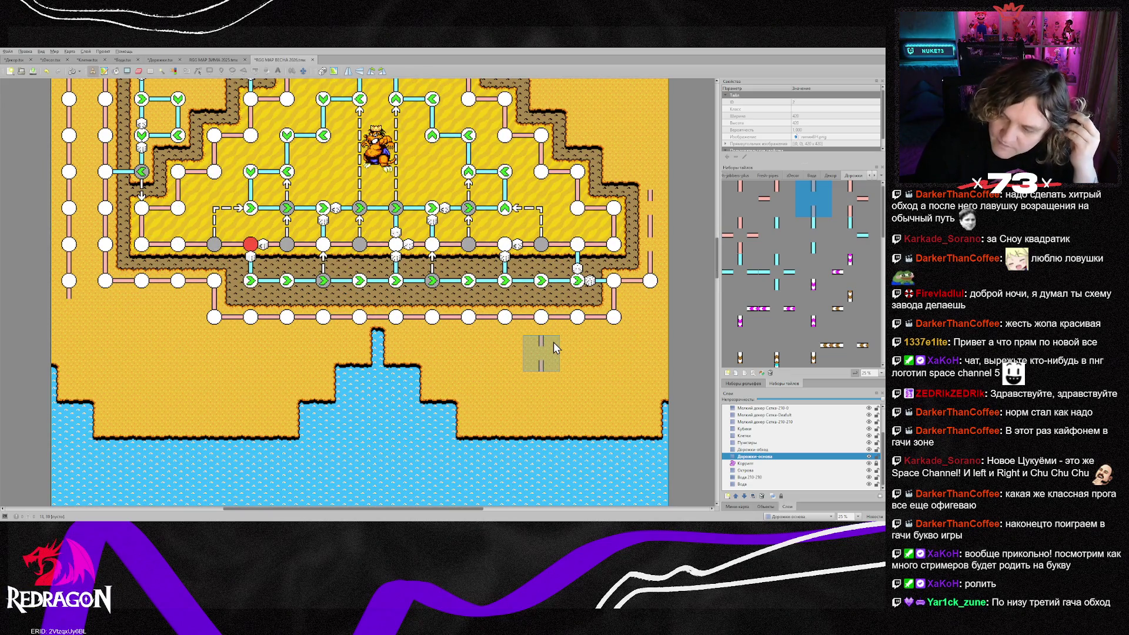
scroll(553, 342, "down", 3)
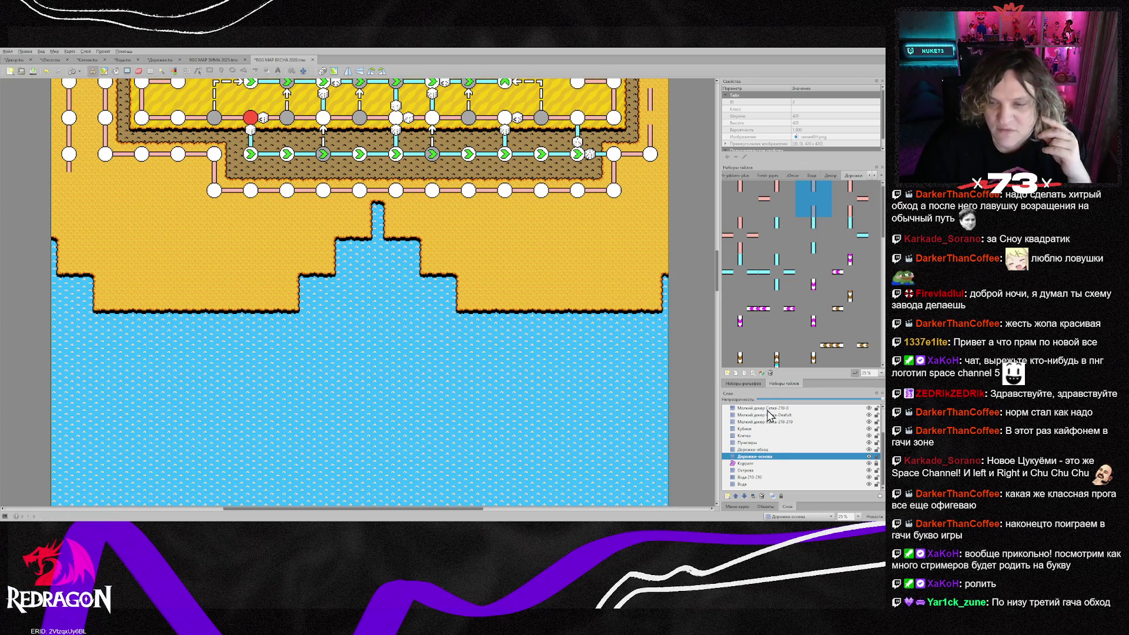
left_click(753, 484)
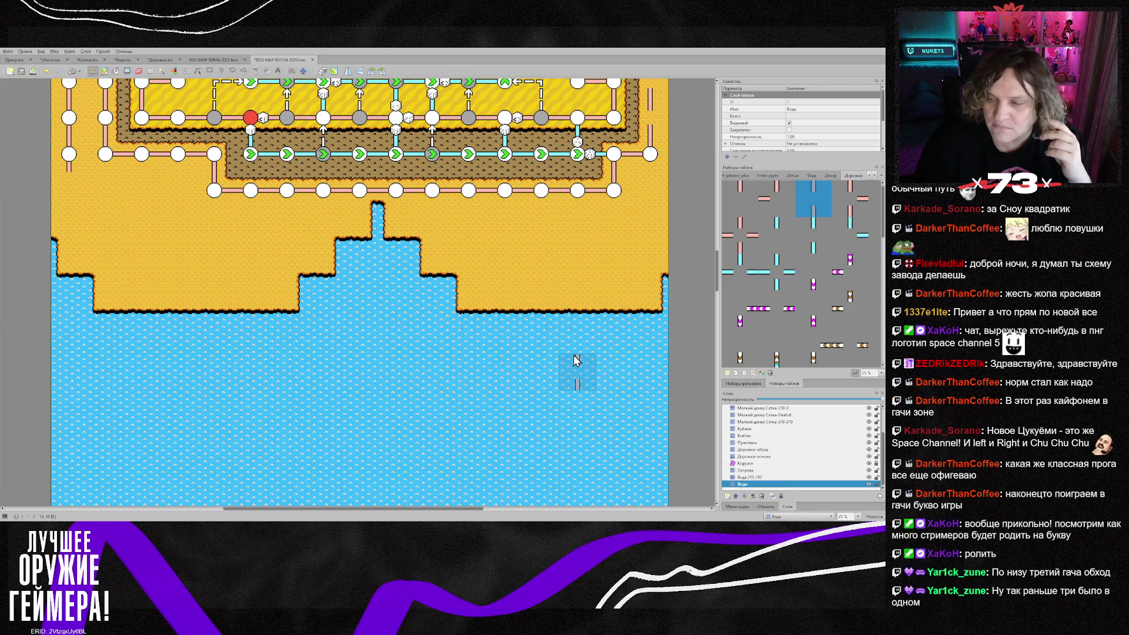
Scroll over the map to inspect the cliff-ringed pyramid and its green-arrow path rows
scroll(573, 353, "up", 5)
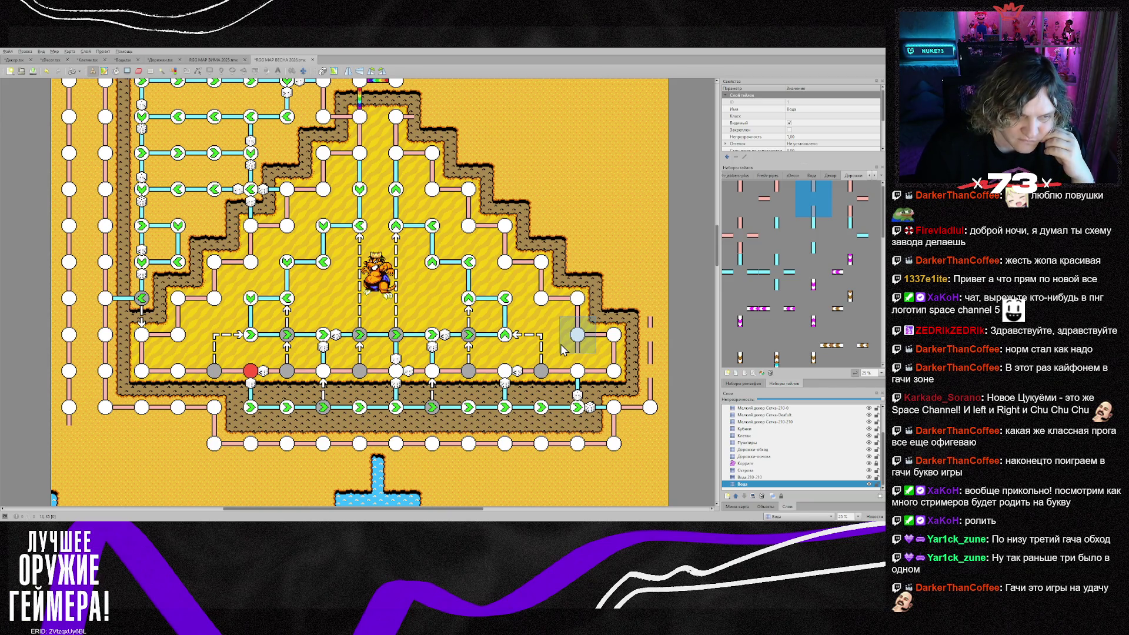
scroll(561, 349, "down", 3)
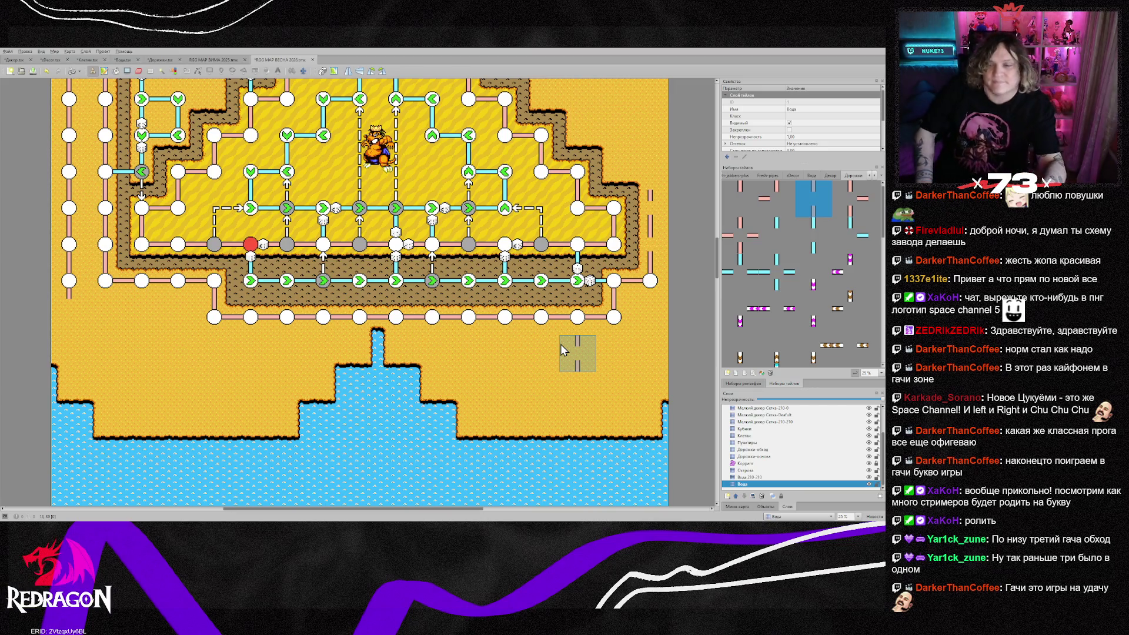
scroll(333, 376, "up", 4)
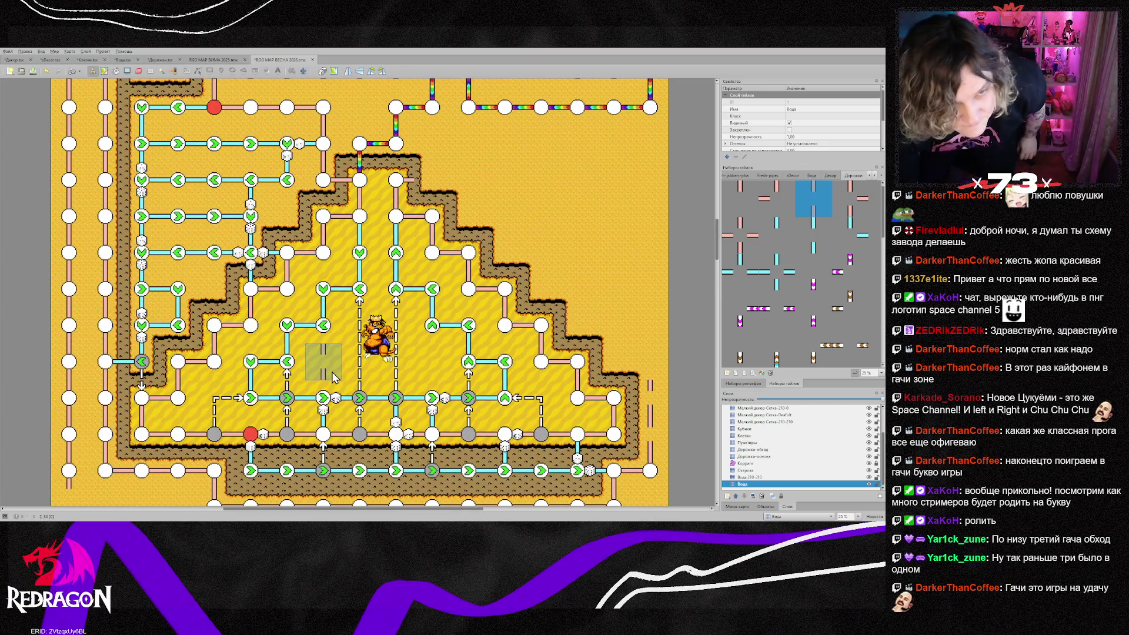